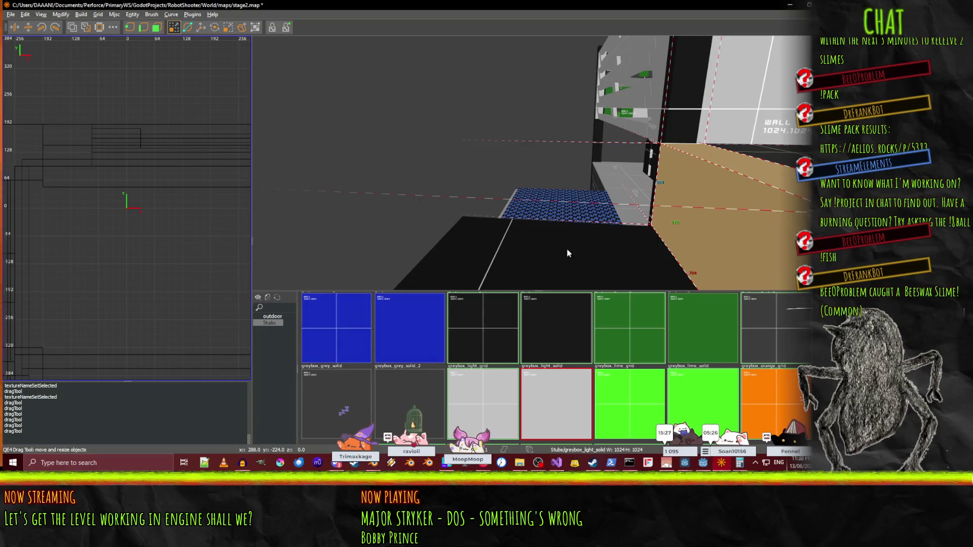
# Fly the camera to the tan wall and draw a thin new brush on the floor at its base.
pyautogui.press('w')
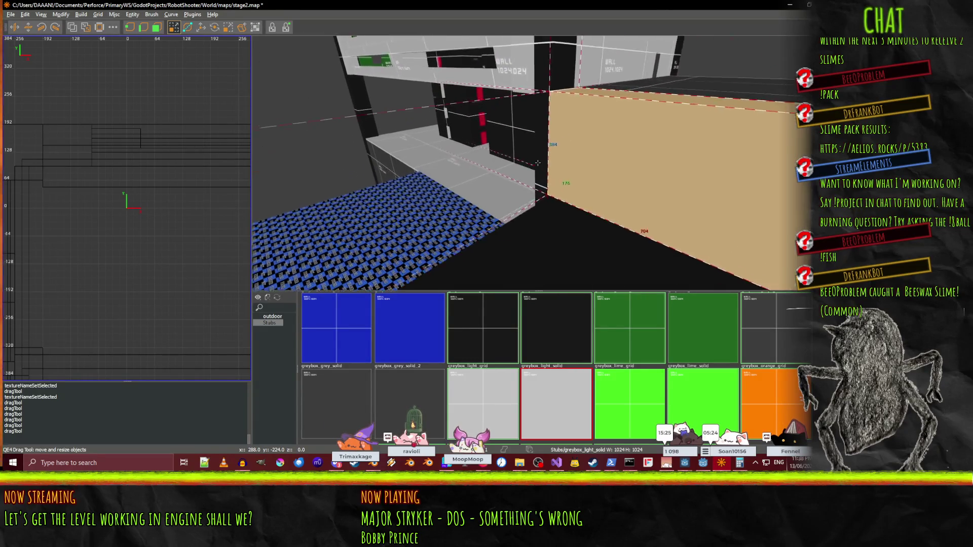
pyautogui.press('w')
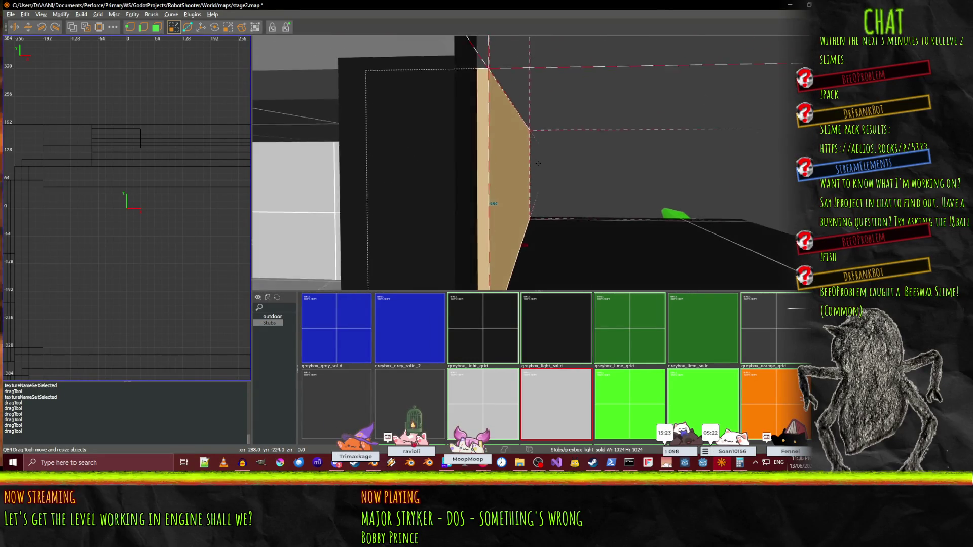
pyautogui.rightClick(576, 172)
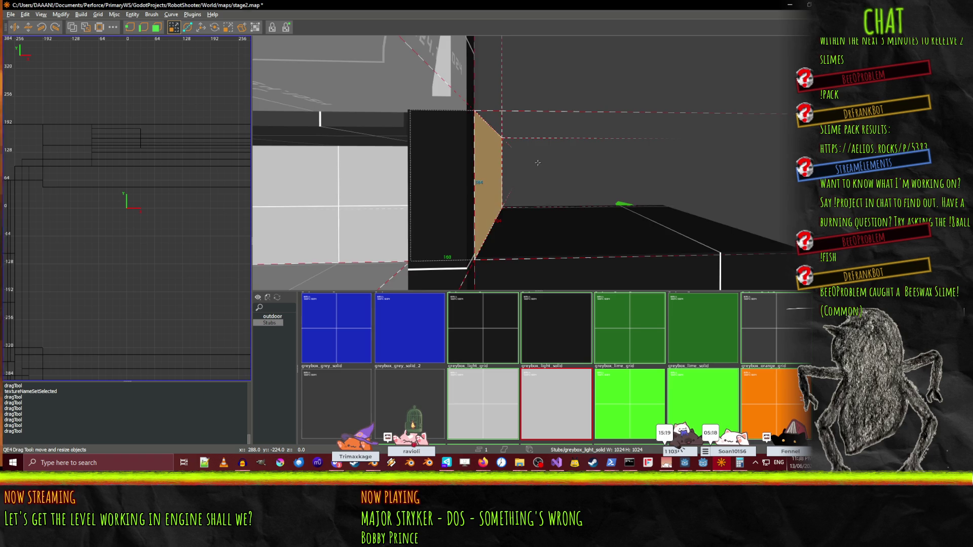
pyautogui.press('s')
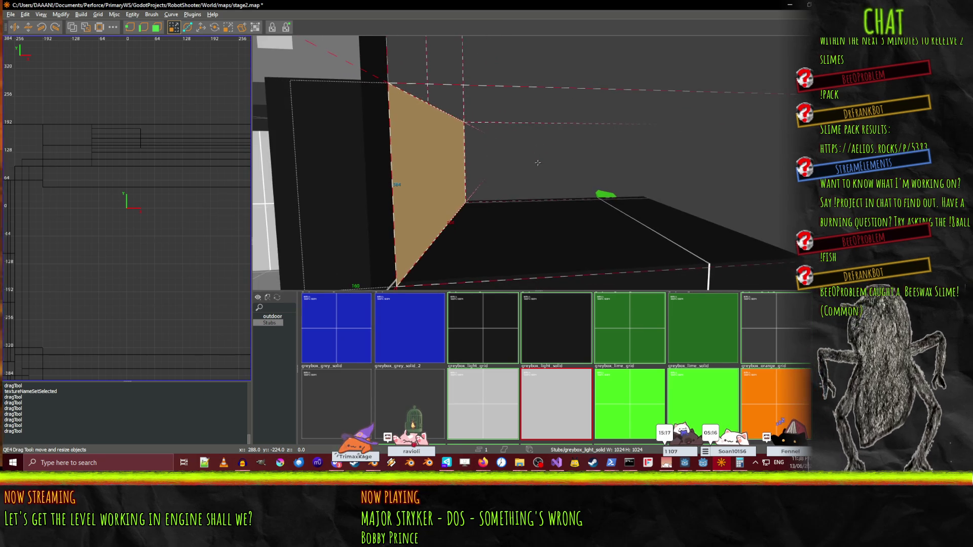
pyautogui.moveTo(444, 248)
pyautogui.mouseDown()
pyautogui.moveTo(430, 238)
pyautogui.moveTo(409, 246)
pyautogui.mouseUp()
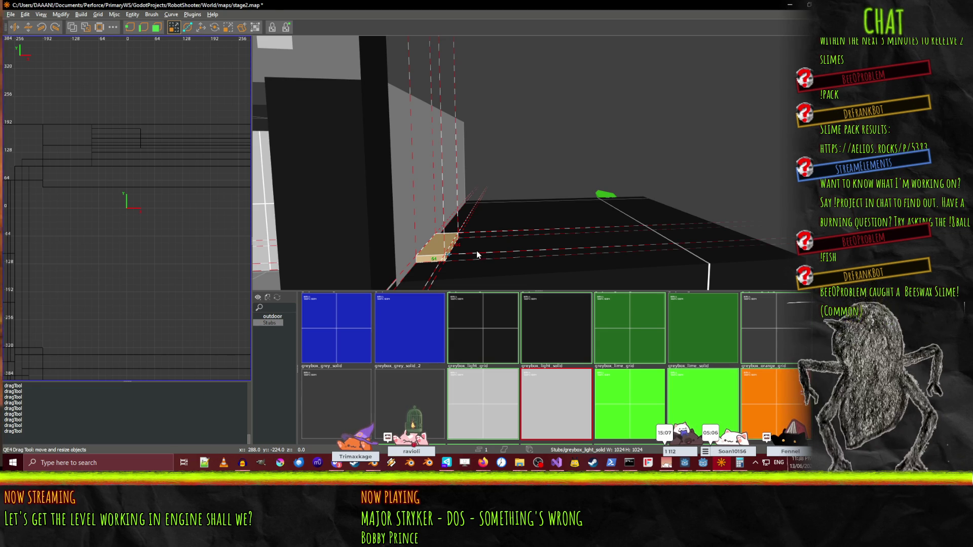
pyautogui.keyDown('shift'); pyautogui.click(496, 249); pyautogui.keyUp('shift')
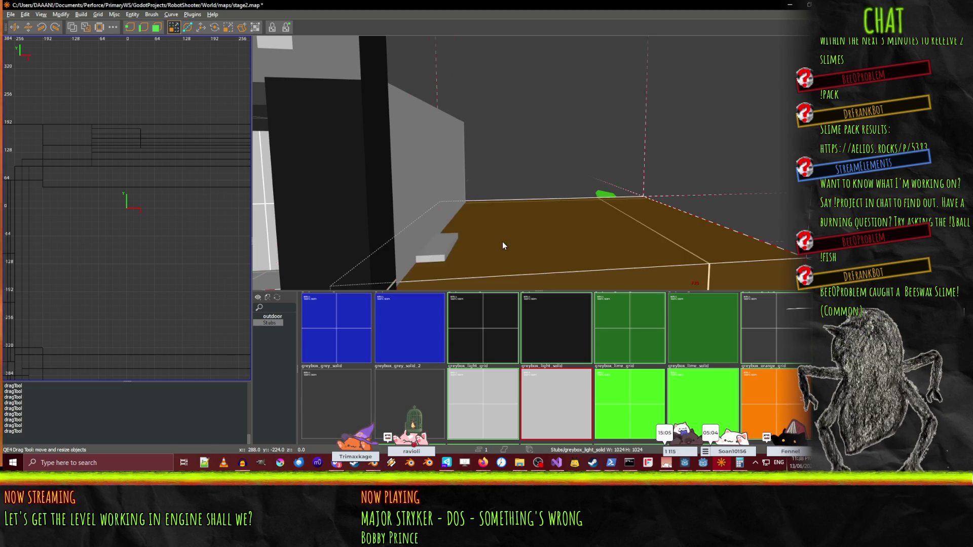
# Stretch the new brush into a slab about 736 by 512 units and check it from two angles.
pyautogui.keyDown('shift'); pyautogui.click(487, 252); pyautogui.keyUp('shift')
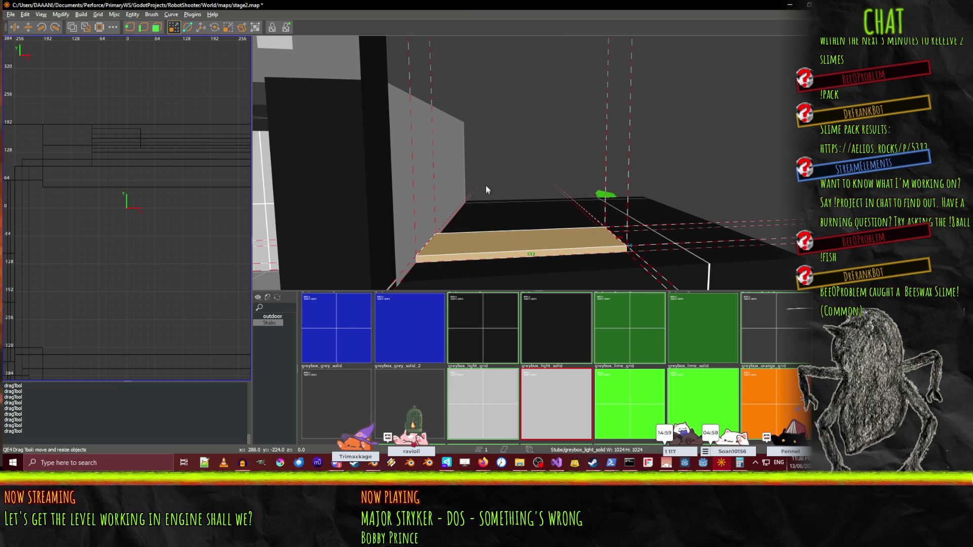
pyautogui.moveTo(557, 192)
pyautogui.mouseDown()
pyautogui.moveTo(537, 163)
pyautogui.moveTo(503, 192)
pyautogui.moveTo(471, 191)
pyautogui.mouseUp()
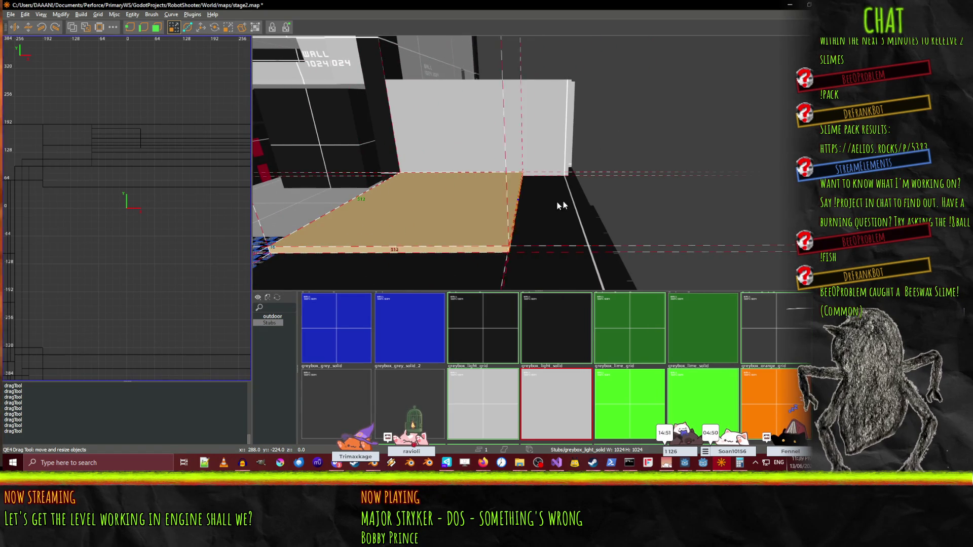
pyautogui.moveTo(616, 199)
pyautogui.mouseDown()
pyautogui.moveTo(537, 163)
pyautogui.moveTo(508, 169)
pyautogui.moveTo(537, 163)
pyautogui.moveTo(526, 146)
pyautogui.moveTo(537, 163)
pyautogui.moveTo(522, 151)
pyautogui.mouseUp()
# Undo the last slab resize, then pull its top face up into a tall block.
pyautogui.hotkey('ctrl', 'z')
pyautogui.moveTo(509, 86); pyautogui.dragTo(525, 4)
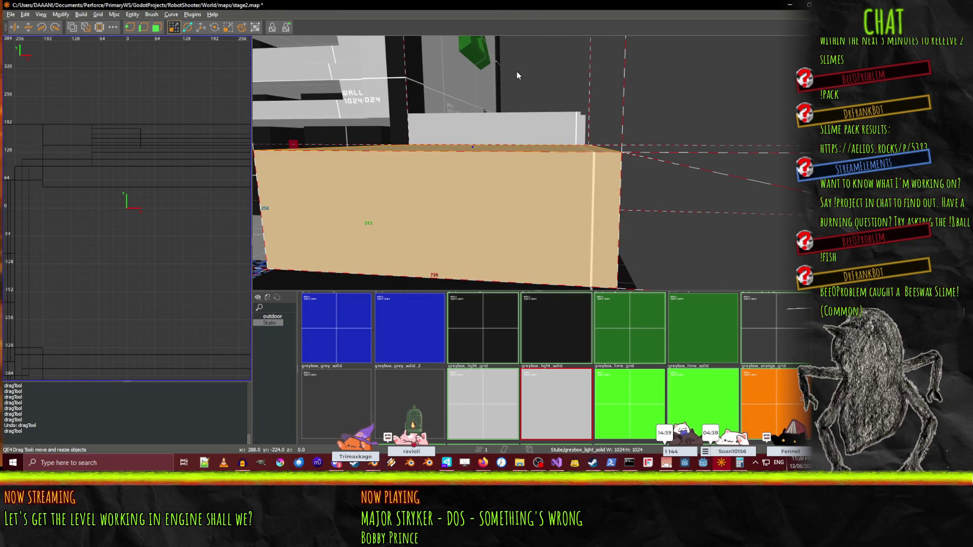
pyautogui.rightClick(511, 53)
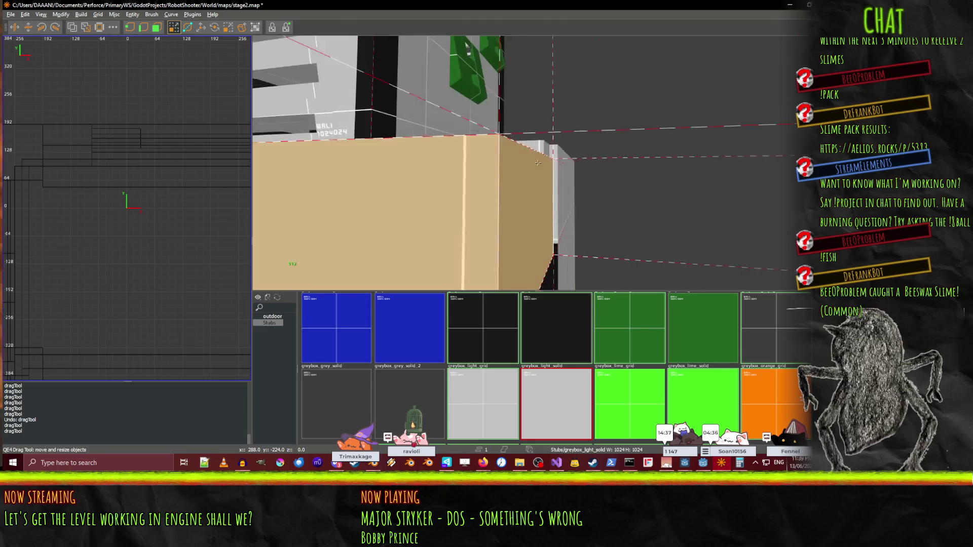
pyautogui.press('s')
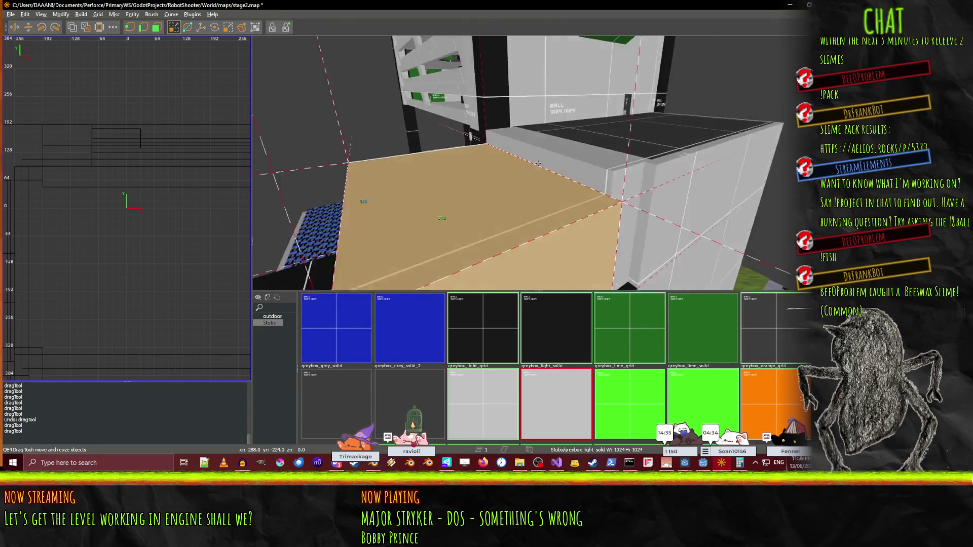
# Fly around the block's corner toward the grey wall to inspect it, then switch to Blender.
pyautogui.rightClick(541, 138)
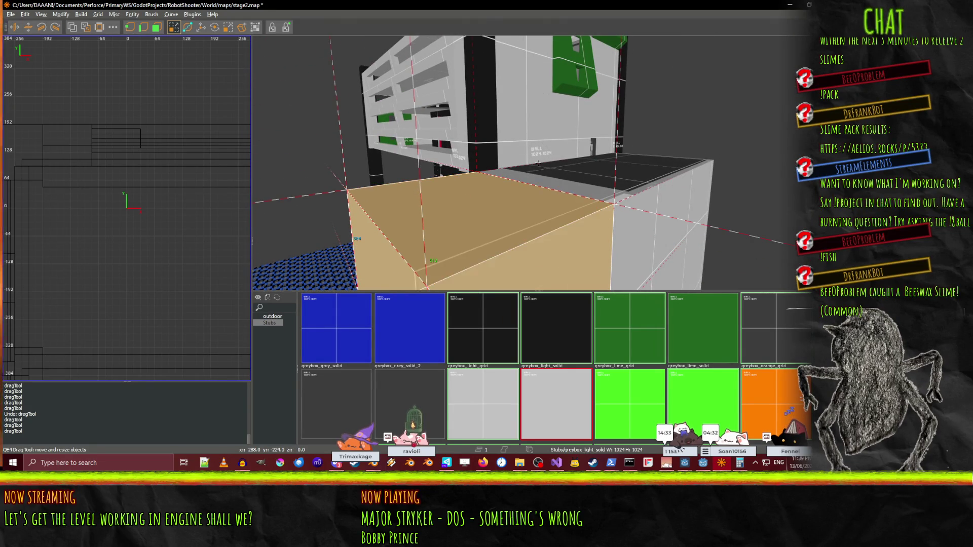
pyautogui.press('w')
pyautogui.rightClick(519, 150)
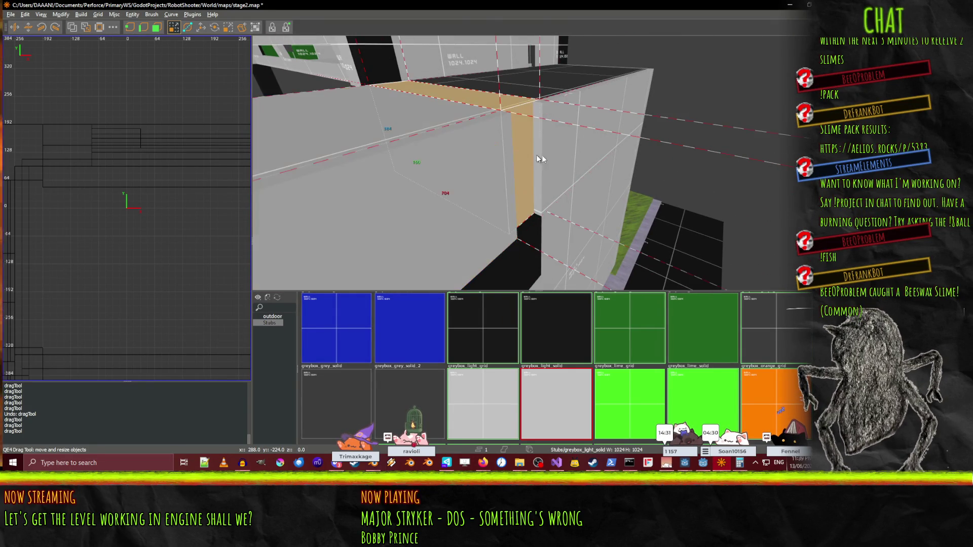
pyautogui.press('w')
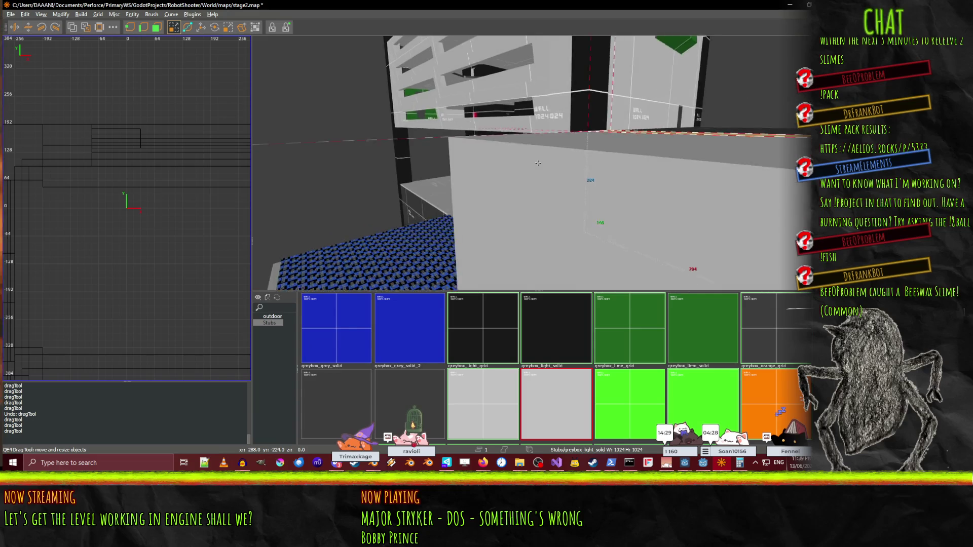
pyautogui.press('w')
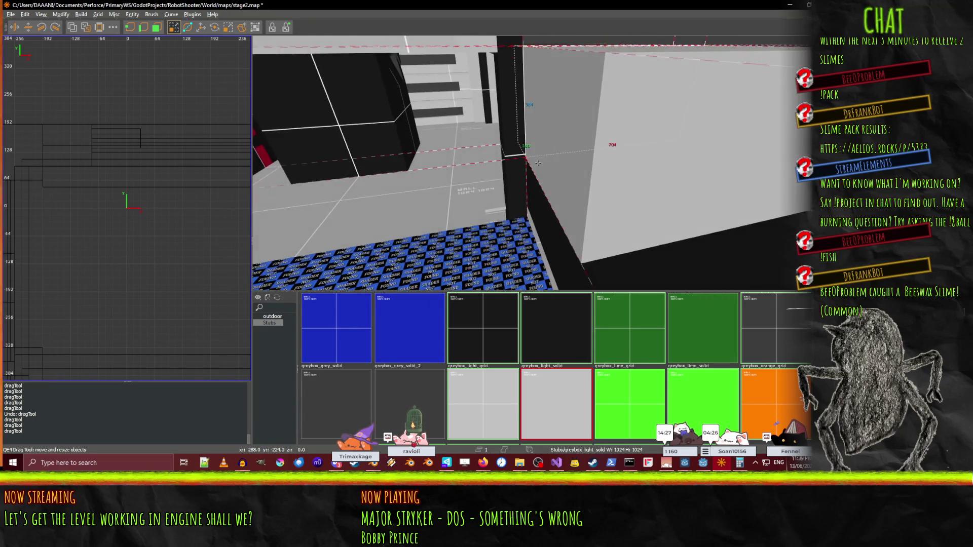
pyautogui.click(723, 464)
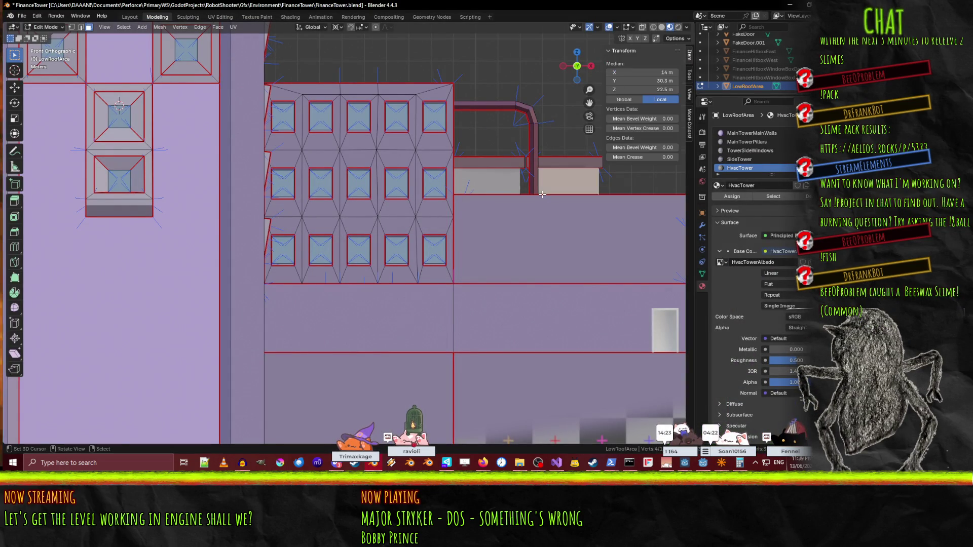
# View the HVAC roof in right-side orthographic wireframe, zoomed in, then return to NetRadiant.
pyautogui.moveTo(541, 131)
pyautogui.mouseDown()
pyautogui.moveTo(485, 137)
pyautogui.moveTo(533, 149)
pyautogui.moveTo(462, 161)
pyautogui.moveTo(456, 100)
pyautogui.moveTo(457, 143)
pyautogui.mouseUp()
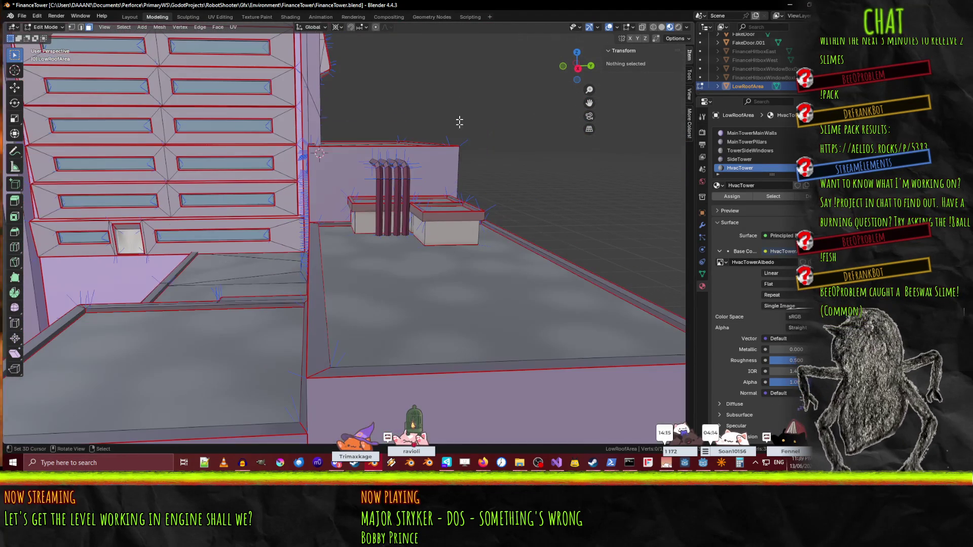
pyautogui.press('KP_5')
pyautogui.press('KP_3')
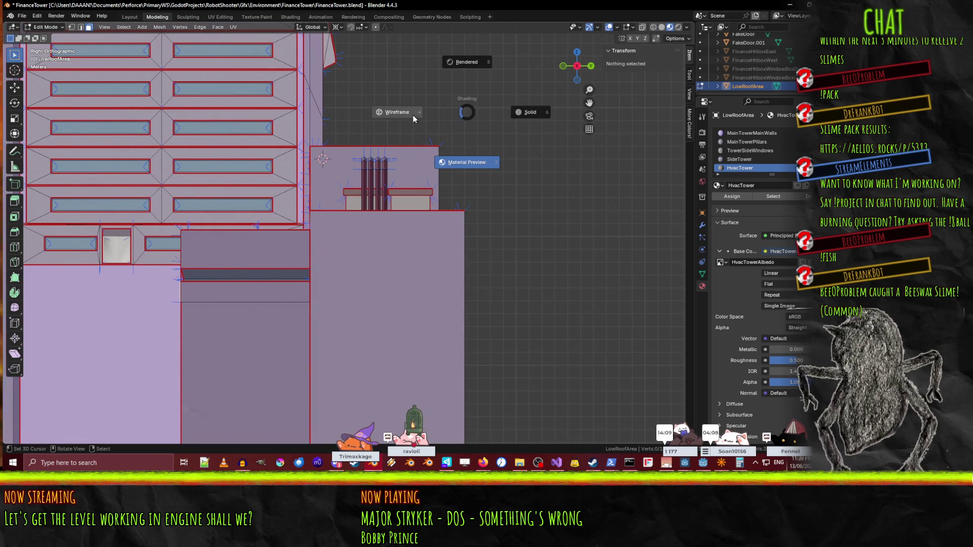
pyautogui.click(413, 118)
pyautogui.scroll(4, 386, 117)
pyautogui.scroll(5, 330, 96)
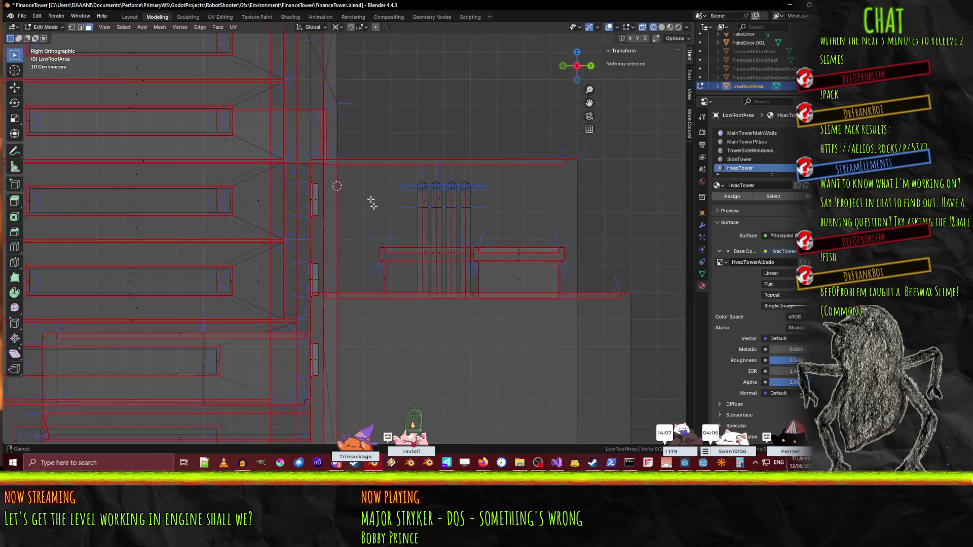
pyautogui.scroll(4, 407, 281)
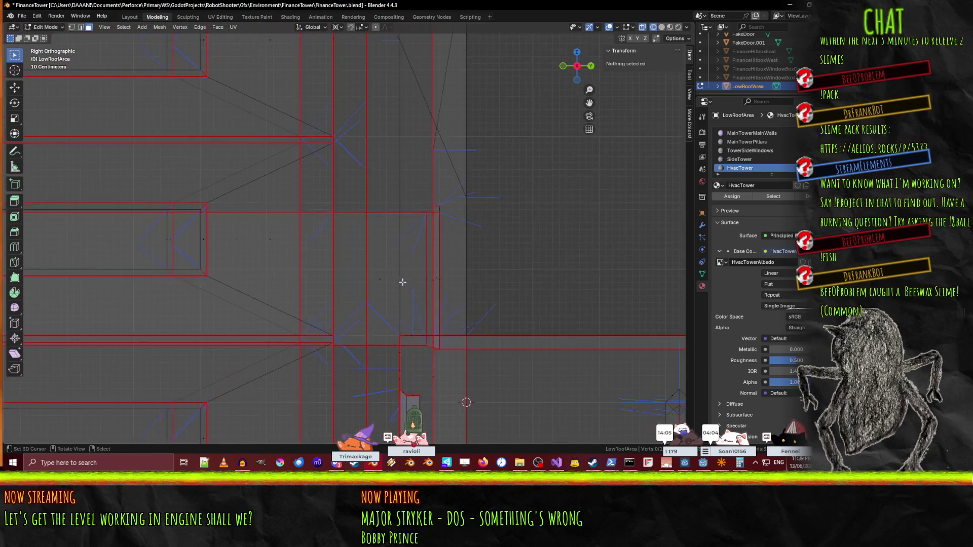
pyautogui.scroll(-5, 381, 321)
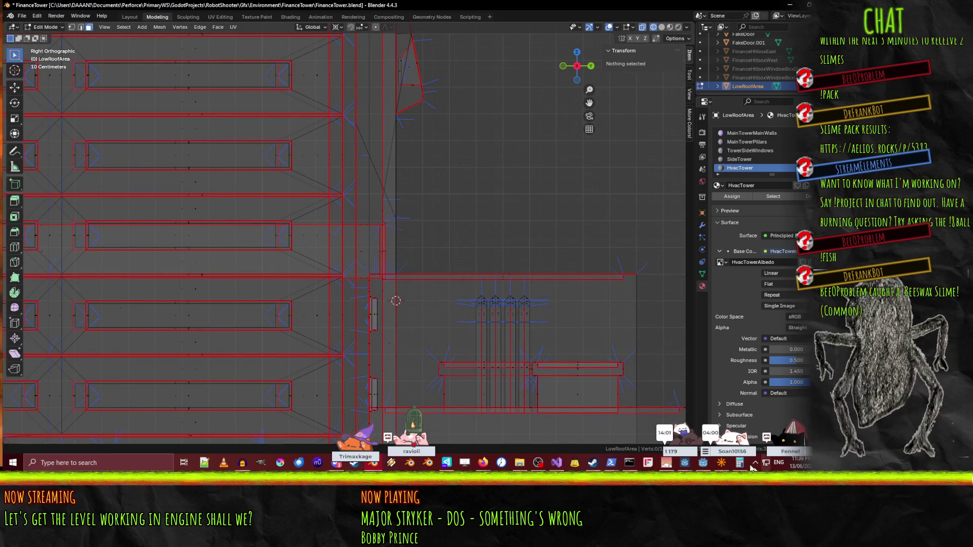
pyautogui.click(722, 464)
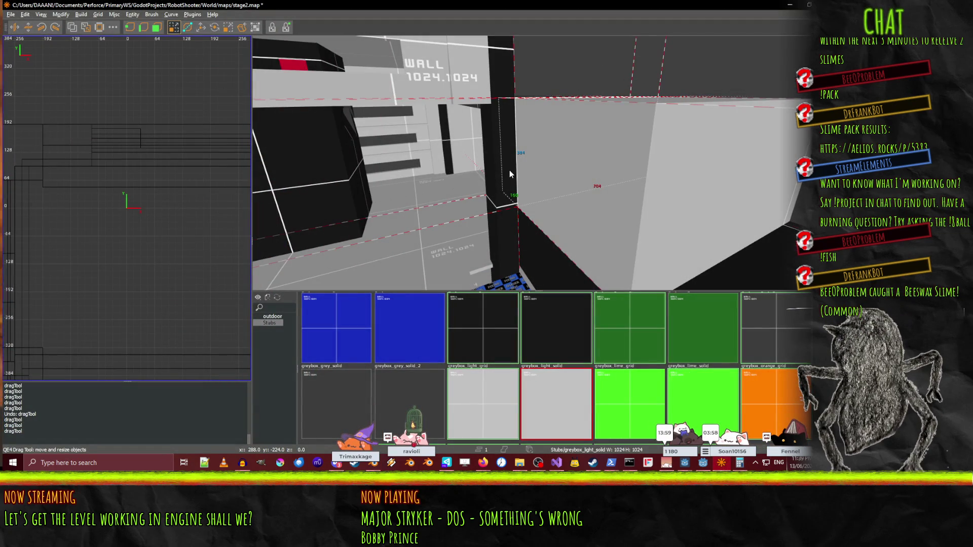
# Select the large wall brush and the dark brush, and extend the selected brush's side left.
pyautogui.click(566, 166)
pyautogui.press('Left')
pyautogui.keyDown('shift'); pyautogui.click(556, 238); pyautogui.keyUp('shift')
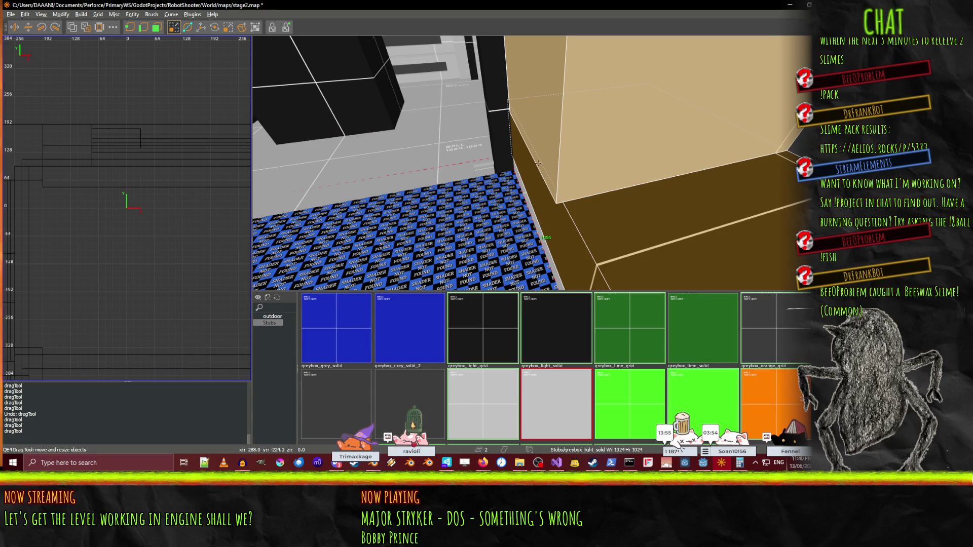
pyautogui.press('Down')
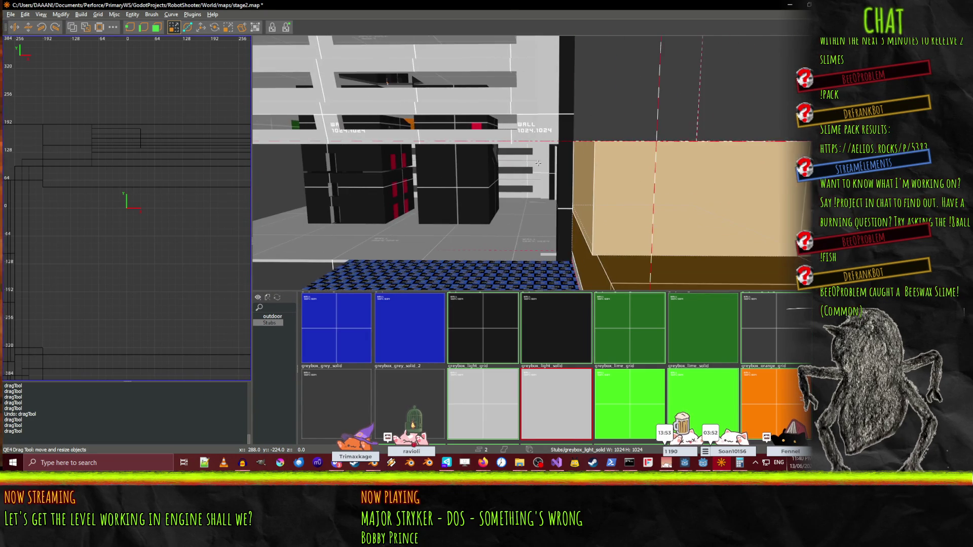
pyautogui.moveTo(527, 172); pyautogui.dragTo(519, 171)
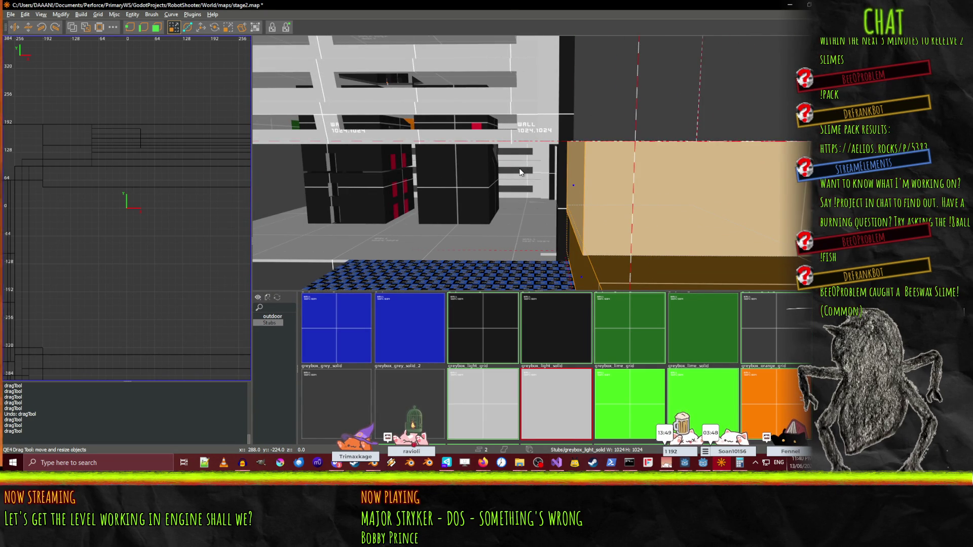
# Nudge the tan brush left and back right until it lines up with the white wall.
pyautogui.rightClick(518, 174)
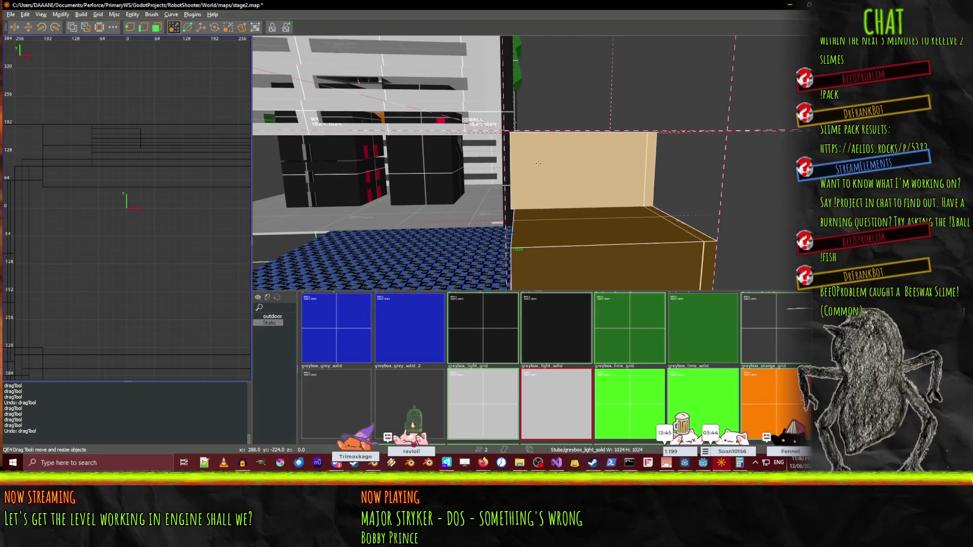
pyautogui.press('Left')
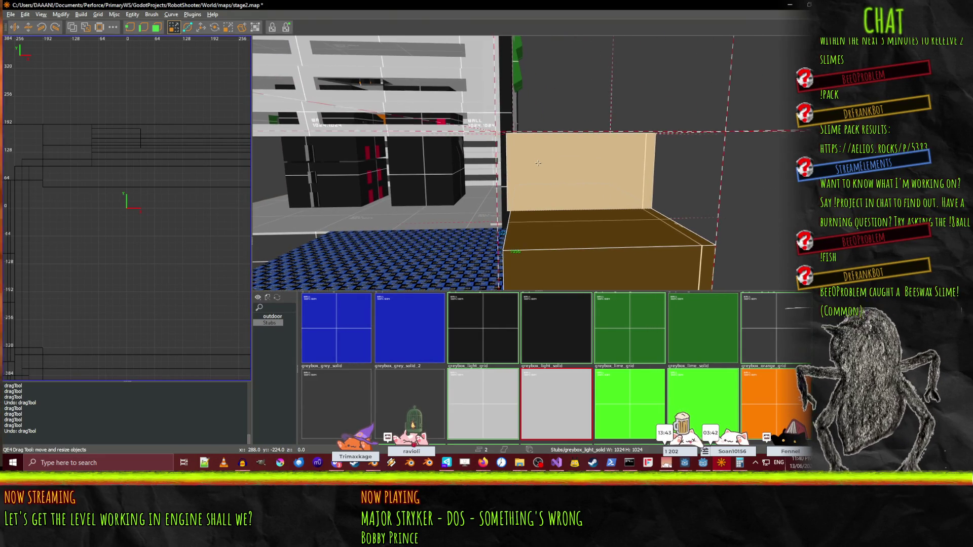
pyautogui.press('Left')
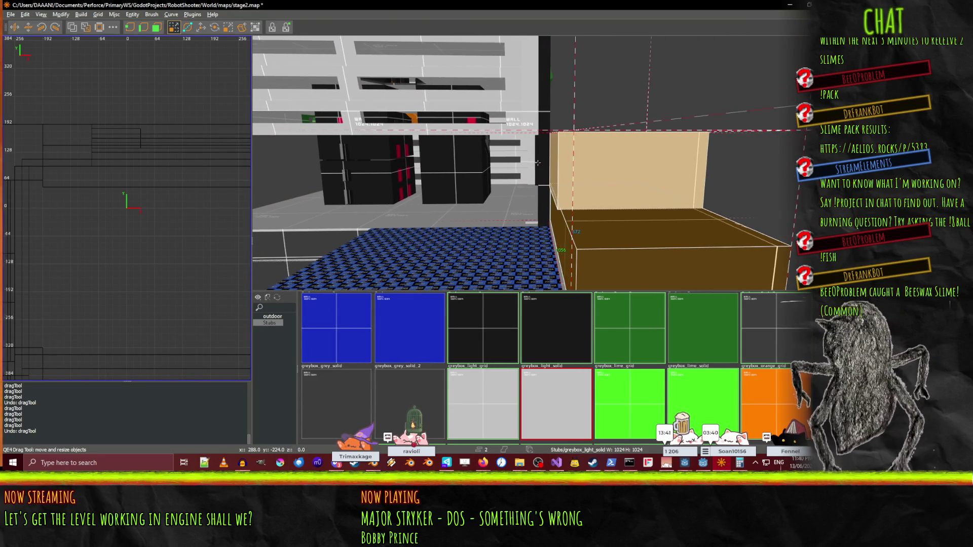
pyautogui.press('Up')
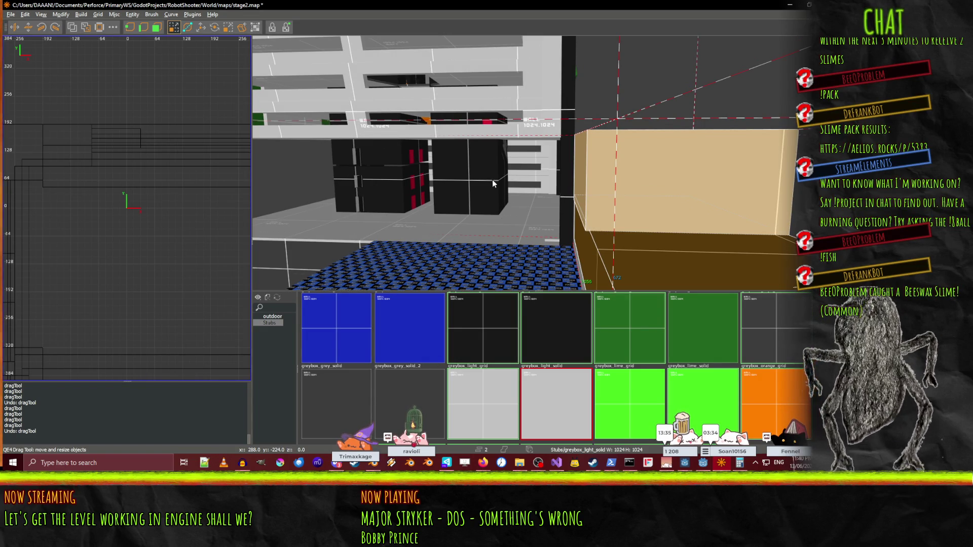
pyautogui.press('Left')
pyautogui.press('Left')
pyautogui.press('Left')
pyautogui.press('Left')
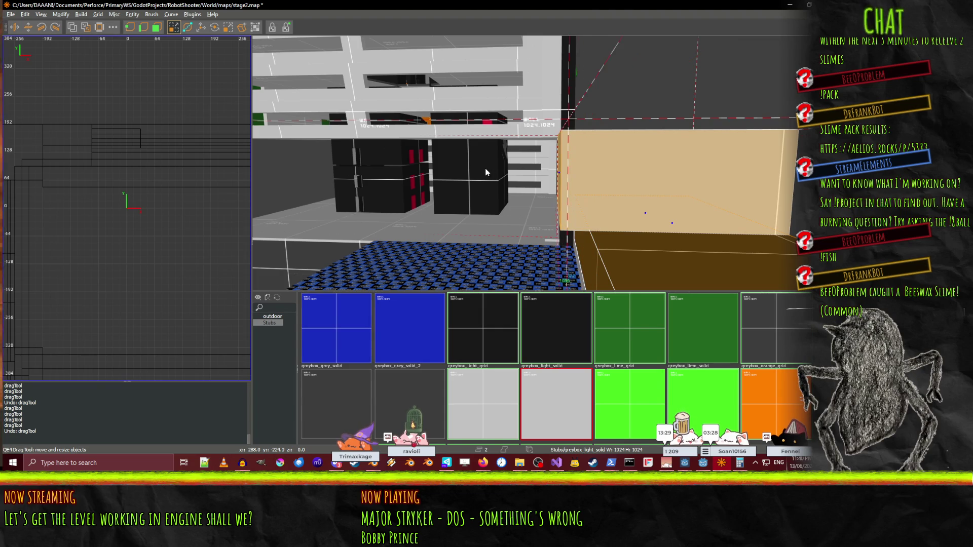
pyautogui.press('Right')
pyautogui.press('Right')
pyautogui.press('Right')
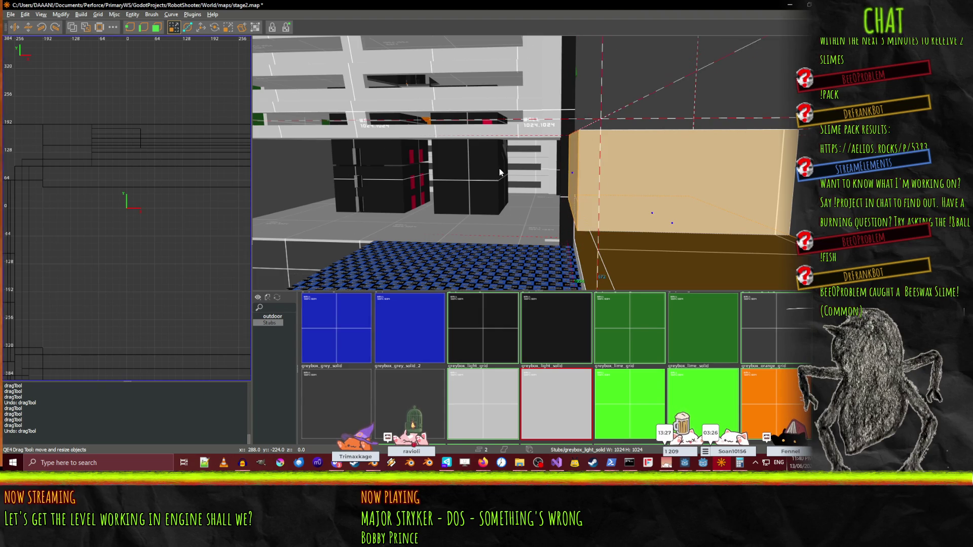
pyautogui.press('Right')
# Fly in close to the tan brush and drag its left face out to about 784 by 512.
pyautogui.rightClick(509, 168)
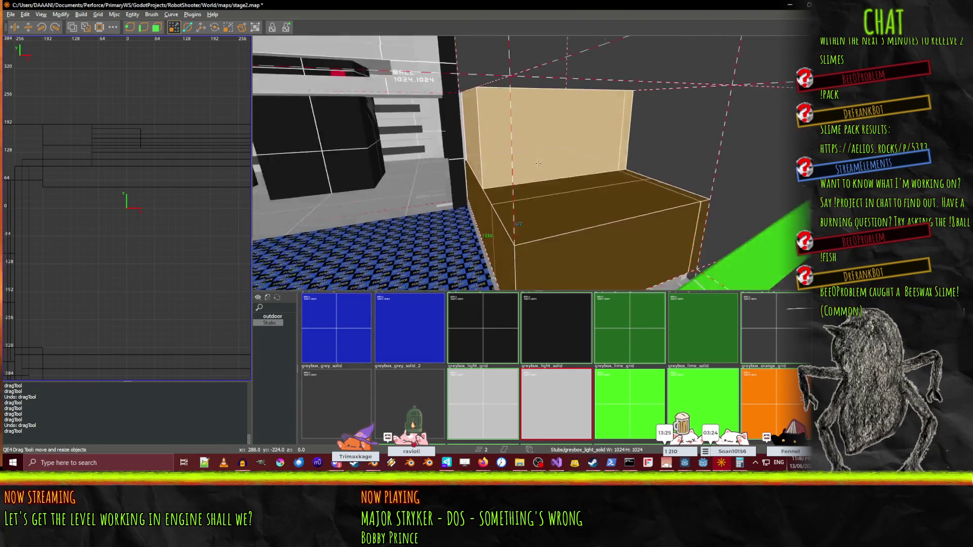
pyautogui.moveTo(538, 163)
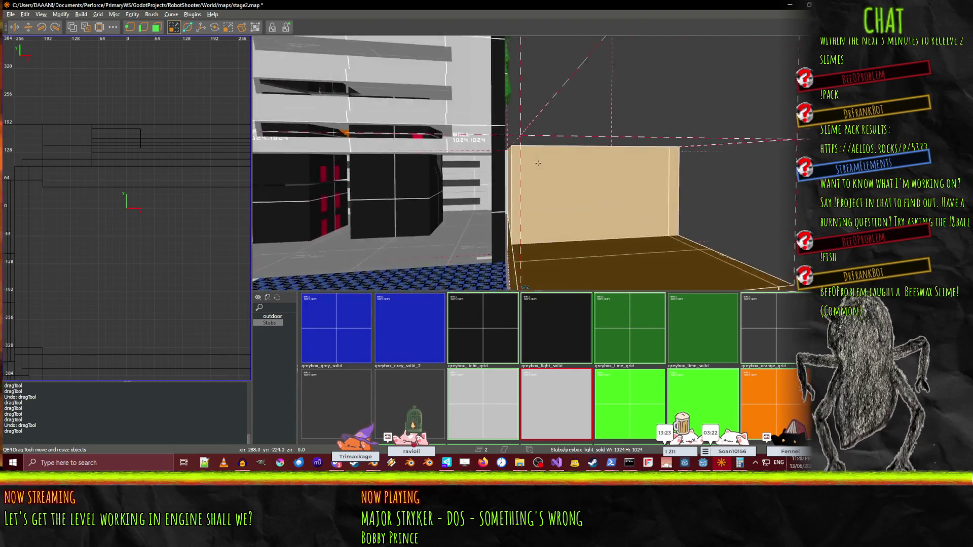
pyautogui.press('w')
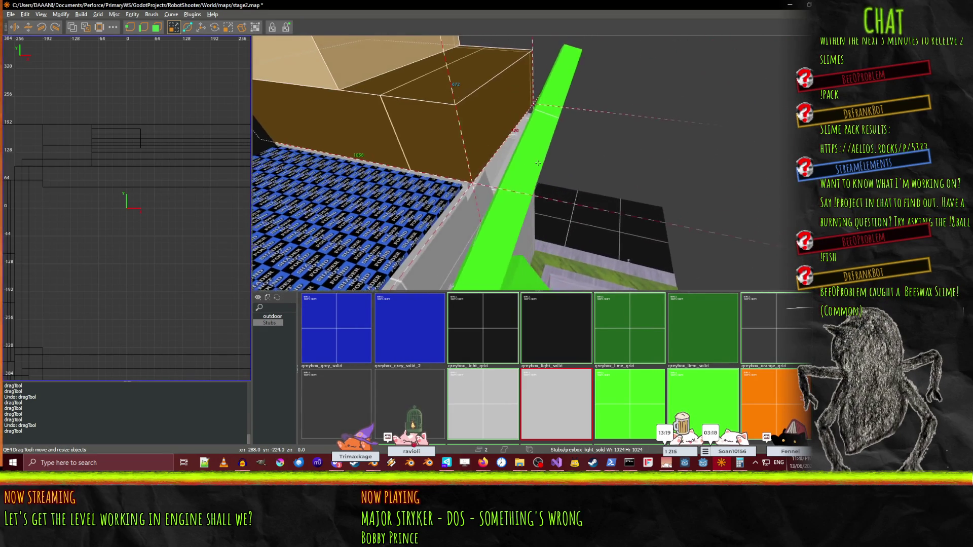
pyautogui.press('w')
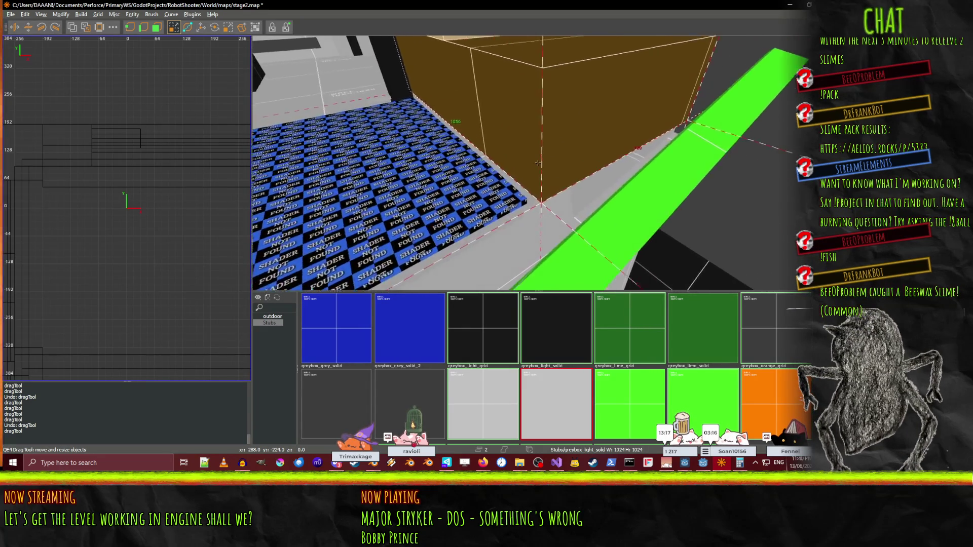
pyautogui.press('s')
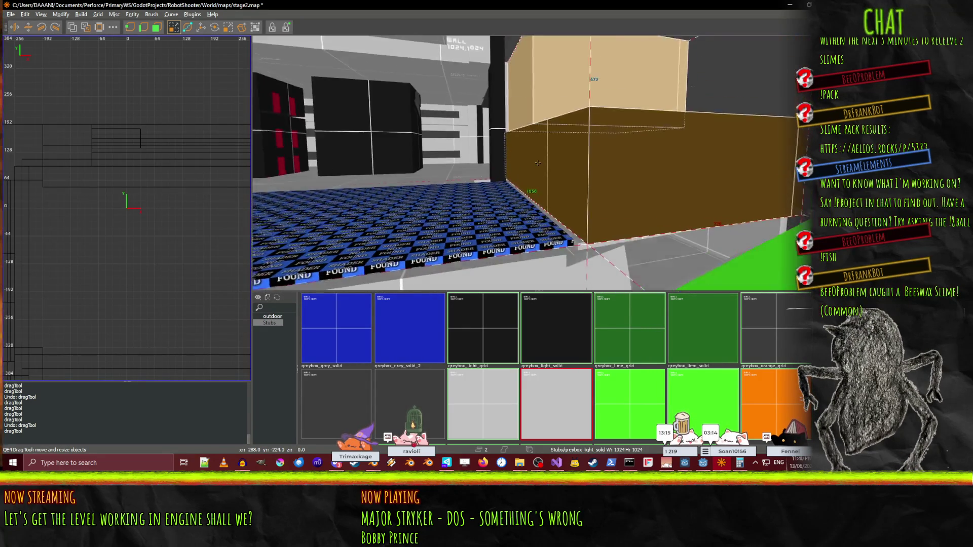
pyautogui.press('w')
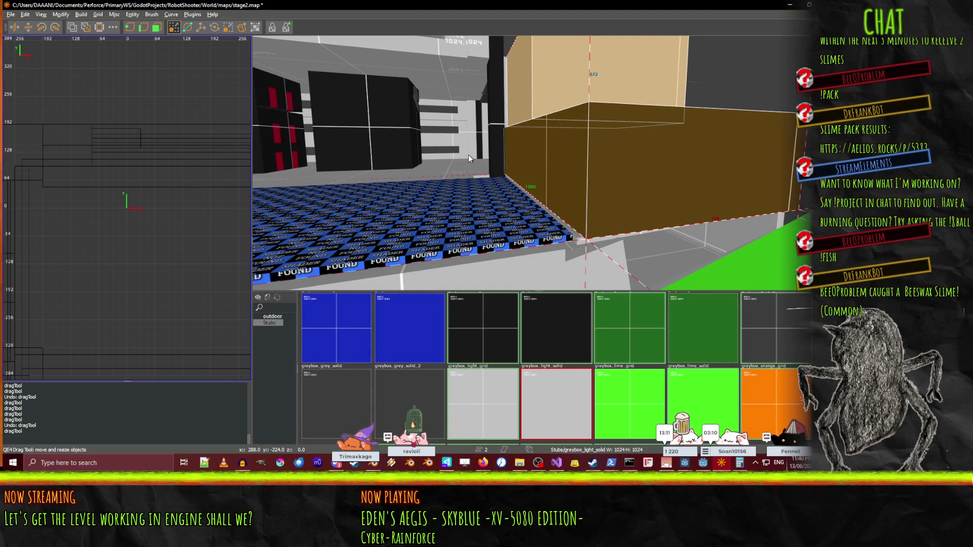
pyautogui.moveTo(480, 156); pyautogui.dragTo(465, 156)
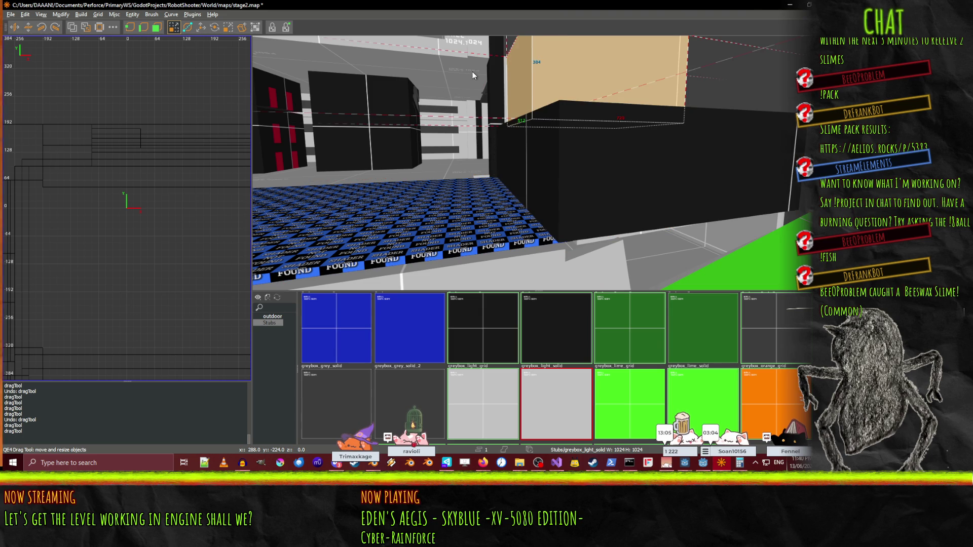
# Orbit up to check the widened tan brush, then bring Blender forward.
pyautogui.moveTo(459, 76); pyautogui.dragTo(537, 163)
pyautogui.scroll(10, 538, 162)
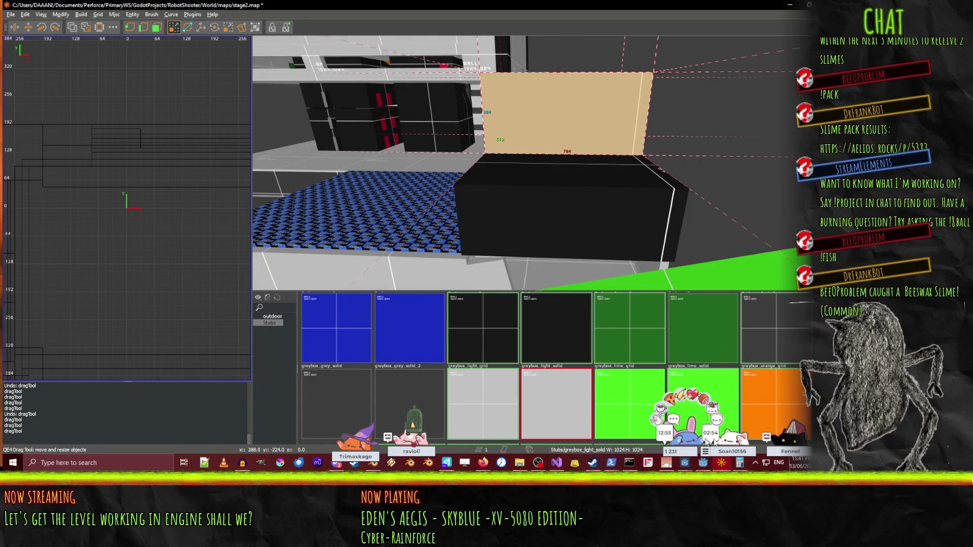
pyautogui.click(720, 467)
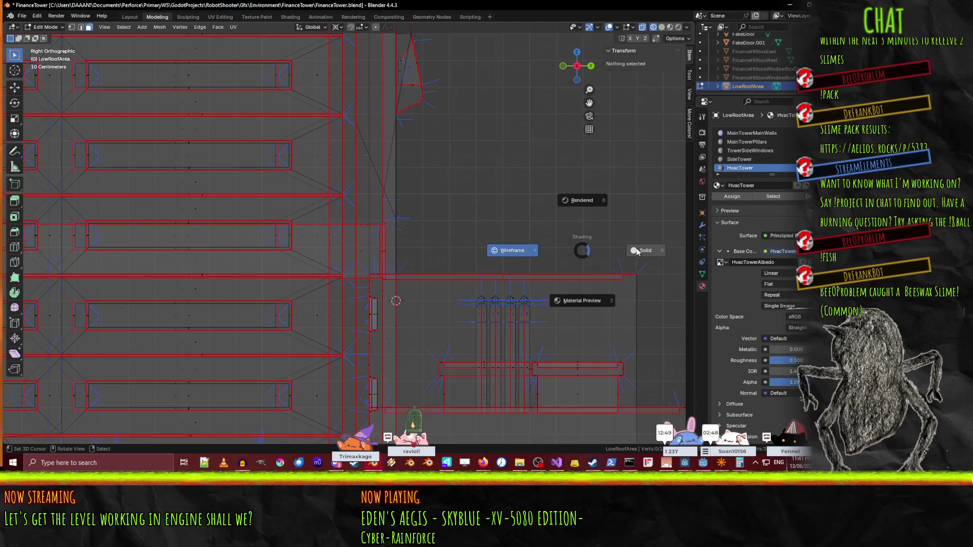
# Switch the tower to Material Preview shading and orbit and zoom into perspective.
pyautogui.click(637, 252)
pyautogui.click(589, 284)
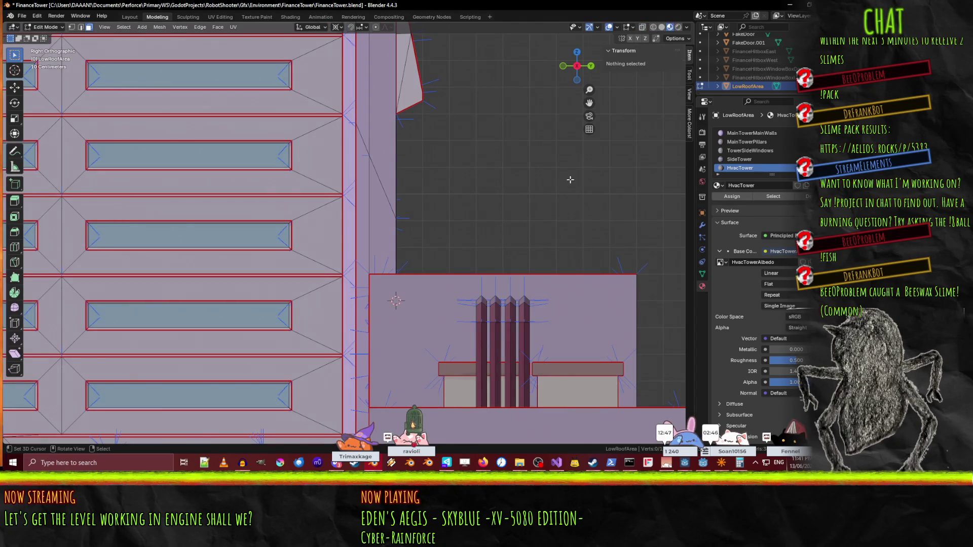
pyautogui.moveTo(570, 179)
pyautogui.mouseDown()
pyautogui.moveTo(548, 274)
pyautogui.moveTo(505, 257)
pyautogui.moveTo(512, 264)
pyautogui.moveTo(528, 225)
pyautogui.moveTo(556, 253)
pyautogui.mouseUp()
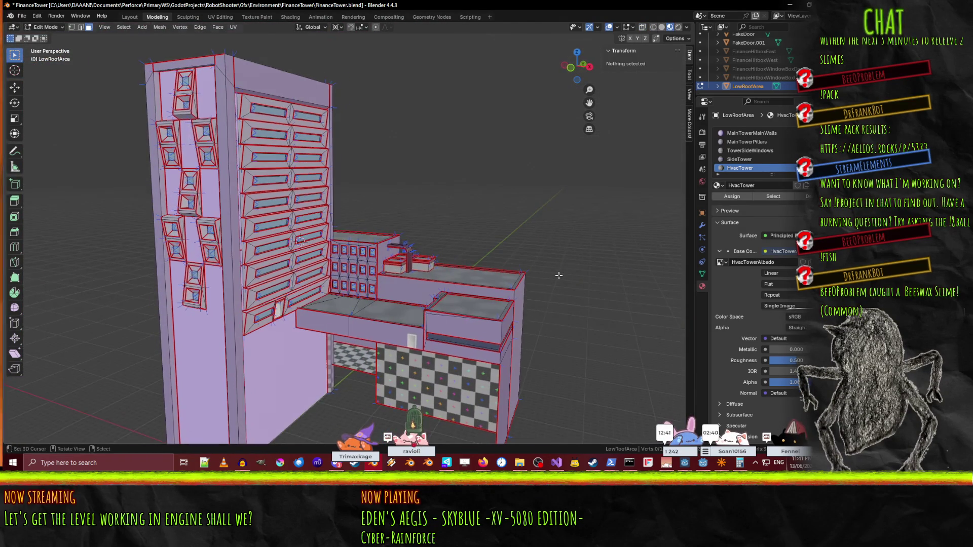
pyautogui.scroll(5, 559, 275)
pyautogui.scroll(3, 471, 190)
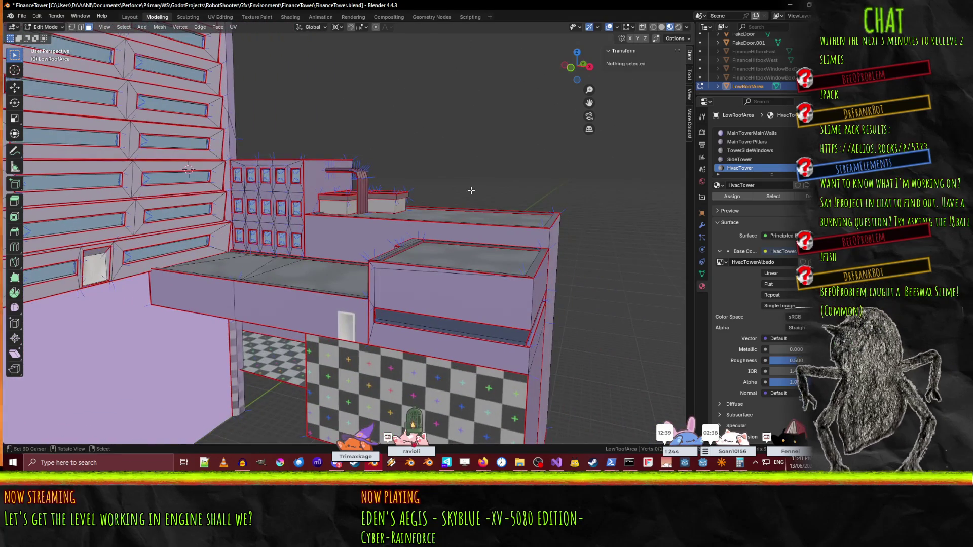
# Examine the low roof's right end in front orthographic view, then return to NetRadiant.
pyautogui.press('KP_3')
pyautogui.press('KP_1')
pyautogui.scroll(4, 471, 190)
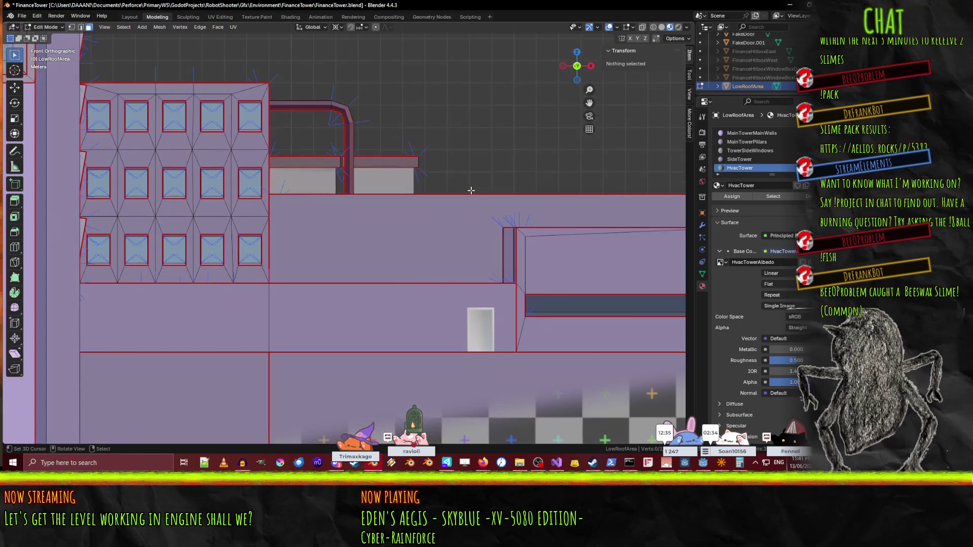
pyautogui.moveTo(508, 212); pyautogui.dragTo(275, 197)
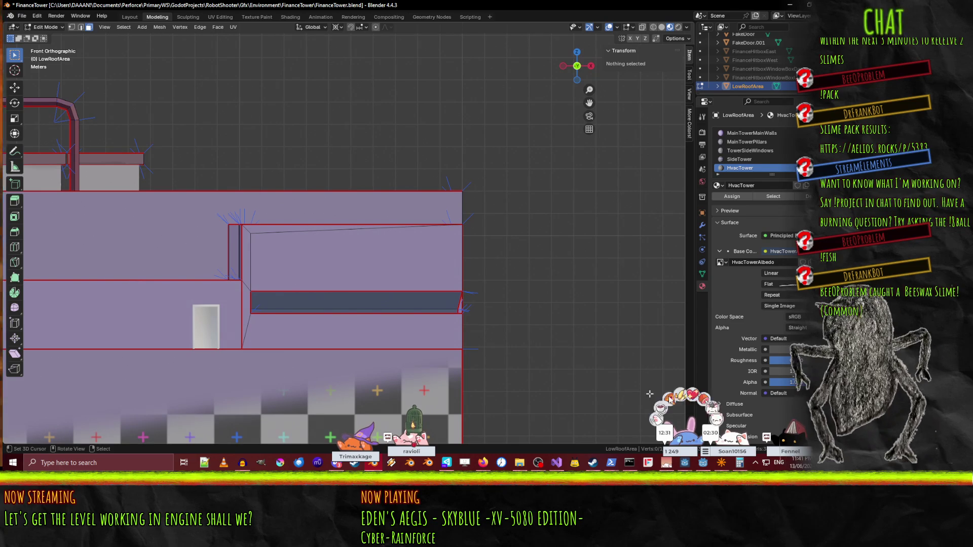
pyautogui.click(725, 464)
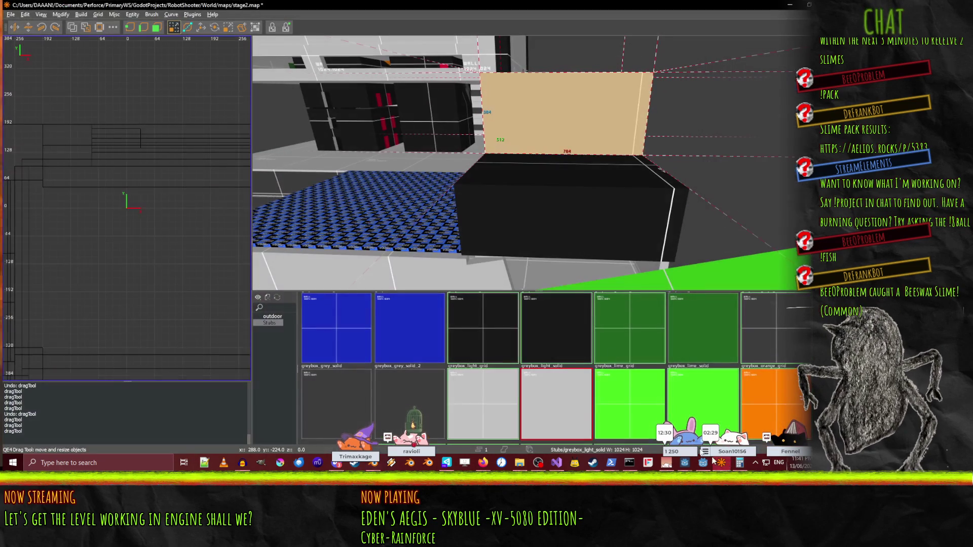
# Duplicate the black box brush, move the copy 784 units along X, and lower its top to 256.
pyautogui.click(491, 232)
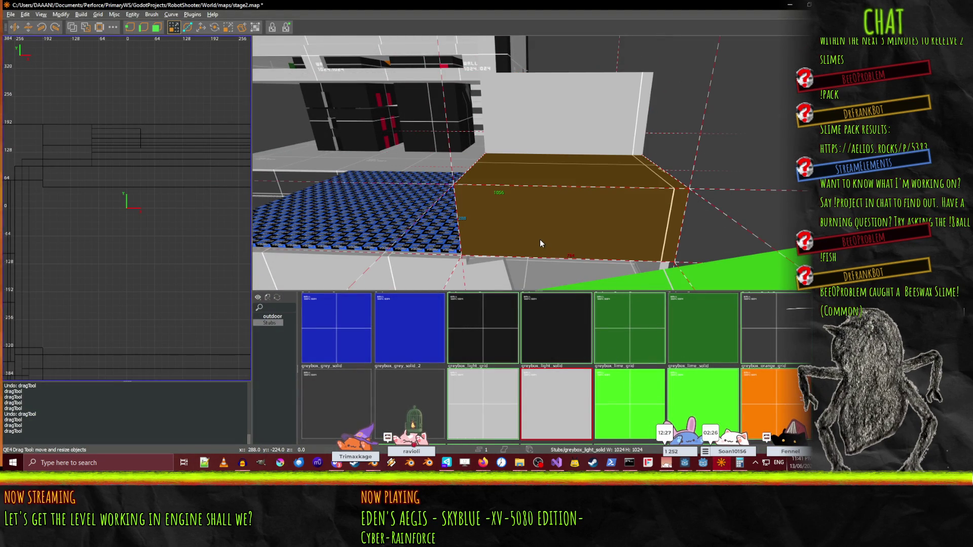
pyautogui.hotkey('ctrl', 'v')
pyautogui.press('w')
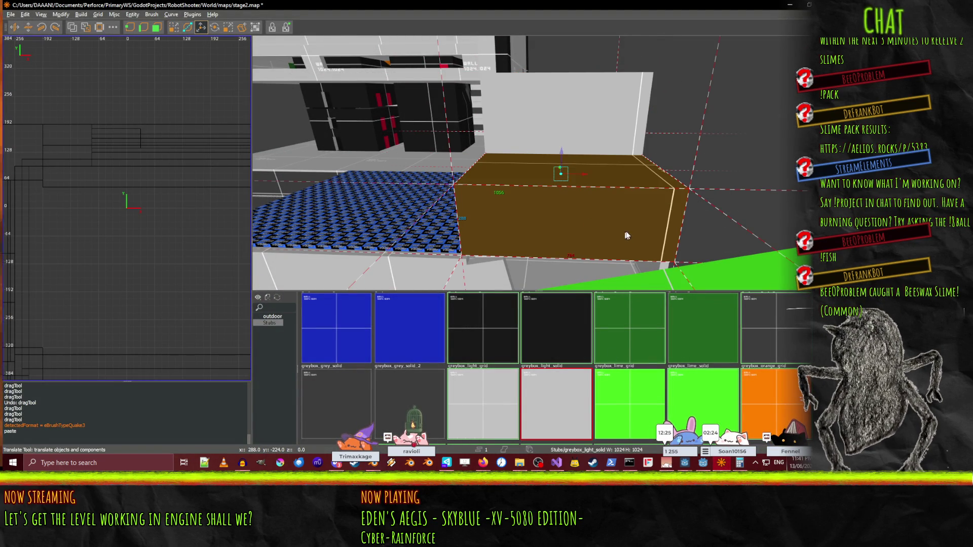
pyautogui.moveTo(583, 178); pyautogui.dragTo(484, 175)
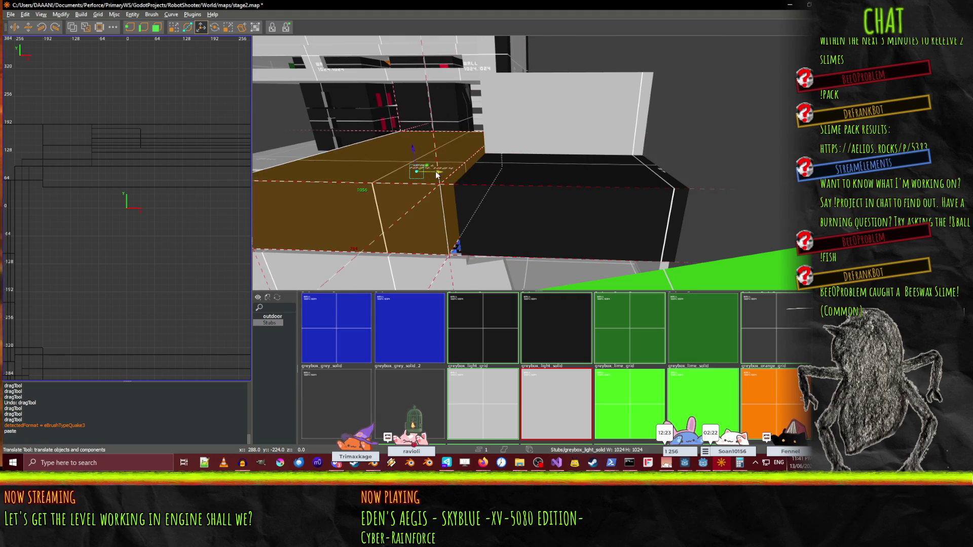
pyautogui.press('Up')
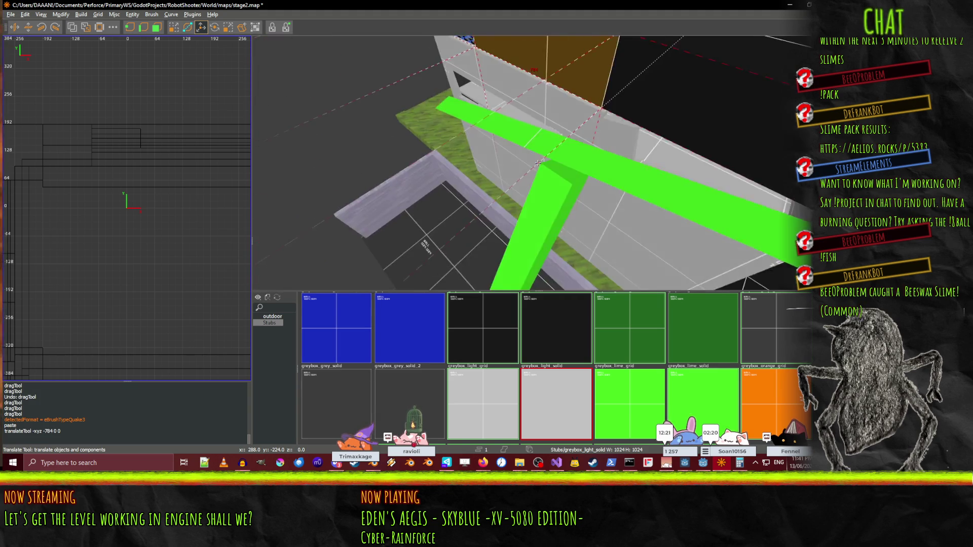
pyautogui.press('Down')
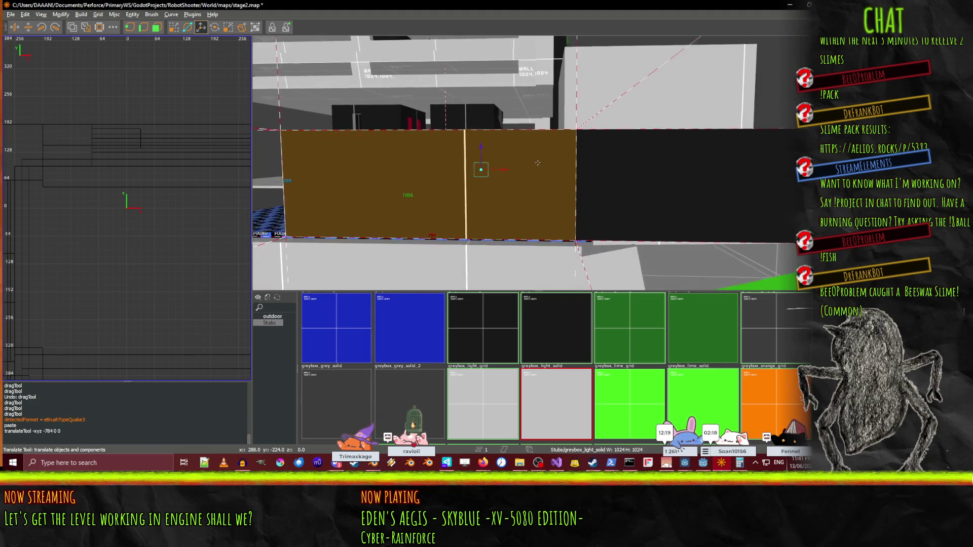
pyautogui.press('q')
pyautogui.moveTo(481, 65); pyautogui.dragTo(482, 88)
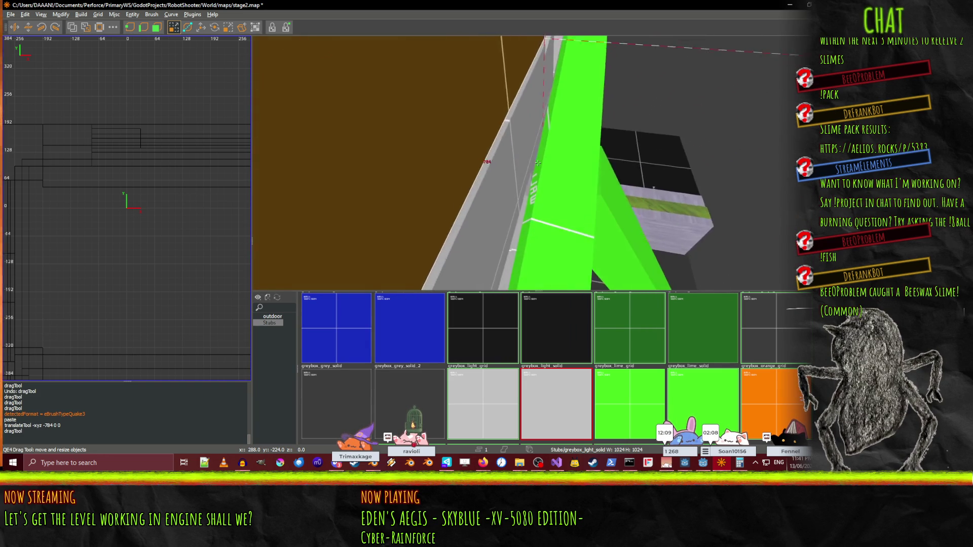
# Fly down the corridor to the FOUND wall and push the FOUND trim brush's face inward.
pyautogui.press('w')
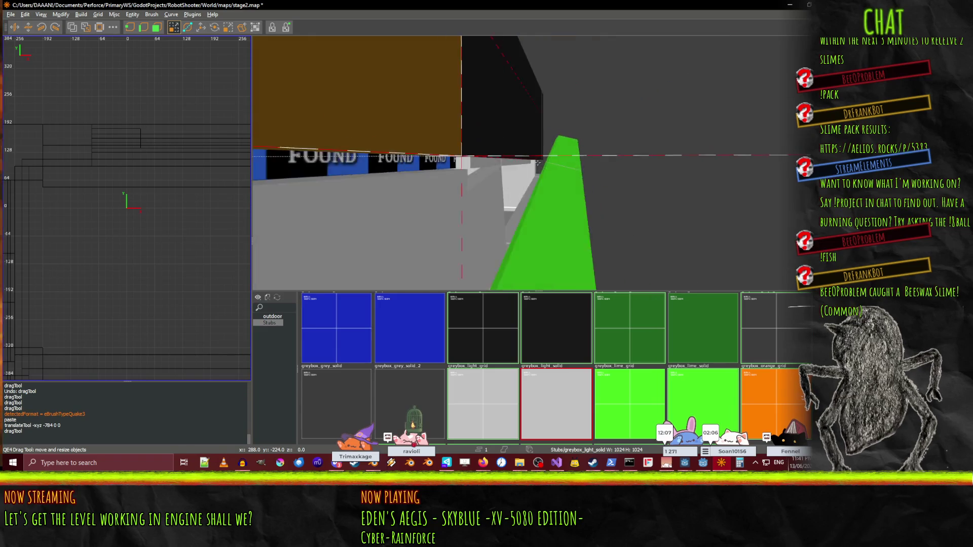
pyautogui.press('w')
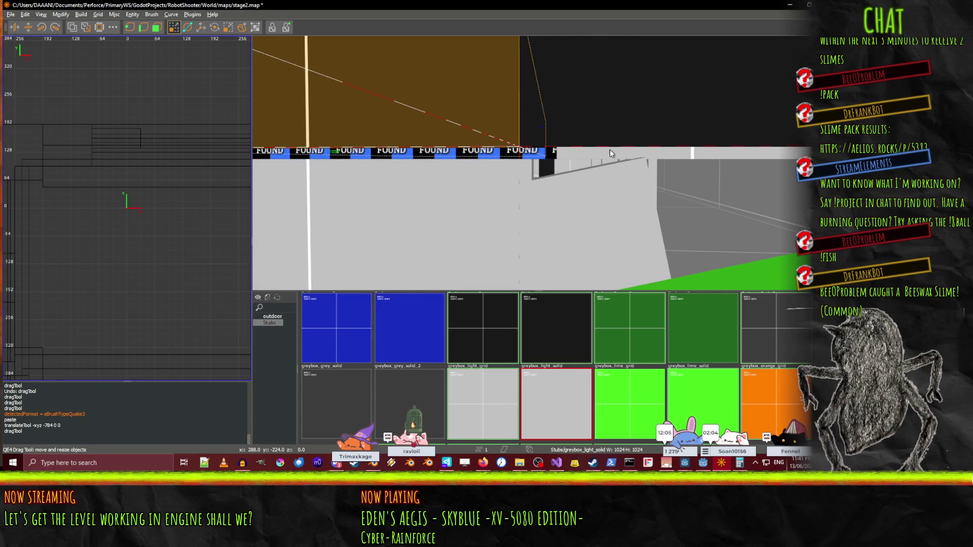
pyautogui.press('w')
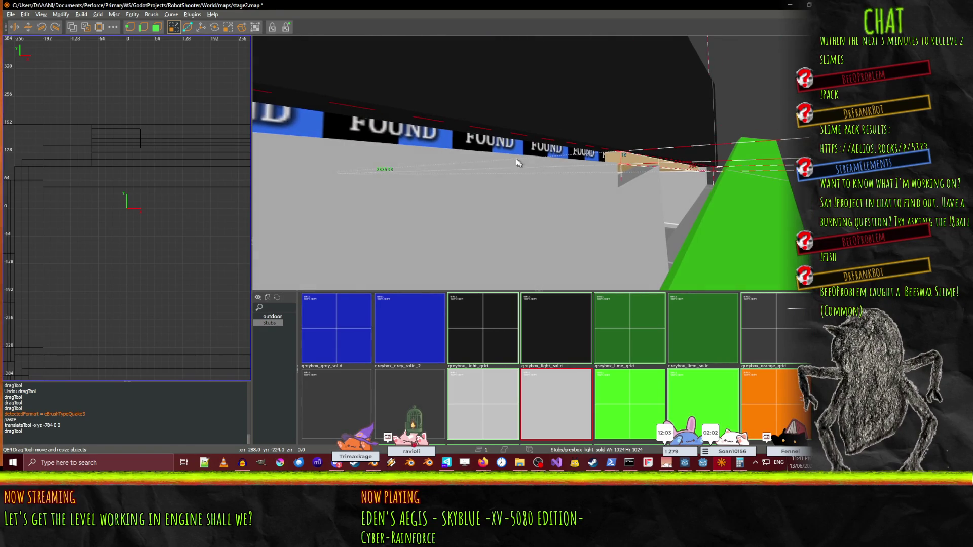
pyautogui.press('s')
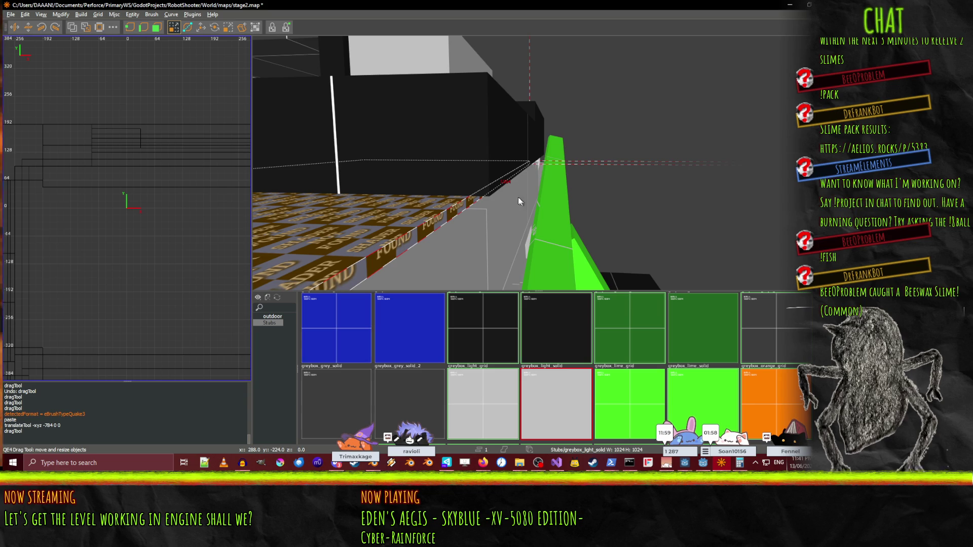
pyautogui.press('d')
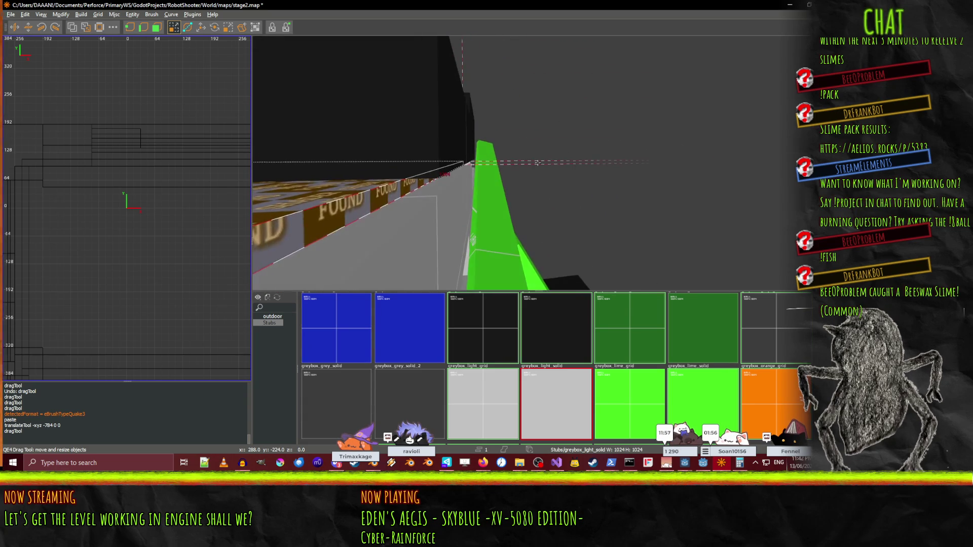
pyautogui.moveTo(517, 175); pyautogui.dragTo(538, 162)
pyautogui.rightClick(538, 162)
# Apply greybox_light_solid to the FOUND trim strip and both upper wall brushes.
pyautogui.rightClick(622, 163)
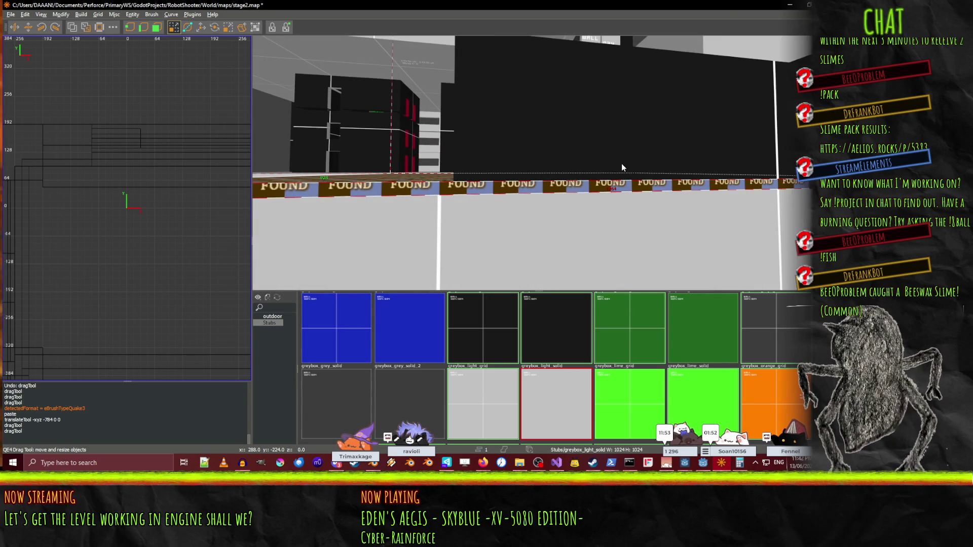
pyautogui.keyDown('shift'); pyautogui.click(604, 191); pyautogui.keyUp('shift')
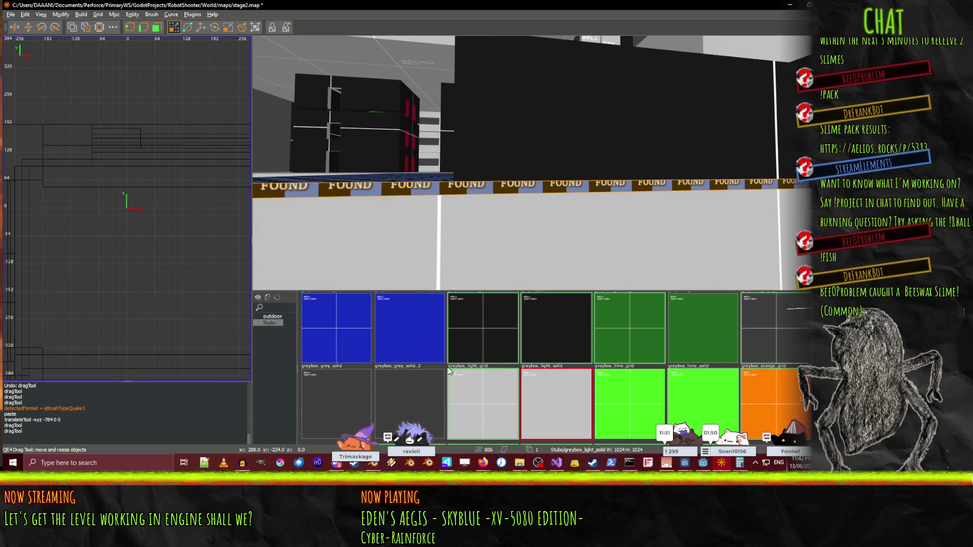
pyautogui.click(551, 404)
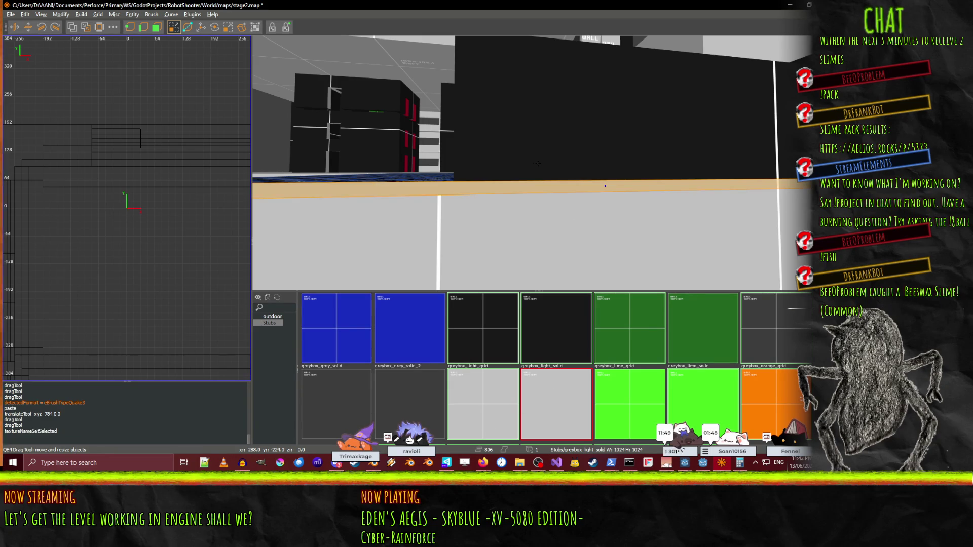
pyautogui.keyDown('shift'); pyautogui.click(510, 132); pyautogui.keyUp('shift')
pyautogui.keyDown('shift'); pyautogui.click(595, 132); pyautogui.keyUp('shift')
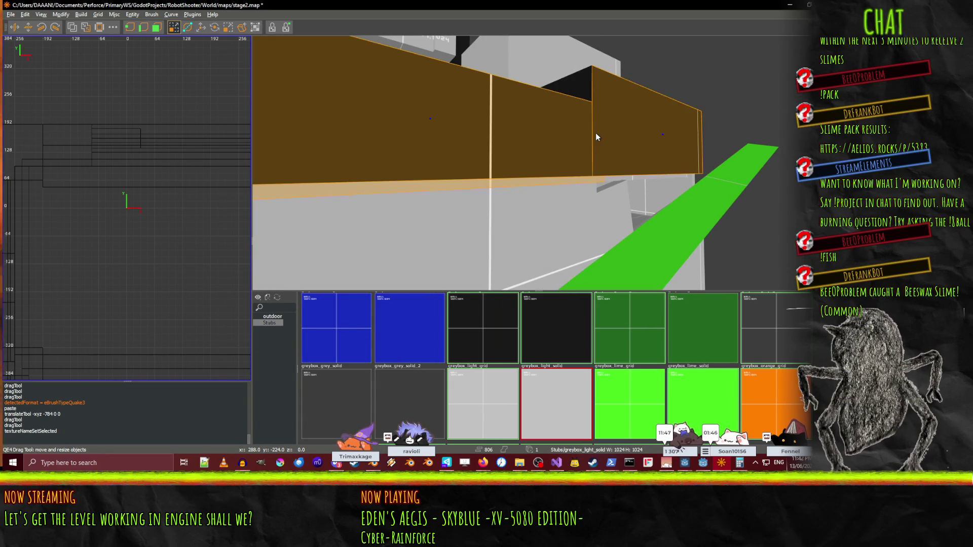
pyautogui.click(546, 396)
pyautogui.press('Escape')
# Fly under the grey wall and look along it toward the tan beam, then switch to Blender.
pyautogui.rightClick(538, 163)
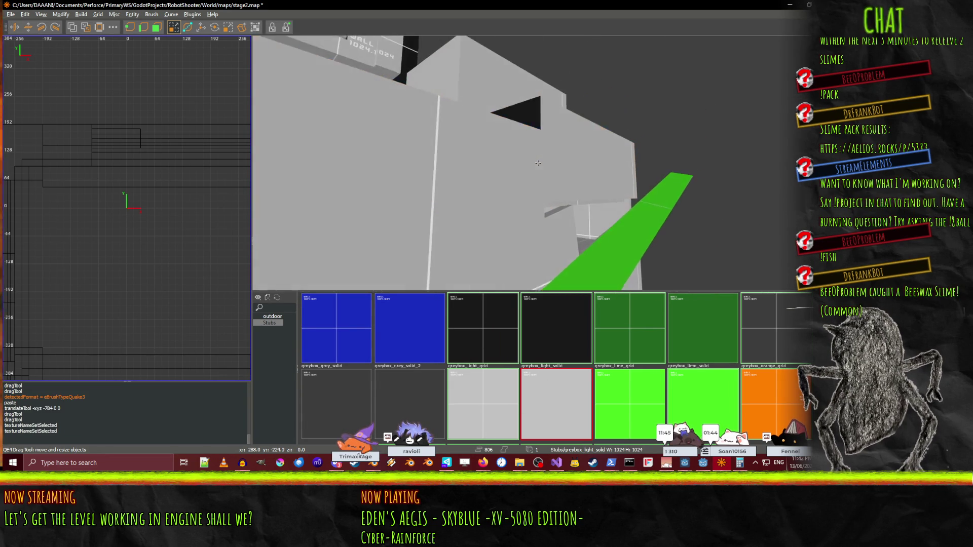
pyautogui.press('w')
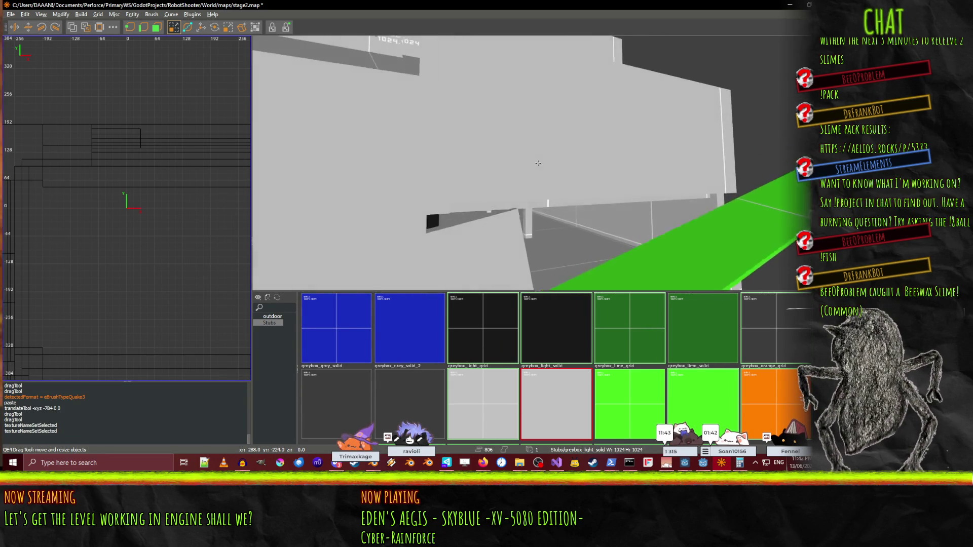
pyautogui.press('w')
pyautogui.keyDown('shift'); pyautogui.click(585, 171); pyautogui.keyUp('shift')
pyautogui.rightClick(586, 171)
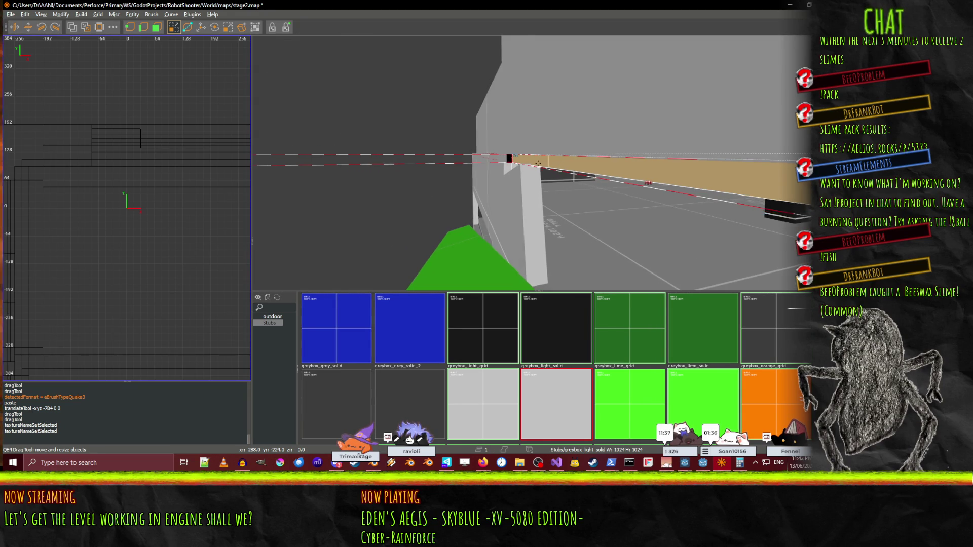
pyautogui.rightClick(538, 163)
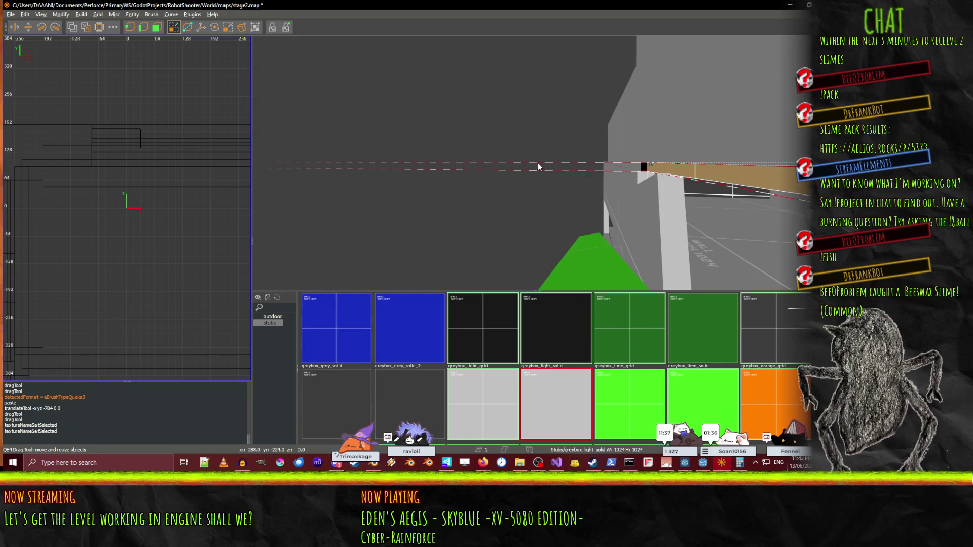
pyautogui.rightClick(569, 179)
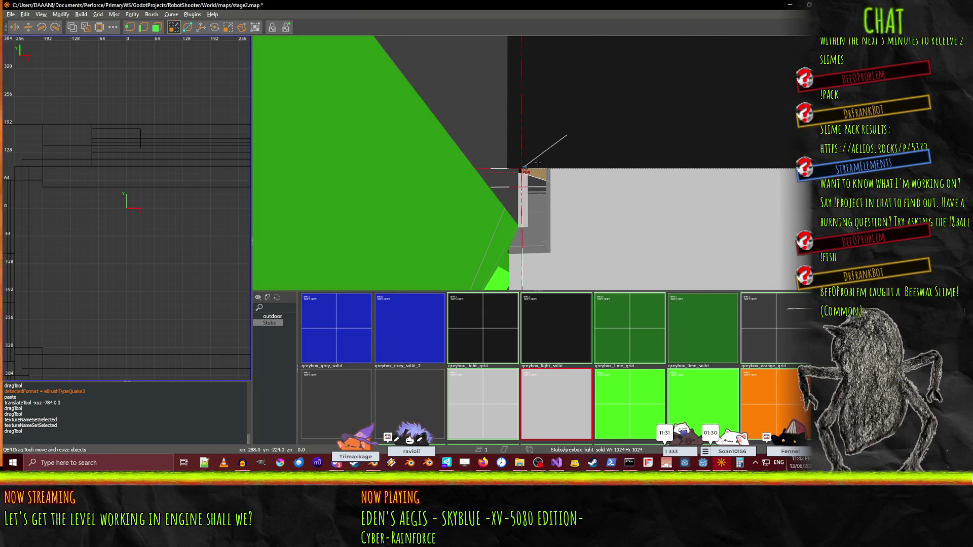
pyautogui.rightClick(531, 164)
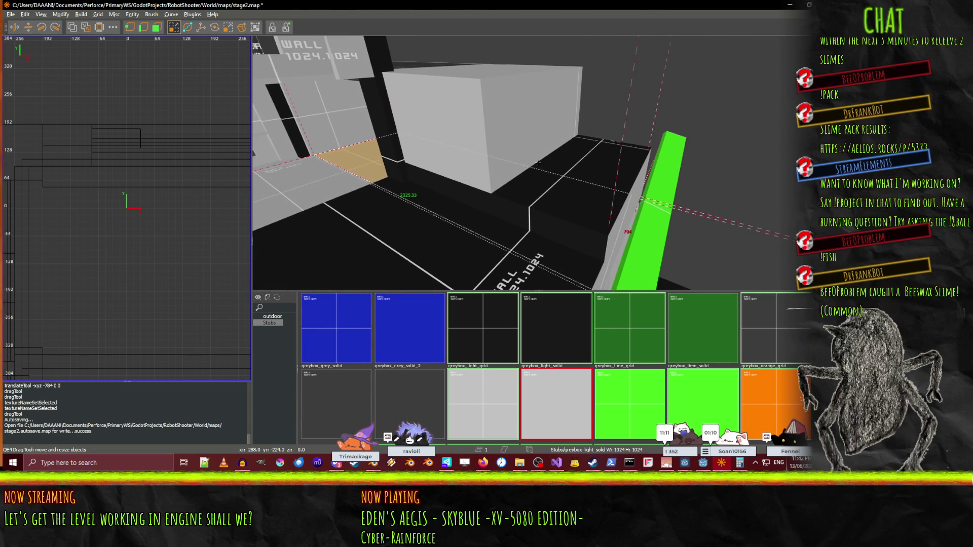
pyautogui.rightClick(537, 162)
pyautogui.click(729, 464)
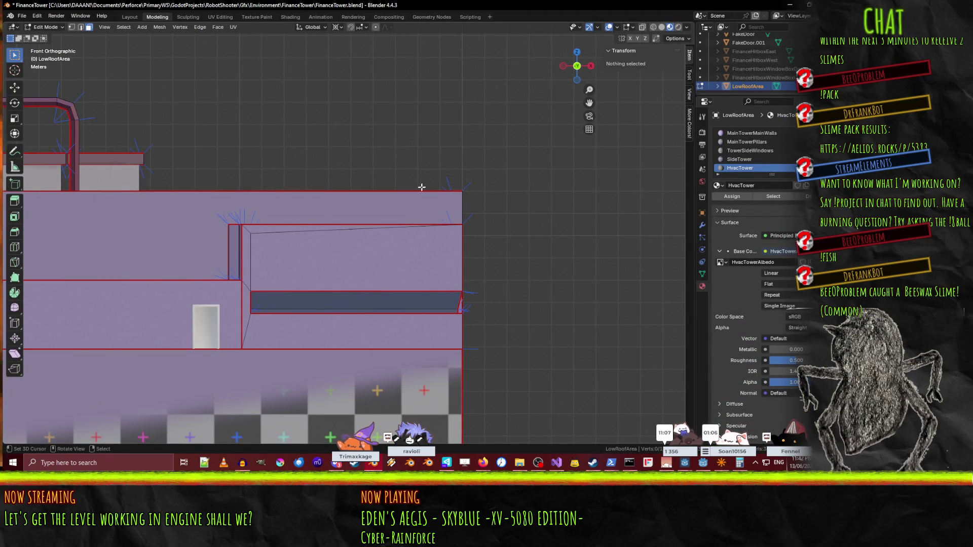
# Orbit from Front Orthographic into a perspective view of the LowRoofArea and its parapet walls.
pyautogui.moveTo(513, 133)
pyautogui.mouseDown()
pyautogui.moveTo(514, 113)
pyautogui.moveTo(426, 143)
pyautogui.moveTo(485, 161)
pyautogui.mouseUp()
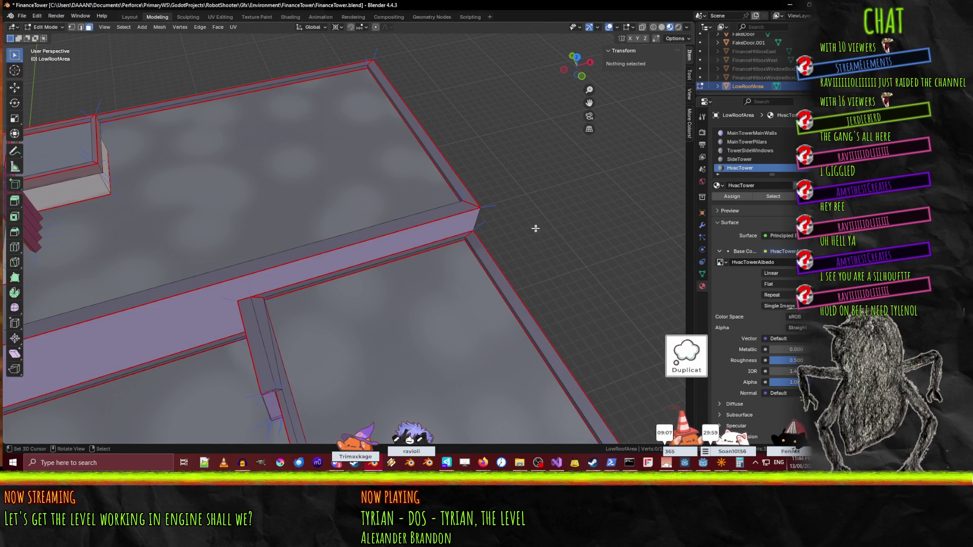
# Orbit Blender's viewport and select the FinanceTower's low roof face to check its position.
pyautogui.moveTo(410, 229)
pyautogui.mouseDown()
pyautogui.moveTo(349, 206)
pyautogui.moveTo(431, 186)
pyautogui.moveTo(463, 166)
pyautogui.moveTo(492, 175)
pyautogui.mouseUp()
pyautogui.click(350, 206)
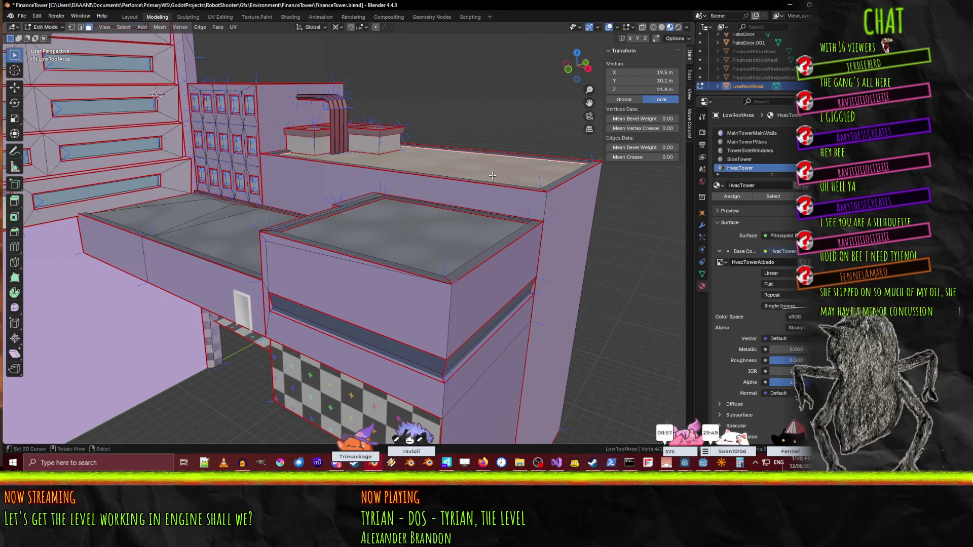
pyautogui.moveTo(492, 175)
pyautogui.mouseDown()
pyautogui.moveTo(483, 147)
pyautogui.moveTo(463, 200)
pyautogui.mouseUp()
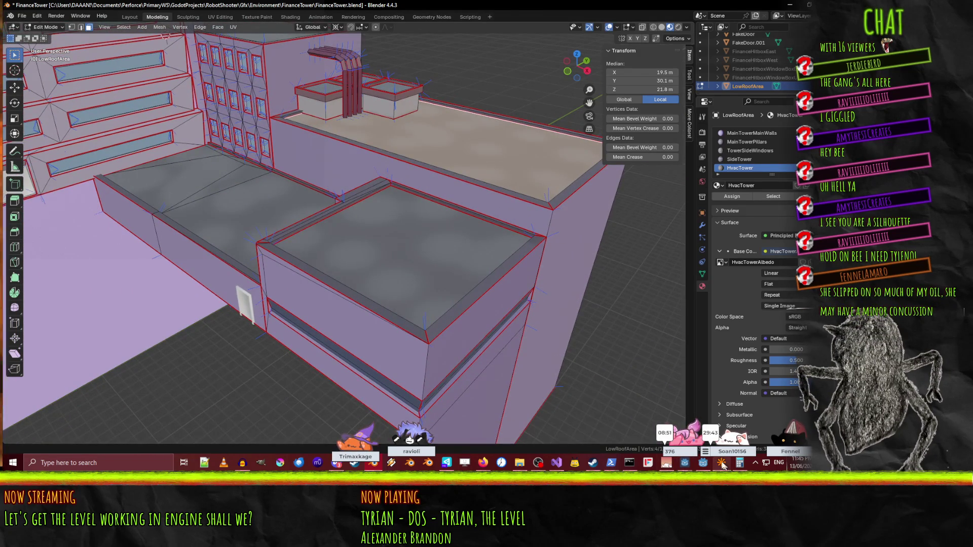
# Return from Blender to the stage2 map in NetRadiant.
pyautogui.click(721, 463)
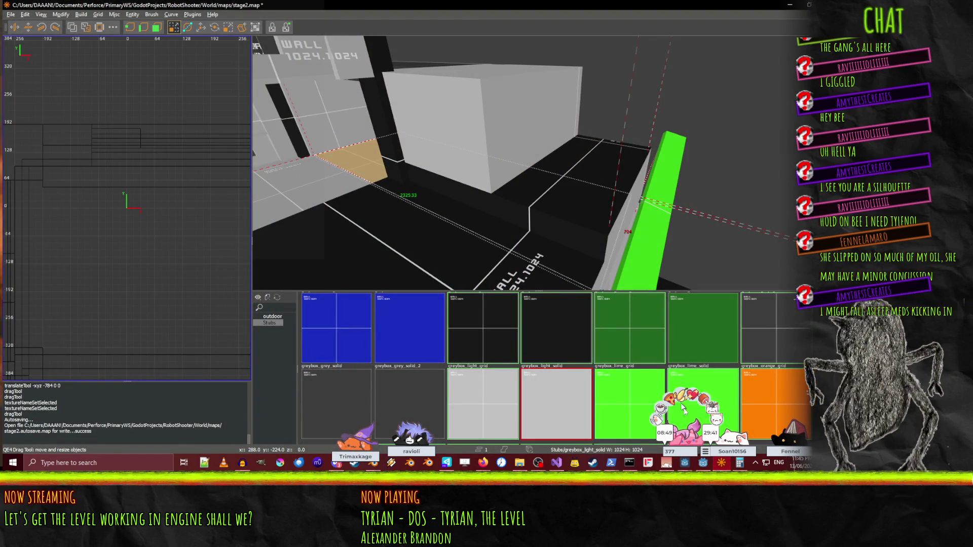
pyautogui.click(722, 463)
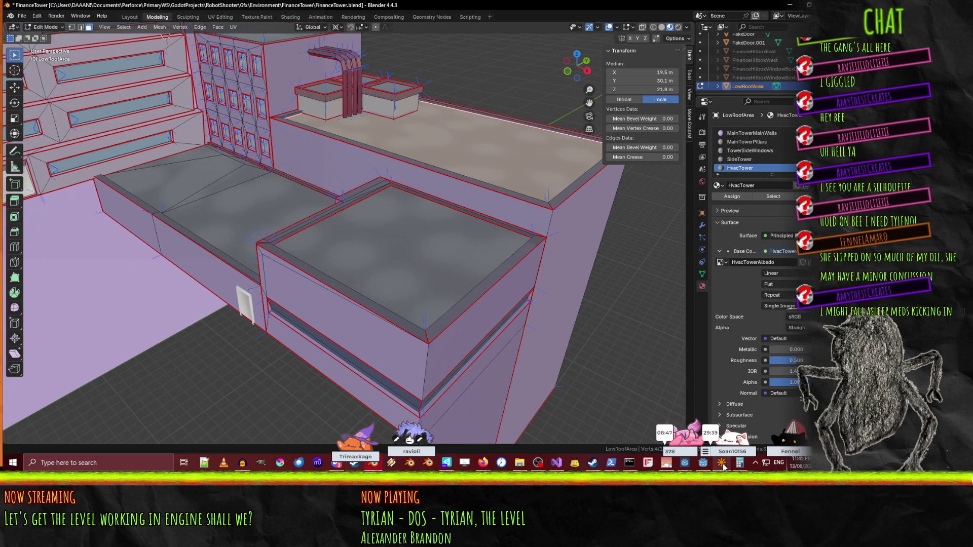
pyautogui.click(722, 463)
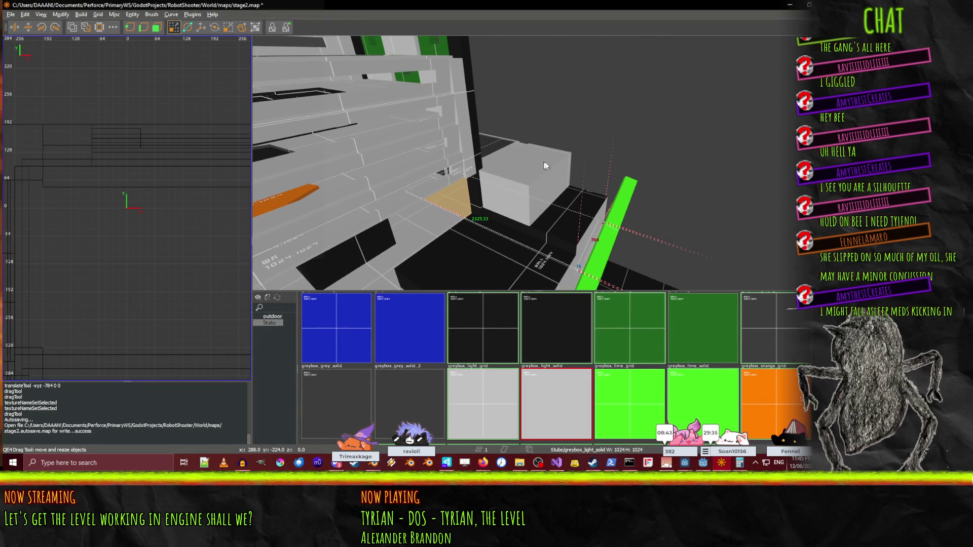
# Select the long wall slat and the orange slab on the grey building together.
pyautogui.scroll(5, 612, 172)
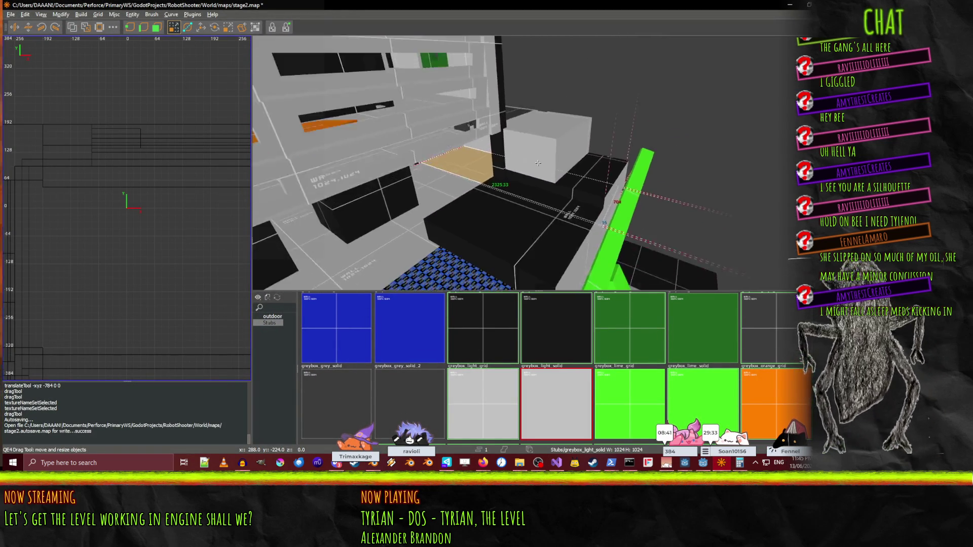
pyautogui.moveTo(538, 162); pyautogui.dragTo(537, 163)
pyautogui.click(361, 177)
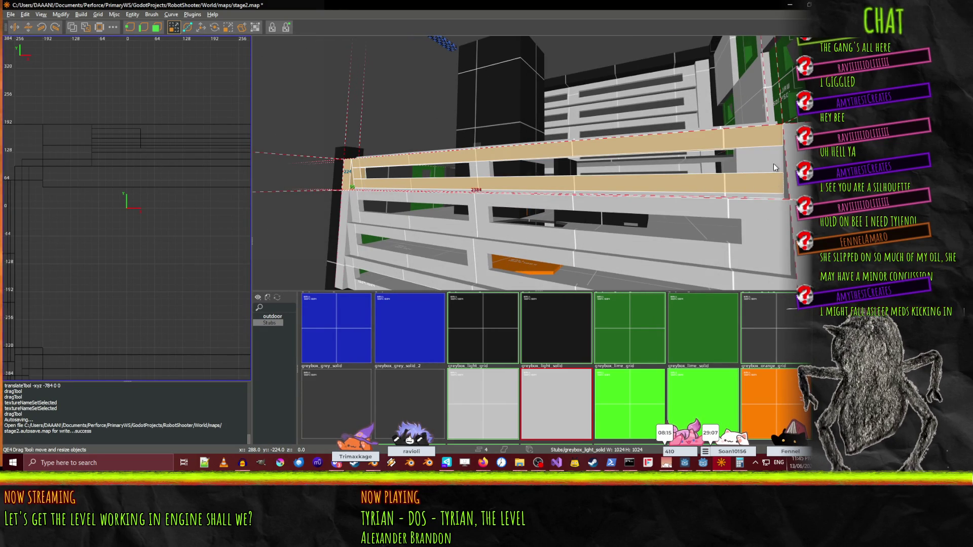
pyautogui.click(558, 270)
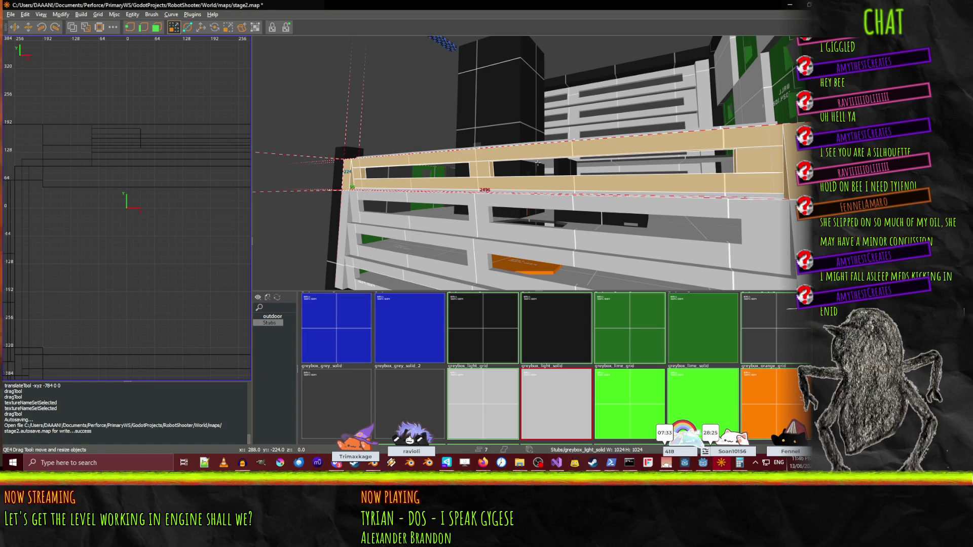
# Raise the pasted copy of the wall beams 224 units to stack a new tier.
pyautogui.press('d')
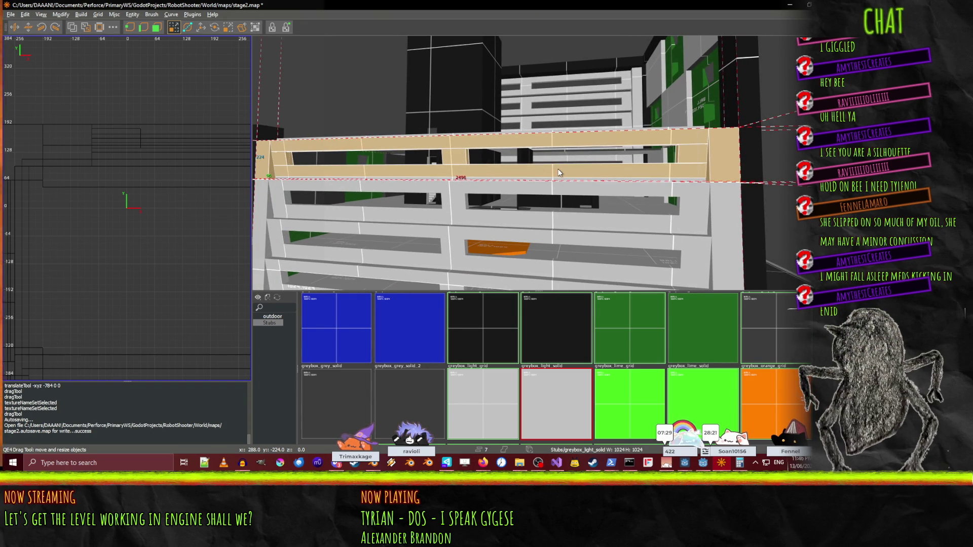
pyautogui.moveTo(460, 142); pyautogui.dragTo(464, 97)
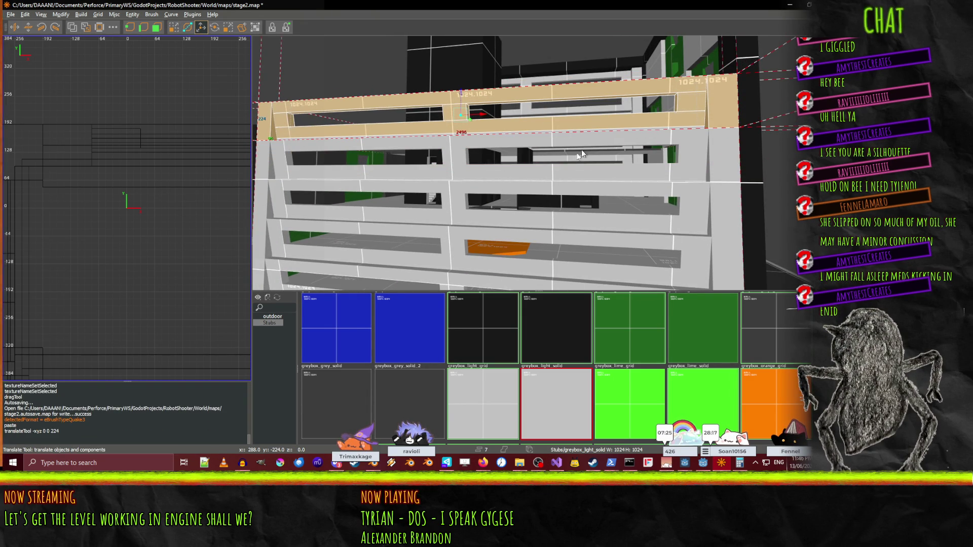
pyautogui.moveTo(460, 94)
pyautogui.mouseDown()
pyautogui.moveTo(466, 53)
pyautogui.moveTo(538, 163)
pyautogui.moveTo(496, 155)
pyautogui.moveTo(469, 98)
pyautogui.moveTo(463, 38)
pyautogui.mouseUp()
# Paste another copy of the beam set and fly the camera to the grey wall's beams.
pyautogui.hotkey('ctrl', 'v')
pyautogui.rightClick(463, 37)
pyautogui.press('w')
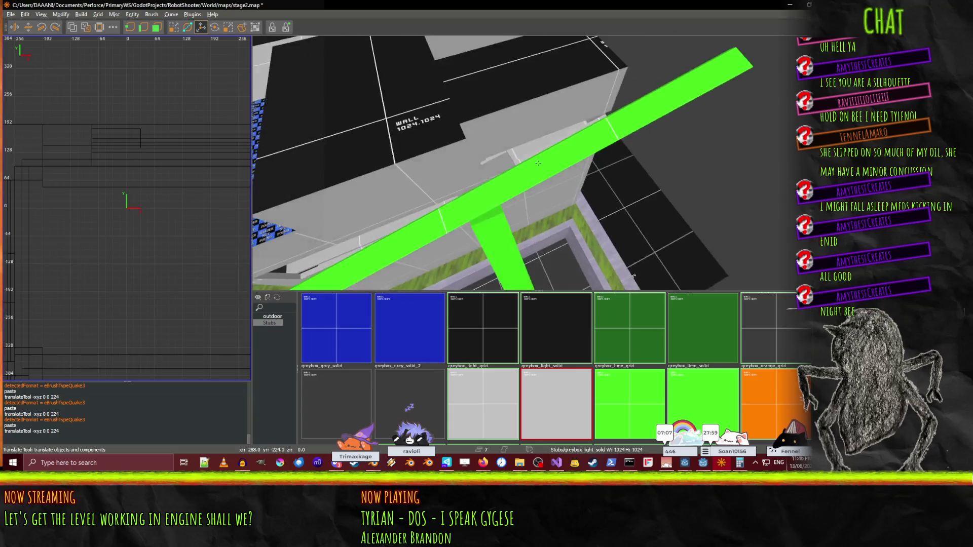
pyautogui.press('w')
pyautogui.press('s')
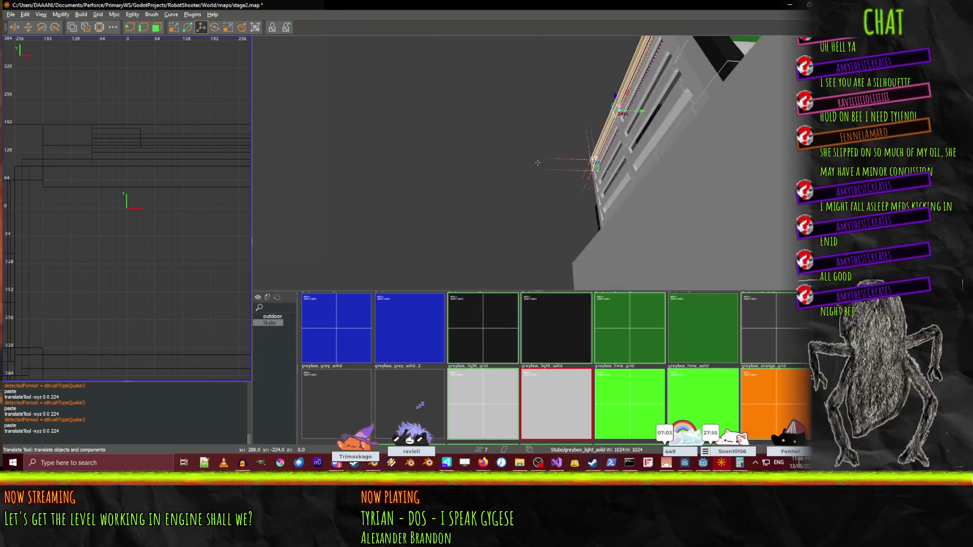
pyautogui.press('d')
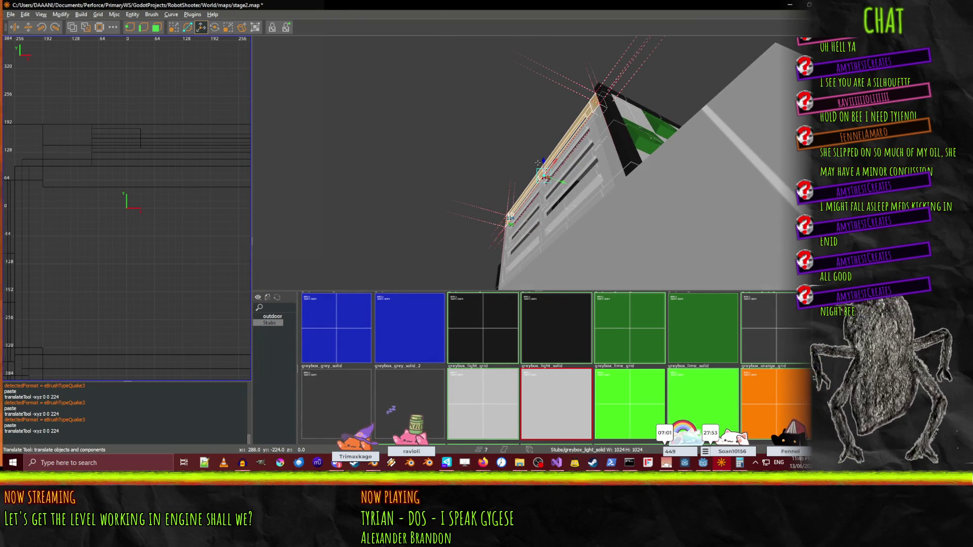
pyautogui.press('q')
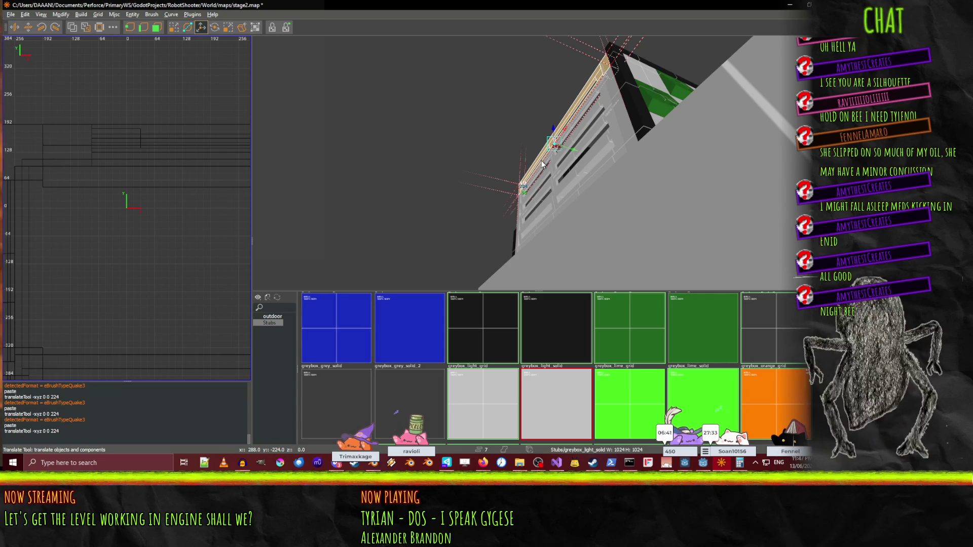
pyautogui.press('a')
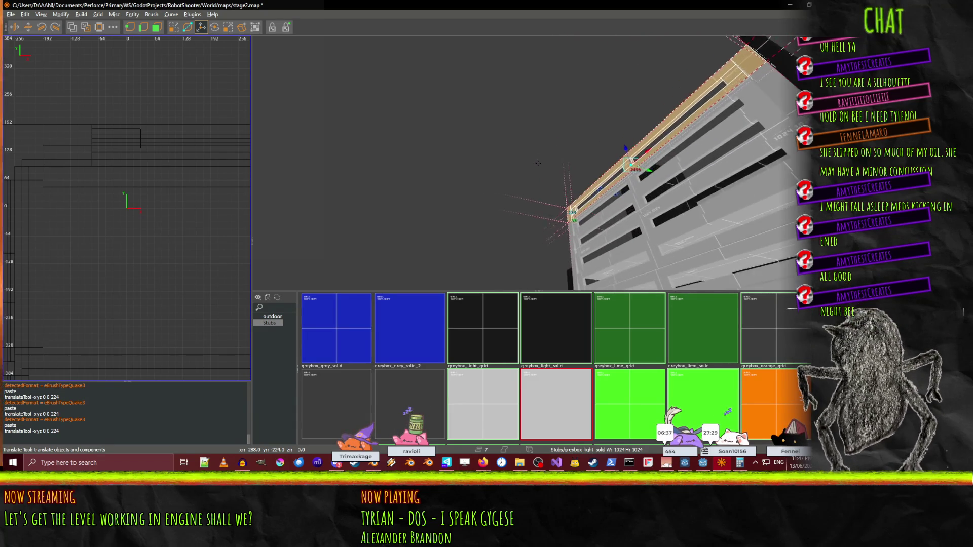
pyautogui.press('s')
pyautogui.press('w')
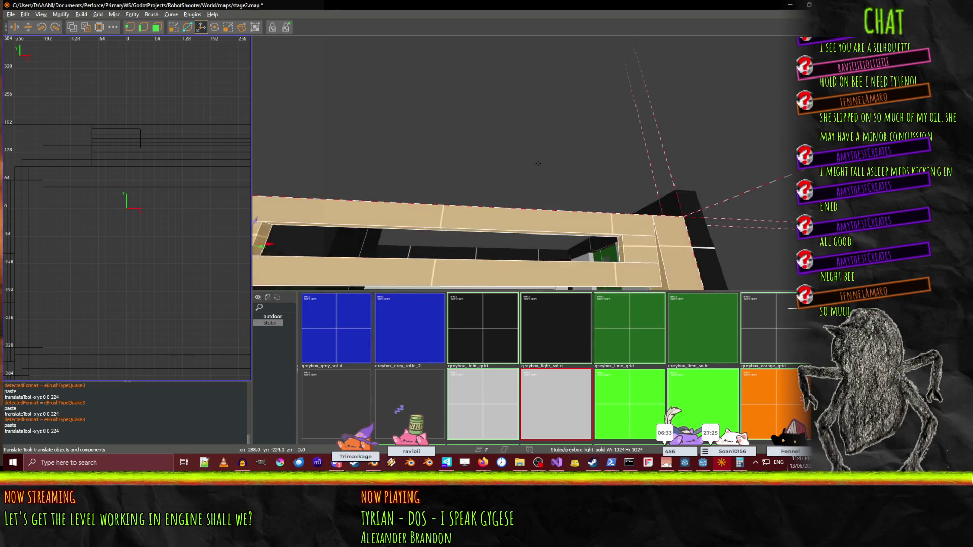
pyautogui.press('w')
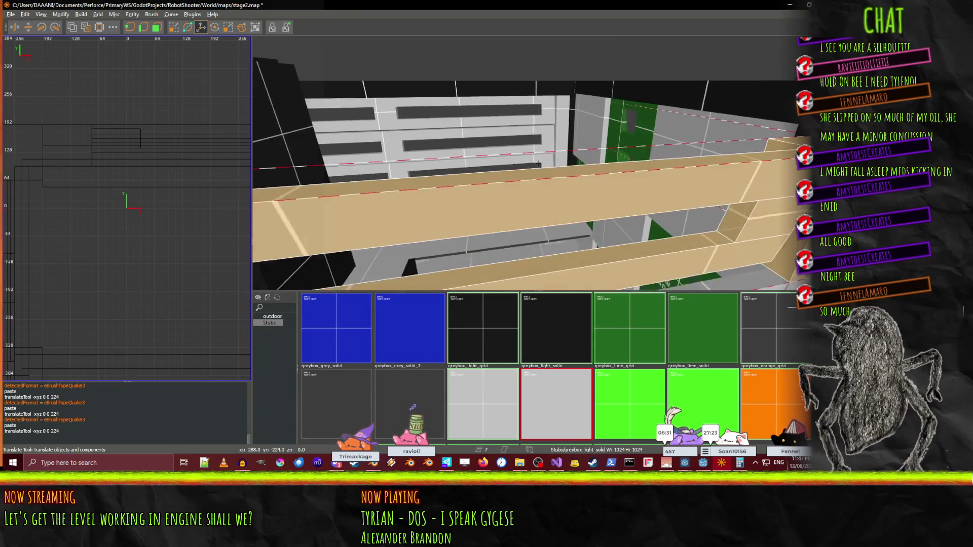
pyautogui.press('s')
# Copy the brown top ledge brush and shift the copy 1408 units along the wall.
pyautogui.keyDown('shift'); pyautogui.click(495, 132); pyautogui.keyUp('shift')
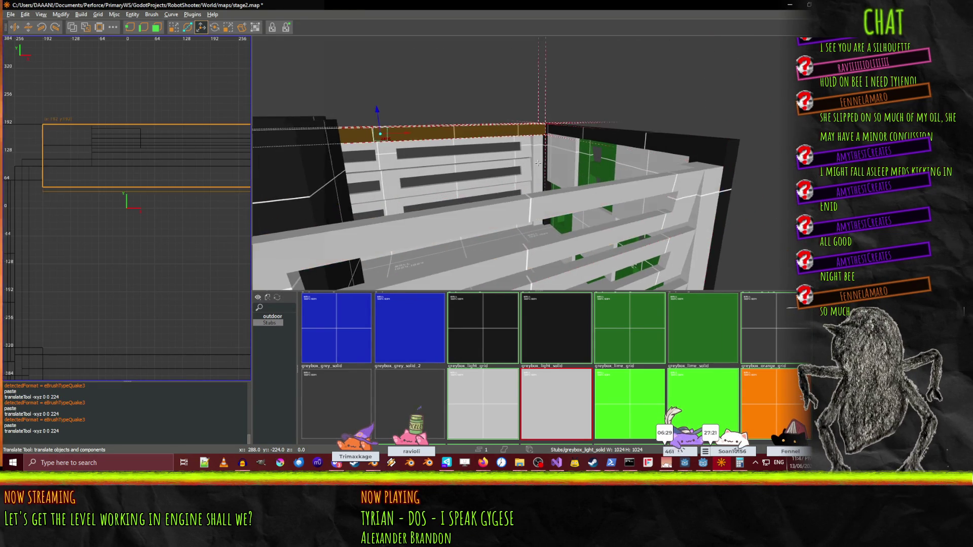
pyautogui.rightClick(495, 132)
pyautogui.press('d')
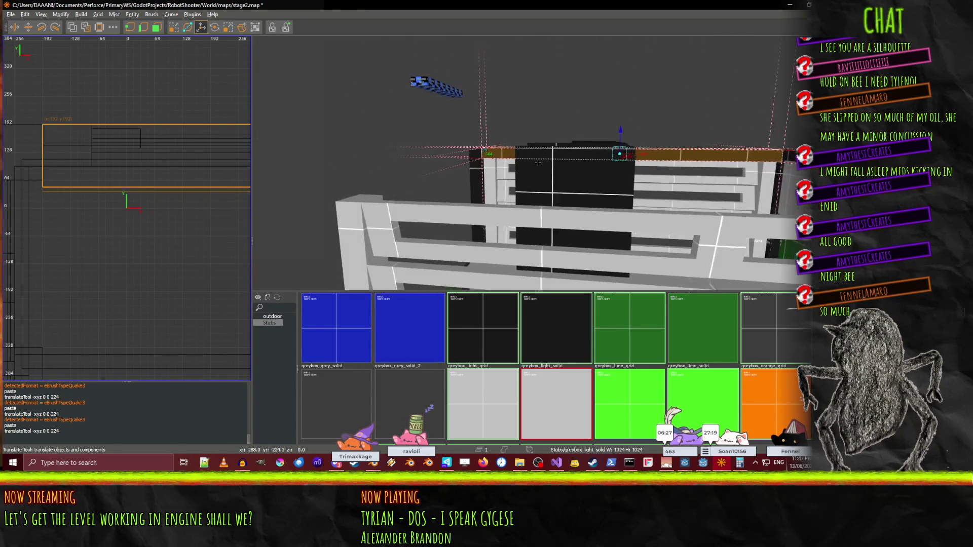
pyautogui.press('a')
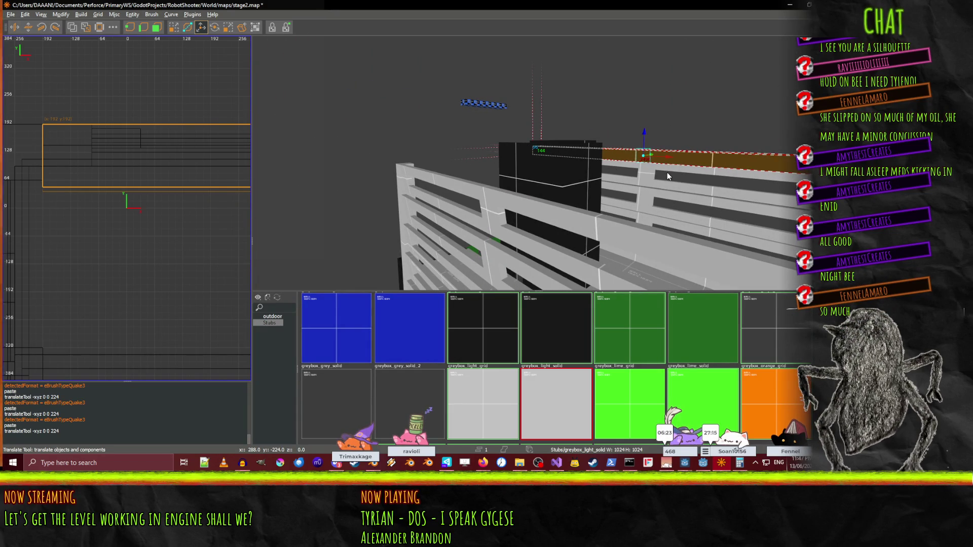
pyautogui.hotkey('ctrl', 'v')
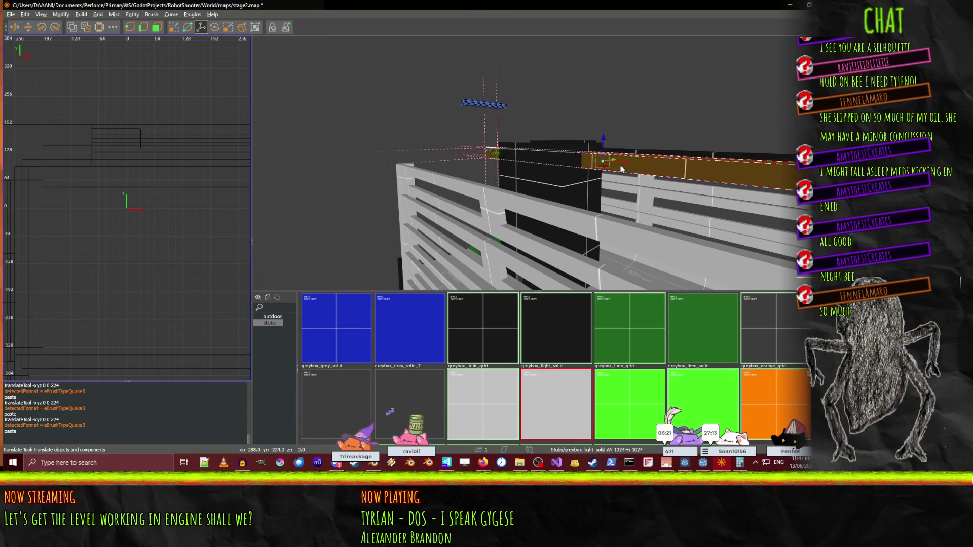
pyautogui.press('Down')
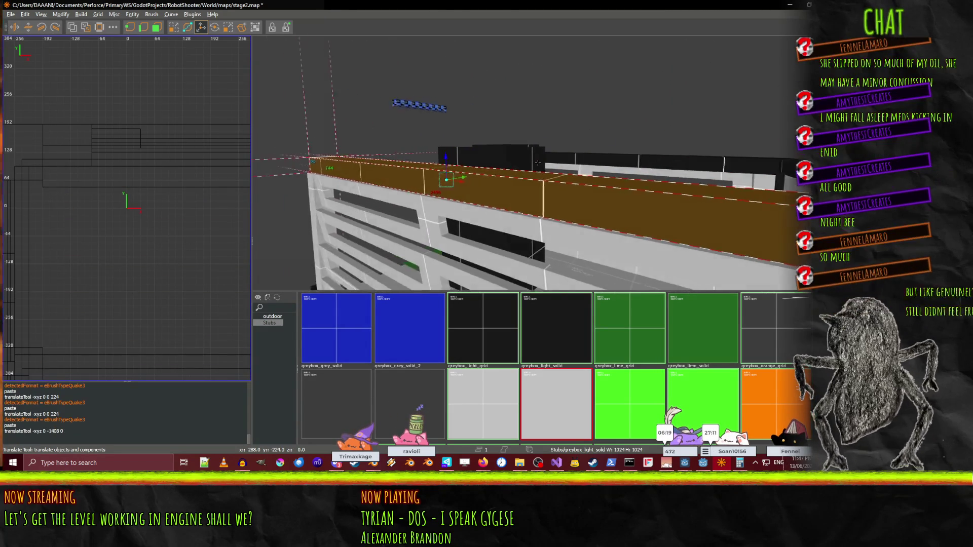
pyautogui.press('w')
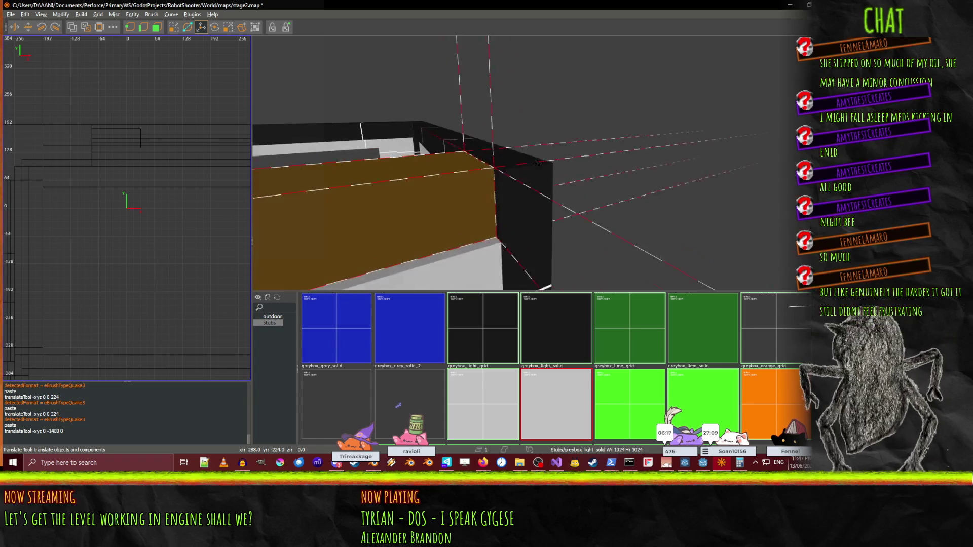
pyautogui.press('w')
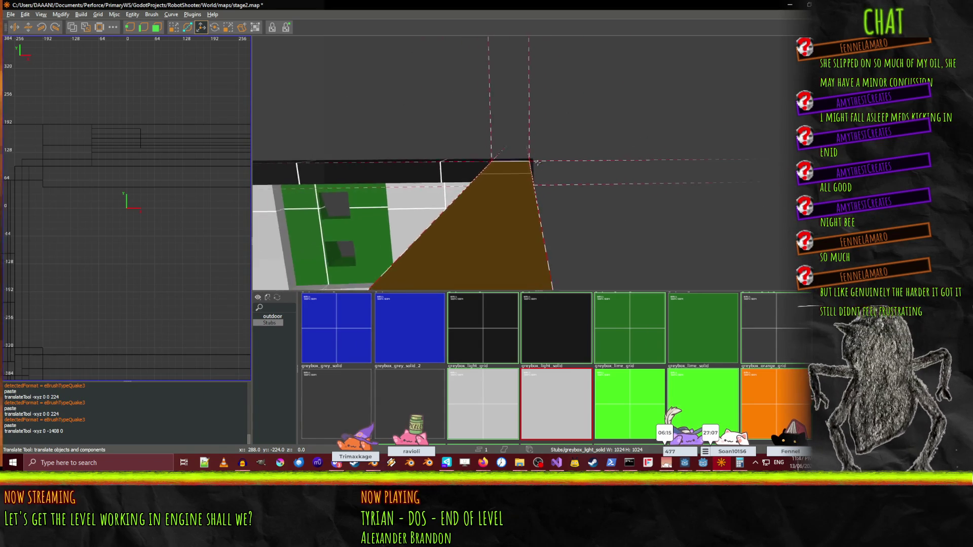
pyautogui.press('w')
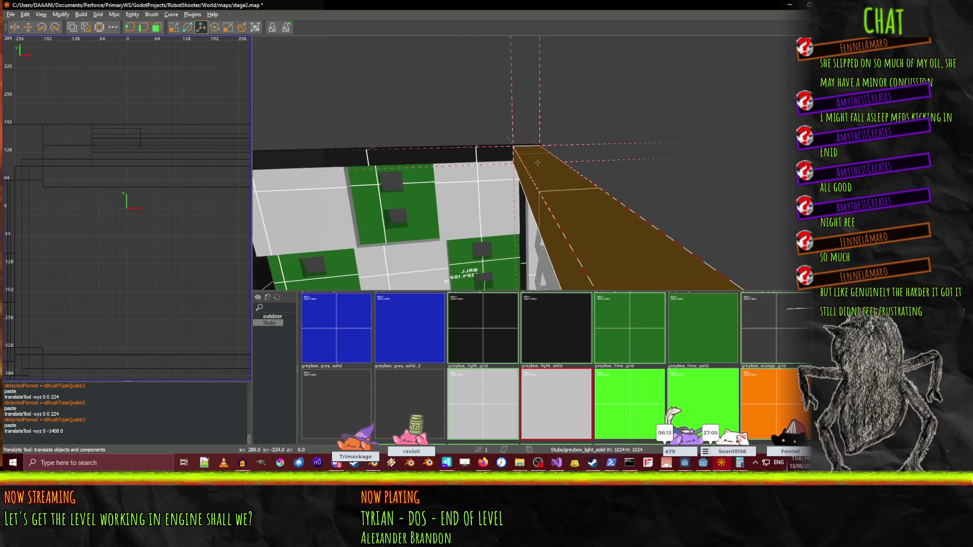
pyautogui.press('w')
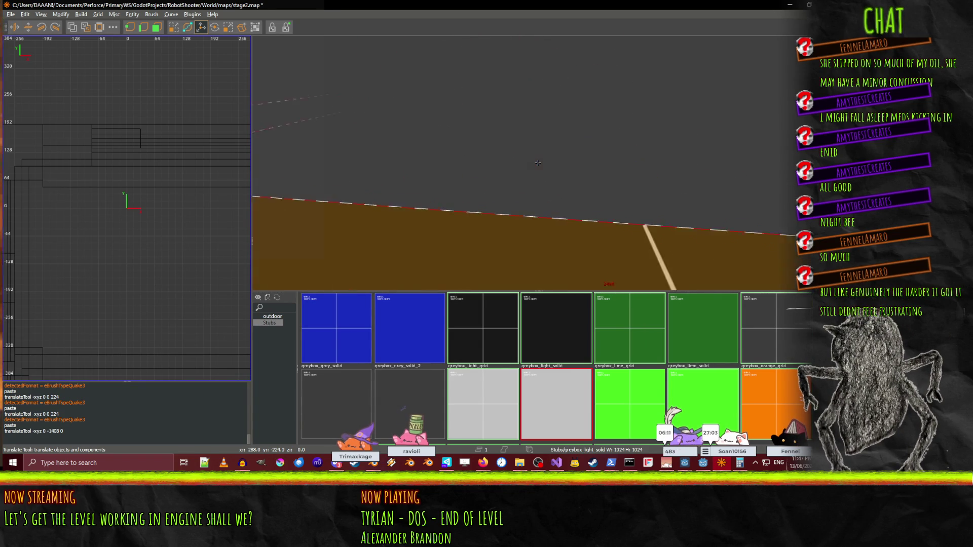
pyautogui.press('w')
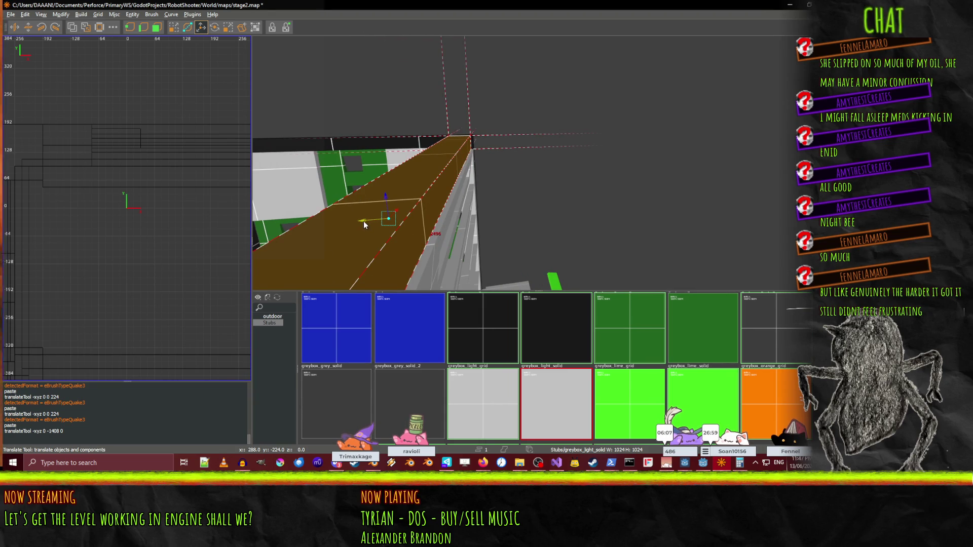
# Nudge the ledge copy along X to line it up, then select the stray piece.
pyautogui.moveTo(361, 220); pyautogui.dragTo(366, 221)
pyautogui.press('w')
pyautogui.press('w')
pyautogui.press('s')
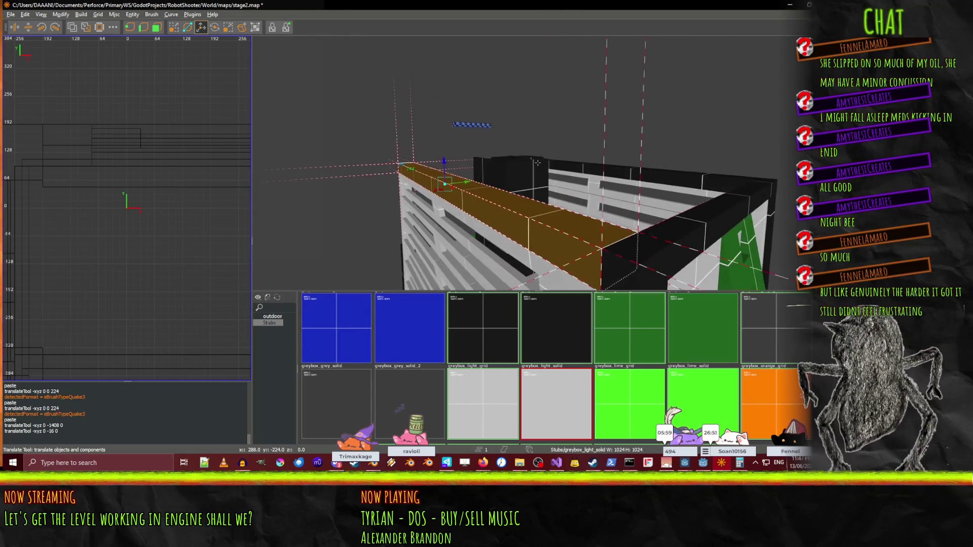
pyautogui.click(495, 128)
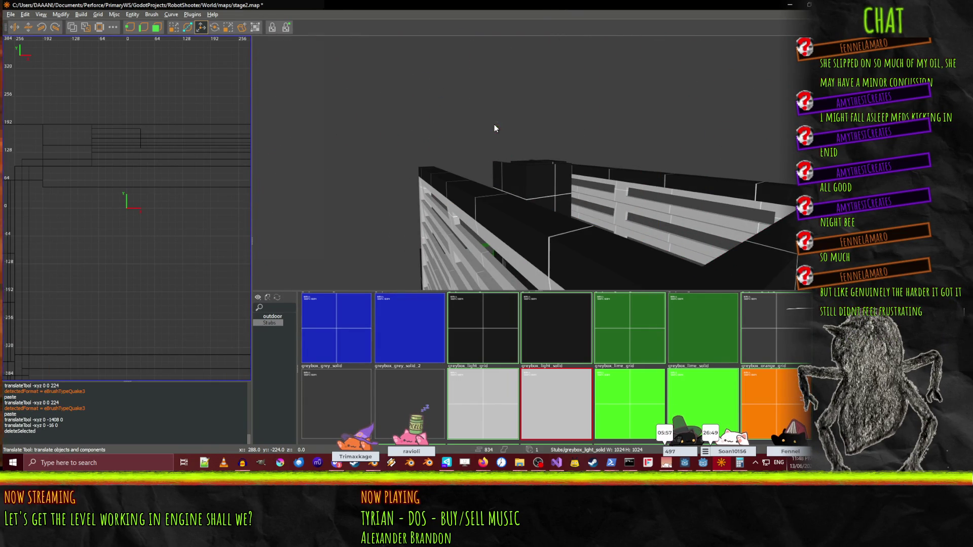
# Check the green beam over the yard and save stage2.map.
pyautogui.press('w')
pyautogui.press('s')
pyautogui.press('w')
pyautogui.press('s')
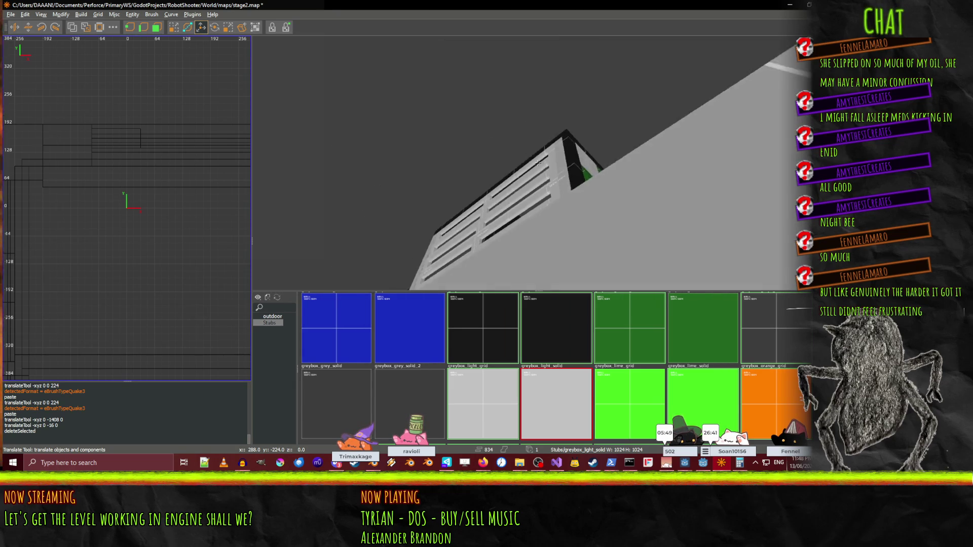
pyautogui.press('a')
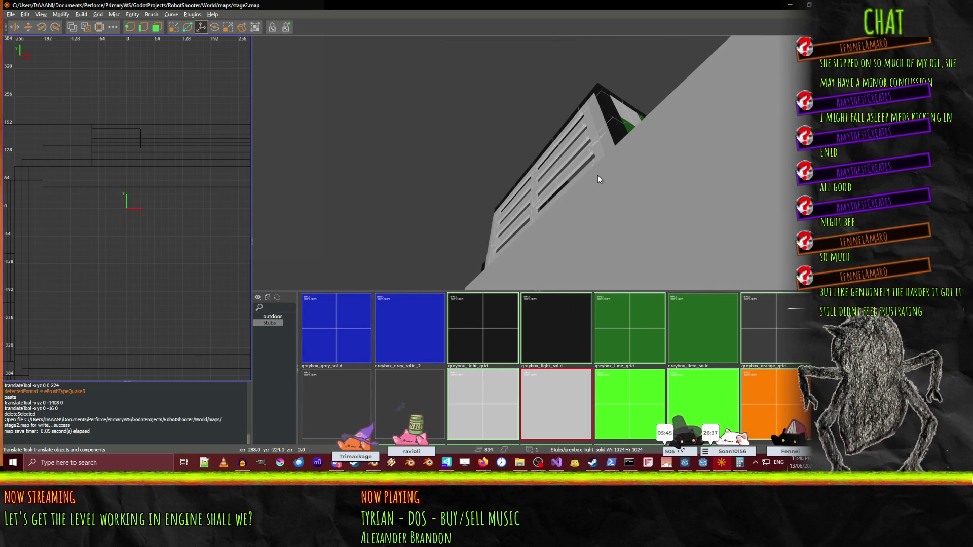
# Circle the slatted wall from several angles, ending on the rooftop green blocks.
pyautogui.hotkey('shift', 'space')
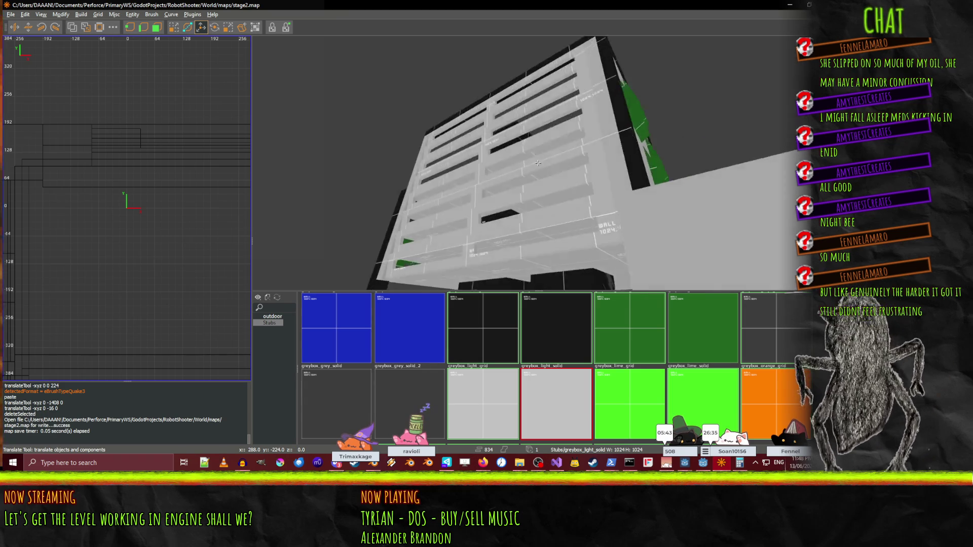
pyautogui.press('w')
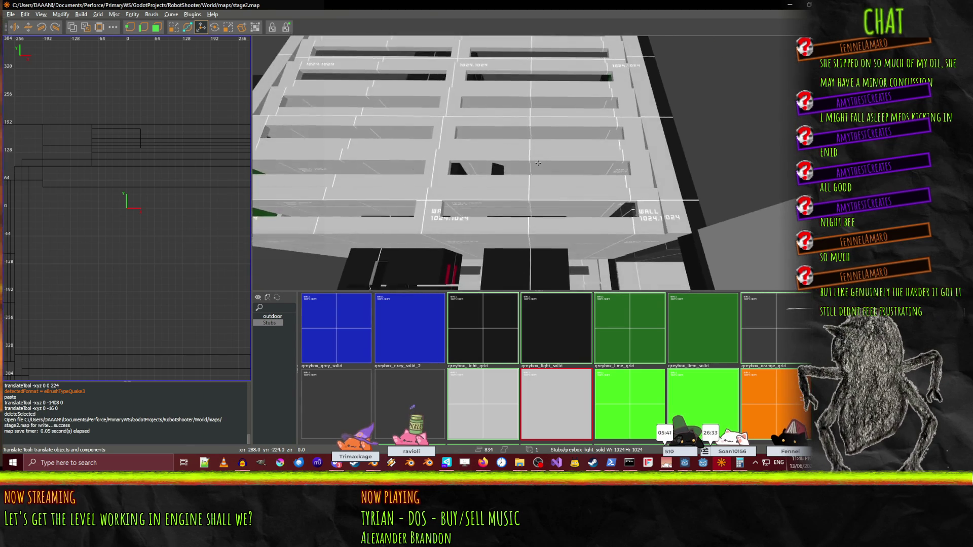
pyautogui.press('s')
pyautogui.press('w')
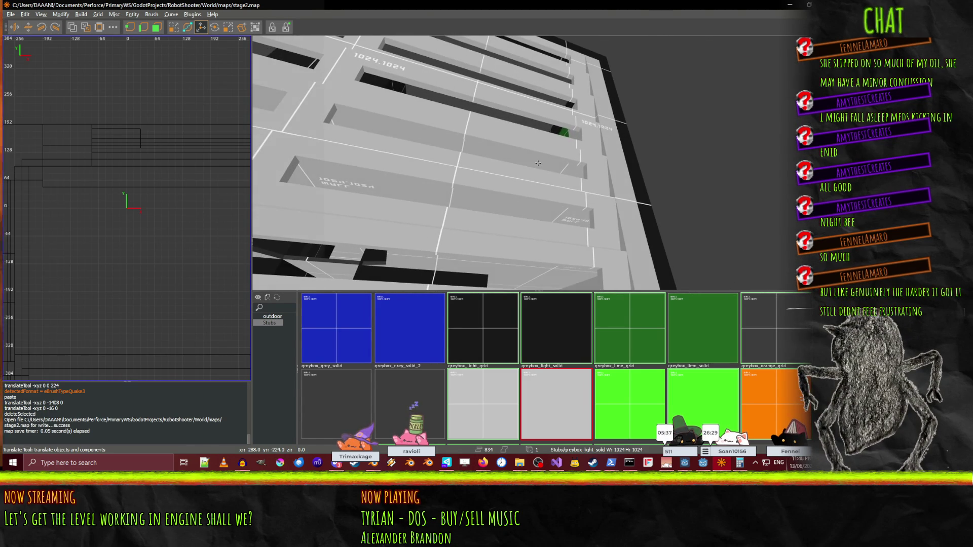
pyautogui.press('s')
pyautogui.press('w')
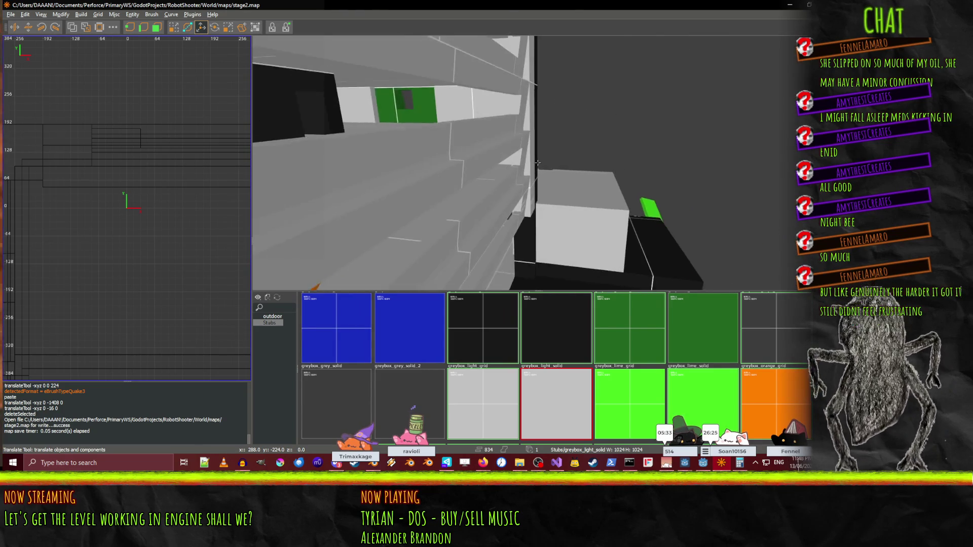
pyautogui.press('w')
pyautogui.press('w')
pyautogui.press('w')
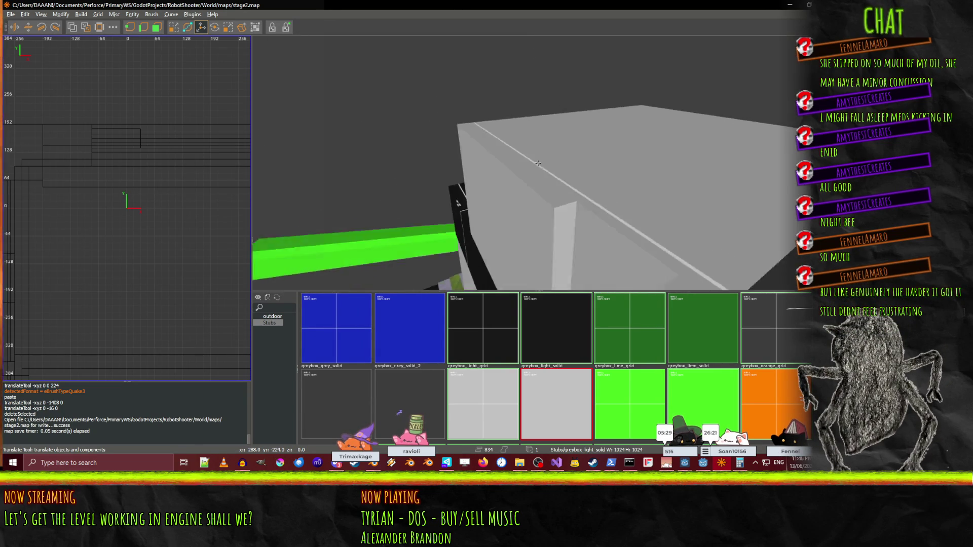
pyautogui.scroll(-5, 538, 162)
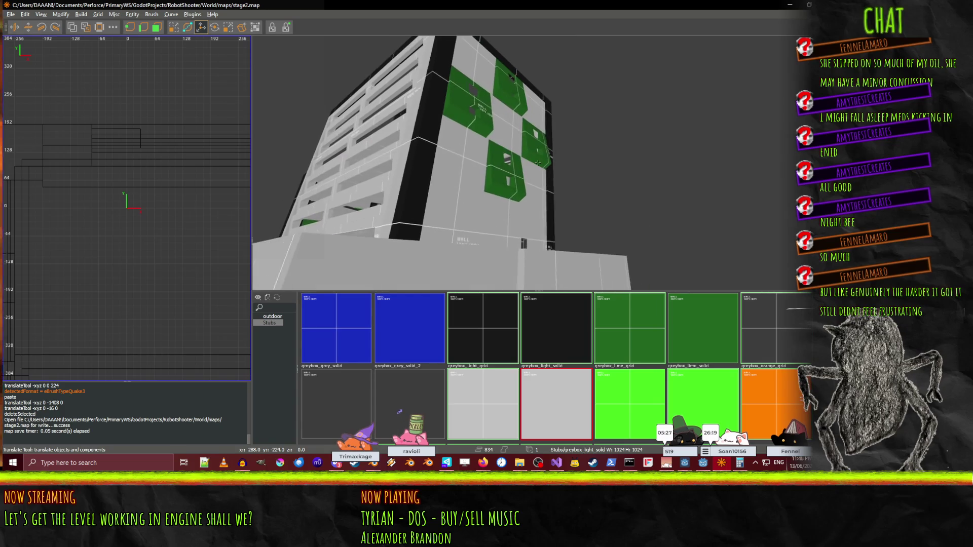
pyautogui.moveTo(537, 162); pyautogui.dragTo(537, 163)
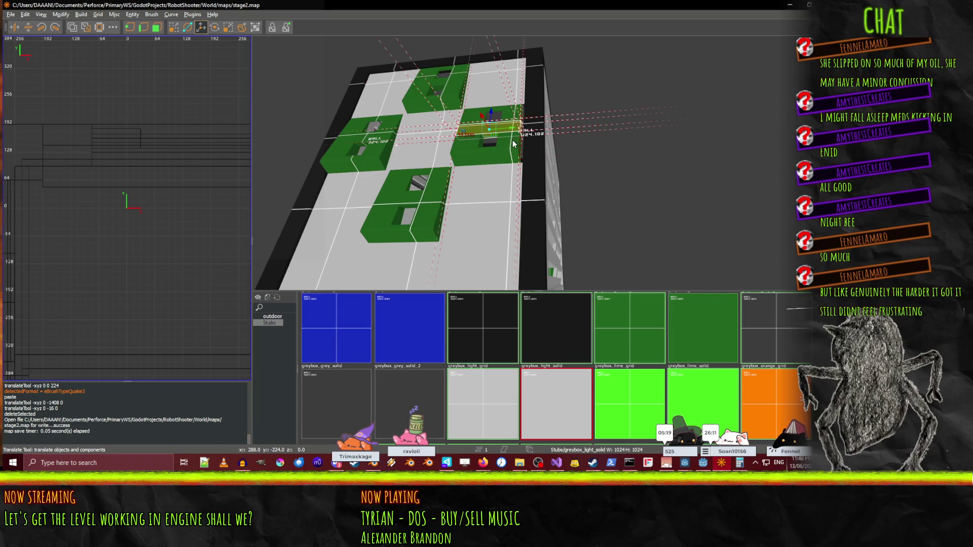
# Stretch the selected green rooftop brush by dragging its face with the QE4 tool.
pyautogui.moveTo(533, 148)
pyautogui.mouseDown()
pyautogui.moveTo(538, 162)
pyautogui.moveTo(523, 147)
pyautogui.moveTo(525, 157)
pyautogui.moveTo(541, 164)
pyautogui.moveTo(393, 99)
pyautogui.moveTo(474, 109)
pyautogui.moveTo(461, 128)
pyautogui.moveTo(486, 123)
pyautogui.mouseUp()
pyautogui.press('q')
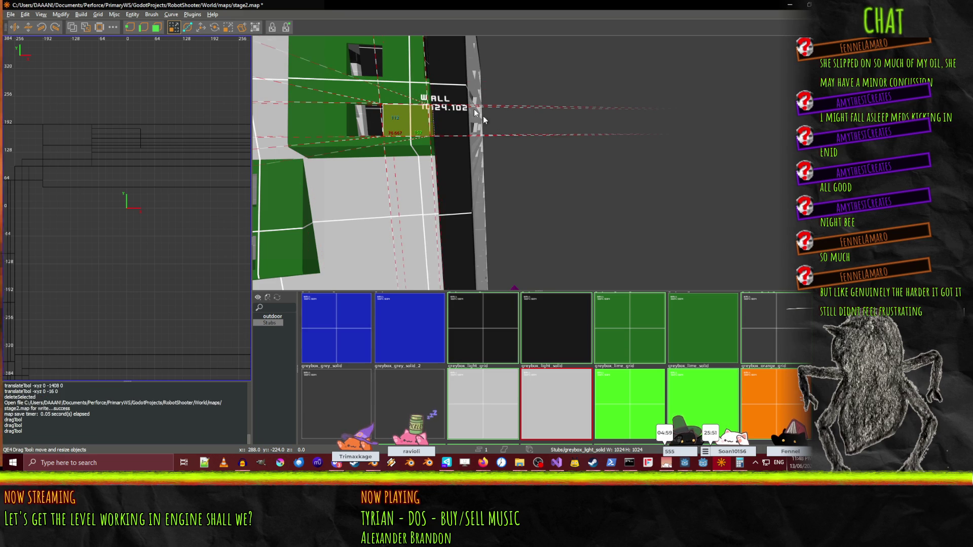
pyautogui.moveTo(446, 64)
pyautogui.mouseDown()
pyautogui.moveTo(538, 163)
pyautogui.moveTo(439, 221)
pyautogui.moveTo(481, 210)
pyautogui.mouseUp()
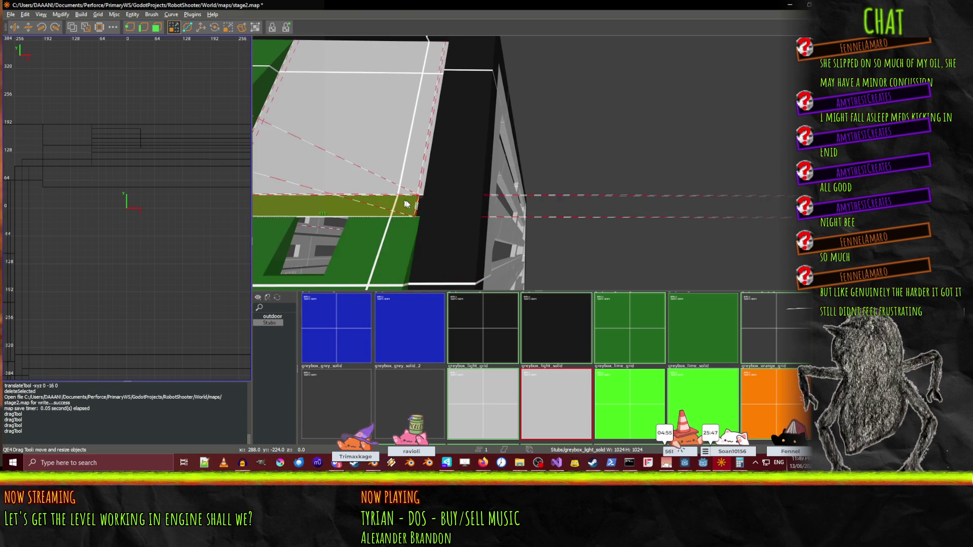
# Fly through the corridor past the grey block and green bar, then save the map.
pyautogui.press('w')
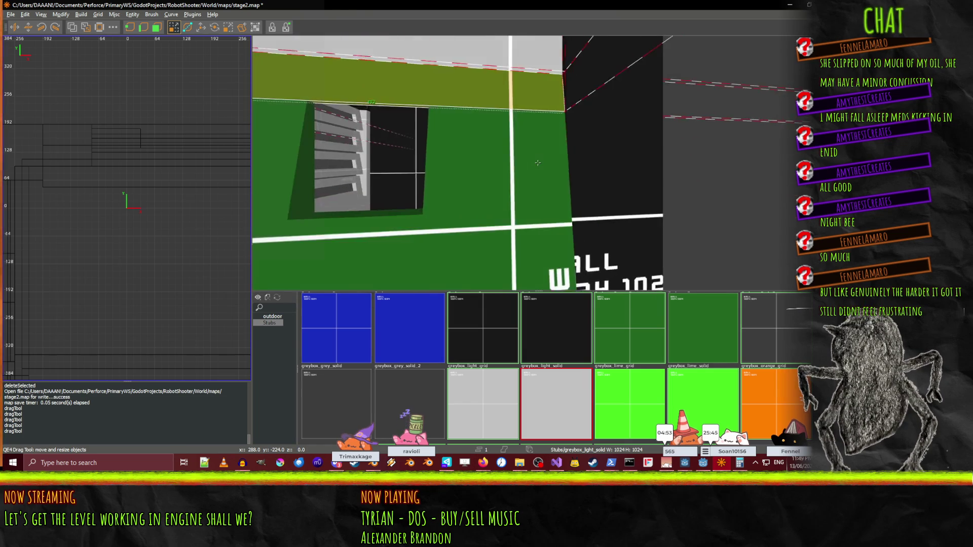
pyautogui.press('w')
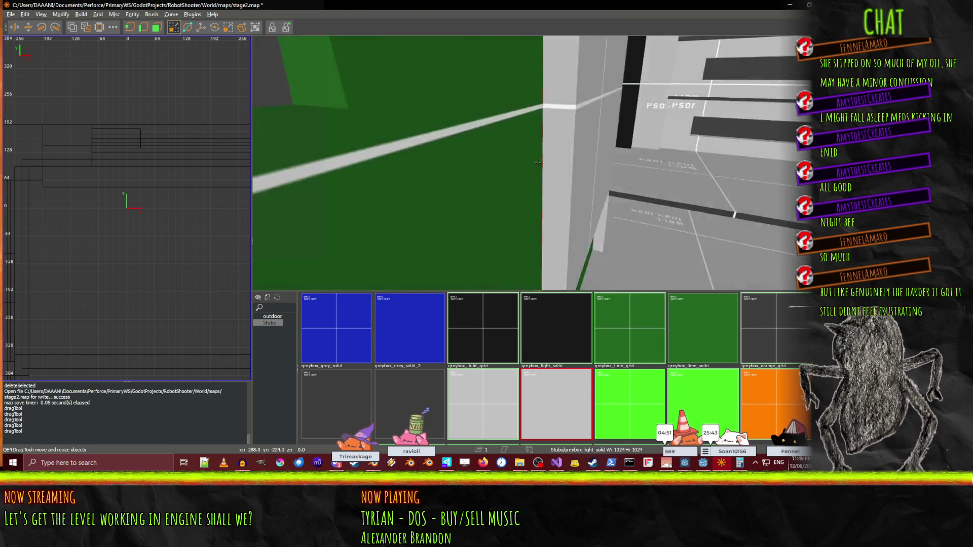
pyautogui.press('s')
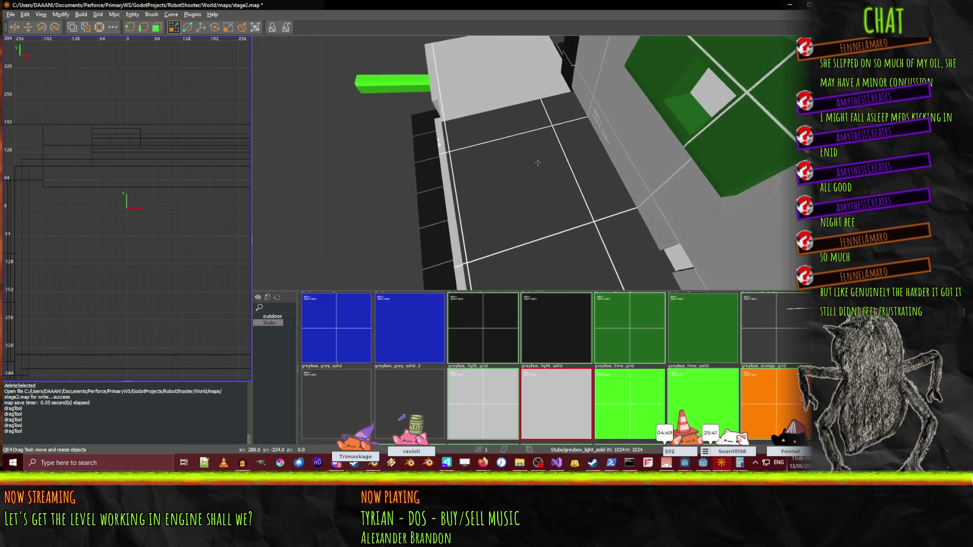
pyautogui.press('w')
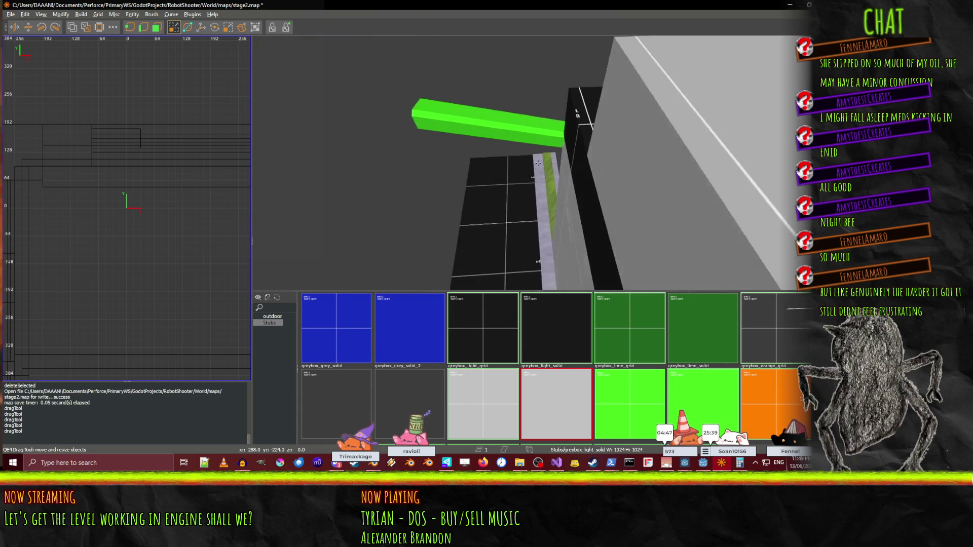
pyautogui.press('w')
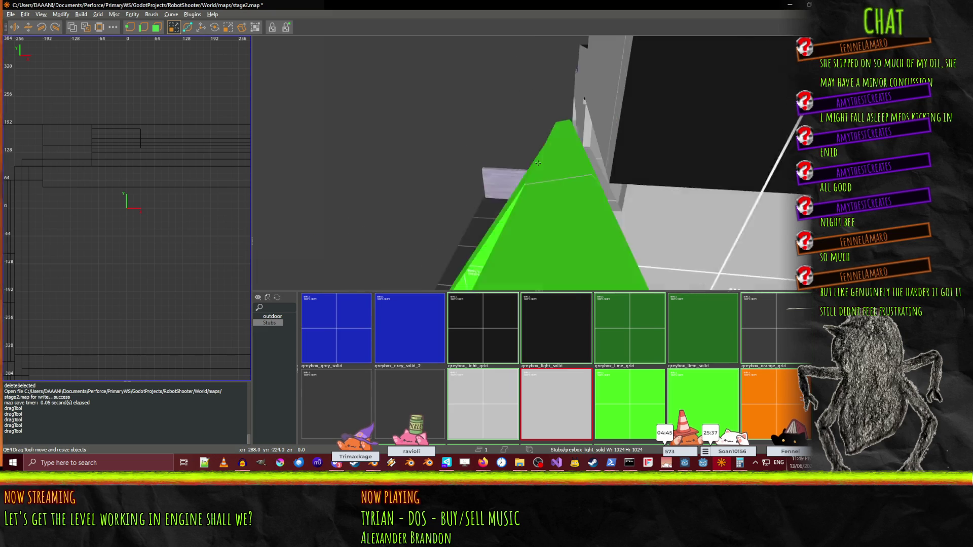
pyautogui.press('w')
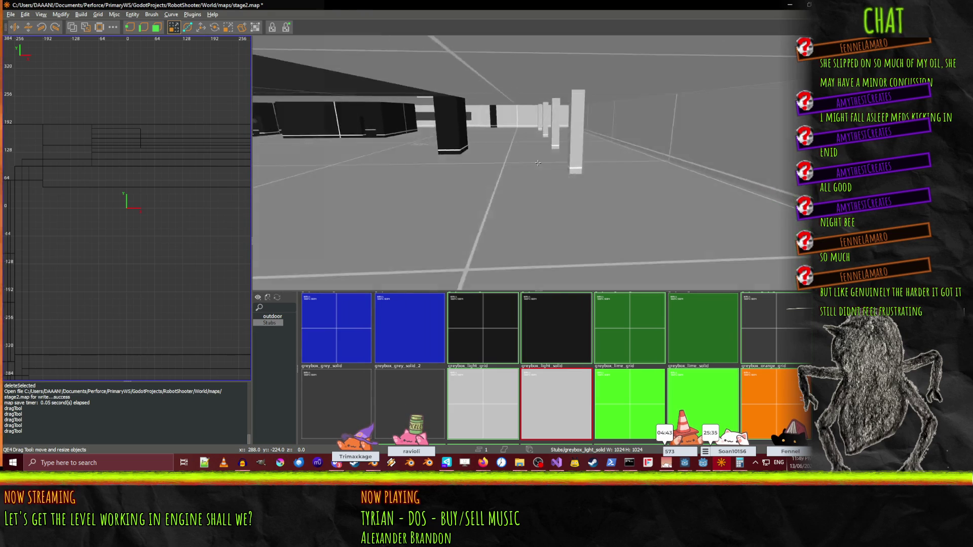
pyautogui.hotkey('ctrl', 's')
# Add the long tan beam, about 2496 units, across the upper room, then deselect it.
pyautogui.press('w')
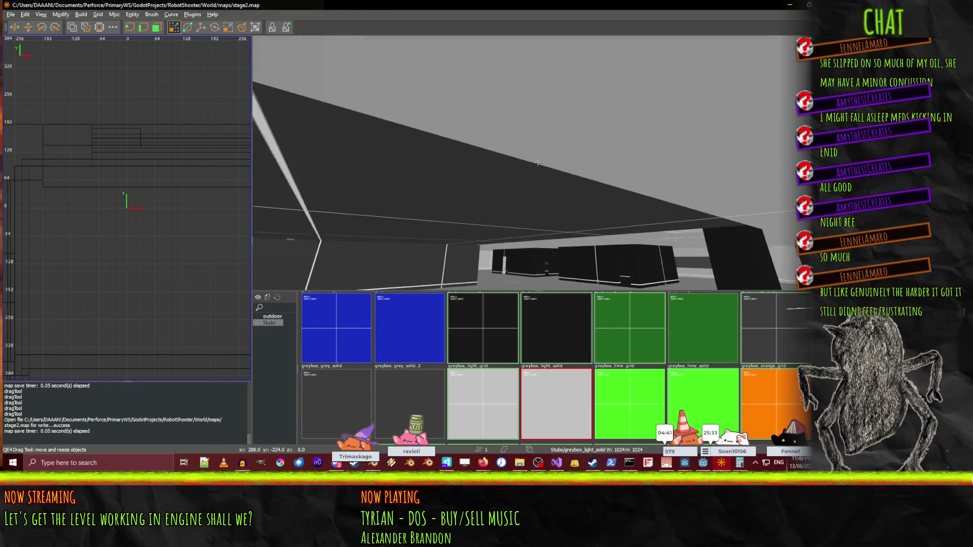
pyautogui.press('w')
pyautogui.press('w')
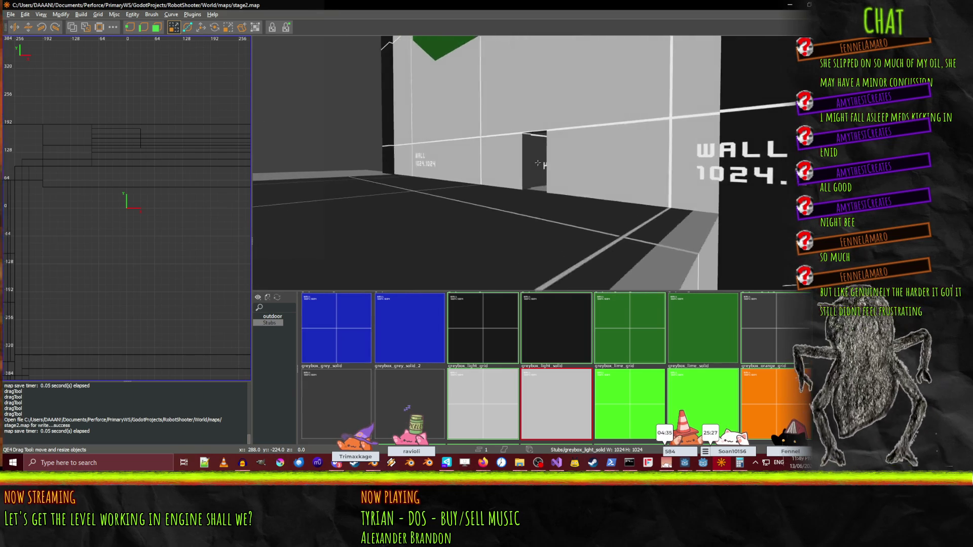
pyautogui.press('w')
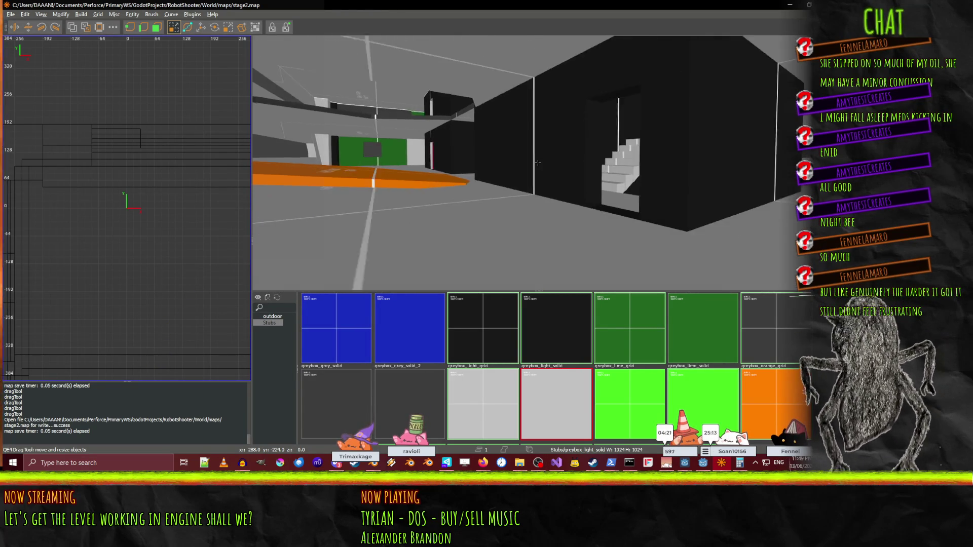
pyautogui.scroll(5, 538, 163)
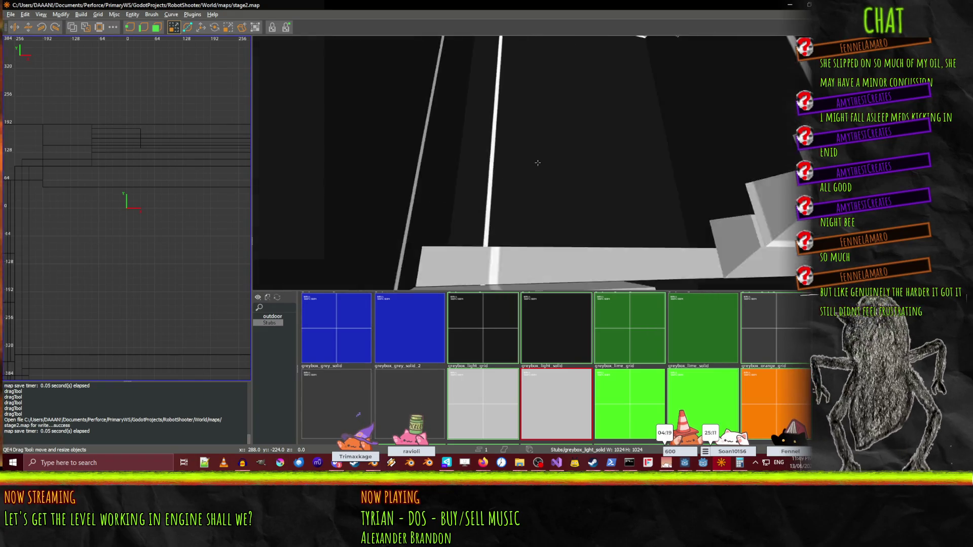
pyautogui.scroll(5, 538, 163)
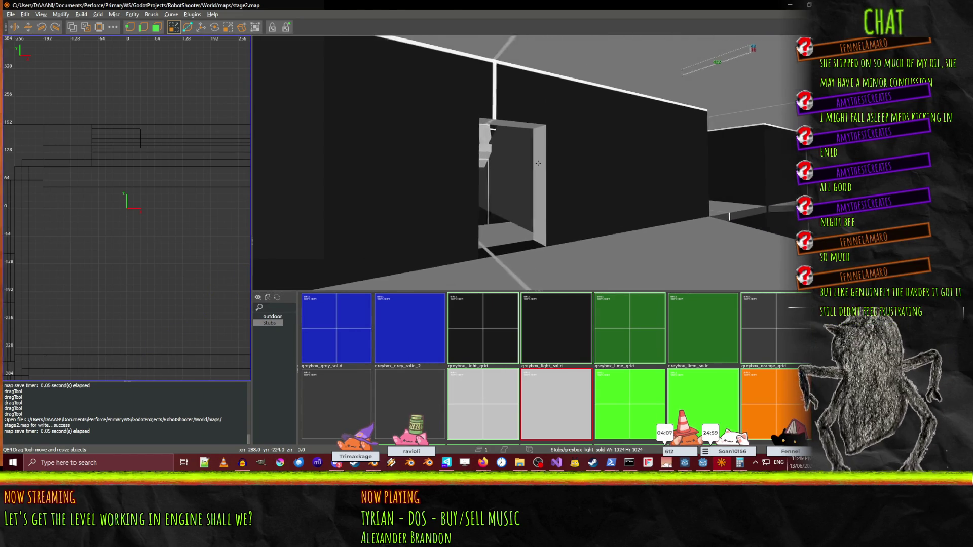
pyautogui.press('Left')
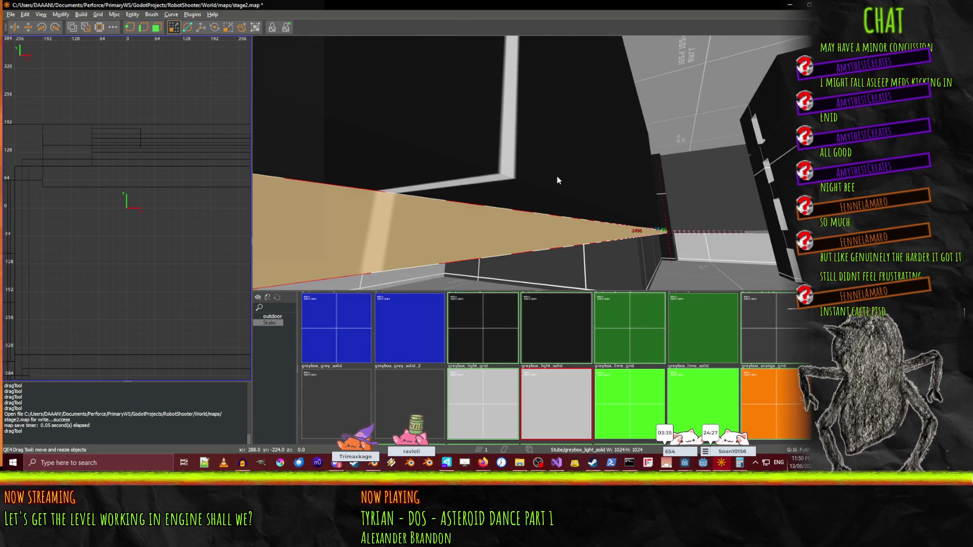
pyautogui.press('Escape')
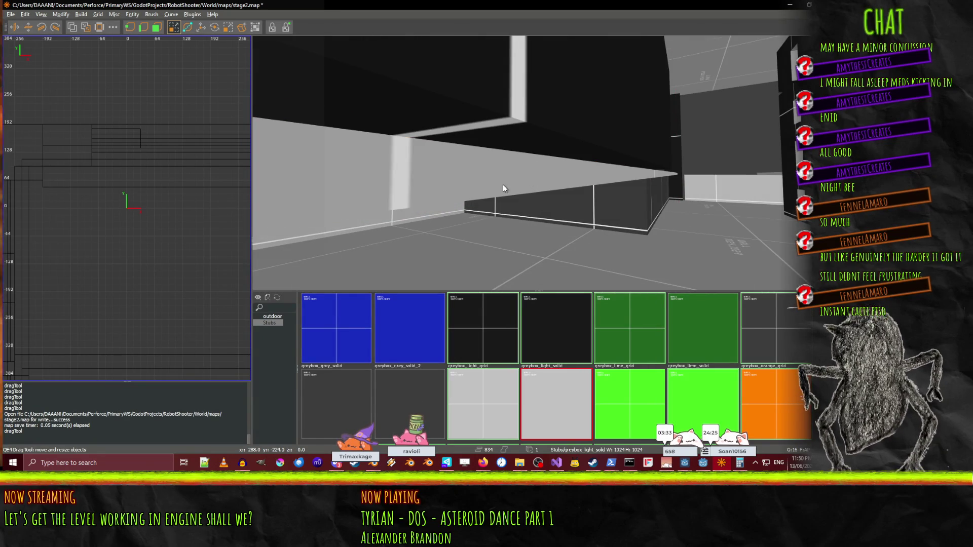
# Reload textures to show nc_godot, give the beam the skip texture, and save stage2.map.
pyautogui.click(277, 298)
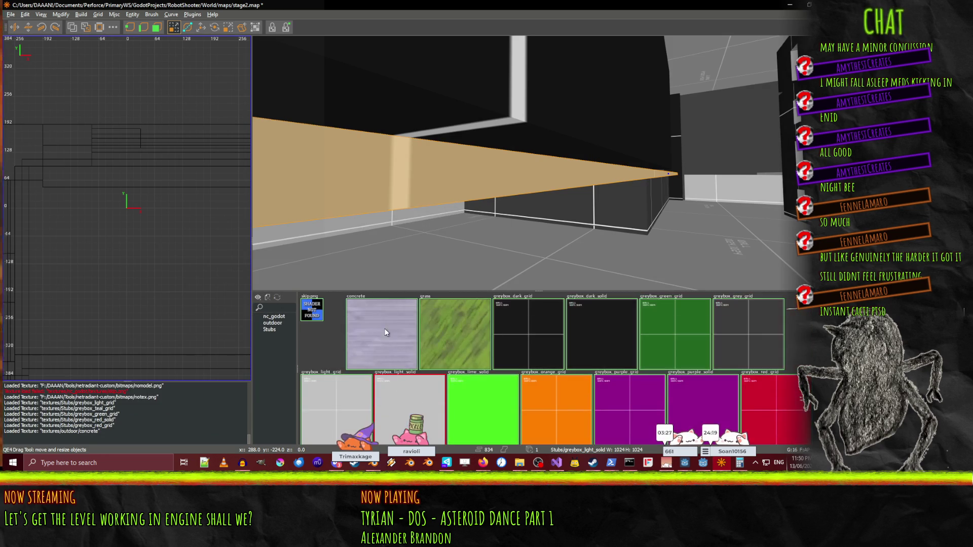
pyautogui.click(306, 312)
pyautogui.rightClick(528, 230)
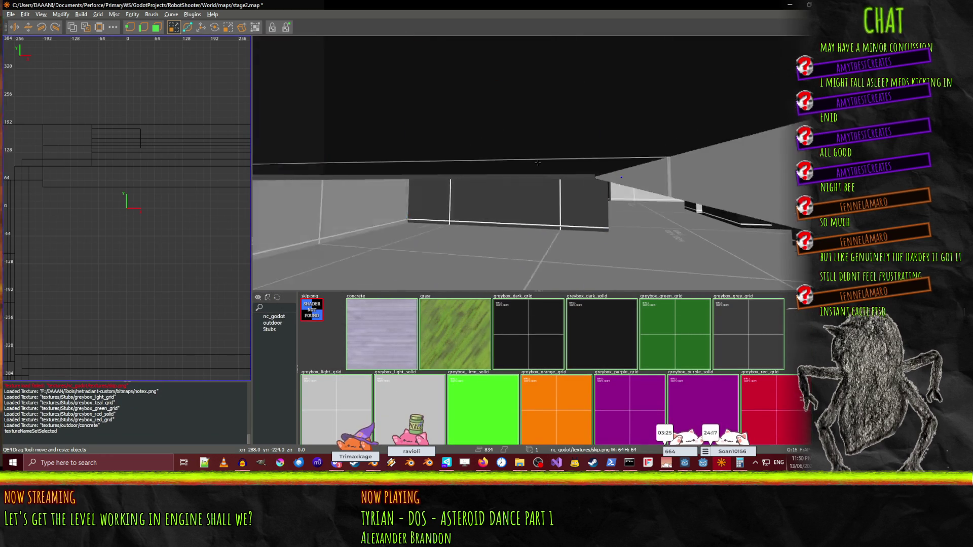
pyautogui.rightClick(537, 162)
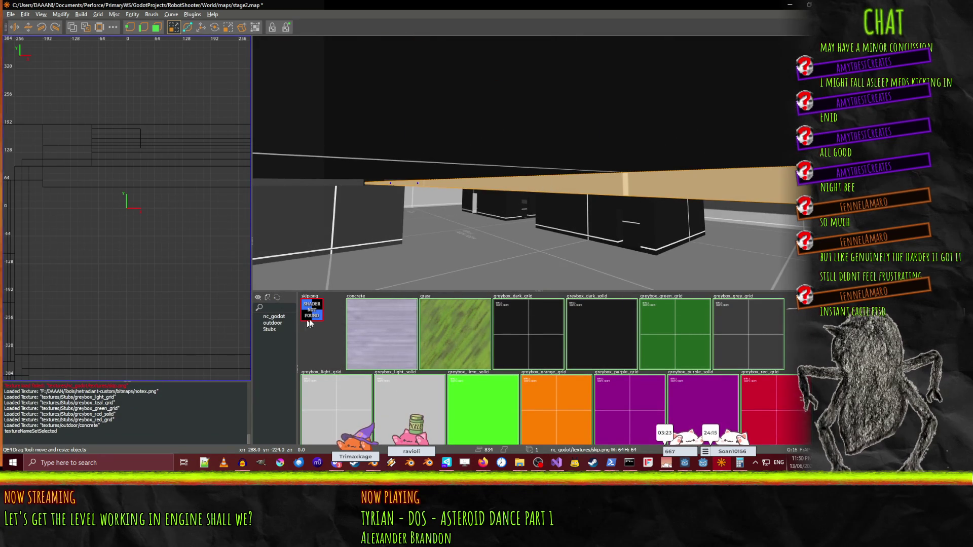
pyautogui.rightClick(412, 250)
pyautogui.press('w')
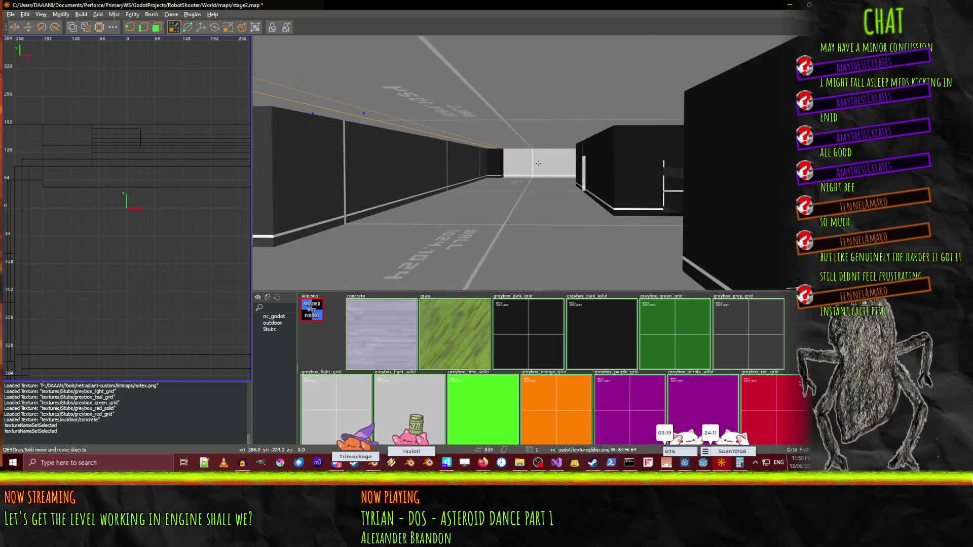
pyautogui.moveTo(537, 163)
pyautogui.hotkey('ctrl', 's')
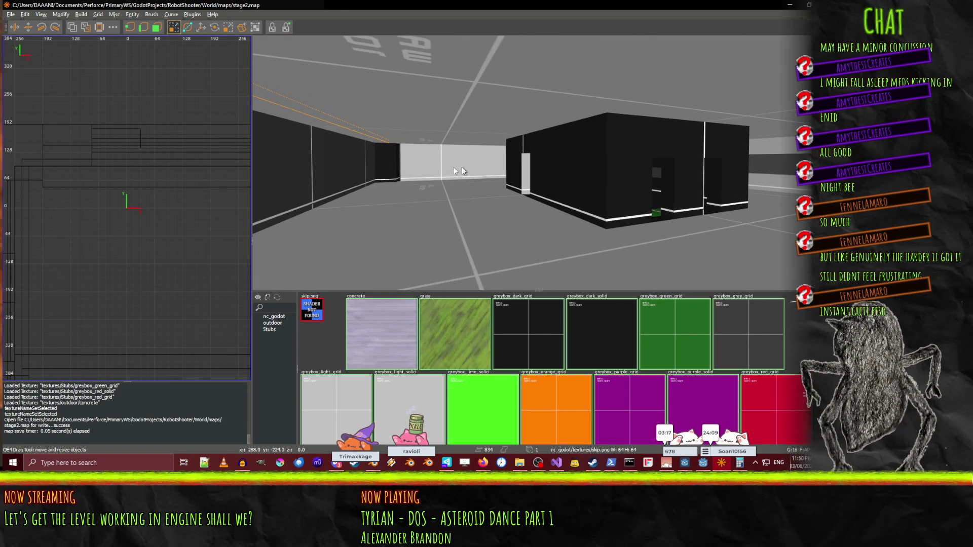
# Fly past the black blocks and through the cyan doorway toward the orange-beam corridor.
pyautogui.rightClick(534, 172)
pyautogui.press('w')
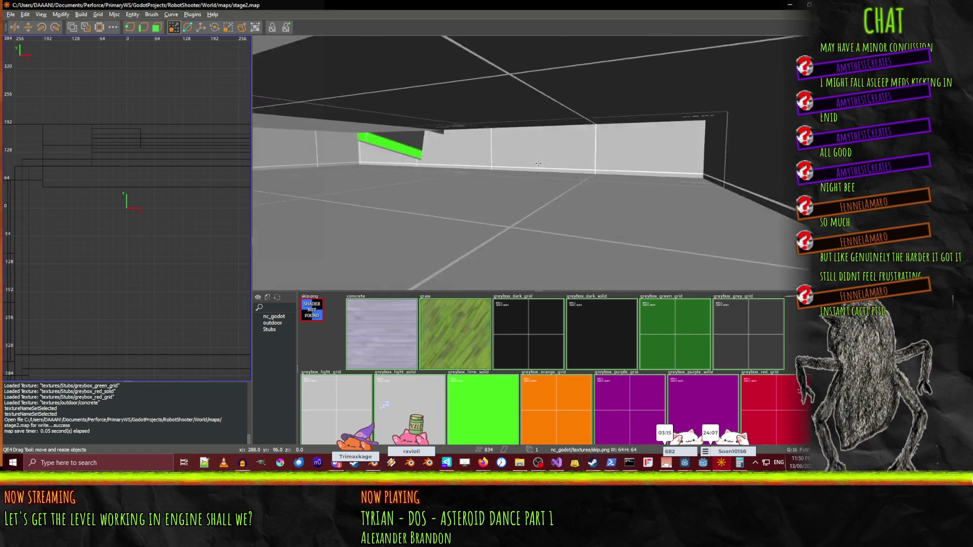
pyautogui.press('w')
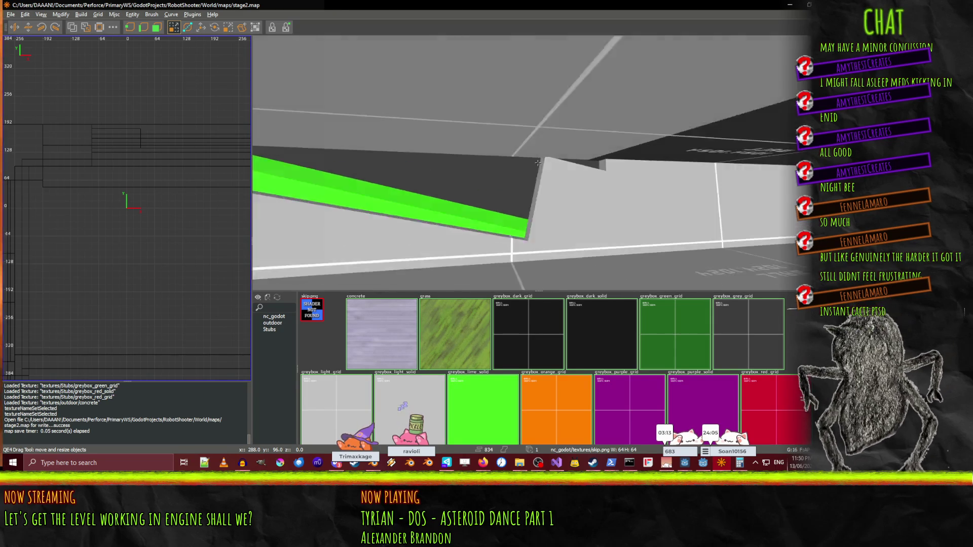
pyautogui.press('w')
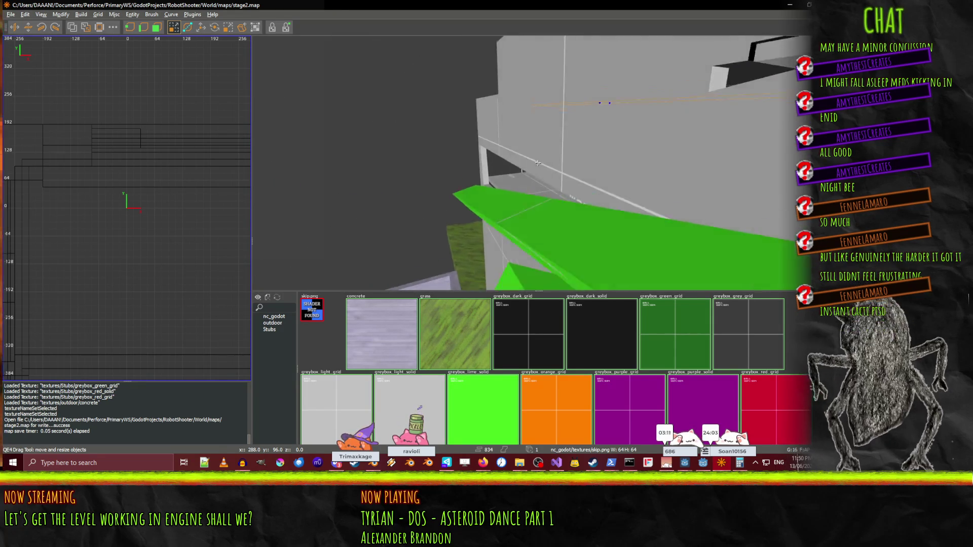
pyautogui.press('w')
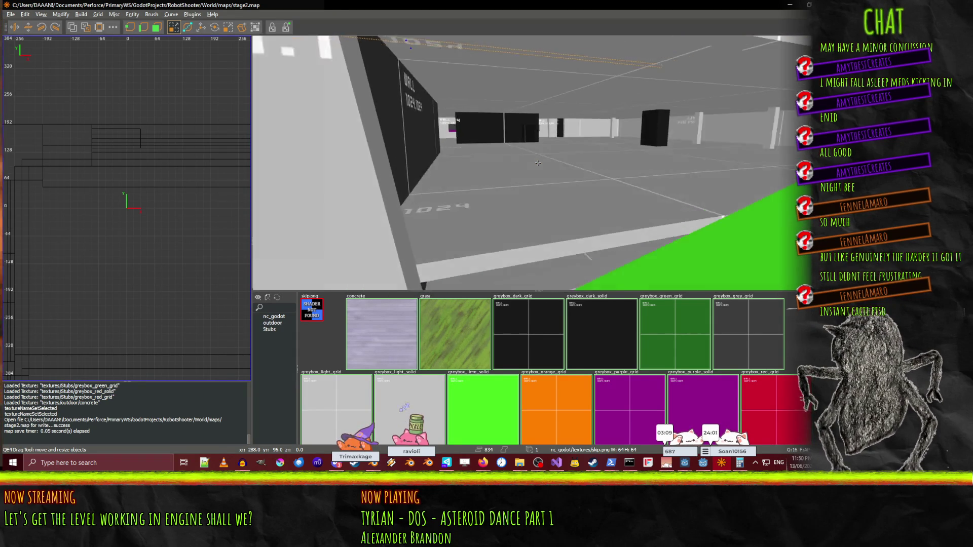
pyautogui.press('w')
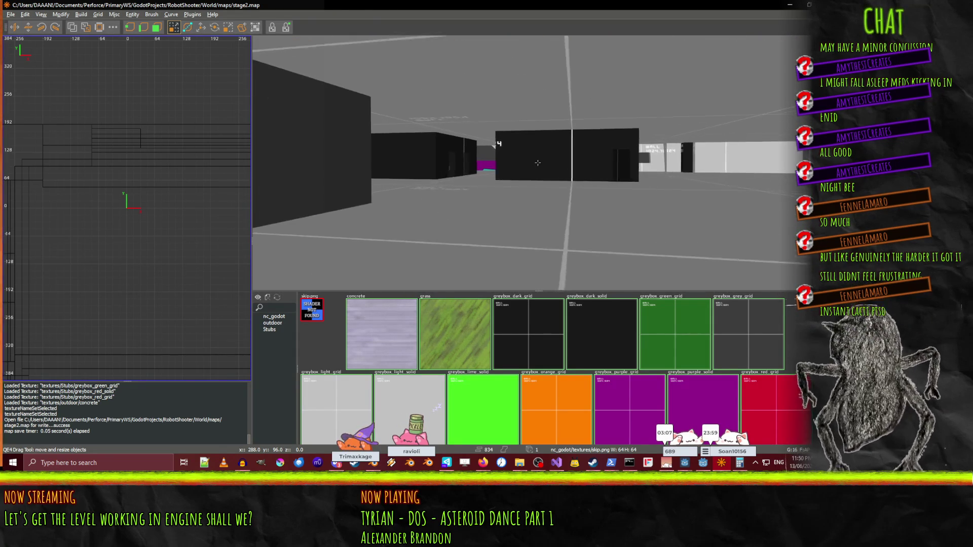
pyautogui.press('w')
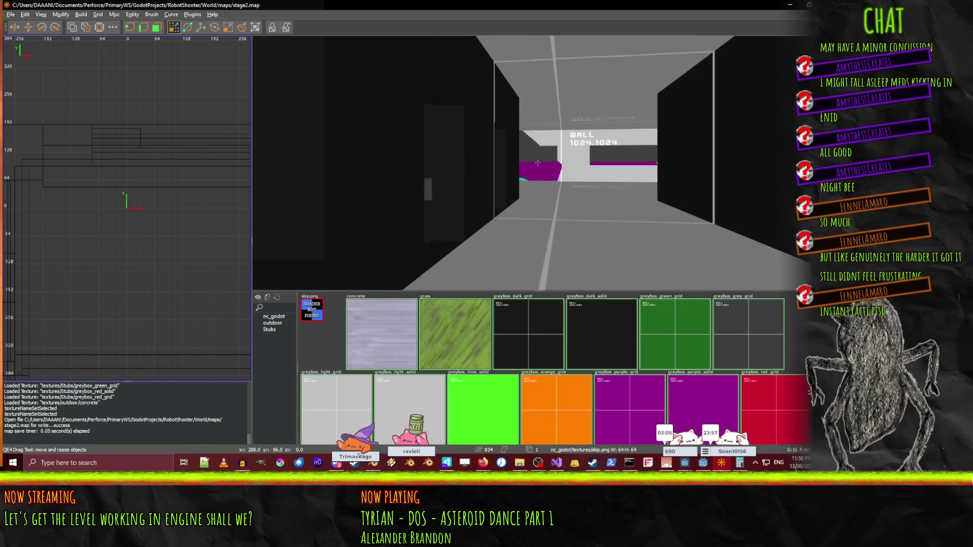
pyautogui.press('w')
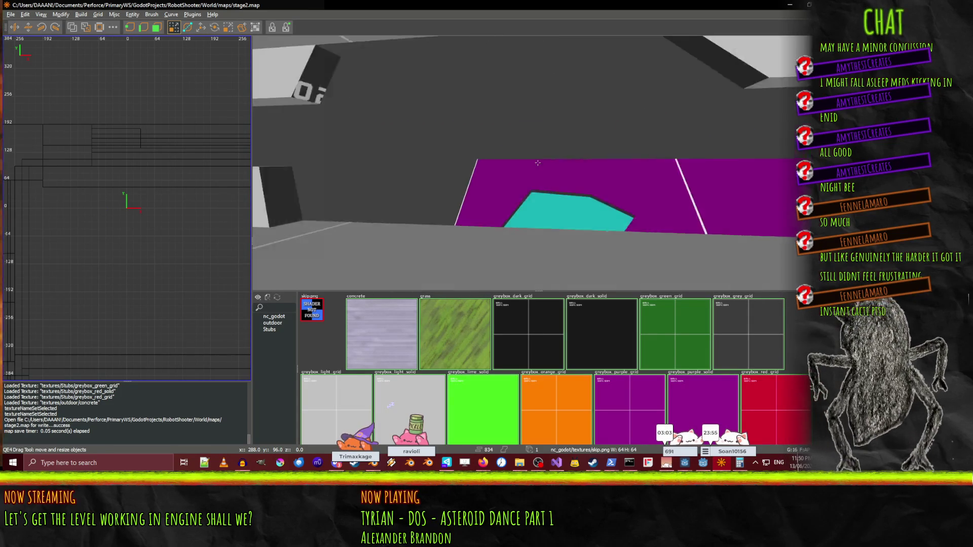
pyautogui.press('w')
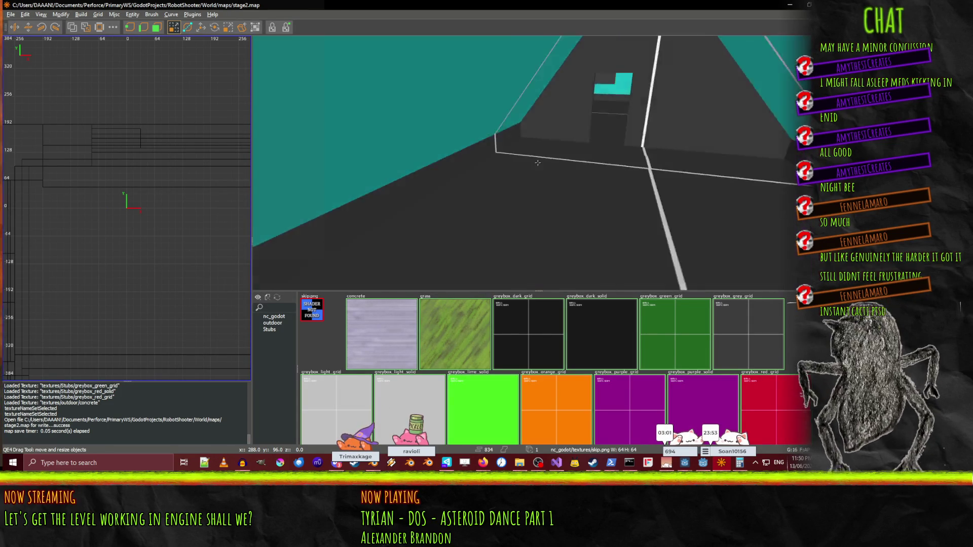
pyautogui.press('w')
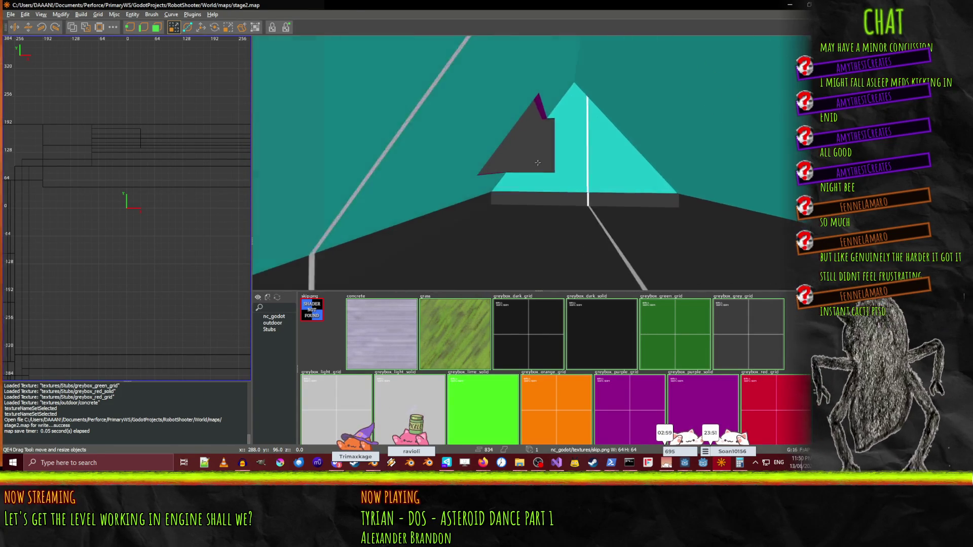
pyautogui.press('w')
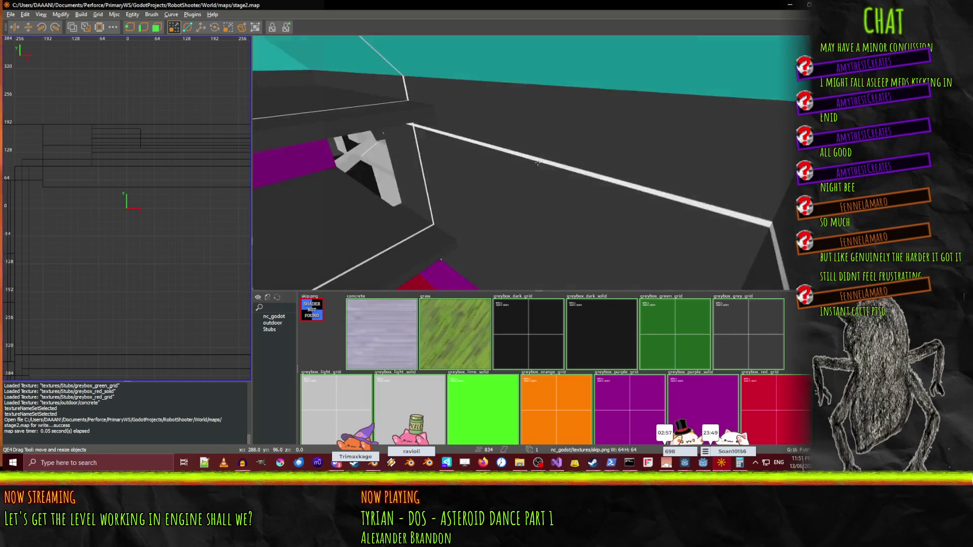
pyautogui.press('w')
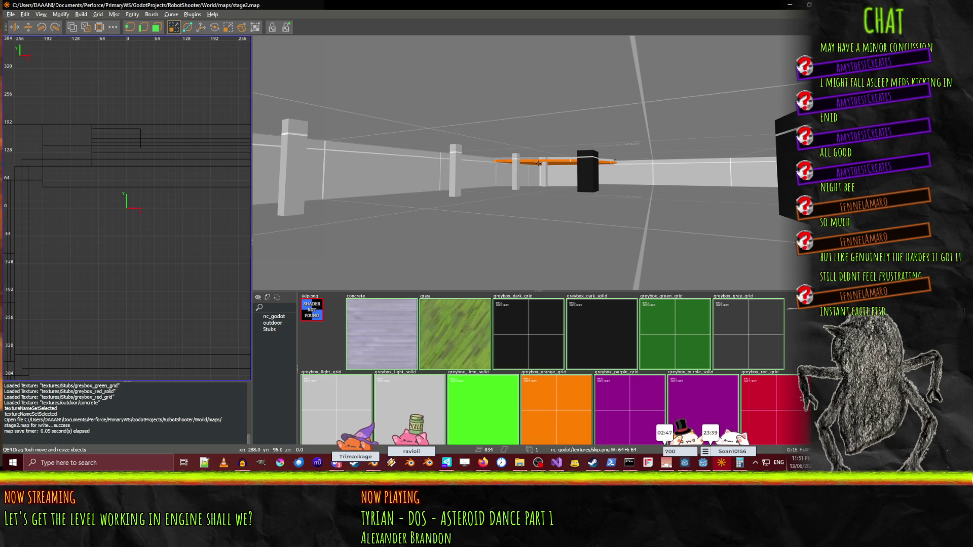
# Reach the wall strip near the orange beam and give it the greybox_grey_grid texture.
pyautogui.press('w')
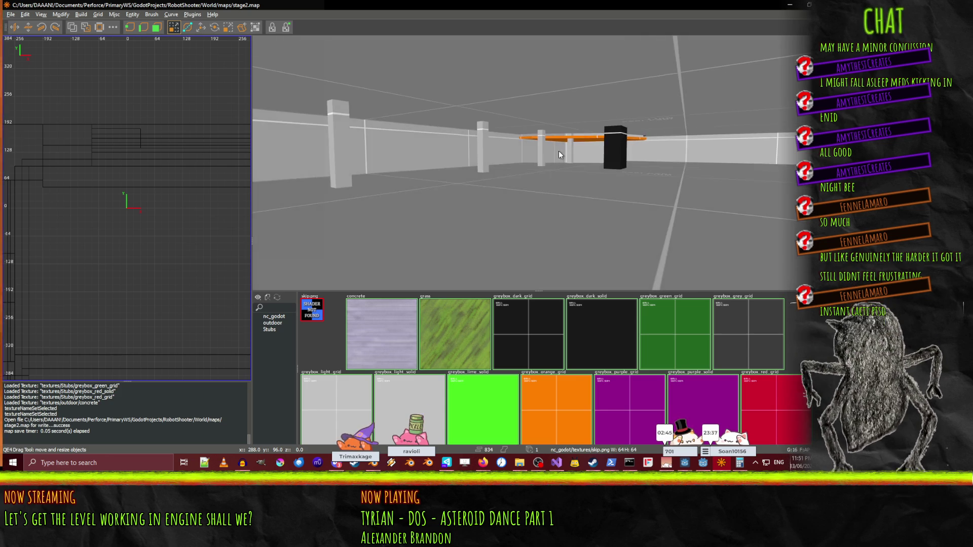
pyautogui.press('w')
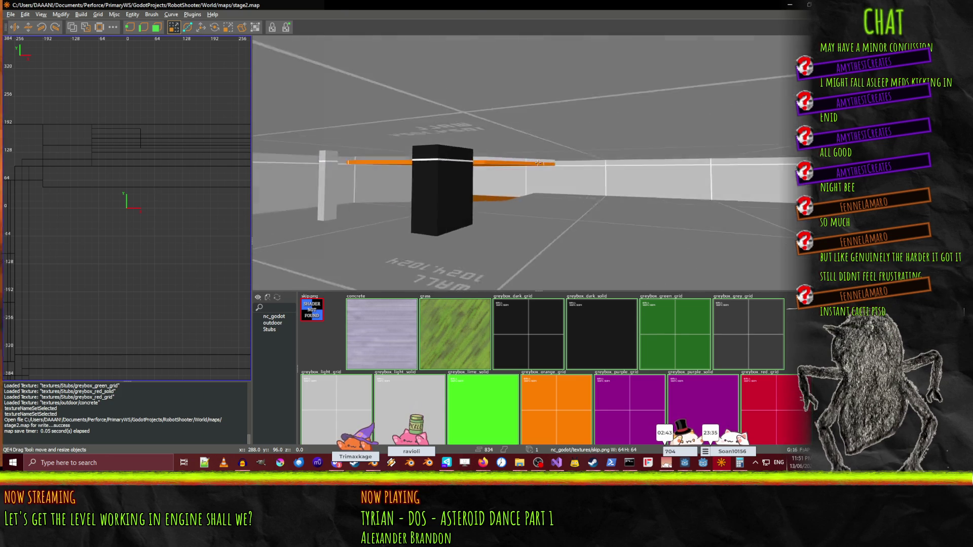
pyautogui.press('w')
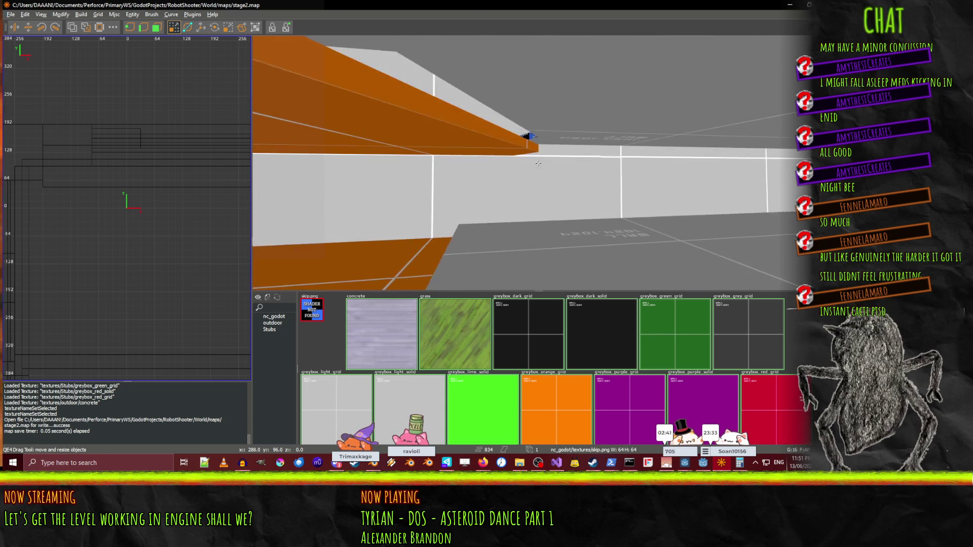
pyautogui.press('w')
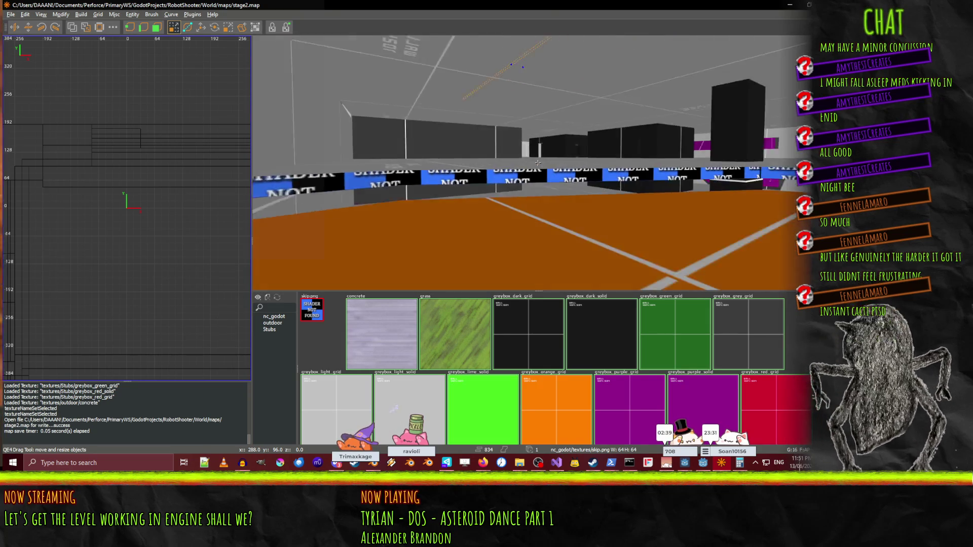
pyautogui.press('s')
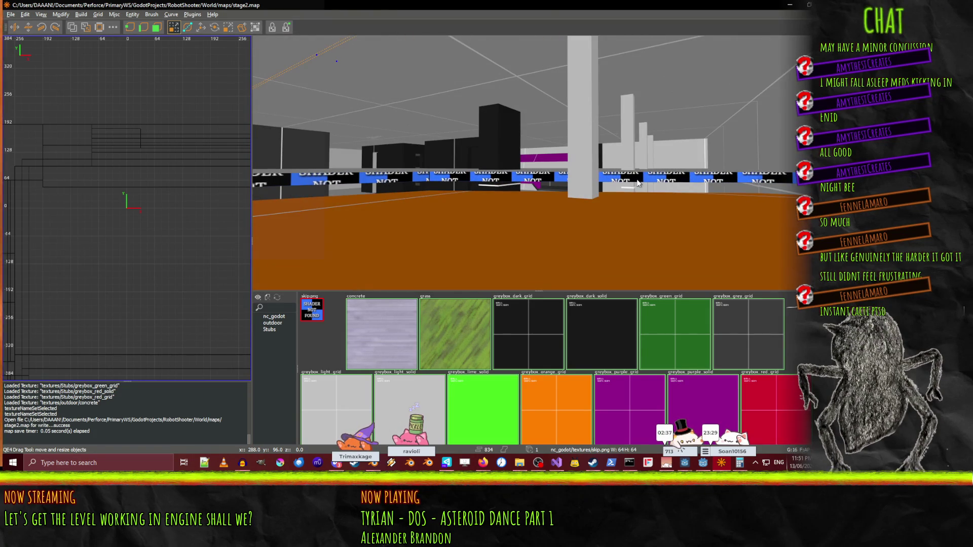
pyautogui.press('w')
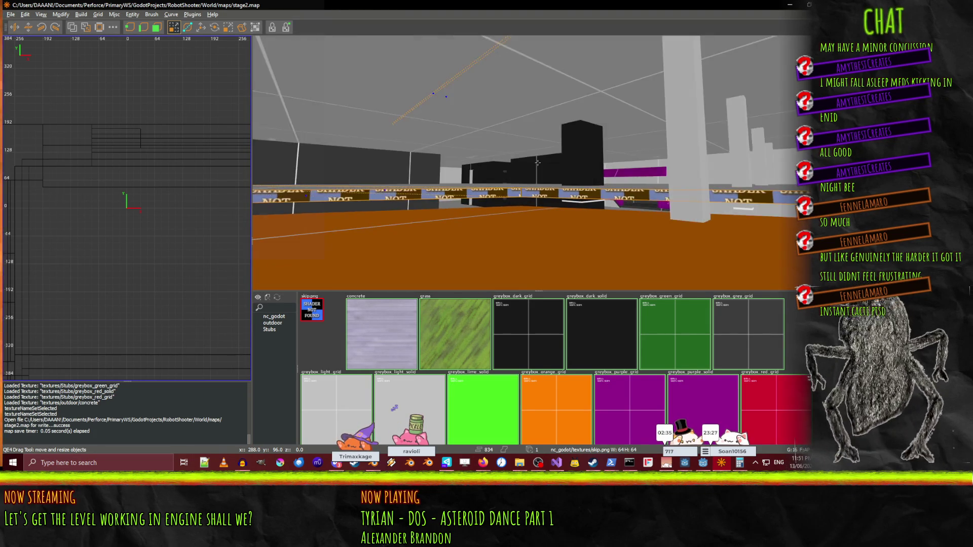
pyautogui.press('w')
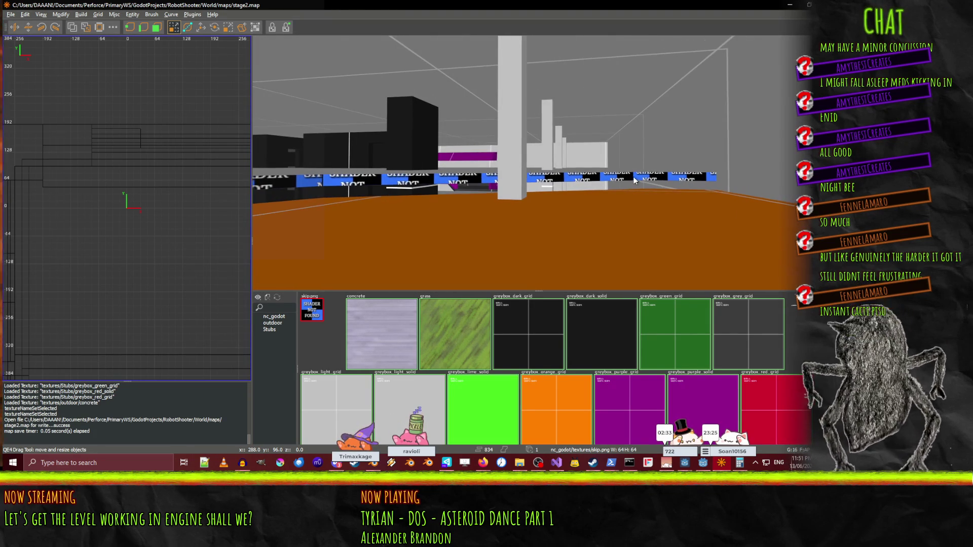
pyautogui.press('w')
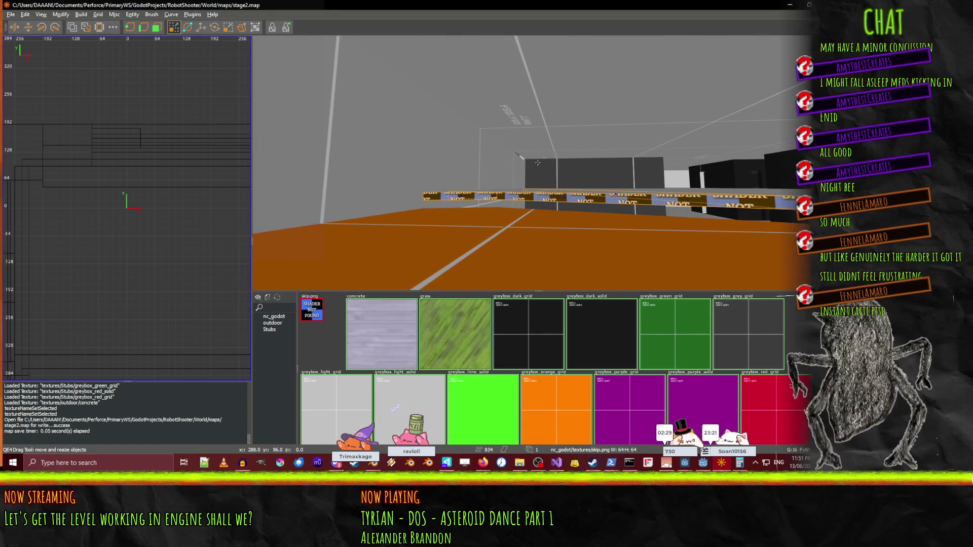
pyautogui.press('w')
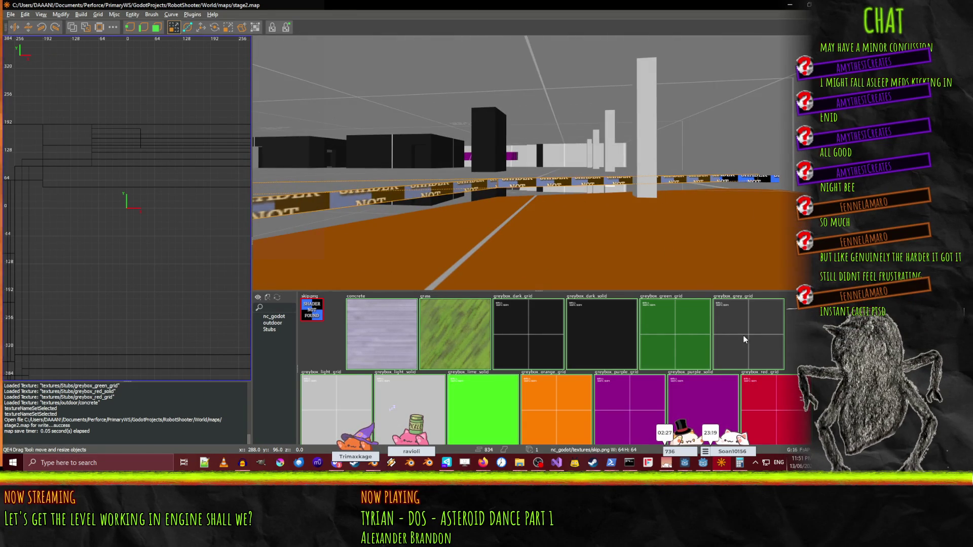
pyautogui.click(744, 339)
# Check the retextured strip, flying past the grey floor to the orange ramps and ledge.
pyautogui.press('w')
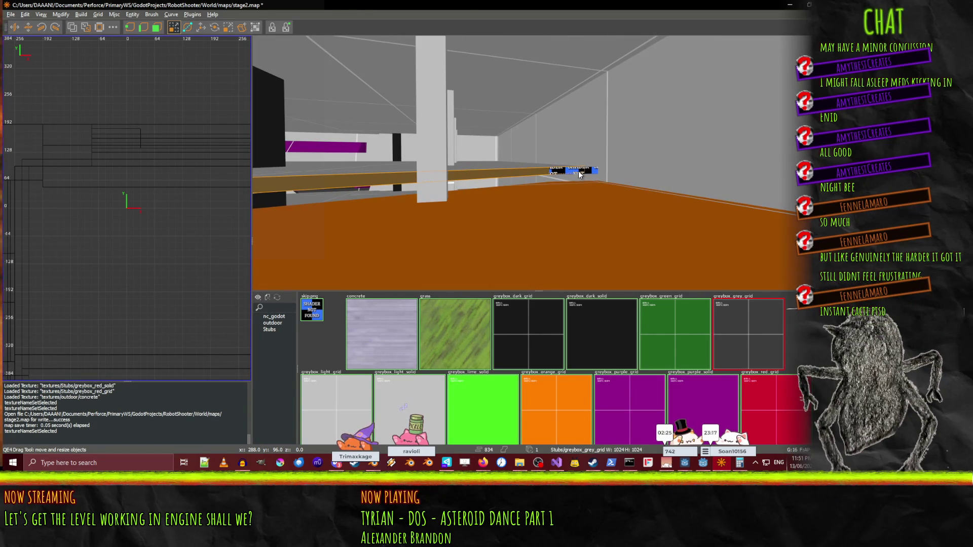
pyautogui.press('w')
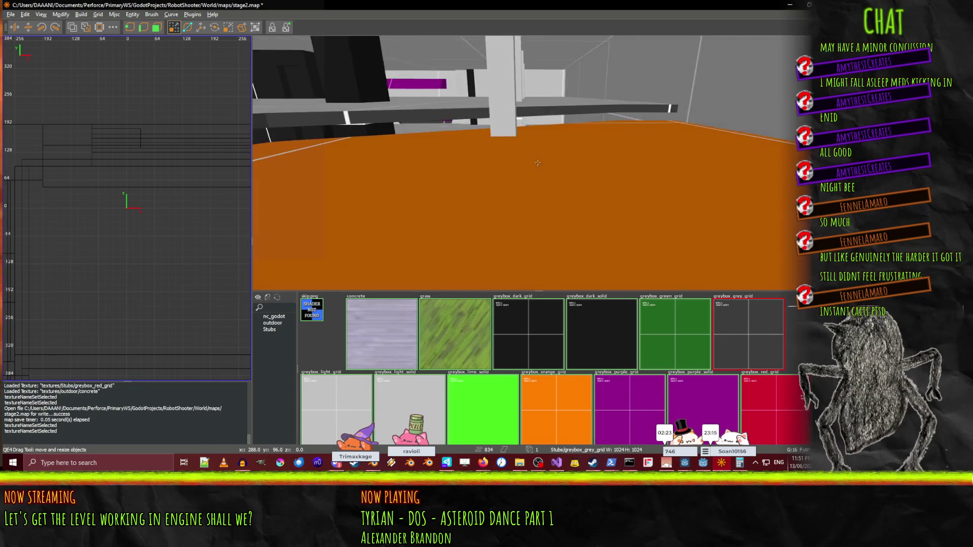
pyautogui.press('w')
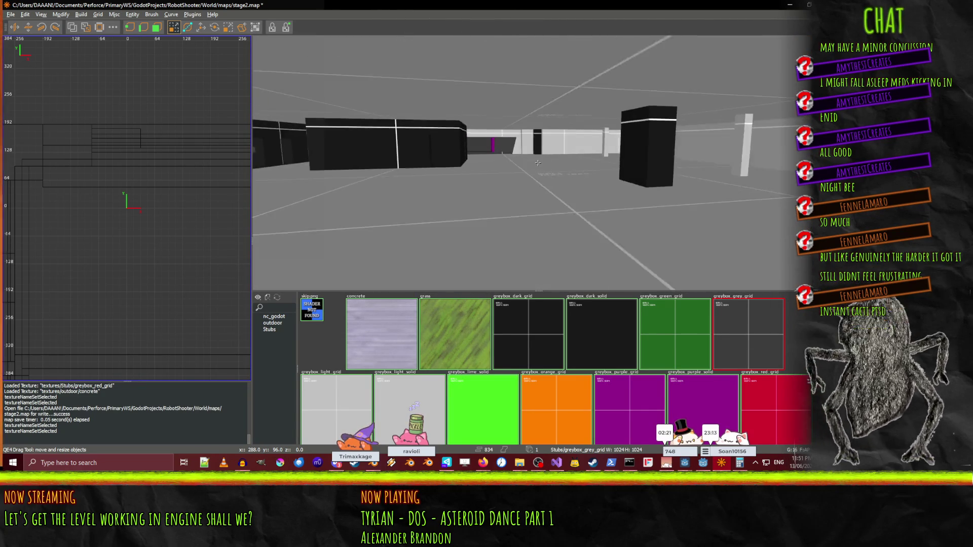
pyautogui.press('w')
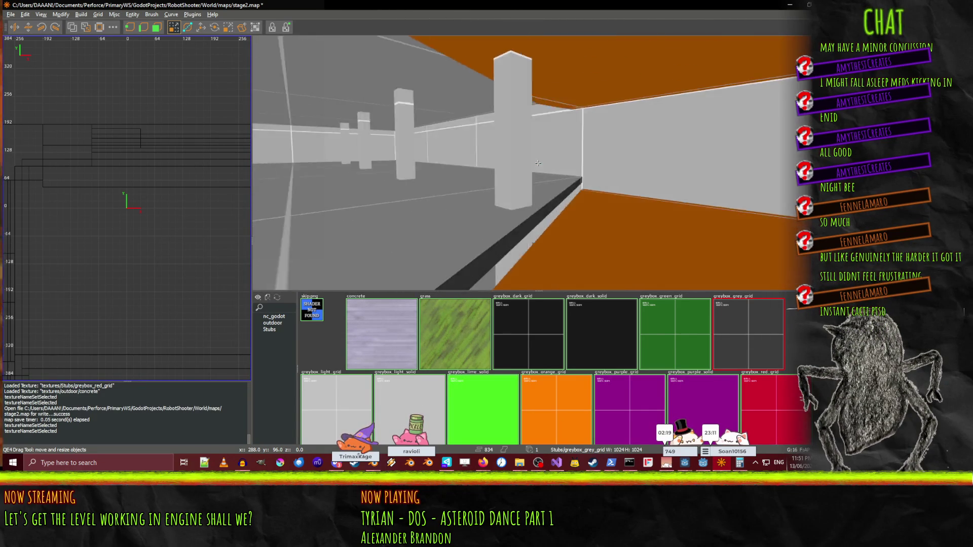
pyautogui.press('w')
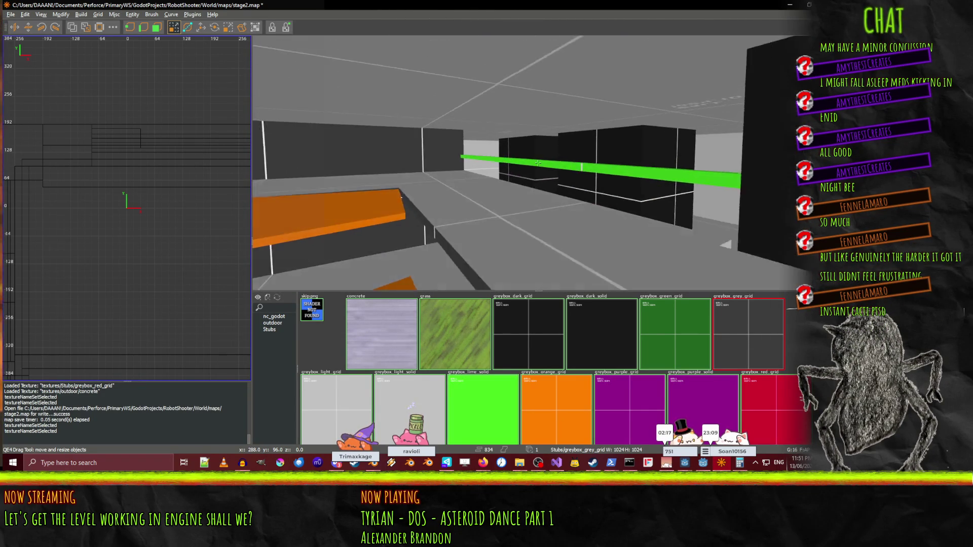
pyautogui.press('w')
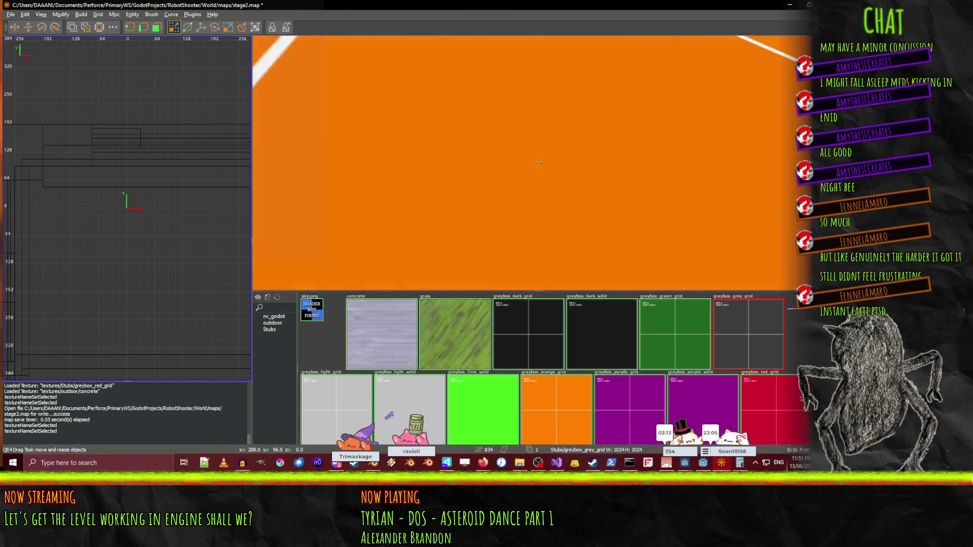
pyautogui.press('w')
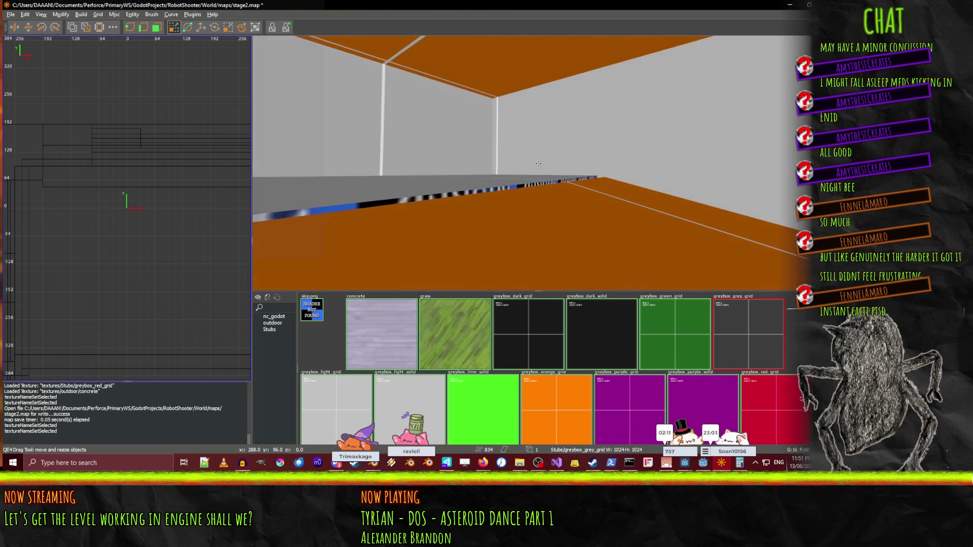
# Select the ledge face, look up at the orange ceiling, and save stage2.map.
pyautogui.click(465, 194)
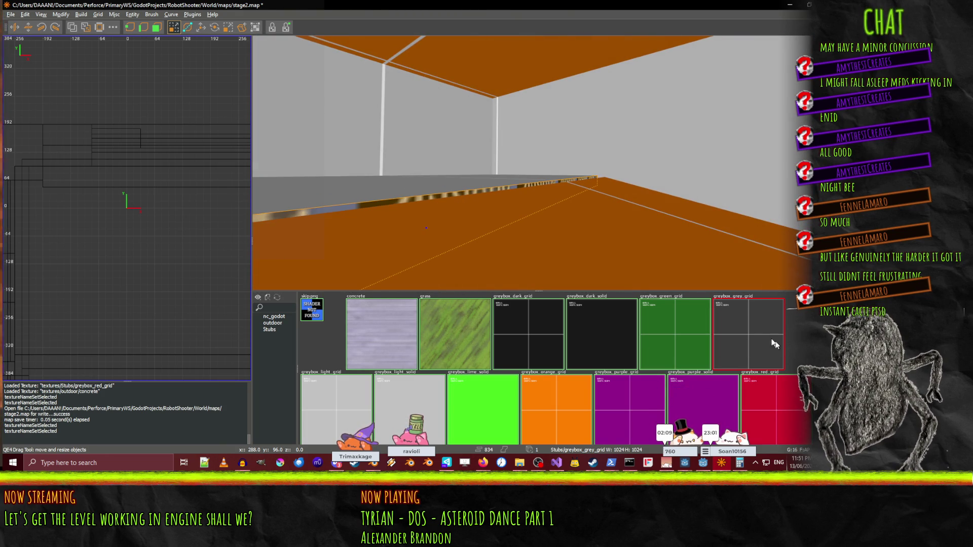
pyautogui.moveTo(686, 275); pyautogui.dragTo(537, 162)
pyautogui.scroll(-10, 537, 162)
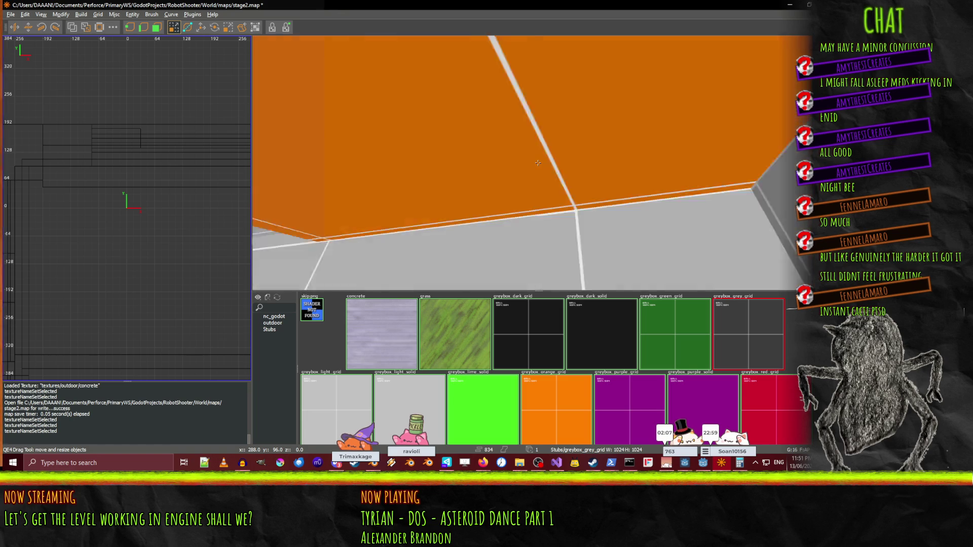
pyautogui.scroll(15, 537, 163)
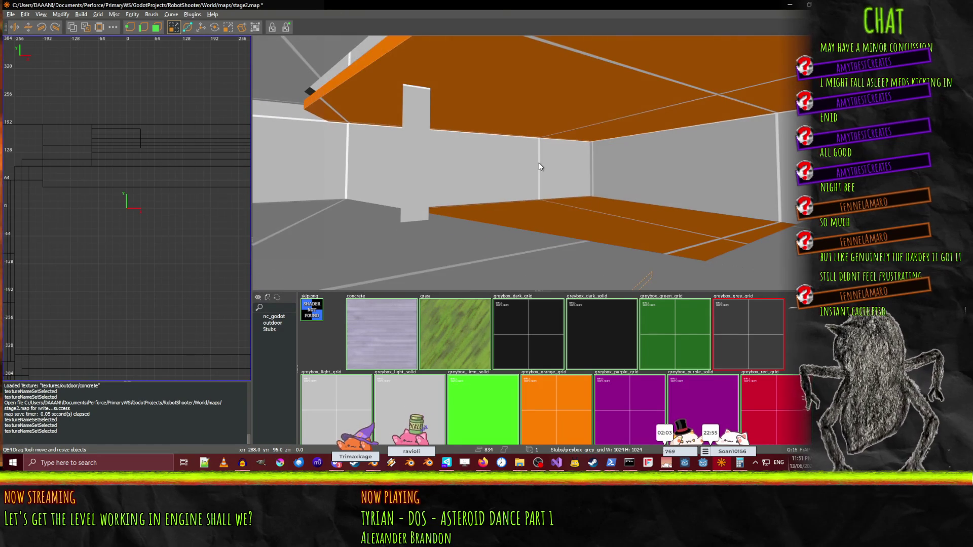
pyautogui.hotkey('ctrl', 's')
# Zoom the 3D view out, then bring Godot Engine to the front.
pyautogui.scroll(5, 538, 162)
pyautogui.scroll(8, 537, 162)
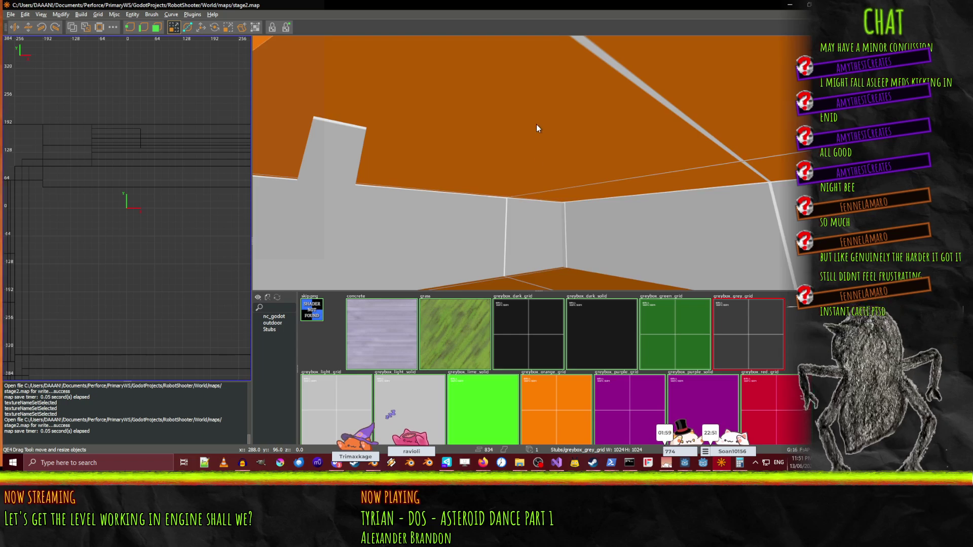
pyautogui.scroll(8, 537, 162)
pyautogui.scroll(8, 538, 162)
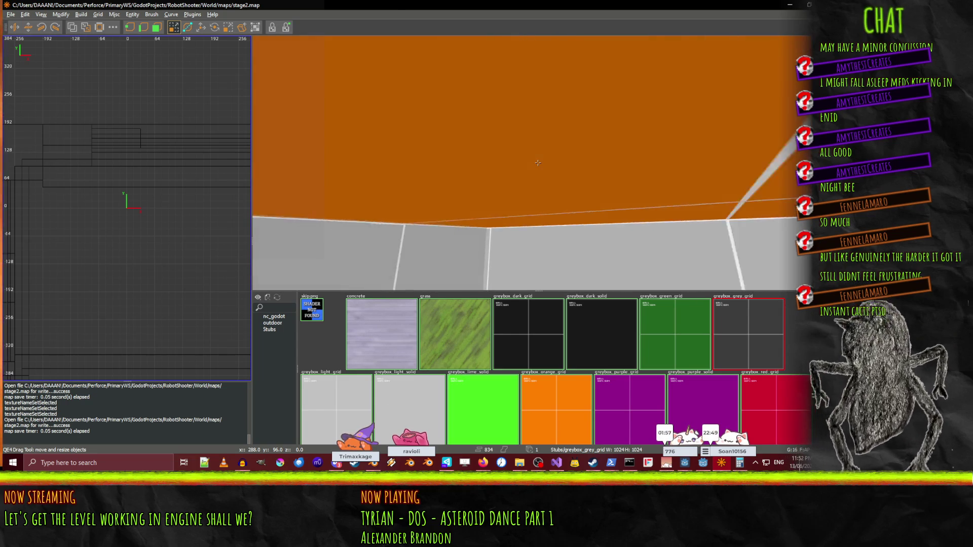
pyautogui.scroll(8, 538, 162)
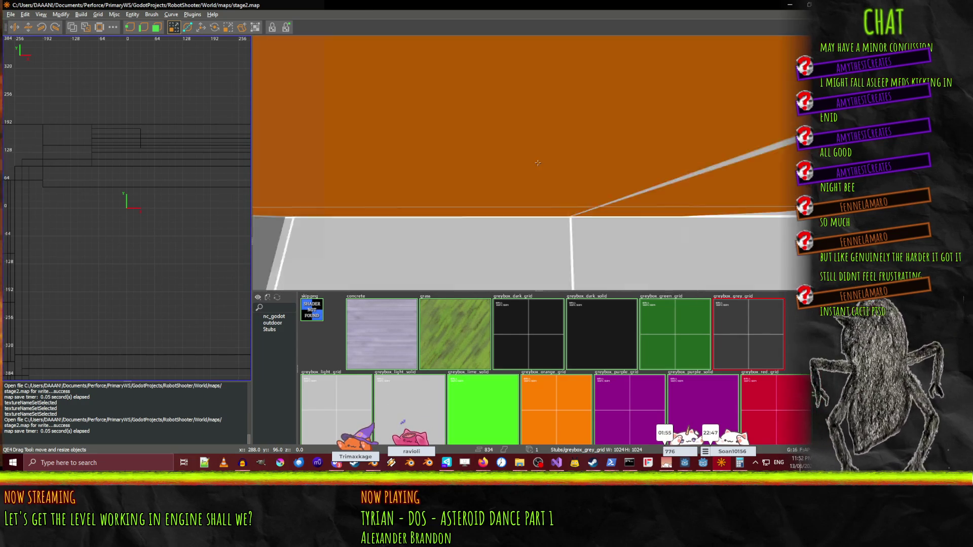
pyautogui.scroll(8, 538, 163)
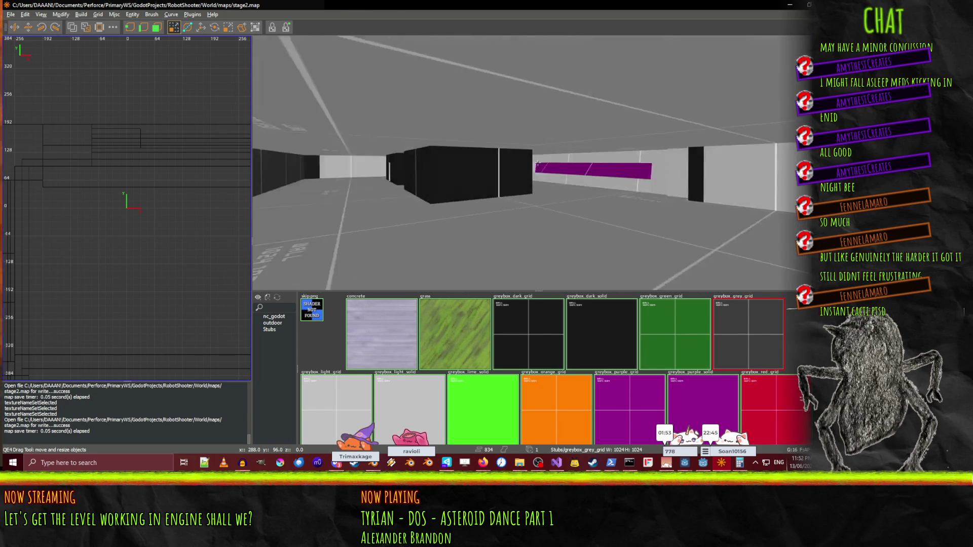
pyautogui.rightClick(537, 162)
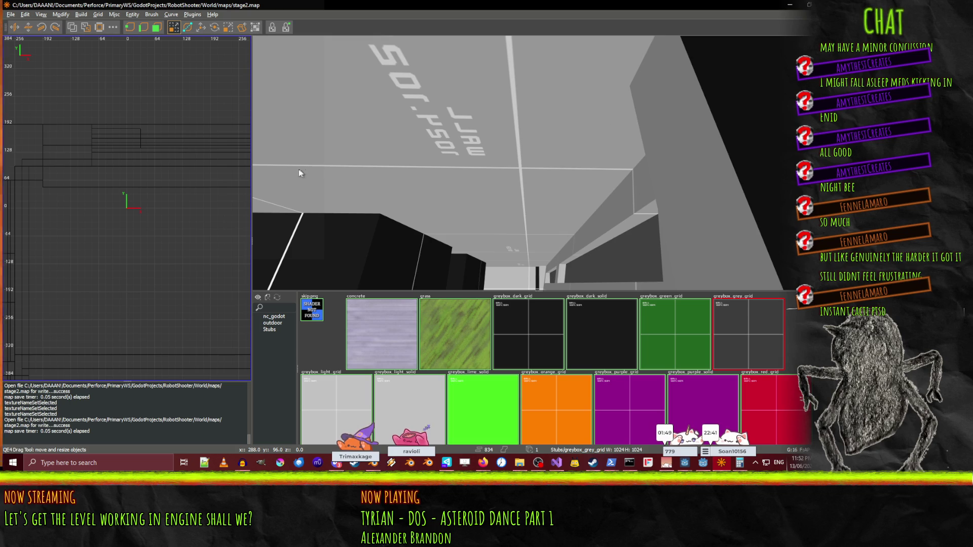
pyautogui.hotkey('alt', 'Tab')
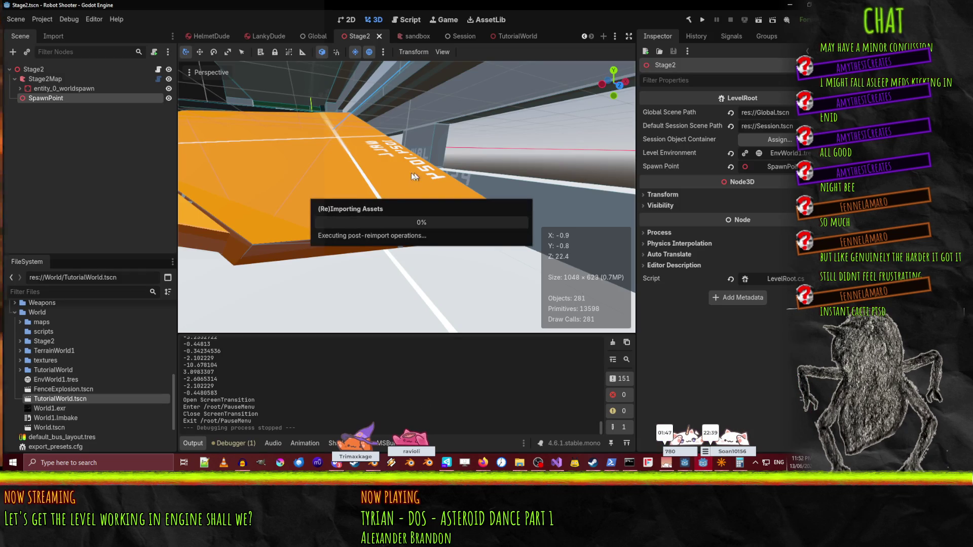
# Rebuild Stage2Map from the updated stage2 map, fly through the level, then run the scene.
pyautogui.click(47, 78)
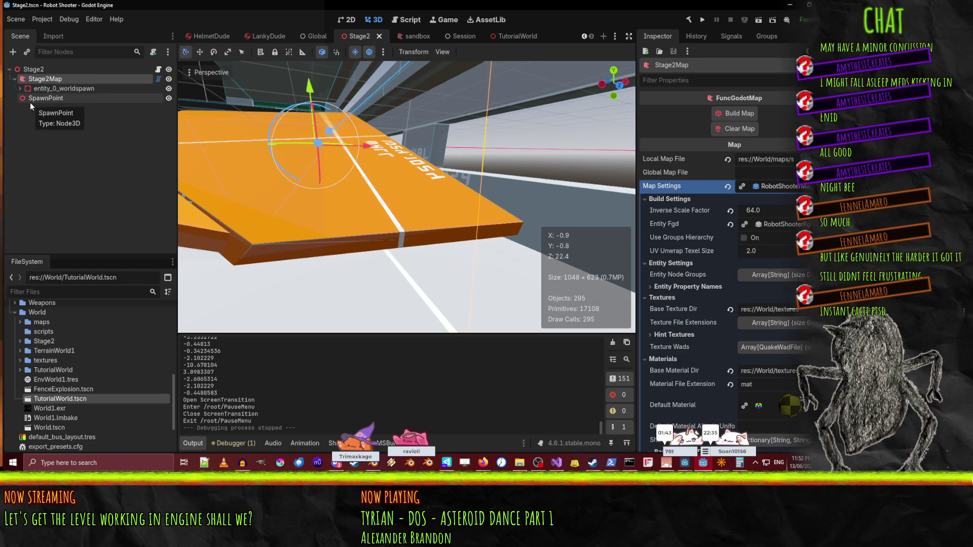
pyautogui.click(735, 129)
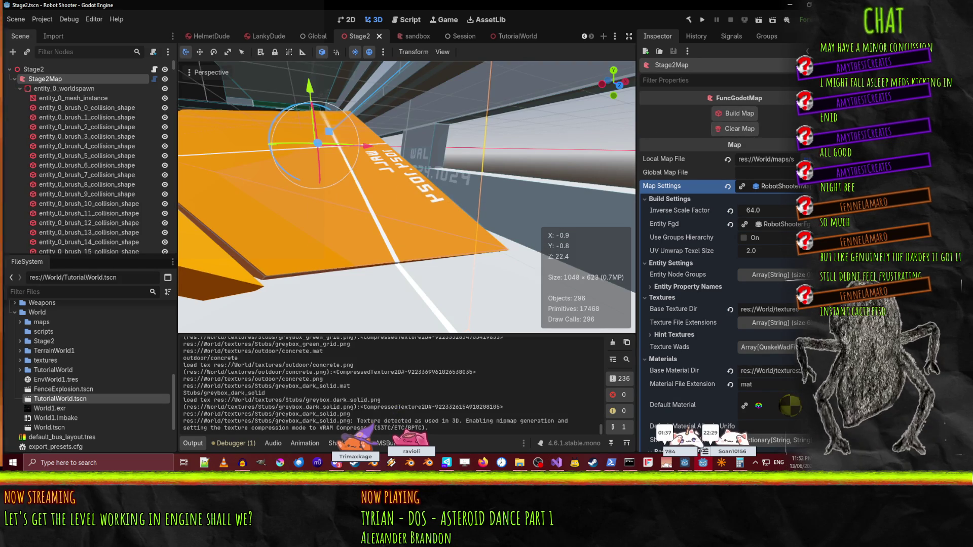
pyautogui.press('w')
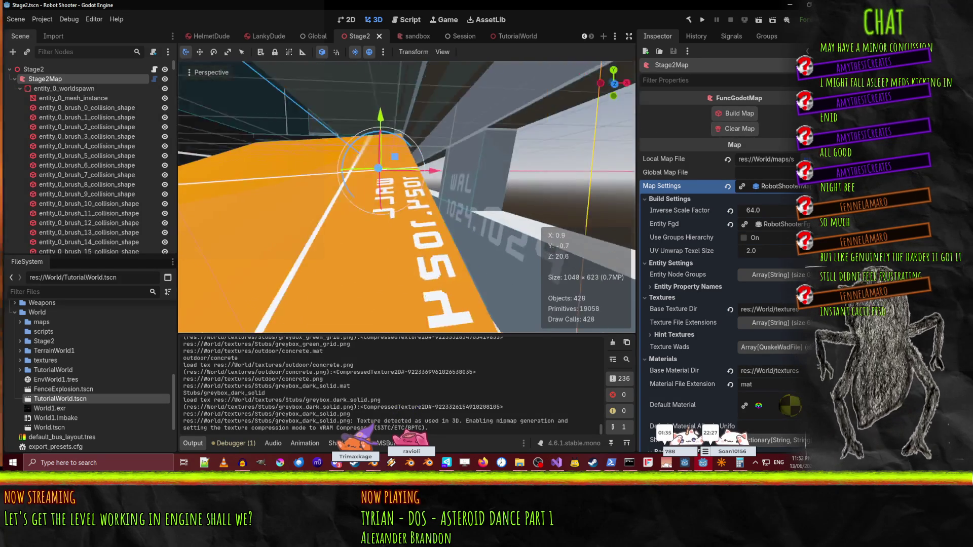
pyautogui.press('w')
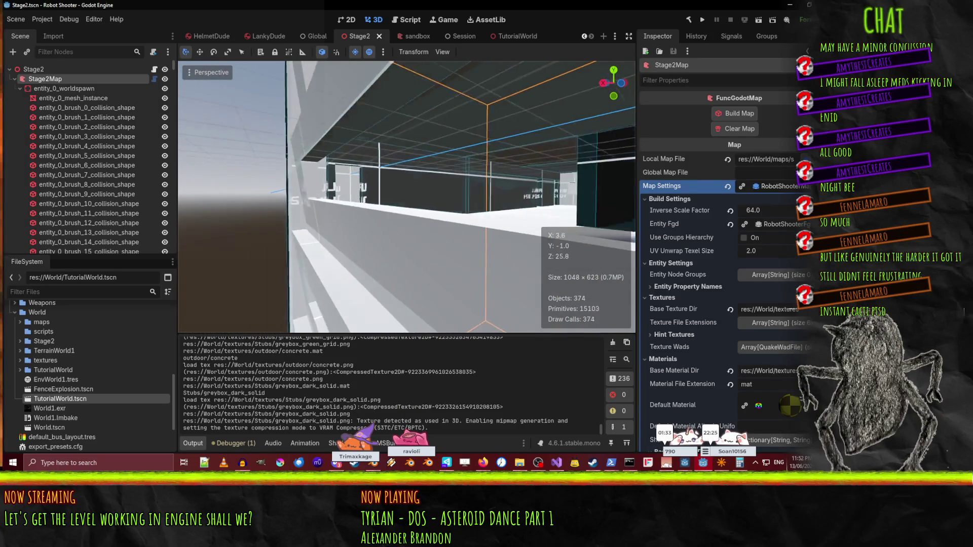
pyautogui.press('w')
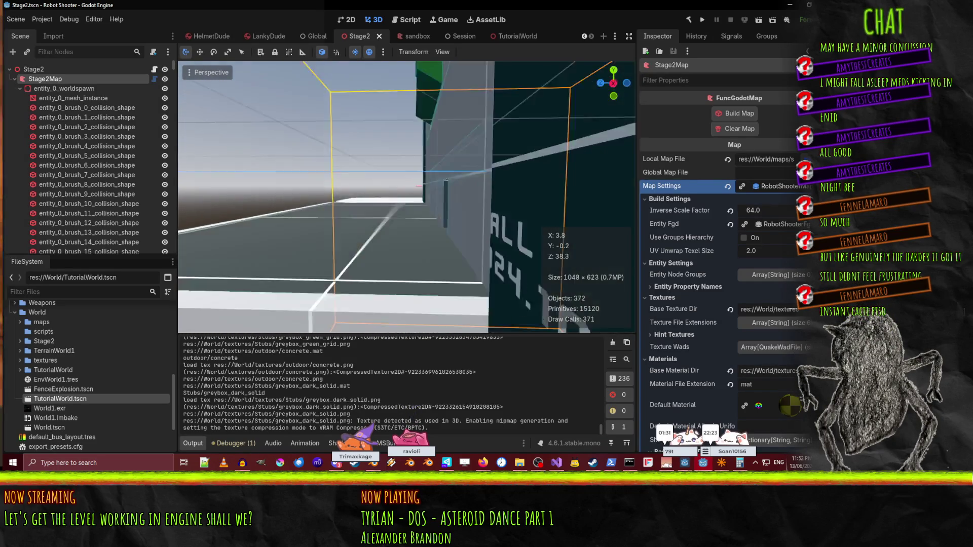
pyautogui.press('w')
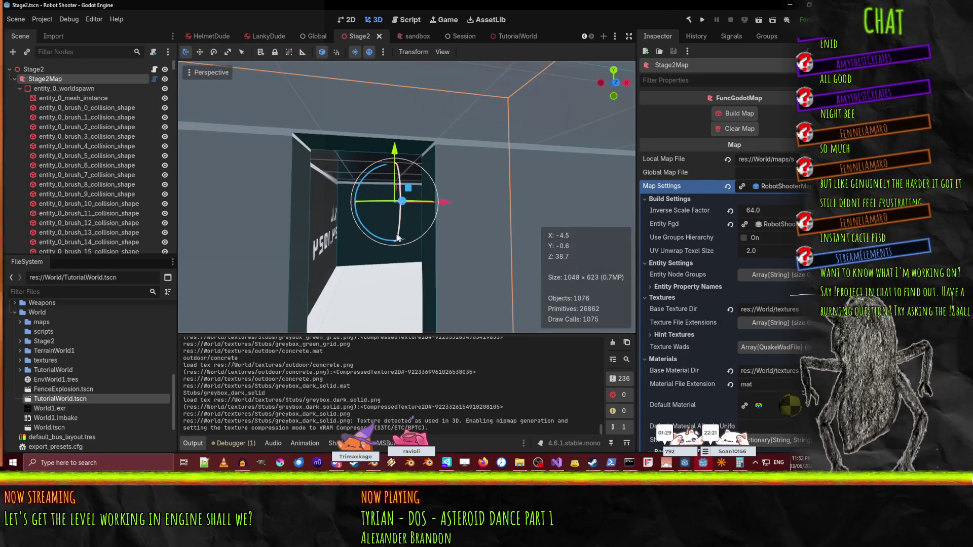
pyautogui.click(760, 19)
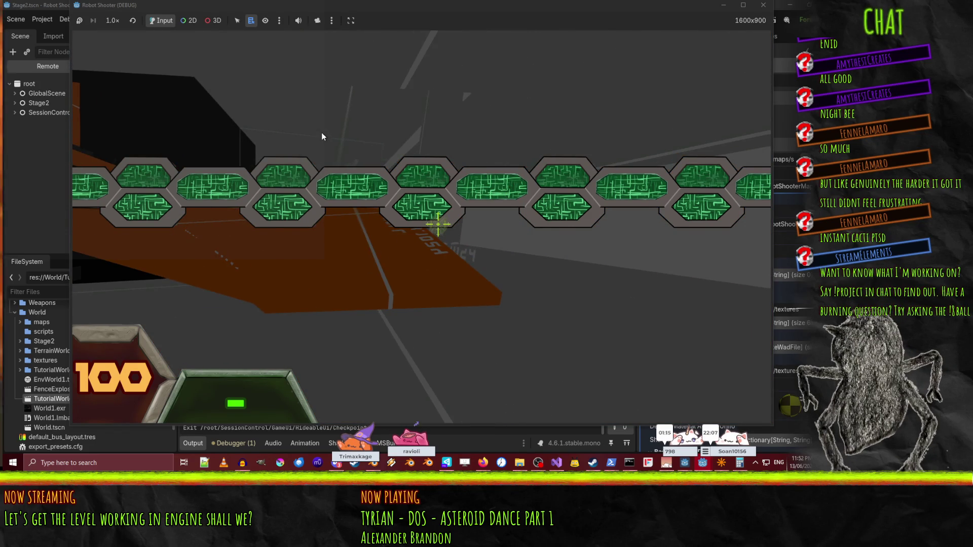
# Stop the running game and save the Stage2 scene.
pyautogui.press('F8')
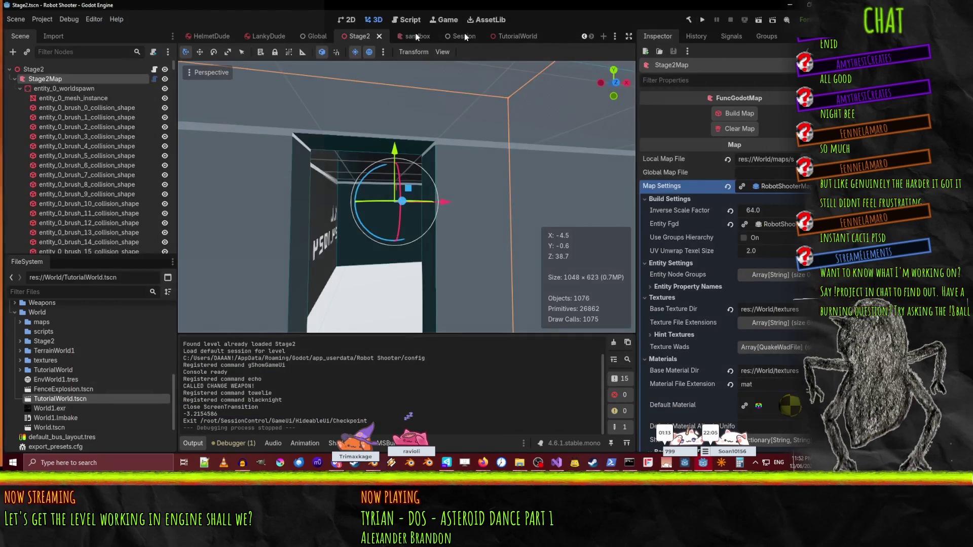
pyautogui.press('w')
pyautogui.press('w')
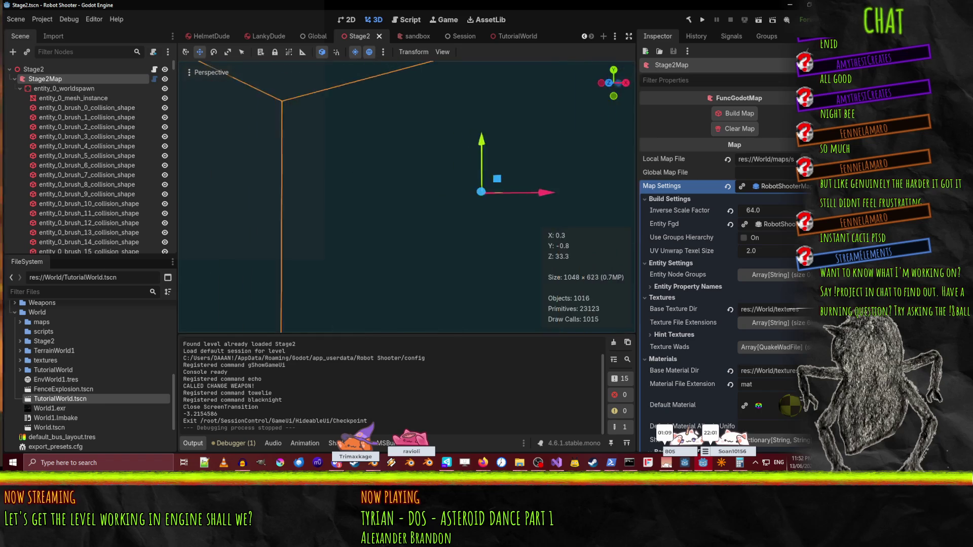
pyautogui.hotkey('ctrl', 's')
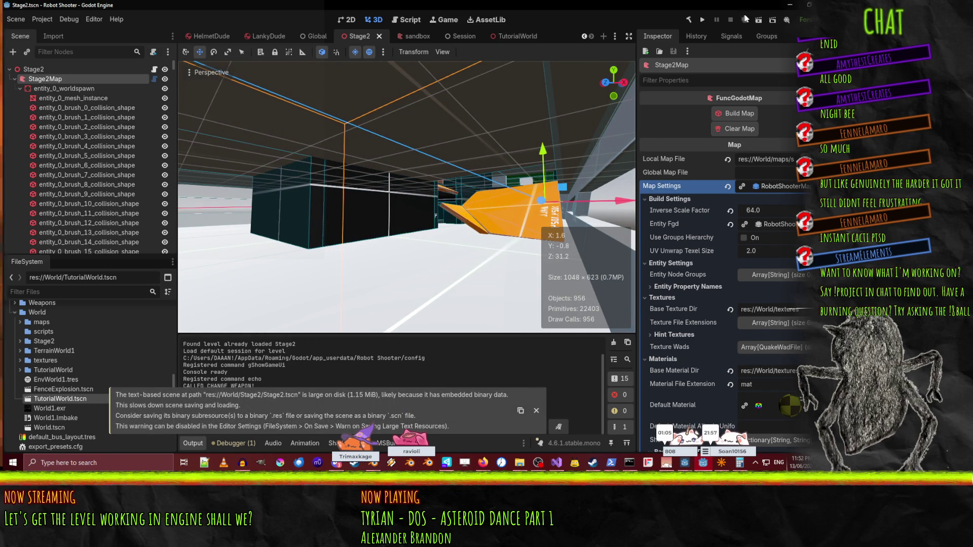
# Playtest Stage2 again with a pause and resume, then stop and open the World scene.
pyautogui.click(759, 22)
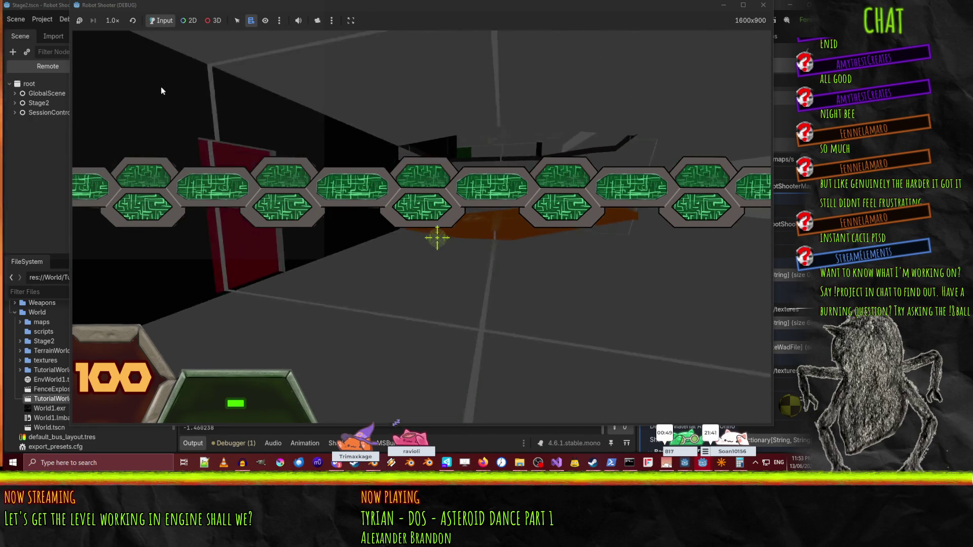
pyautogui.press('Escape')
pyautogui.click(355, 135)
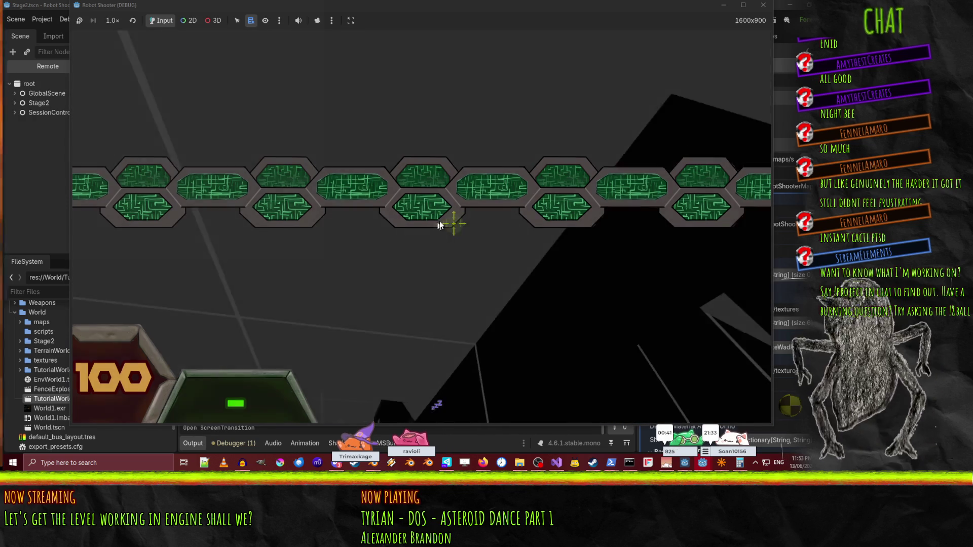
pyautogui.press('Escape')
pyautogui.click(412, 306)
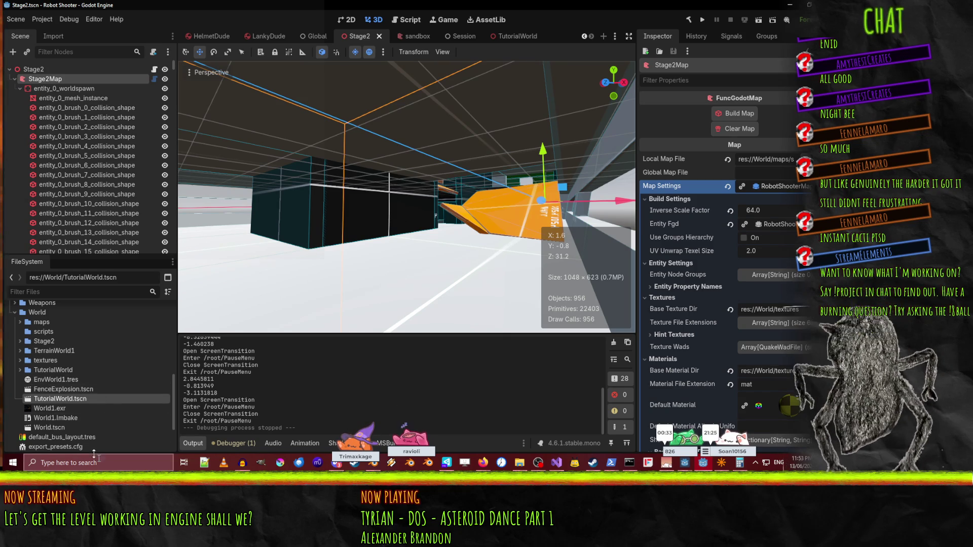
pyautogui.doubleClick(66, 428)
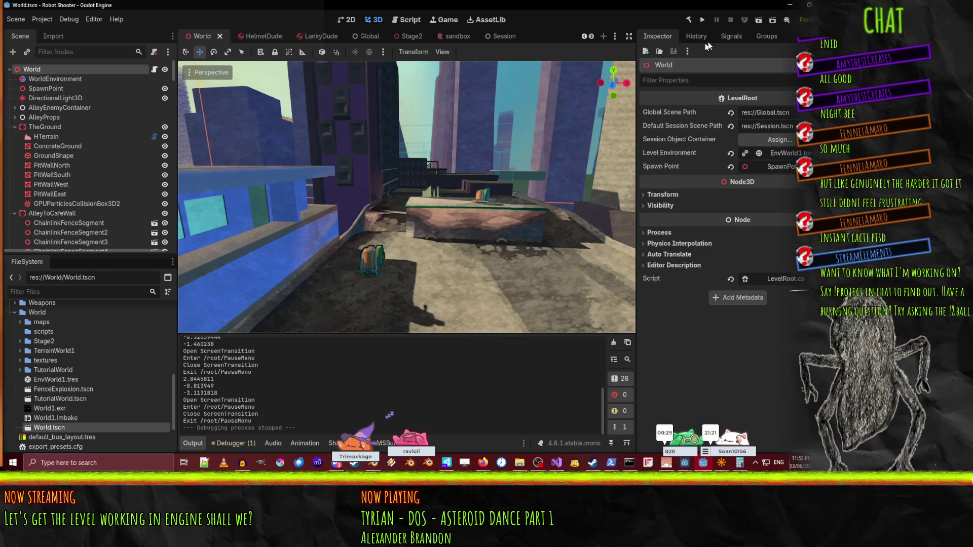
# Run the World scene, stop it, and open the first NullReferenceException at Enemy.cs line 101.
pyautogui.click(757, 21)
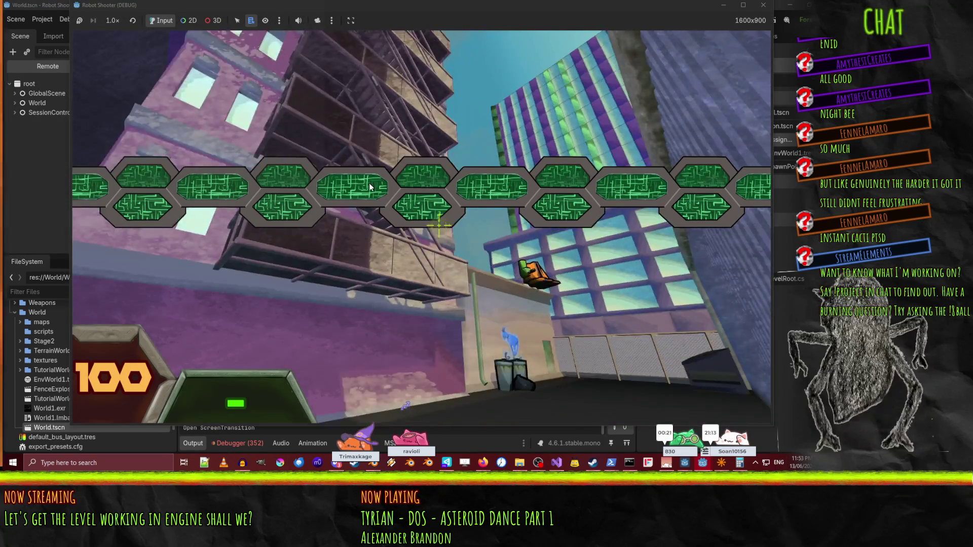
pyautogui.press('Escape')
pyautogui.click(763, 4)
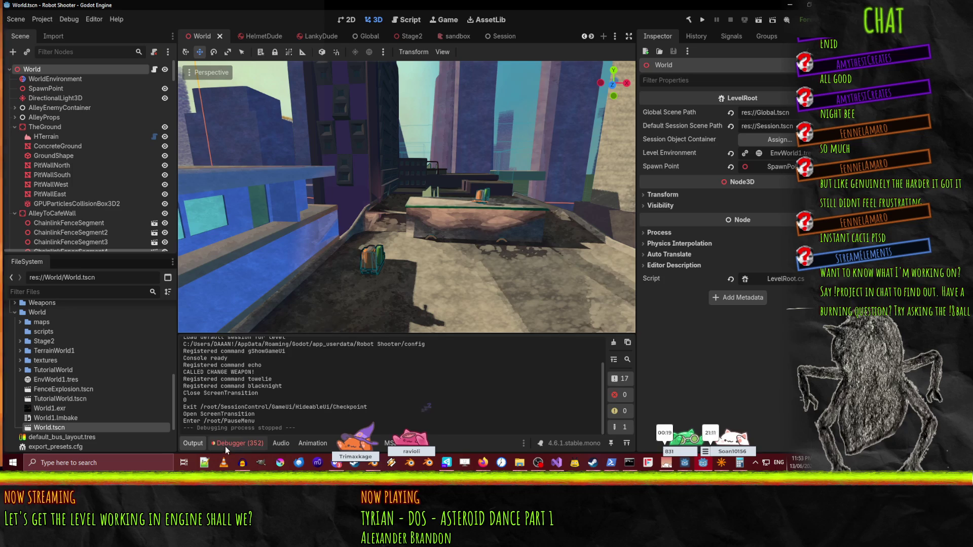
pyautogui.click(226, 445)
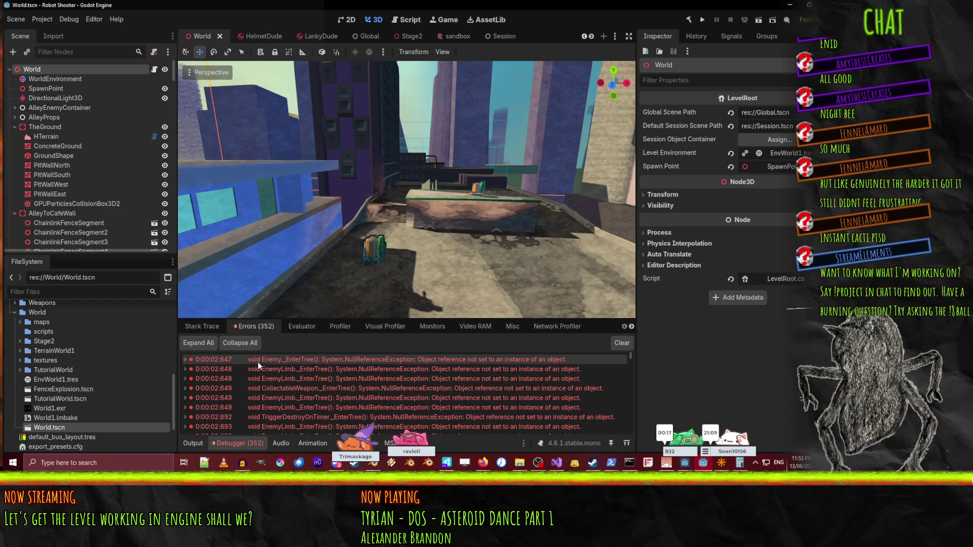
pyautogui.doubleClick(357, 359)
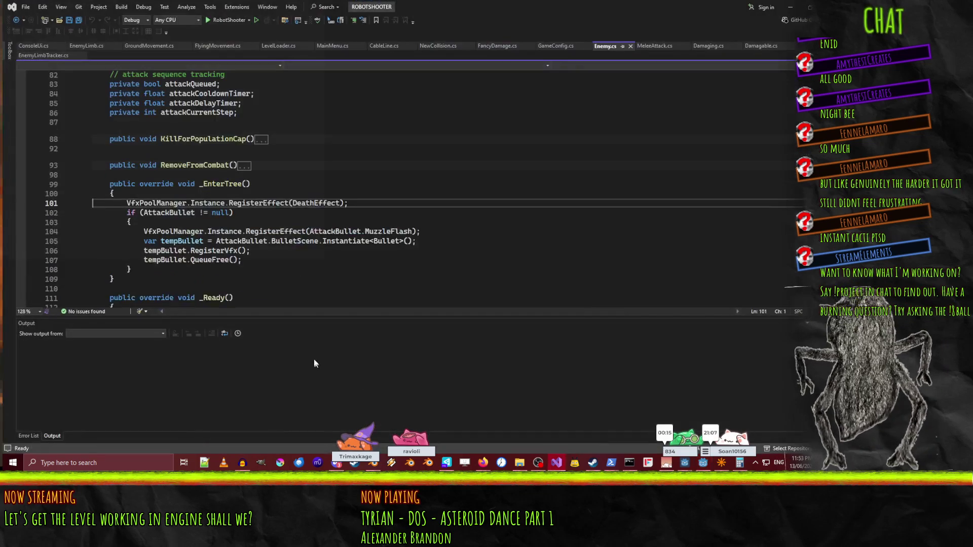
# Inspect the VfxPoolManager reference on Enemy.cs line 101, then recheck the error in Godot.
pyautogui.click(145, 210)
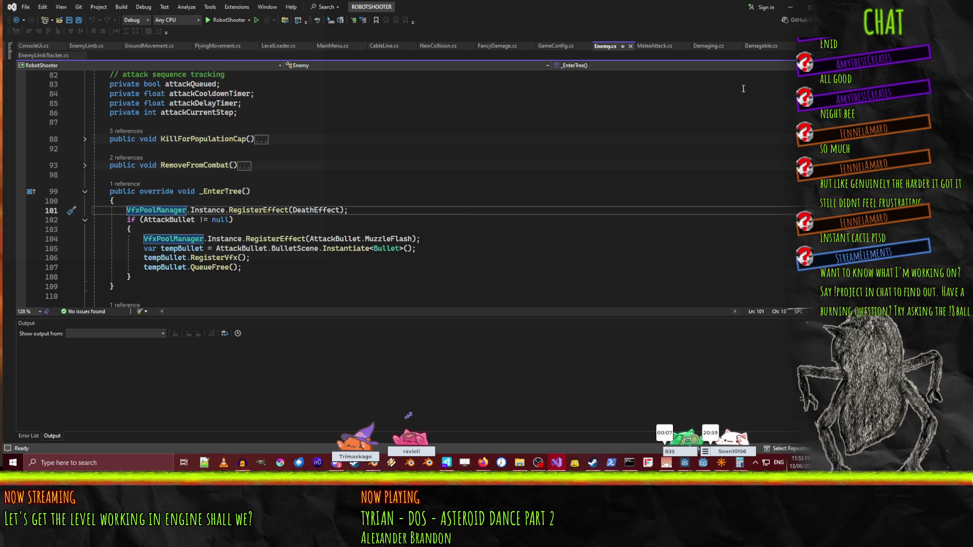
pyautogui.rightClick(157, 210)
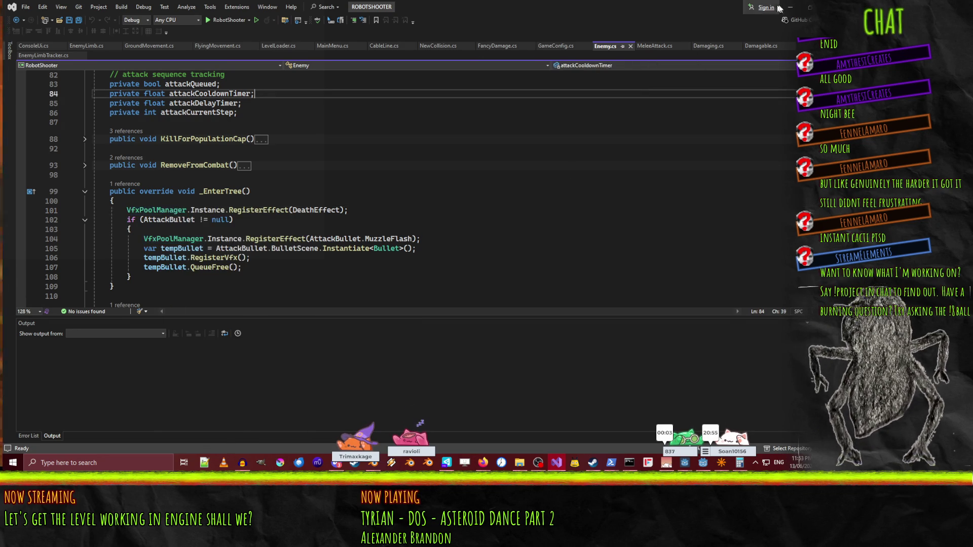
pyautogui.hotkey('alt', 'Tab')
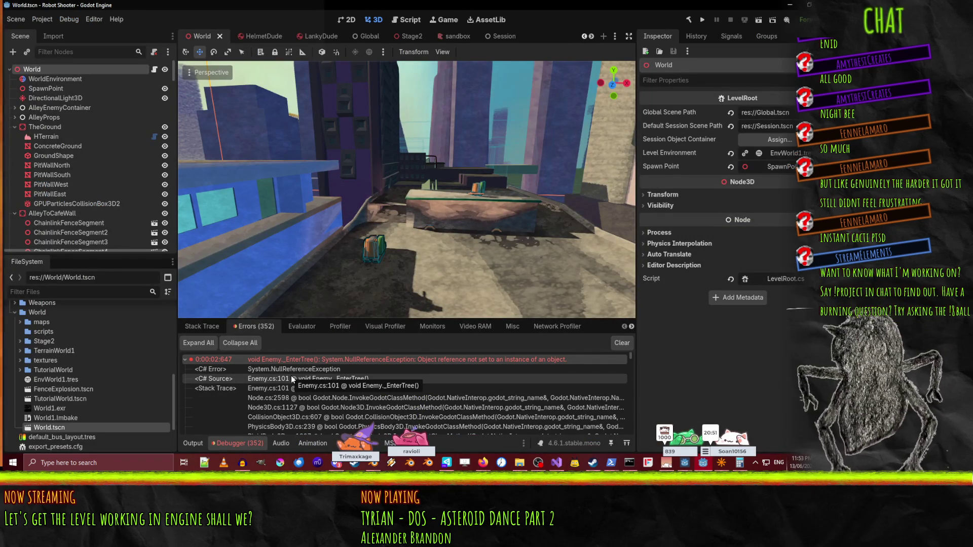
pyautogui.doubleClick(181, 363)
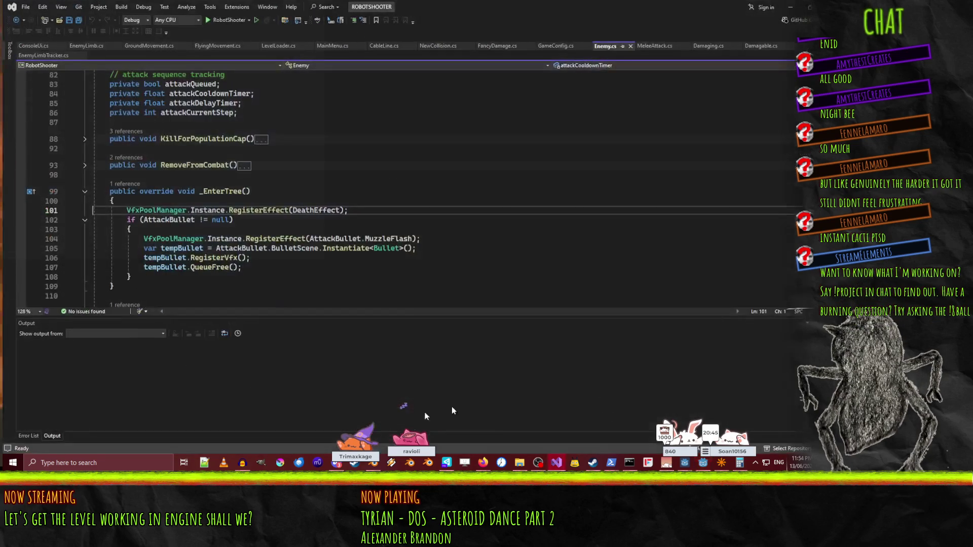
pyautogui.hotkey('alt', 'Tab')
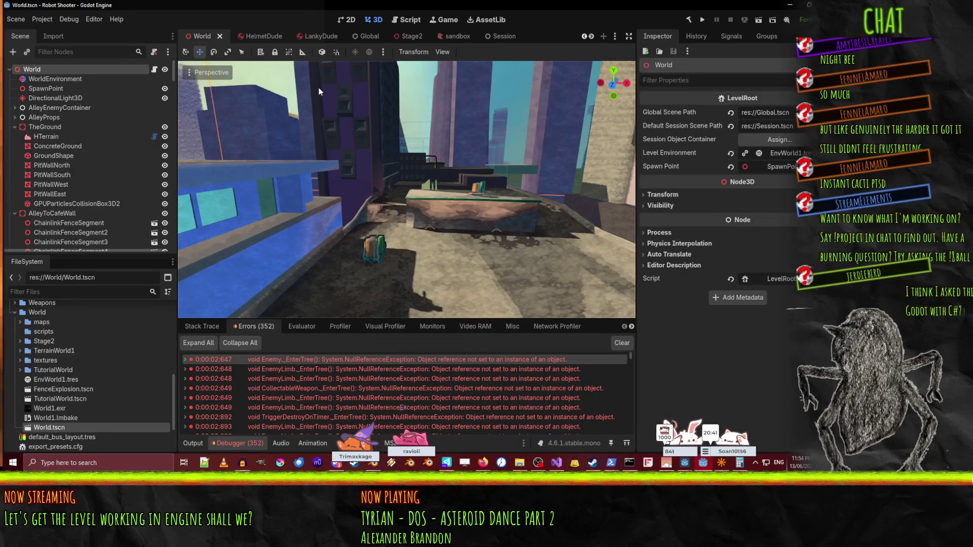
# Inspect the VfxPools node in the Global scene, then view the Session and sandbox scenes.
pyautogui.click(363, 34)
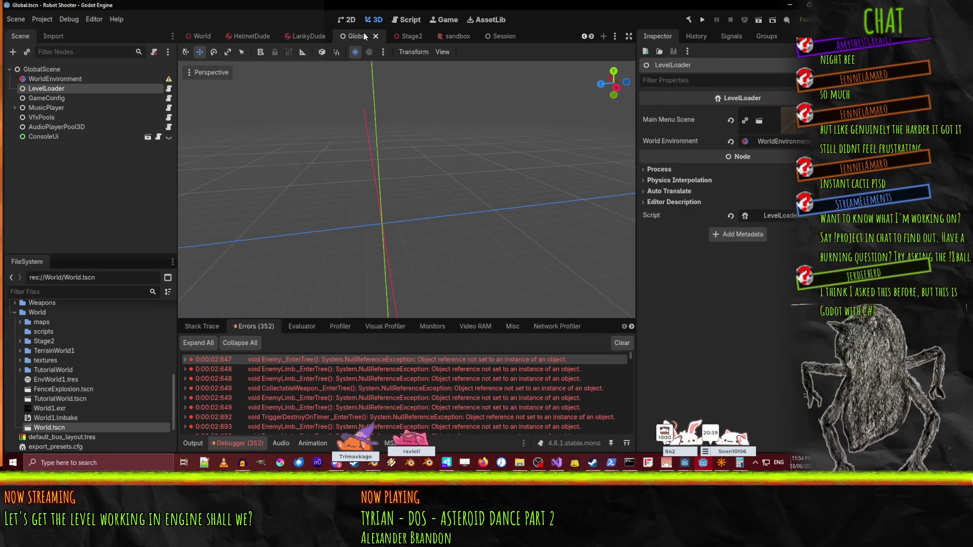
pyautogui.click(38, 115)
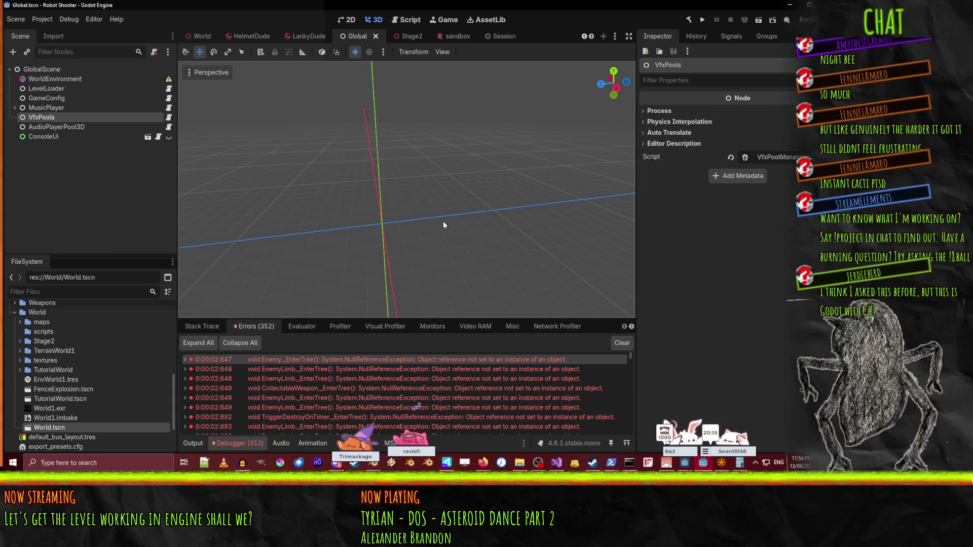
pyautogui.click(491, 36)
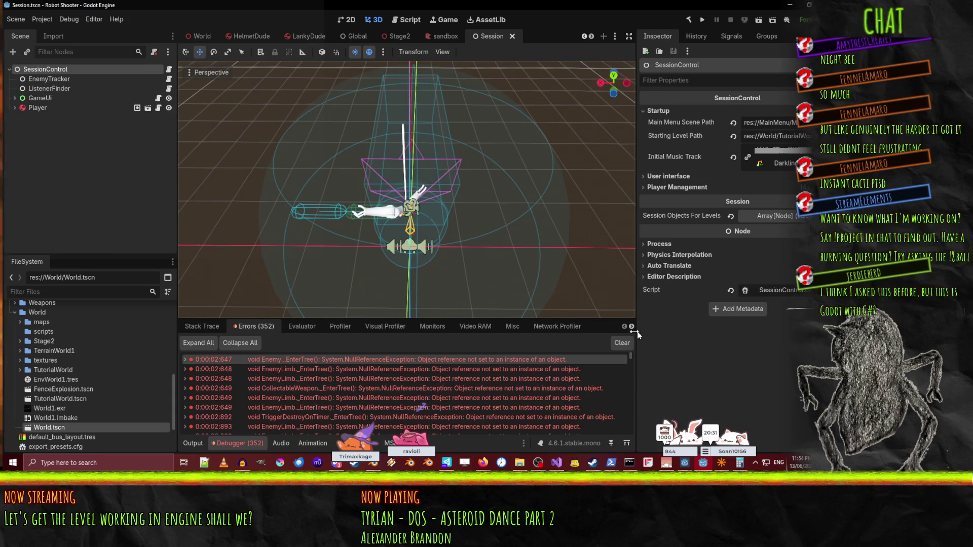
pyautogui.click(442, 36)
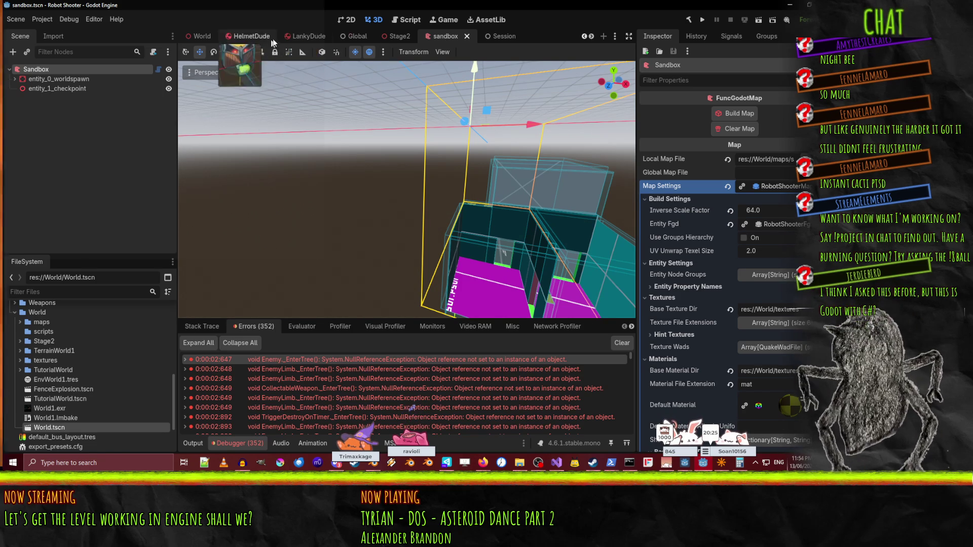
pyautogui.moveTo(394, 42)
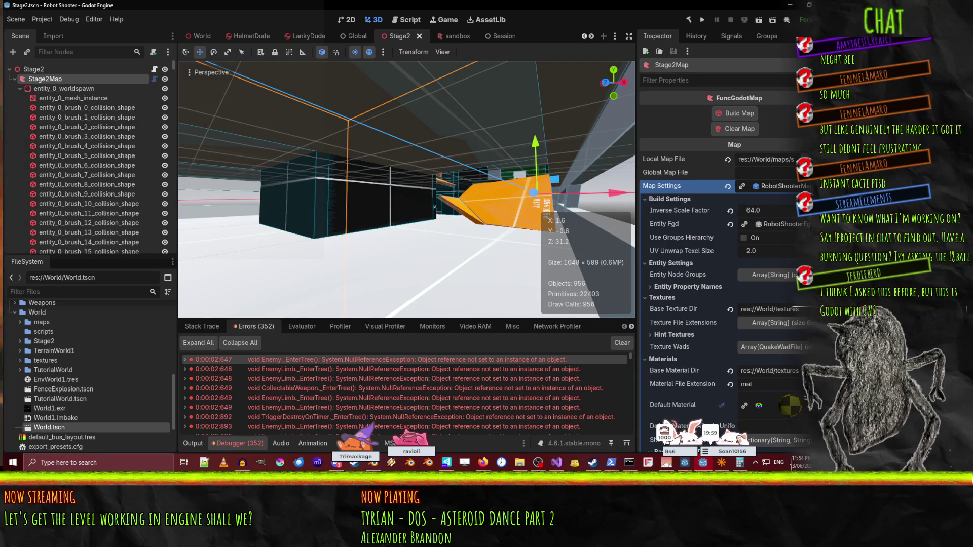
# Playtest the Stage2 scene briefly and stop it.
pyautogui.click(758, 22)
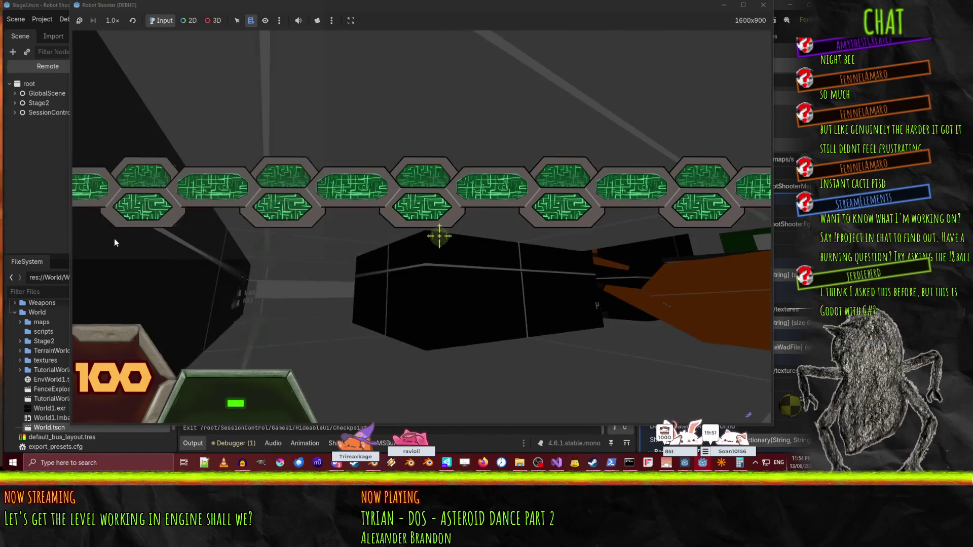
pyautogui.press('Escape')
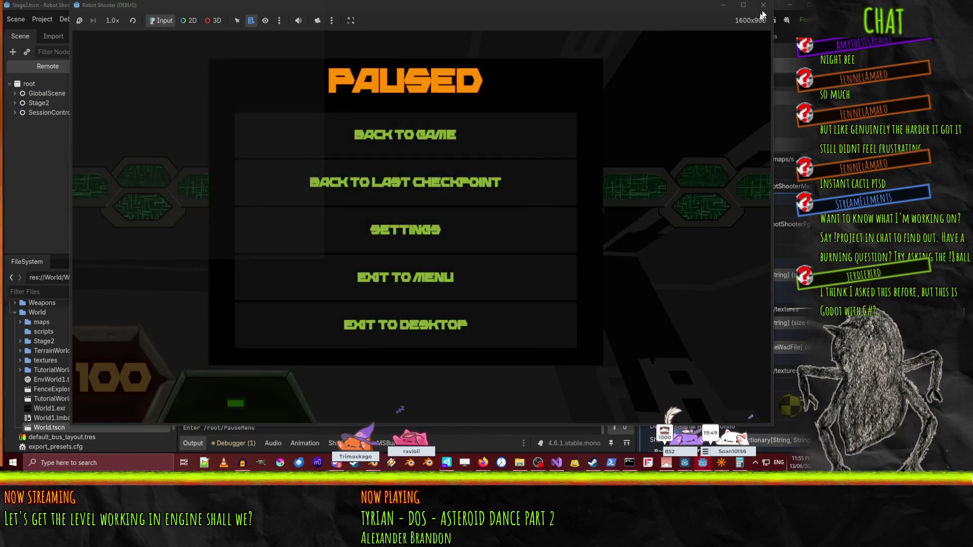
pyautogui.click(763, 5)
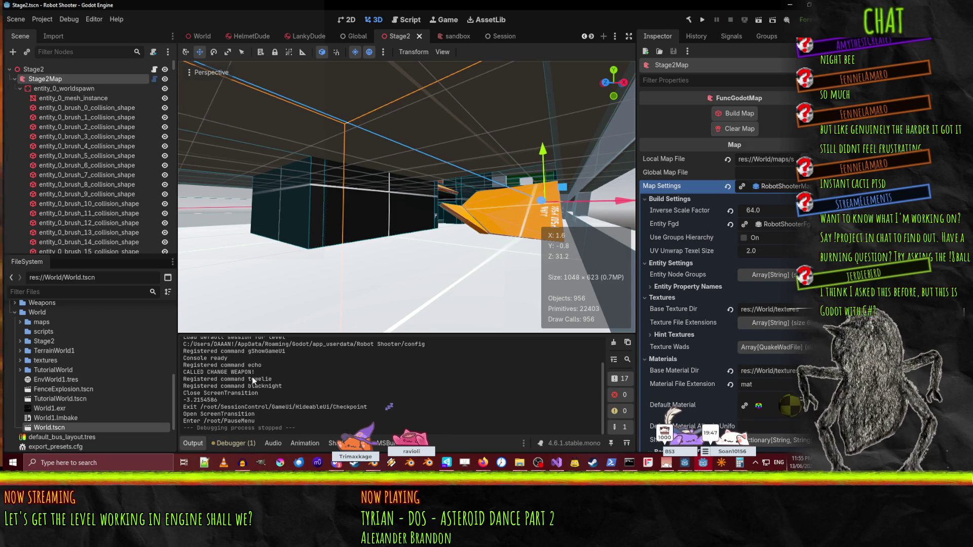
# Review the startup messages in the Output log, then open sandbox.tscn.
pyautogui.scroll(2, 253, 381)
pyautogui.scroll(-1, 253, 382)
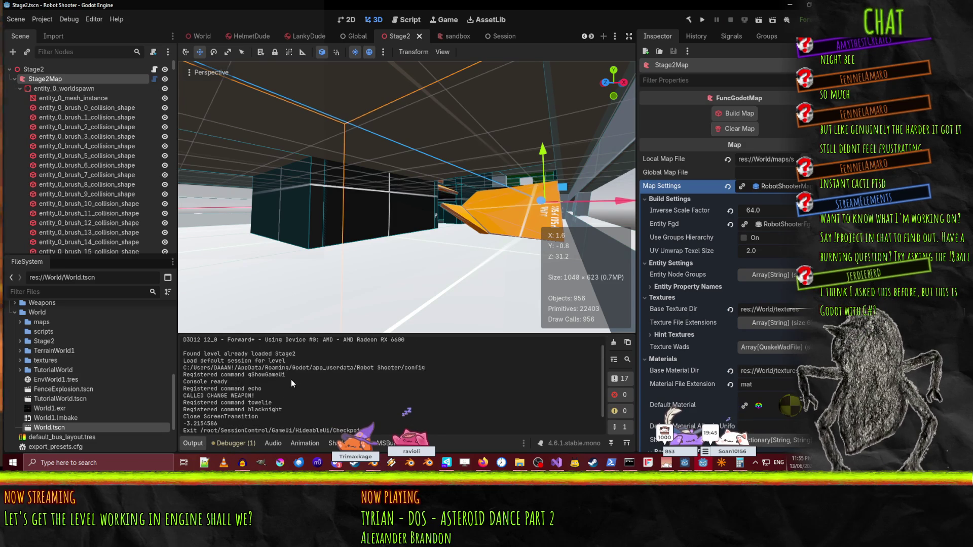
pyautogui.moveTo(262, 358); pyautogui.dragTo(196, 356)
pyautogui.click(190, 355)
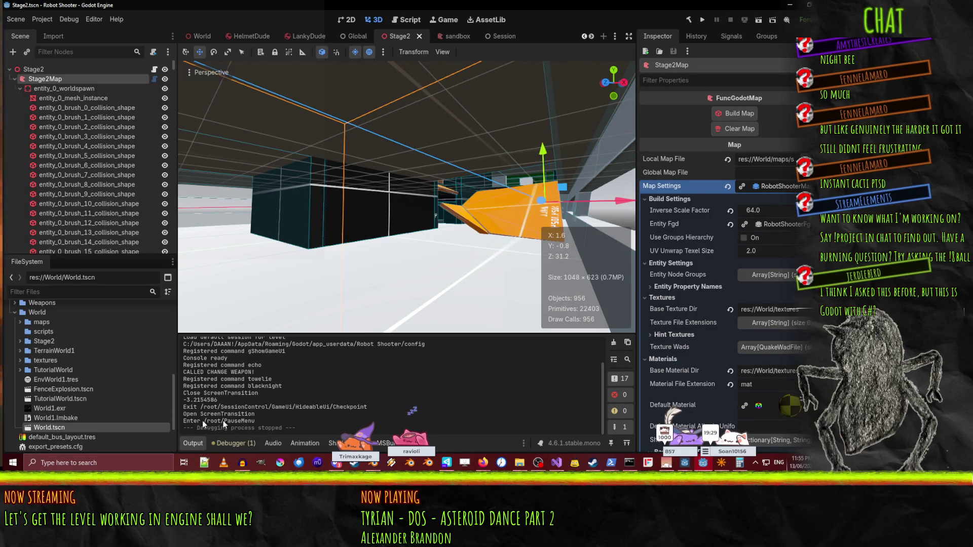
pyautogui.scroll(-3, 102, 405)
pyautogui.doubleClick(51, 434)
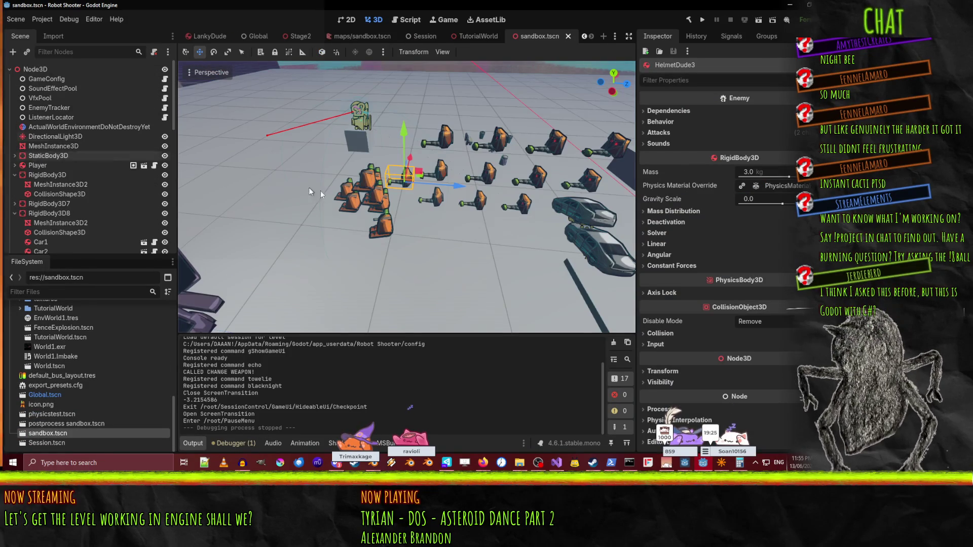
# Look around the sandbox enemies, close sandbox, and open SessionControl's script from the Session scene.
pyautogui.moveTo(299, 197); pyautogui.dragTo(286, 192)
pyautogui.moveTo(405, 203); pyautogui.dragTo(355, 192)
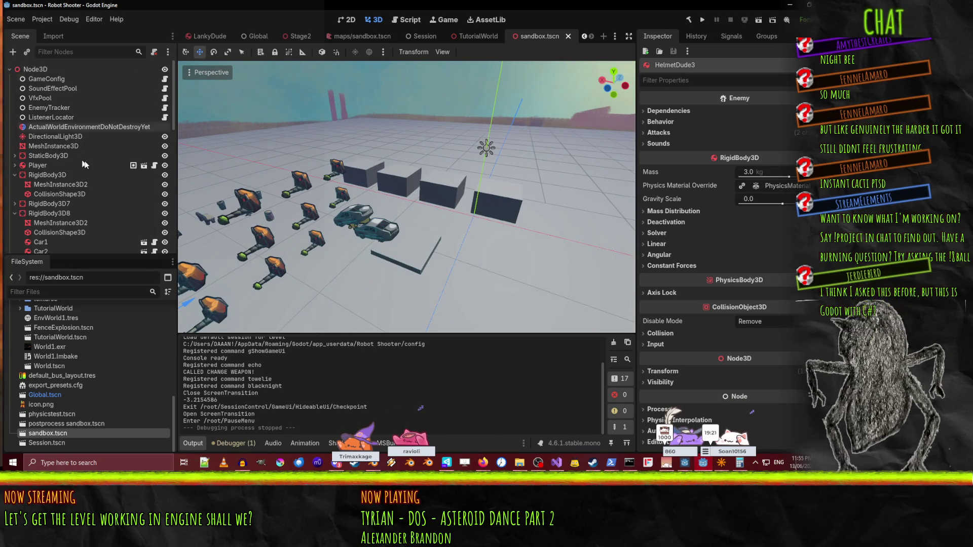
pyautogui.scroll(-10, 75, 162)
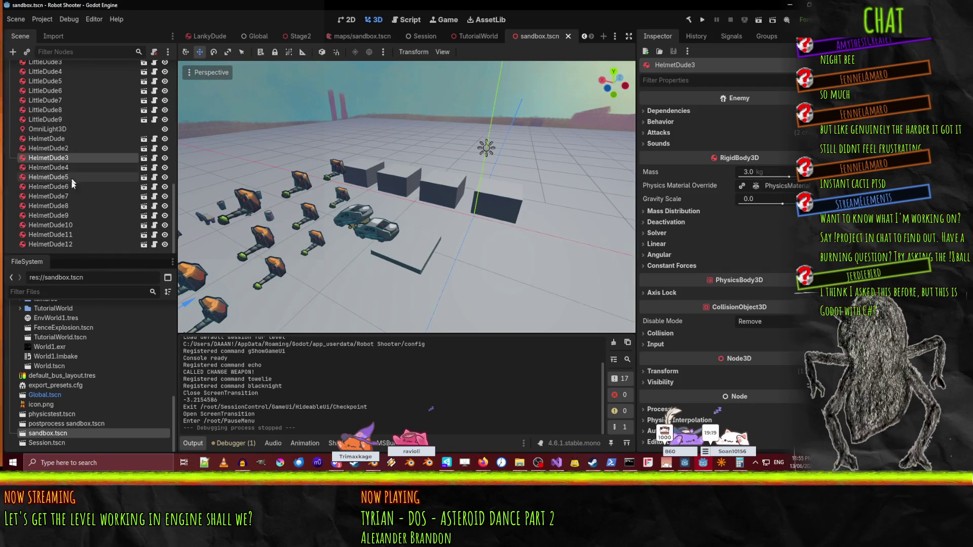
pyautogui.scroll(10, 69, 188)
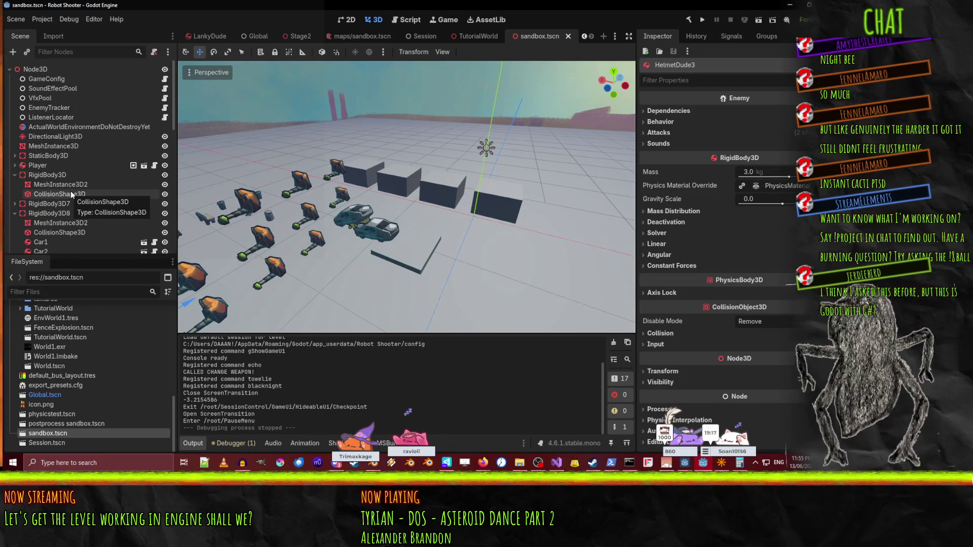
pyautogui.click(568, 36)
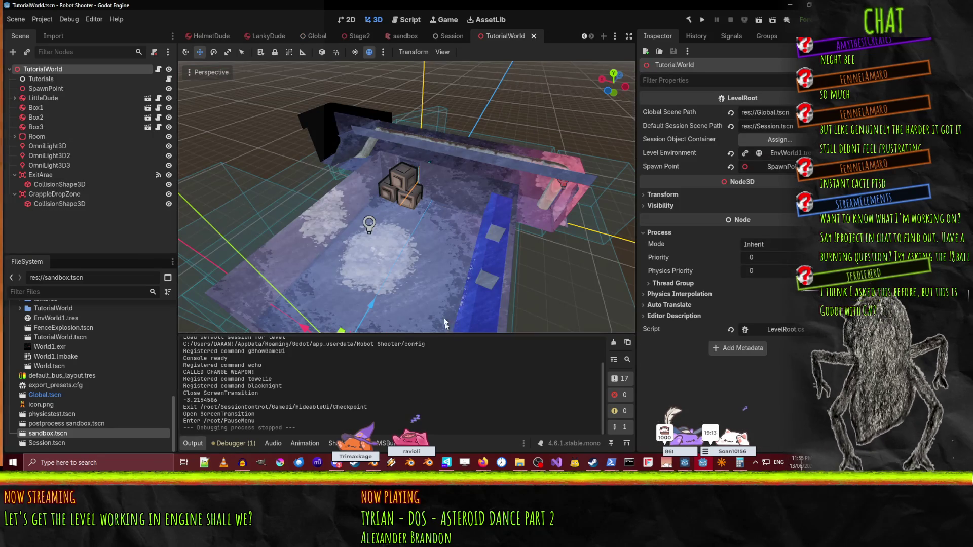
pyautogui.click(449, 35)
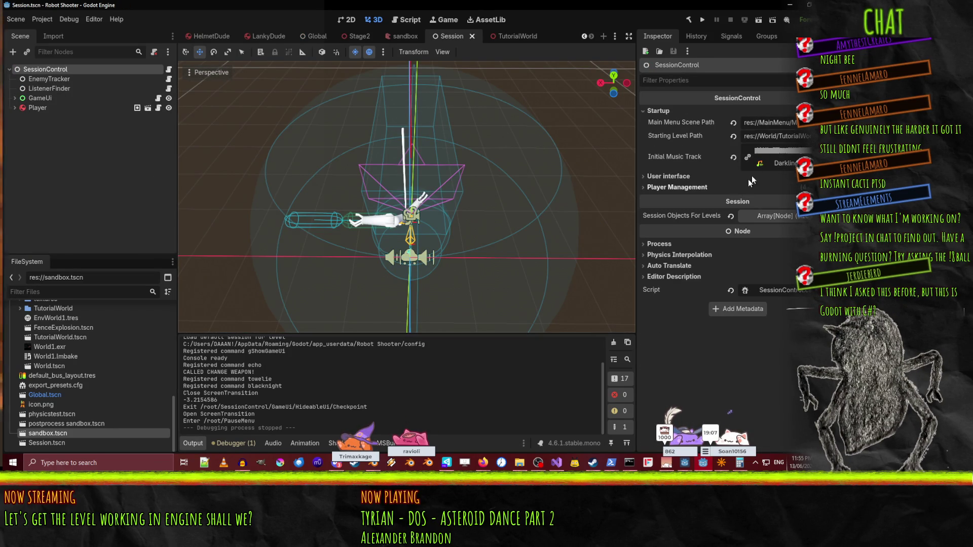
pyautogui.click(792, 297)
# Trace startingFromLevel, the SpawnPoint lookup and the gameActive assignment in InitializeSession.
pyautogui.scroll(-5, 223, 124)
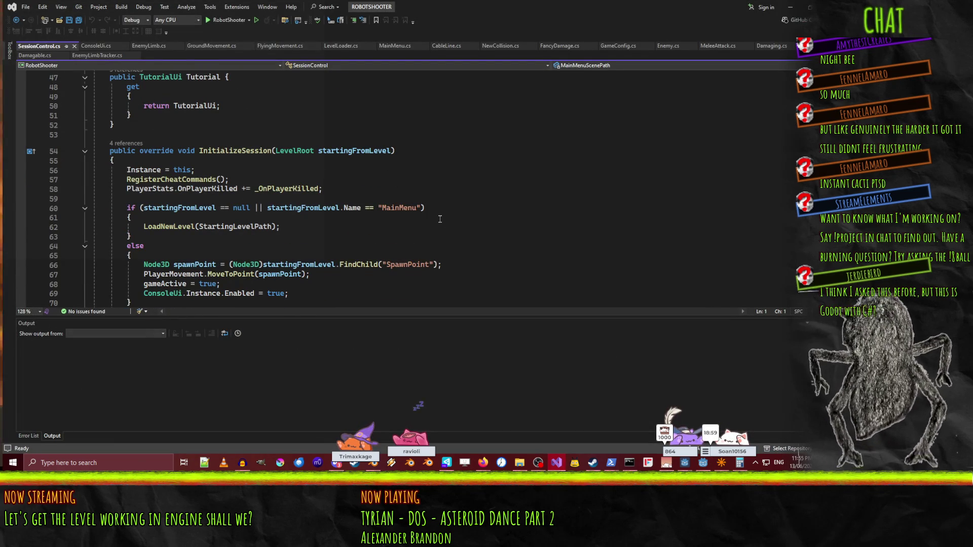
pyautogui.doubleClick(180, 208)
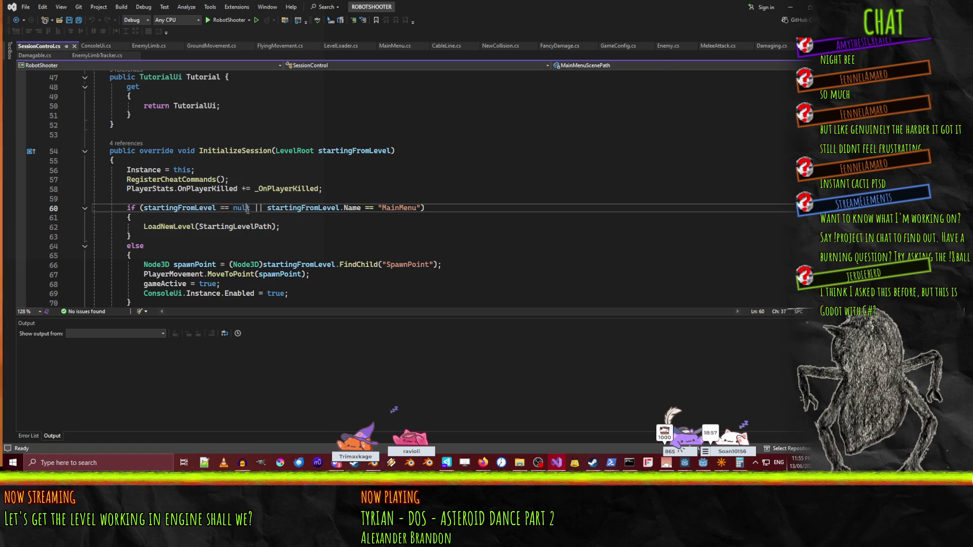
pyautogui.scroll(-4, 338, 214)
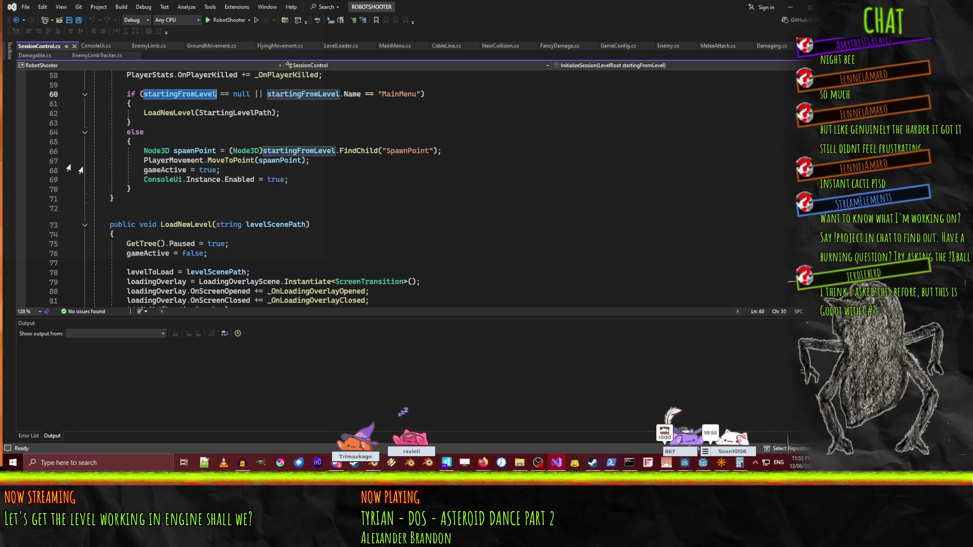
pyautogui.click(395, 150)
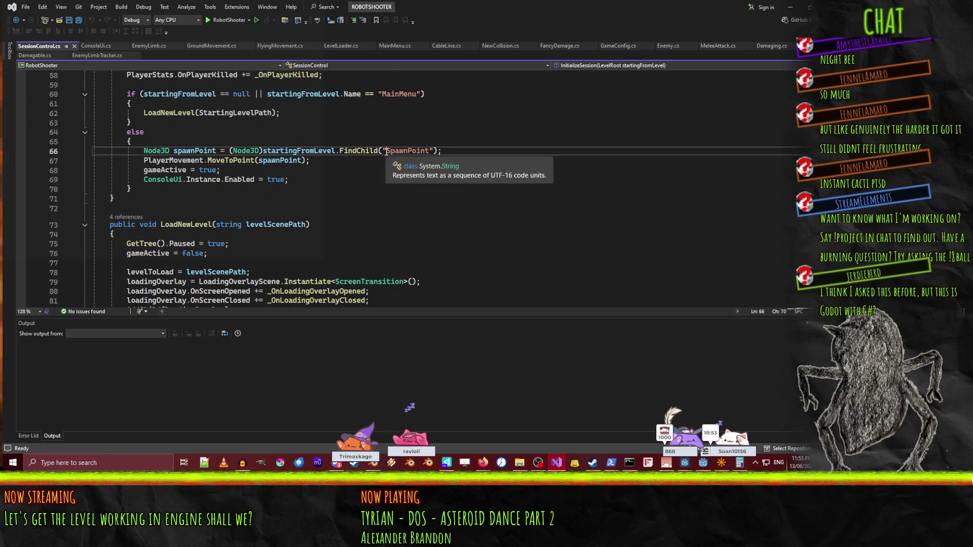
pyautogui.click(217, 169)
pyautogui.click(302, 160)
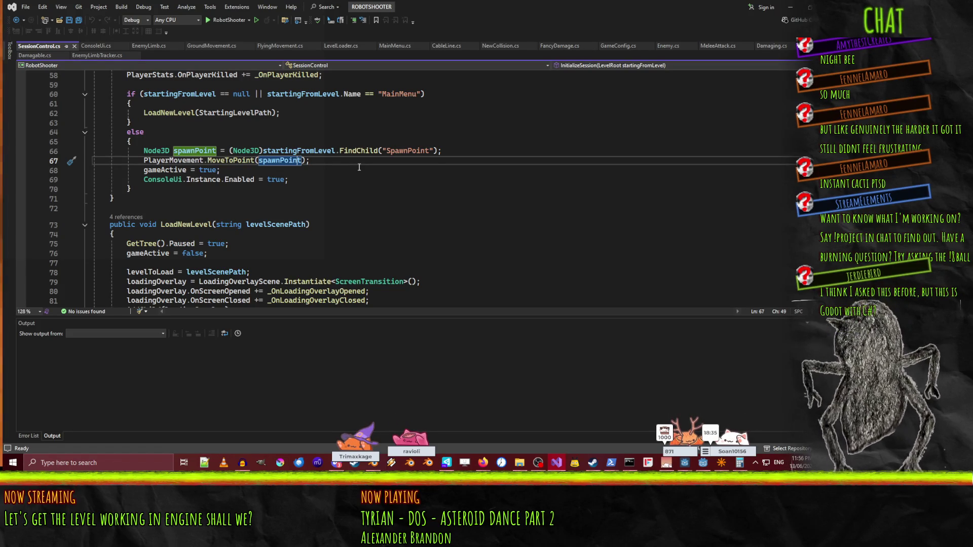
# Close all open code tabs in Visual Studio and return to Godot.
pyautogui.rightClick(29, 47)
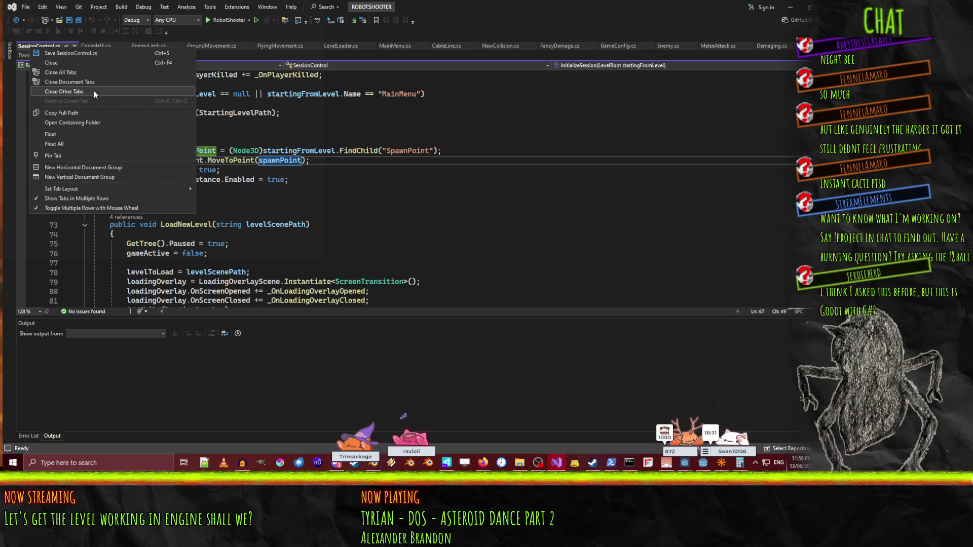
pyautogui.click(80, 74)
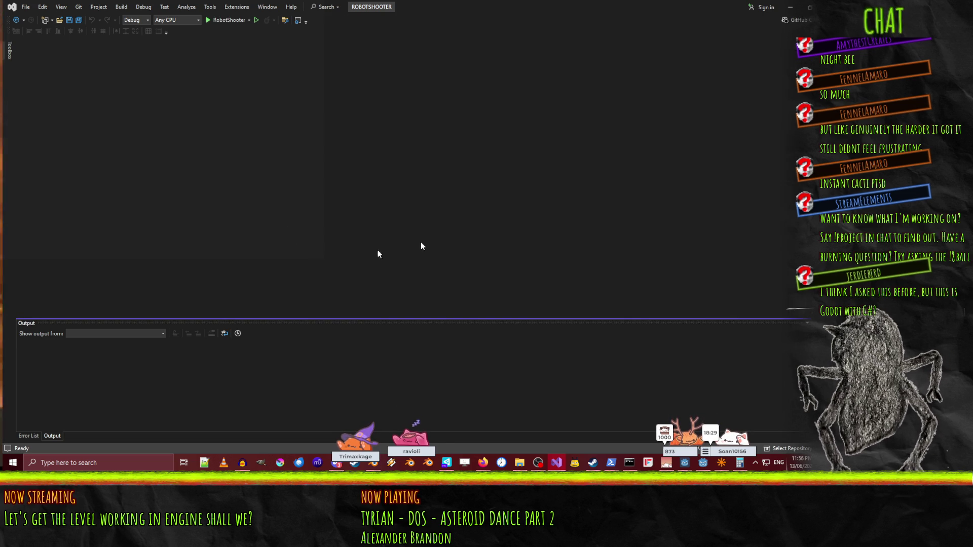
pyautogui.hotkey('alt', 'Tab')
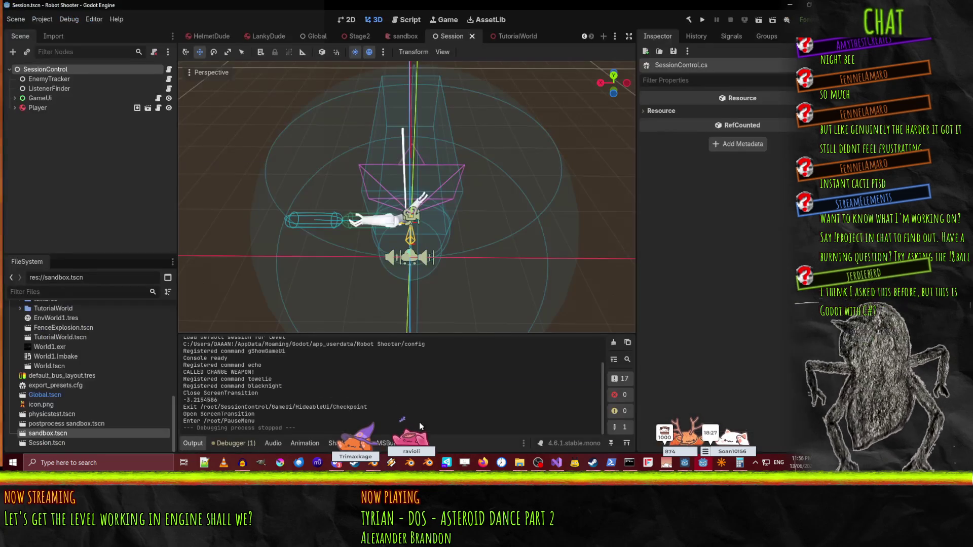
# Reopen SessionControl.cs from the SessionControl node and read LoadNewLevel, GameComplete and InitializeSession.
pyautogui.click(45, 69)
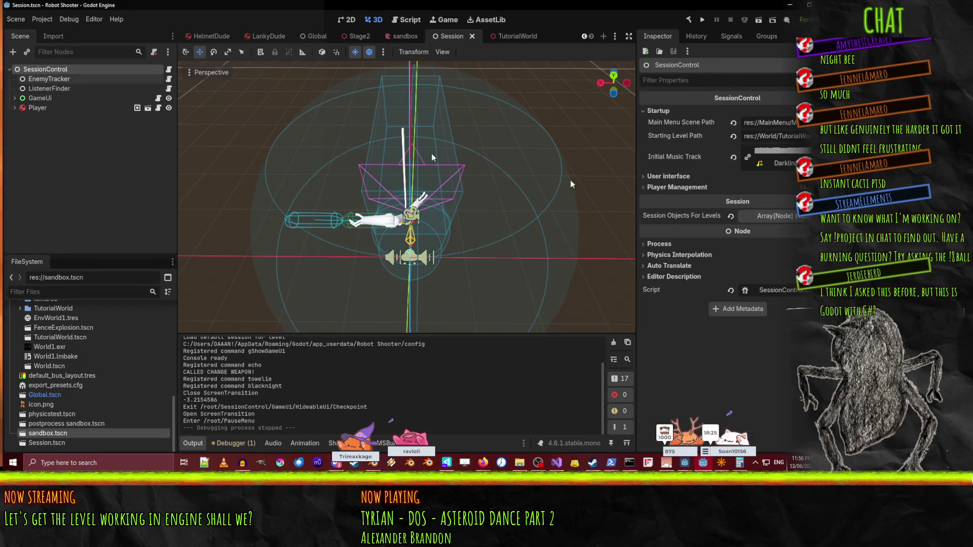
pyautogui.click(745, 290)
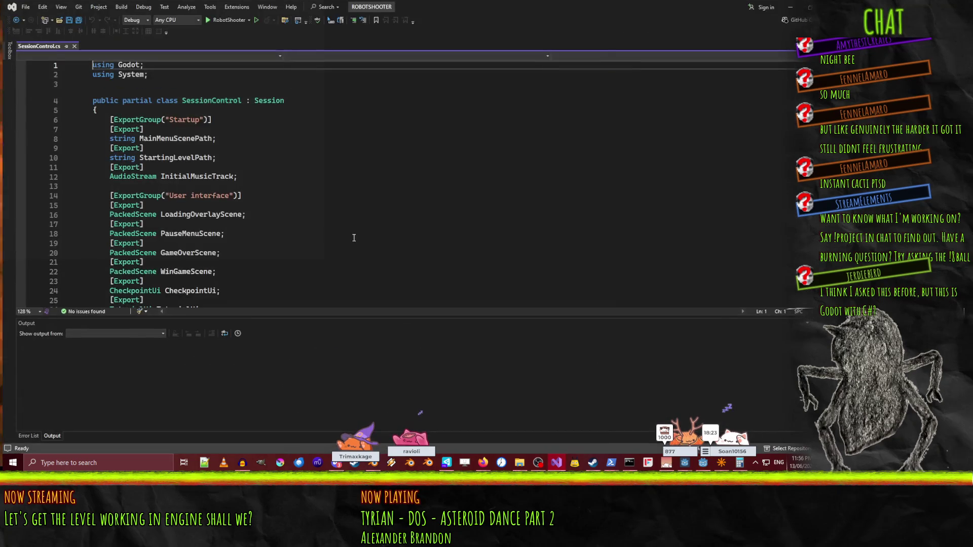
pyautogui.scroll(-15, 313, 202)
pyautogui.scroll(-6, 387, 245)
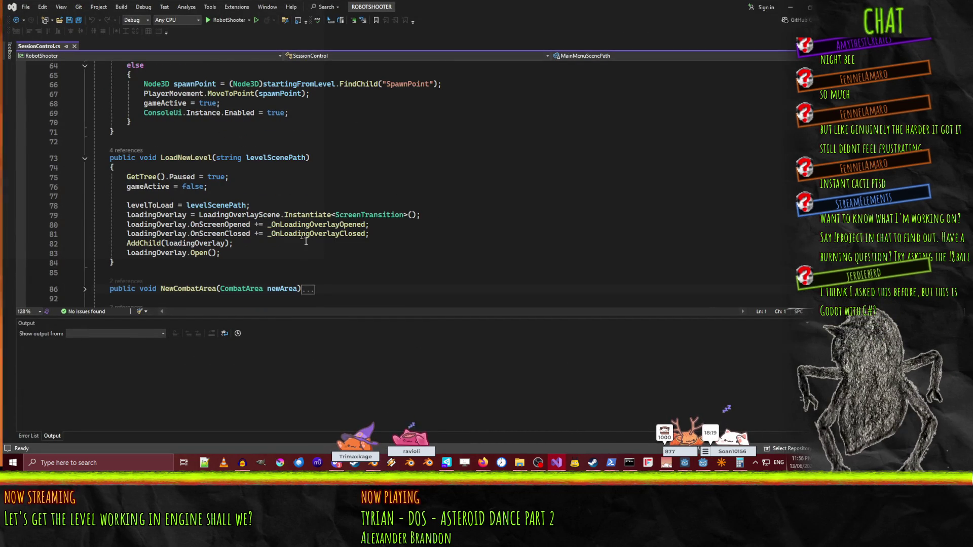
pyautogui.scroll(-7, 387, 271)
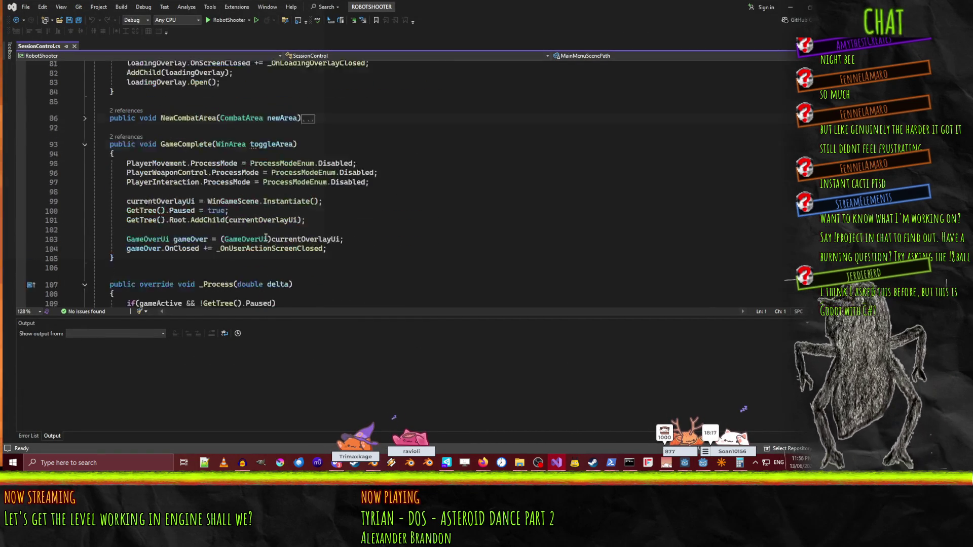
pyautogui.scroll(3, 387, 272)
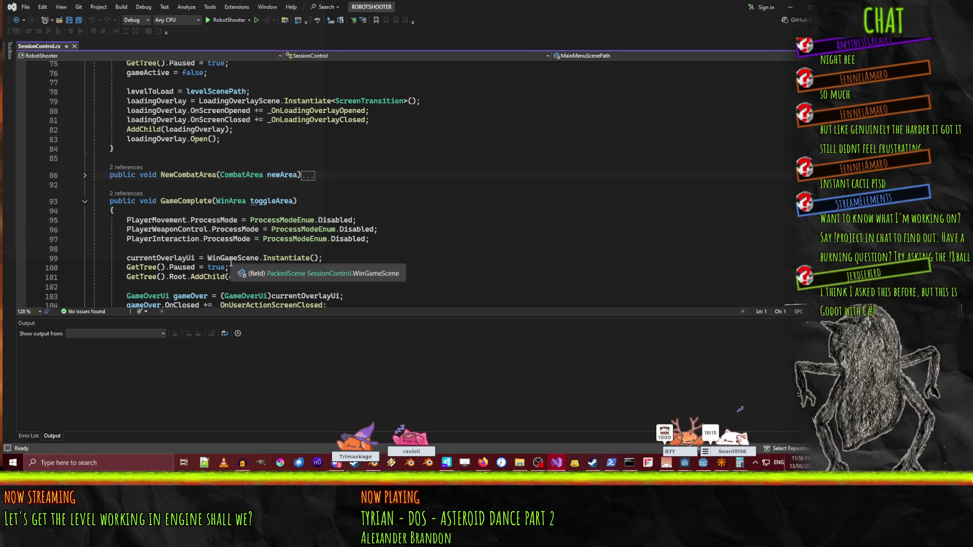
pyautogui.scroll(-6, 374, 232)
pyautogui.scroll(2, 372, 233)
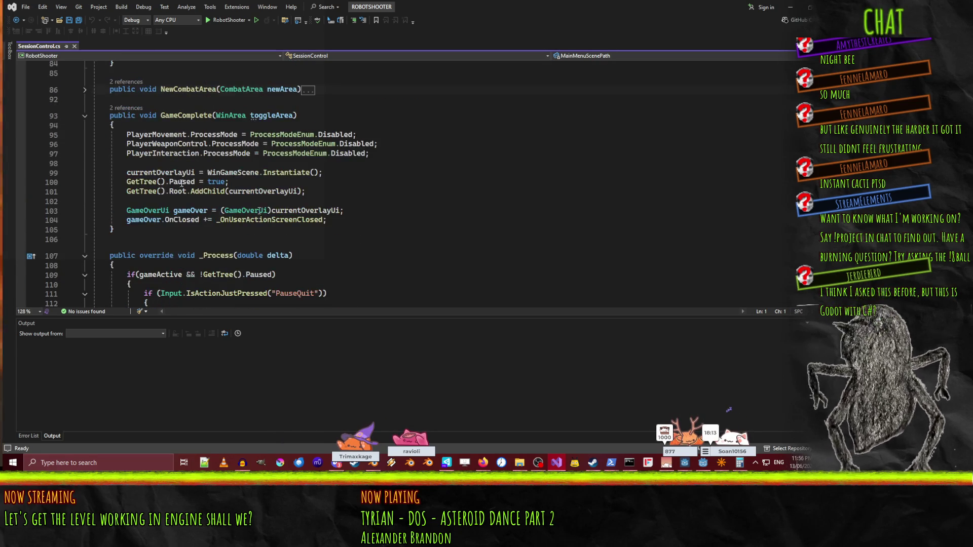
pyautogui.scroll(3, 319, 243)
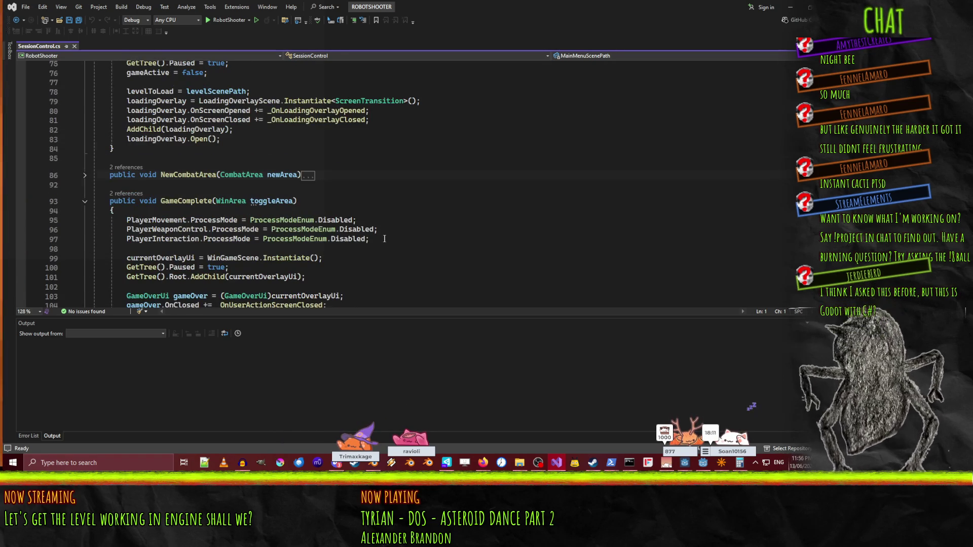
pyautogui.scroll(-3, 384, 239)
pyautogui.scroll(10, 383, 213)
pyautogui.scroll(1, 380, 179)
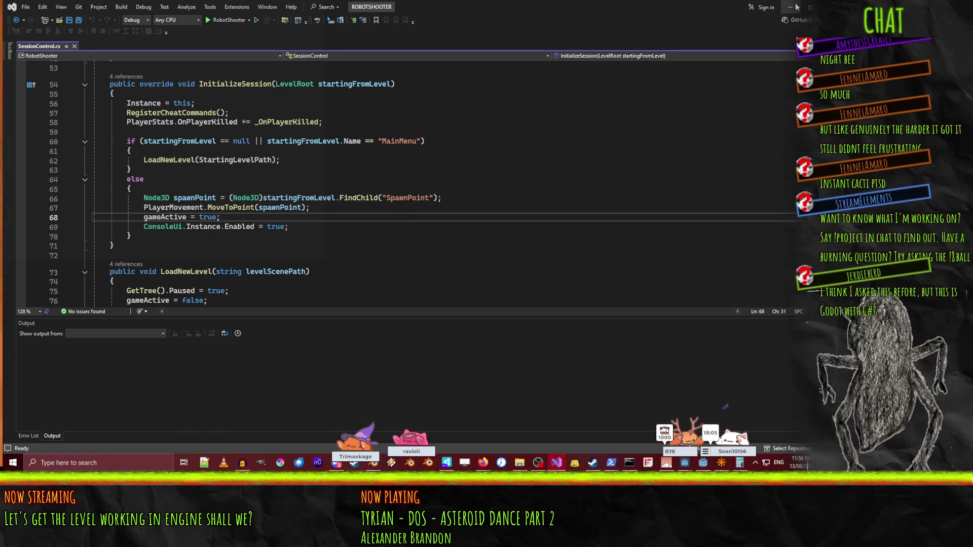
pyautogui.hotkey('alt', 'Tab')
# Run the project into a New Game, quit from the pause menu, then open the Global scene.
pyautogui.click(702, 19)
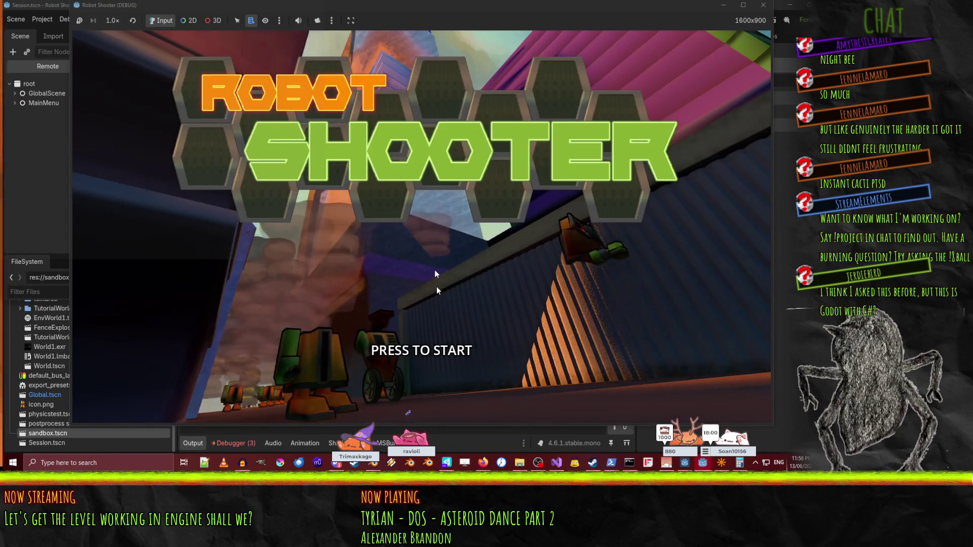
pyautogui.click(437, 287)
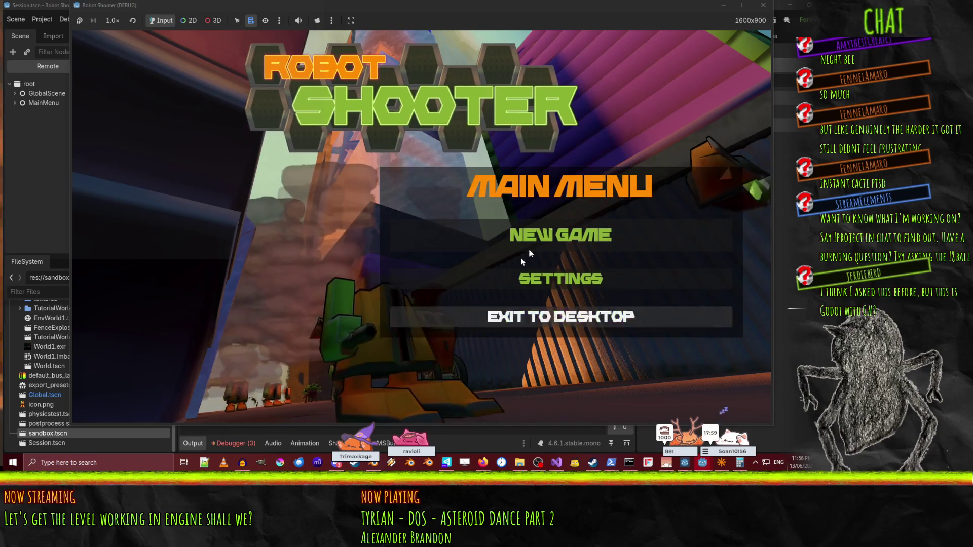
pyautogui.click(564, 236)
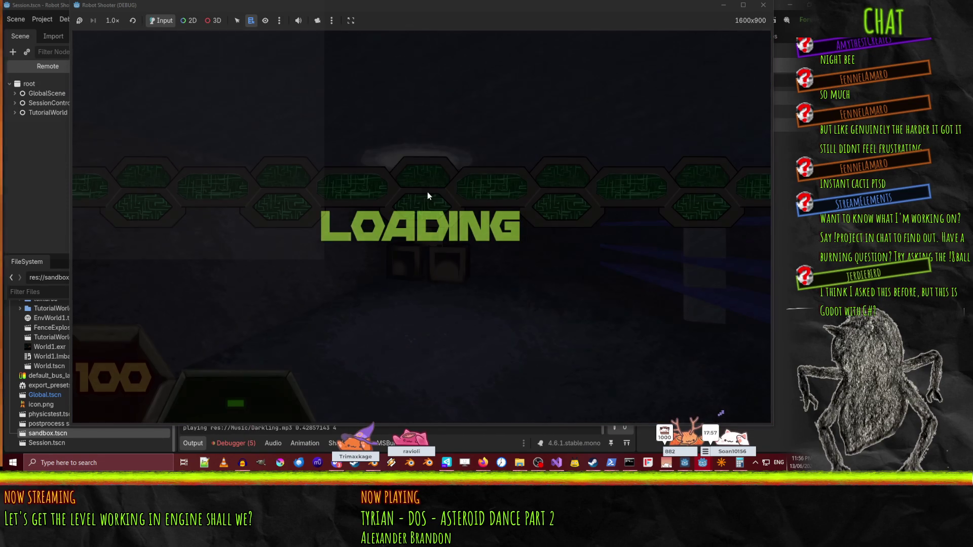
pyautogui.press('Escape')
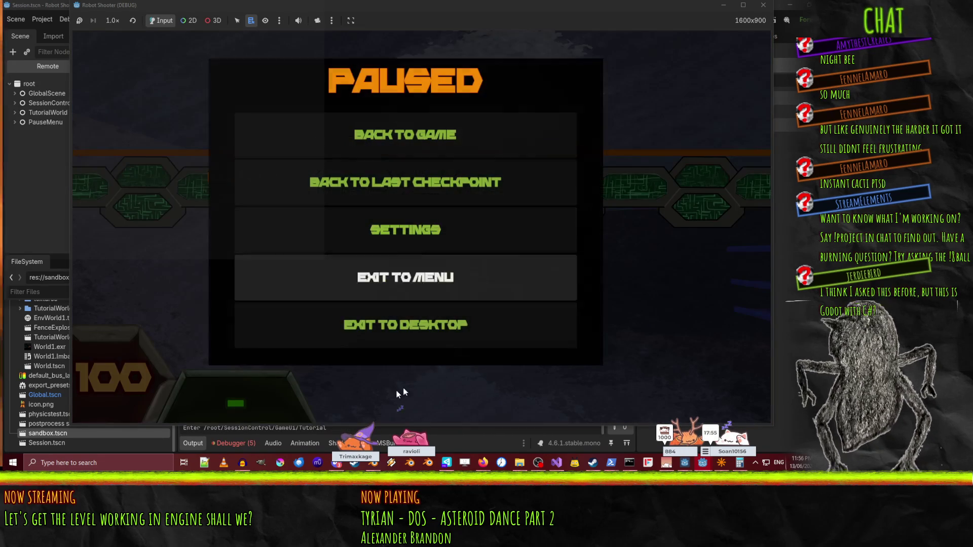
pyautogui.click(397, 338)
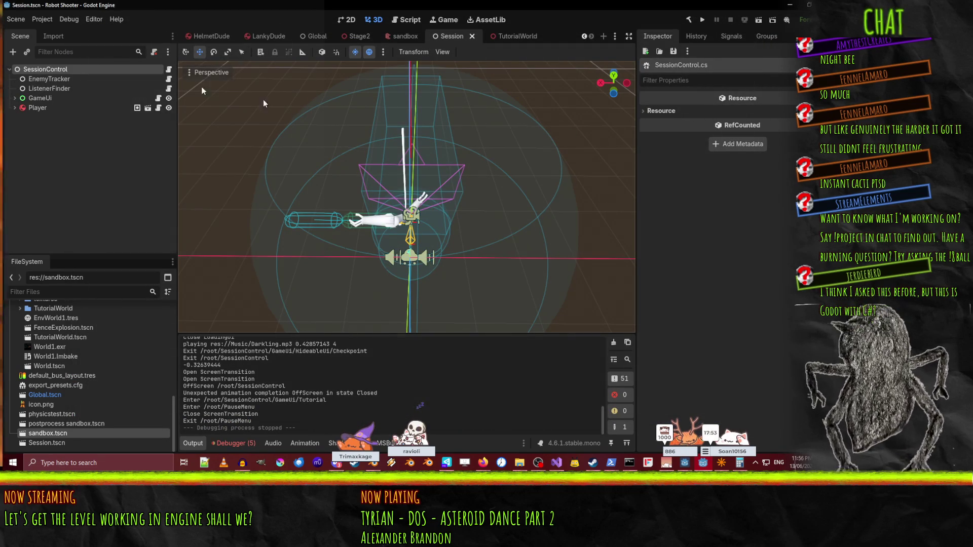
pyautogui.click(317, 37)
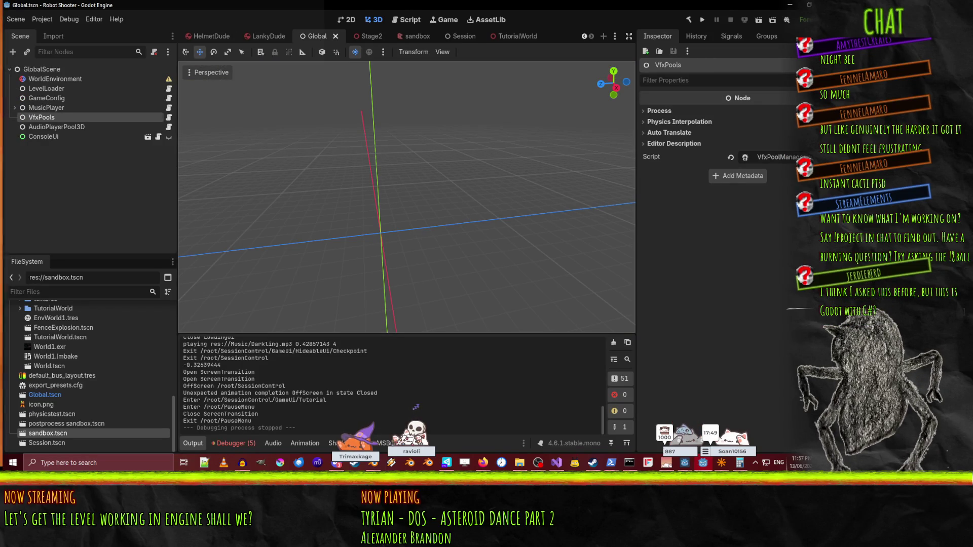
pyautogui.hotkey('alt', 'Tab')
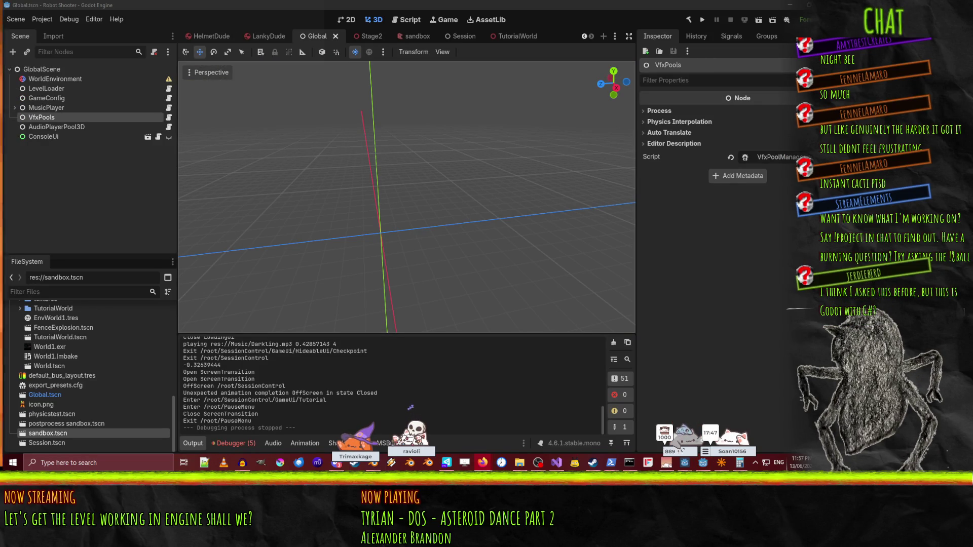
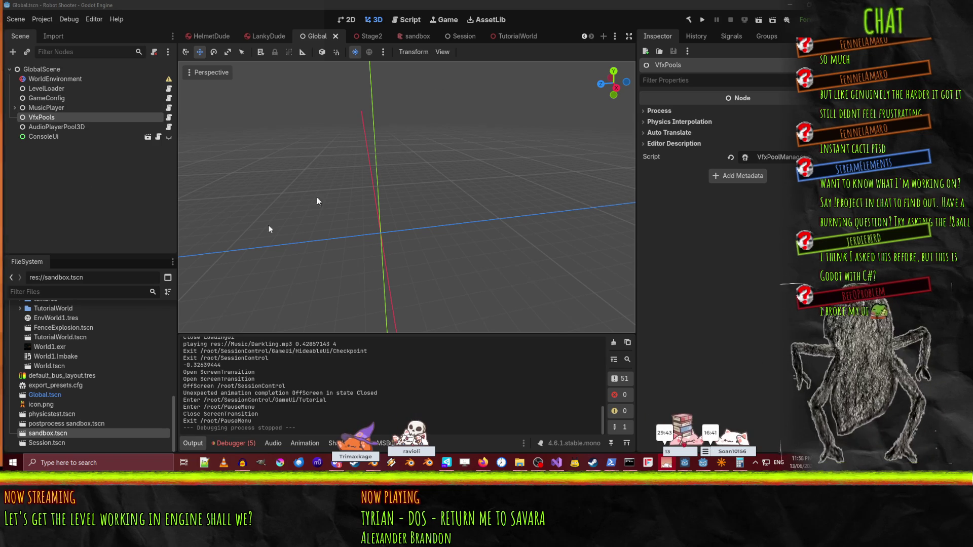
# In the Session scene, expand GameUi and toggle HideableUi's visibility off and back on.
pyautogui.click(448, 38)
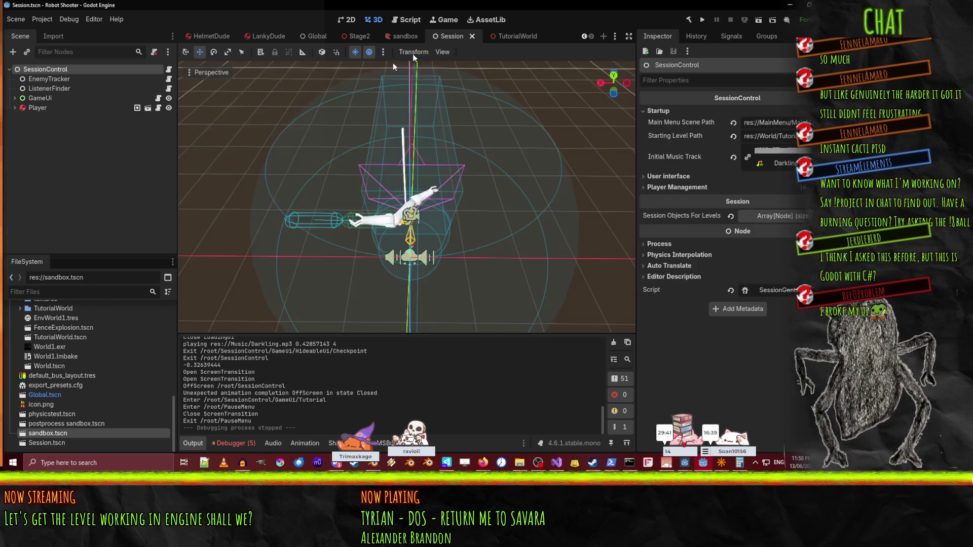
pyautogui.click(20, 98)
pyautogui.click(15, 98)
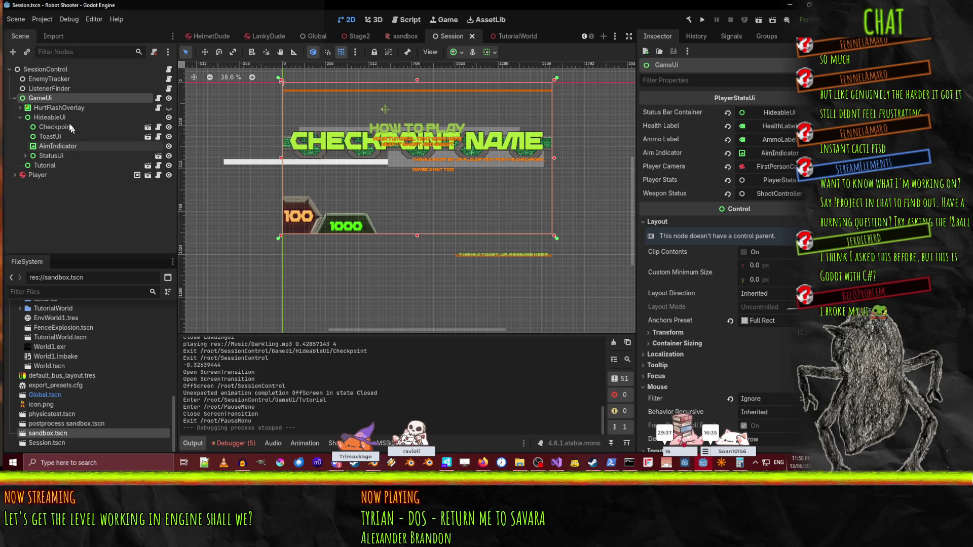
pyautogui.click(55, 117)
pyautogui.click(169, 117)
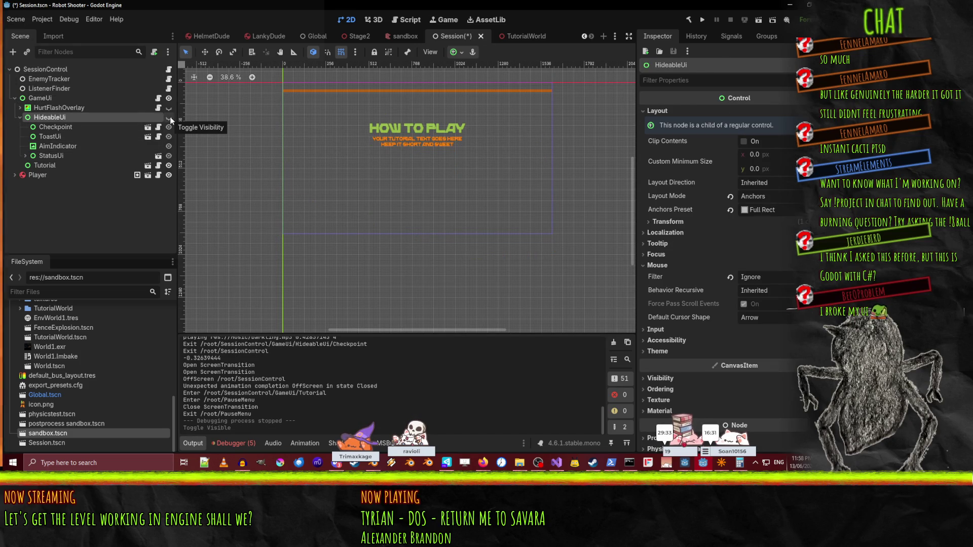
pyautogui.click(169, 117)
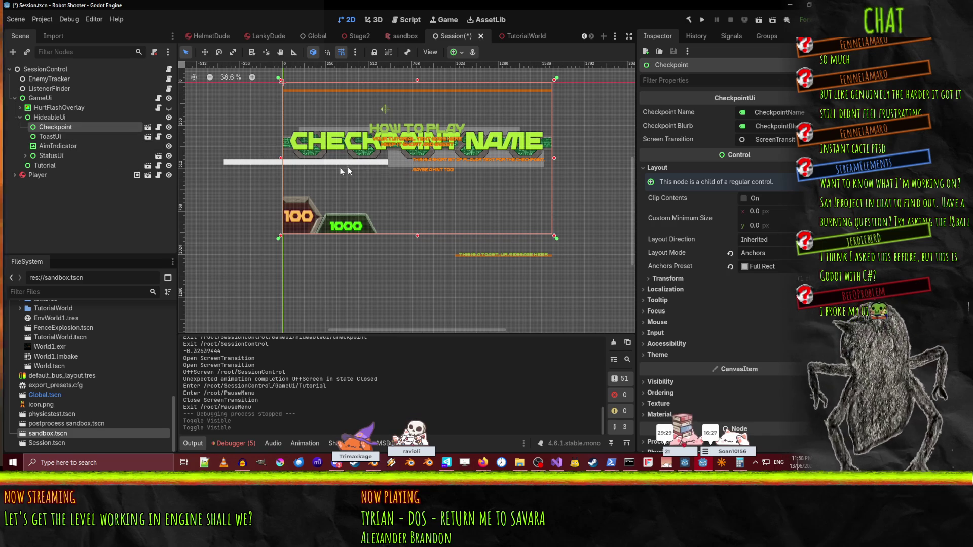
# Open the Checkpoint node's CheckpointUi scene for editing.
pyautogui.scroll(3, 375, 163)
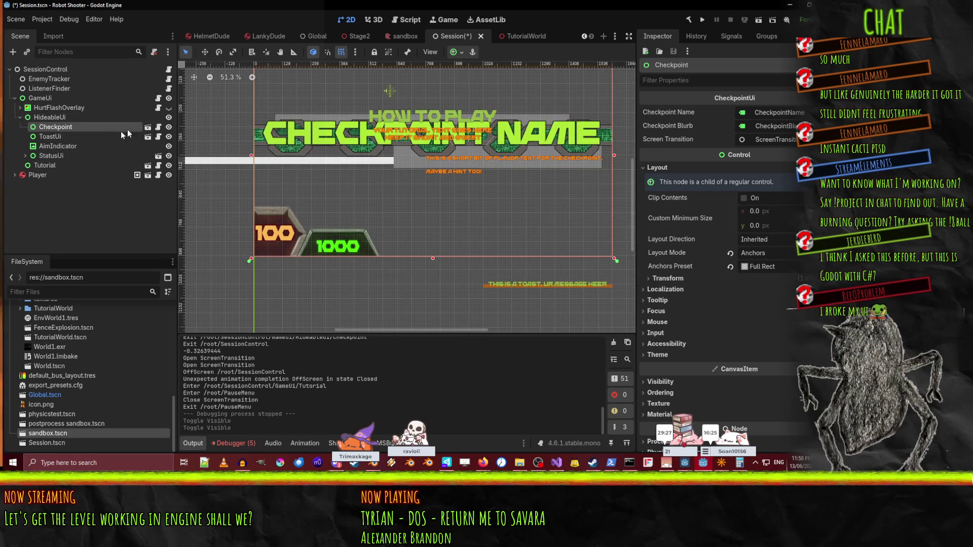
pyautogui.doubleClick(88, 127)
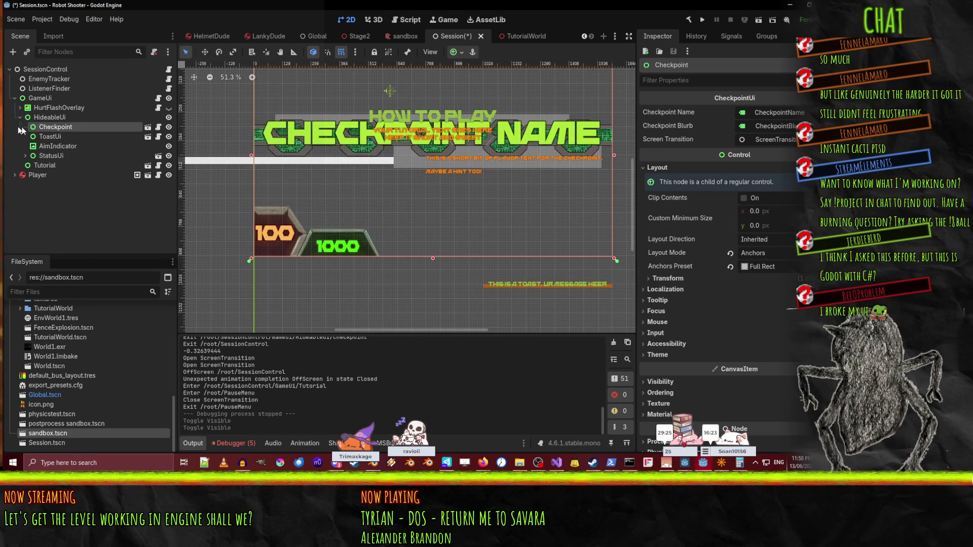
pyautogui.click(147, 127)
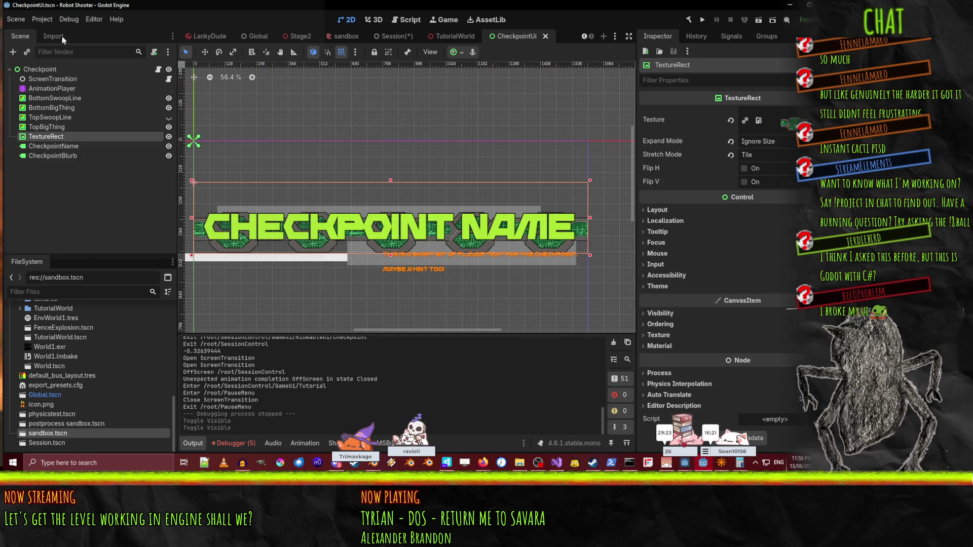
# Hide CheckpointUi's TextureRect, save with Ctrl+S, return to Session and close the game window.
pyautogui.click(62, 127)
pyautogui.click(61, 137)
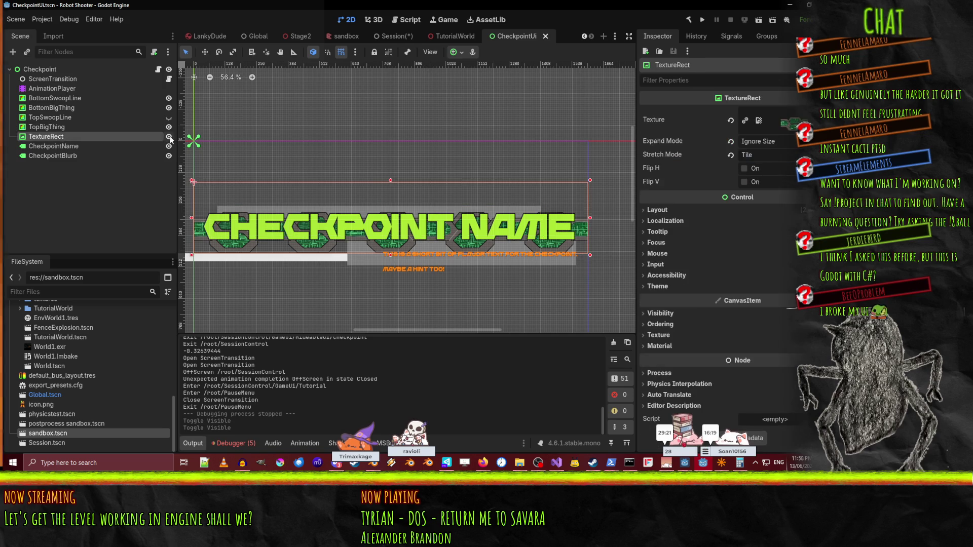
pyautogui.click(169, 137)
pyautogui.hotkey('ctrl', 's')
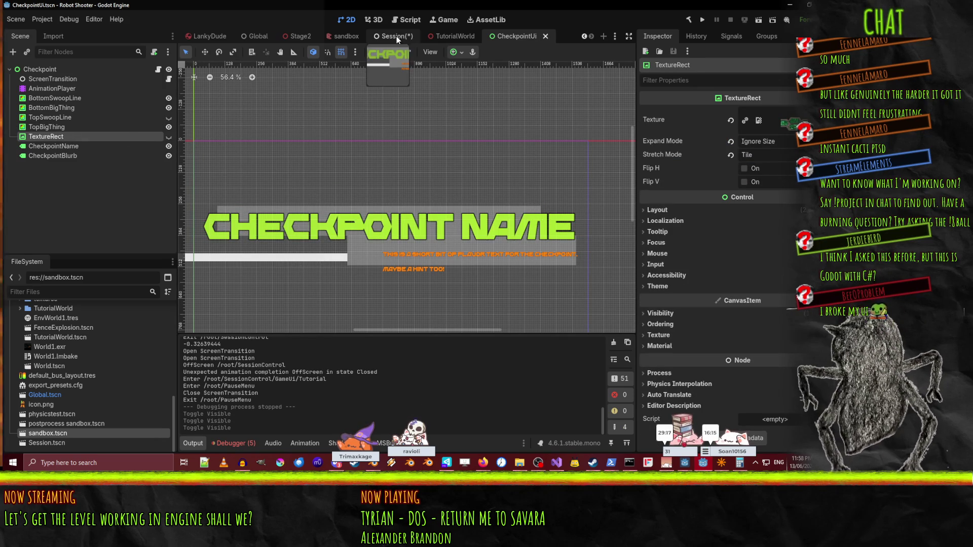
pyautogui.click(396, 35)
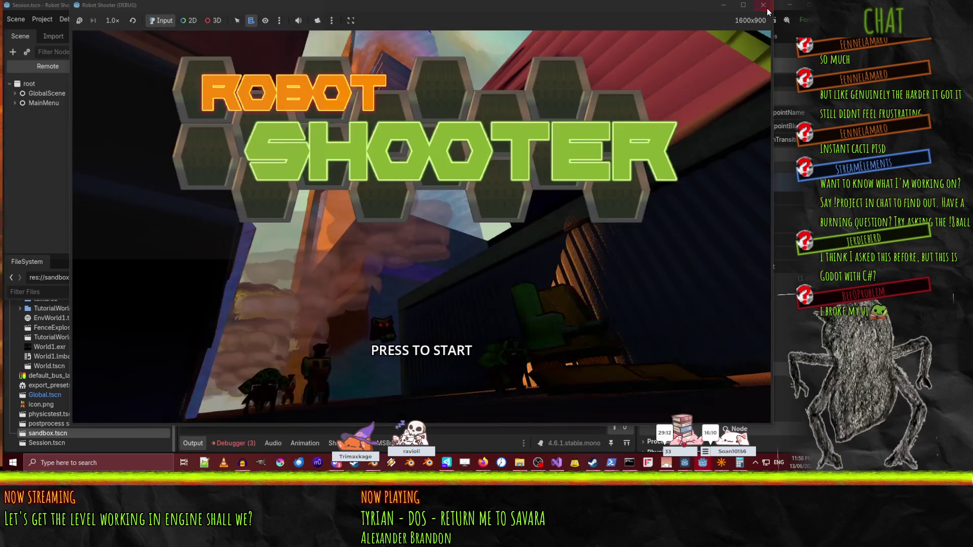
pyautogui.click(764, 6)
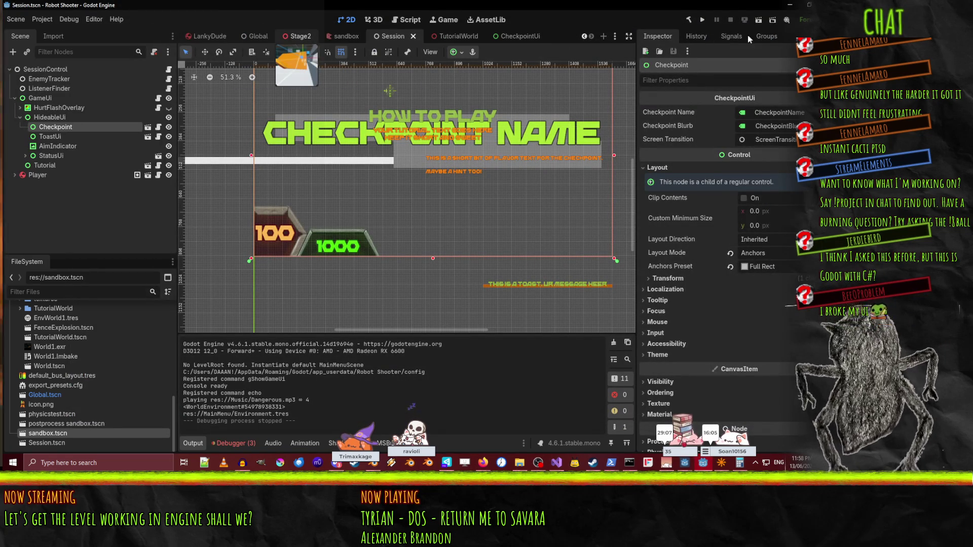
# Run Stage2 and walk the corridors shooting at the black blocks, pausing and resuming once.
pyautogui.hotkey('ctrl', 'shift', 'Tab')
pyautogui.hotkey('ctrl', 'shift', 'Tab')
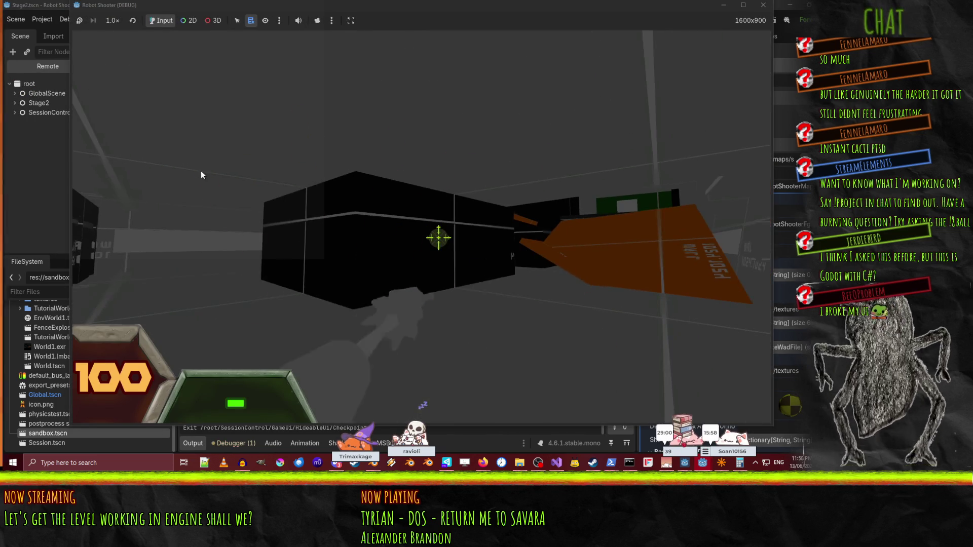
pyautogui.click(200, 174)
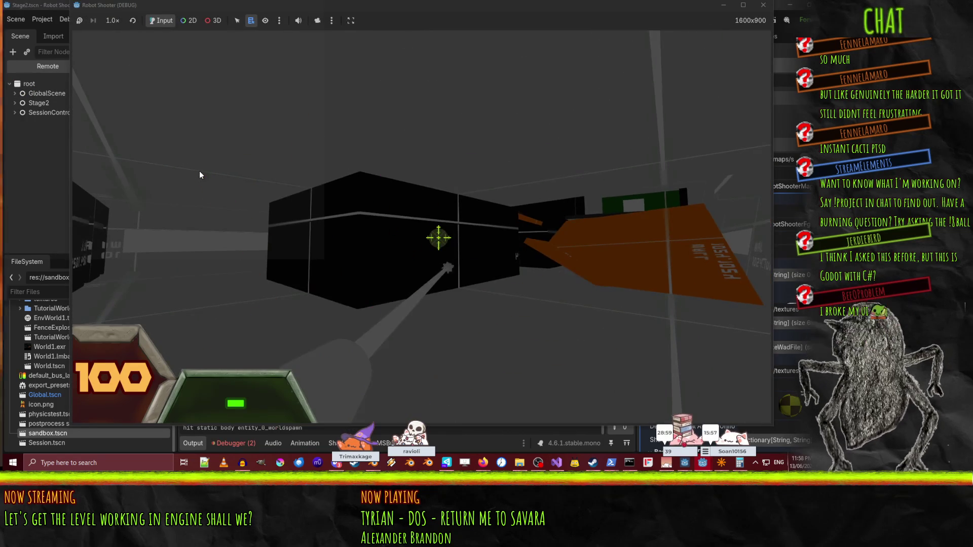
pyautogui.press('w')
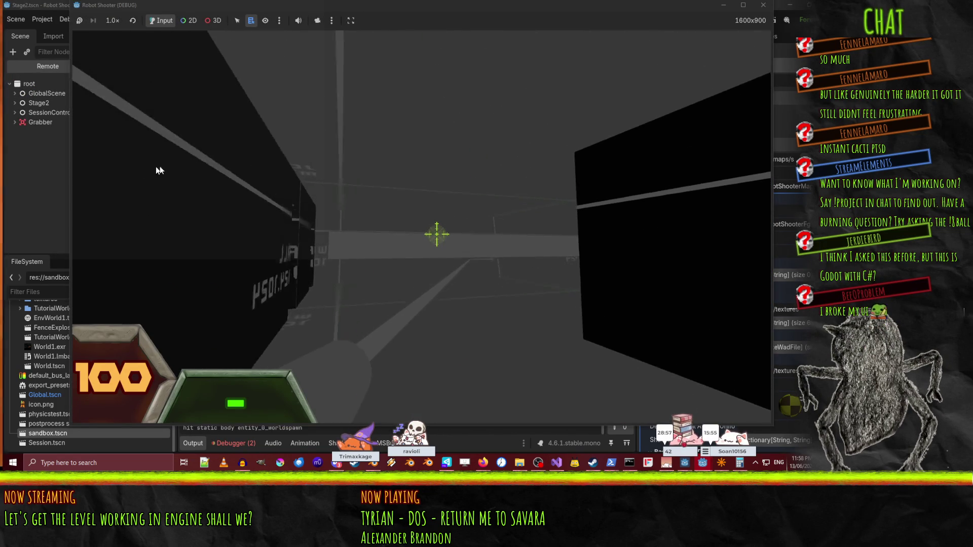
pyautogui.click(197, 171)
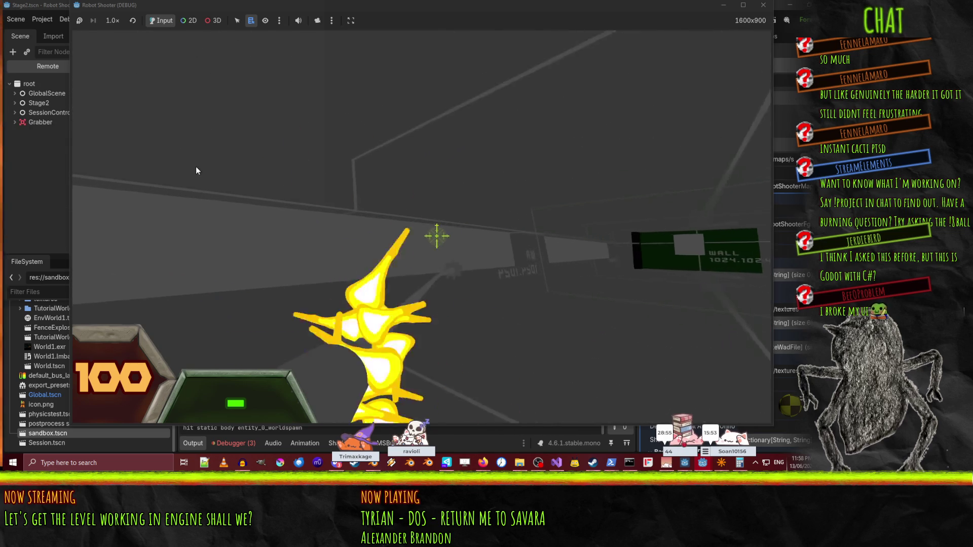
pyautogui.press('w')
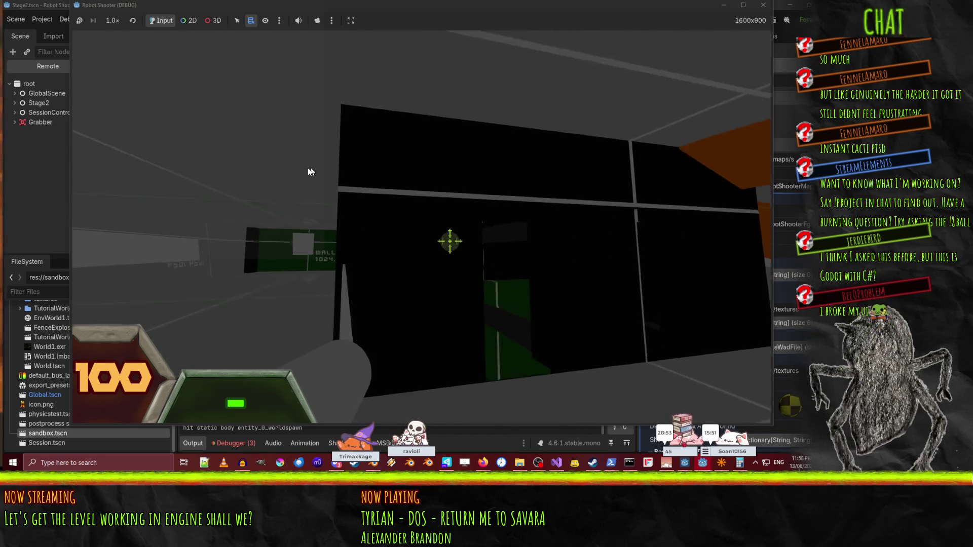
pyautogui.press('w')
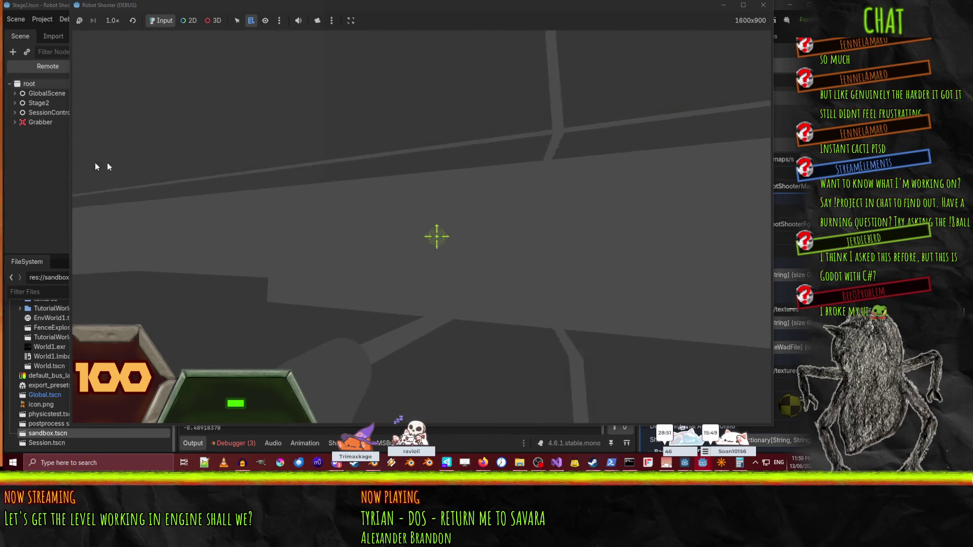
pyautogui.press('w')
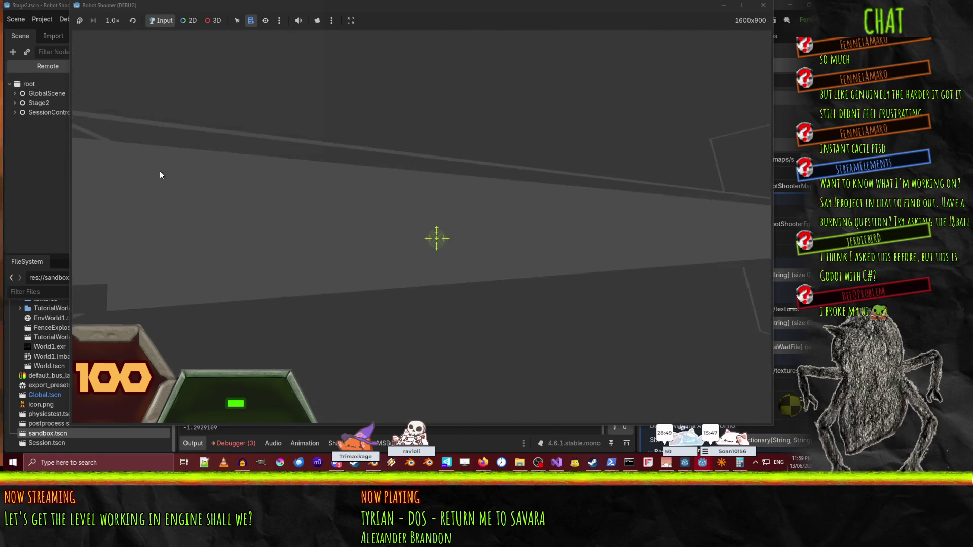
pyautogui.click(411, 183)
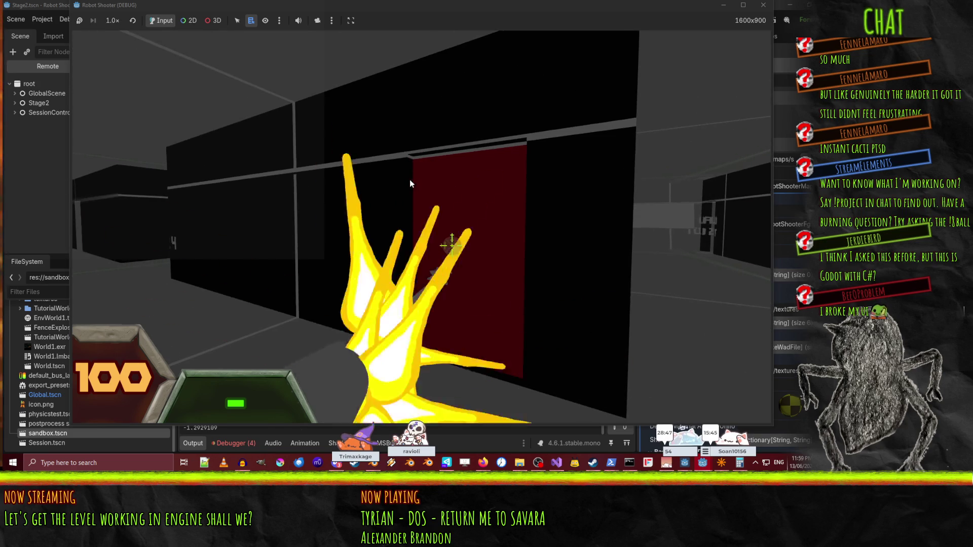
pyautogui.press('w')
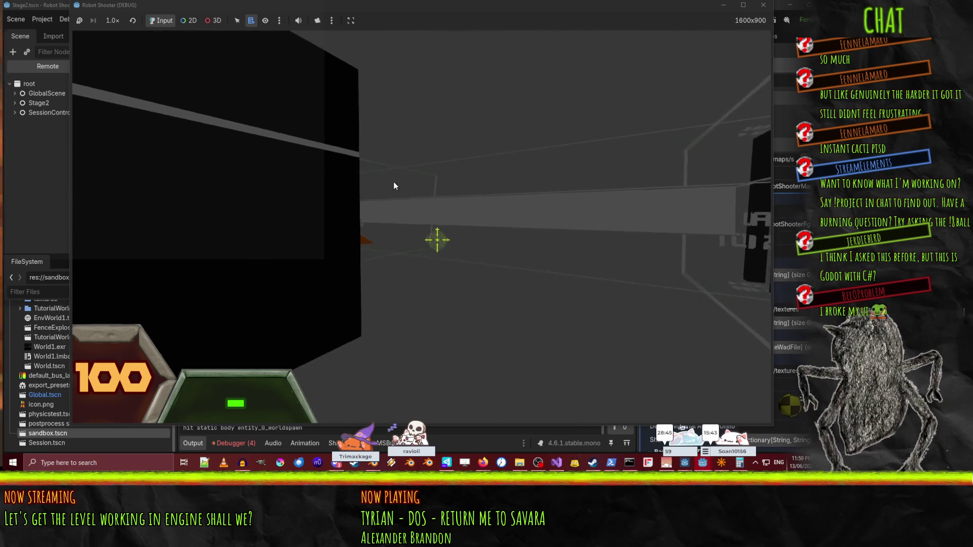
pyautogui.press('w')
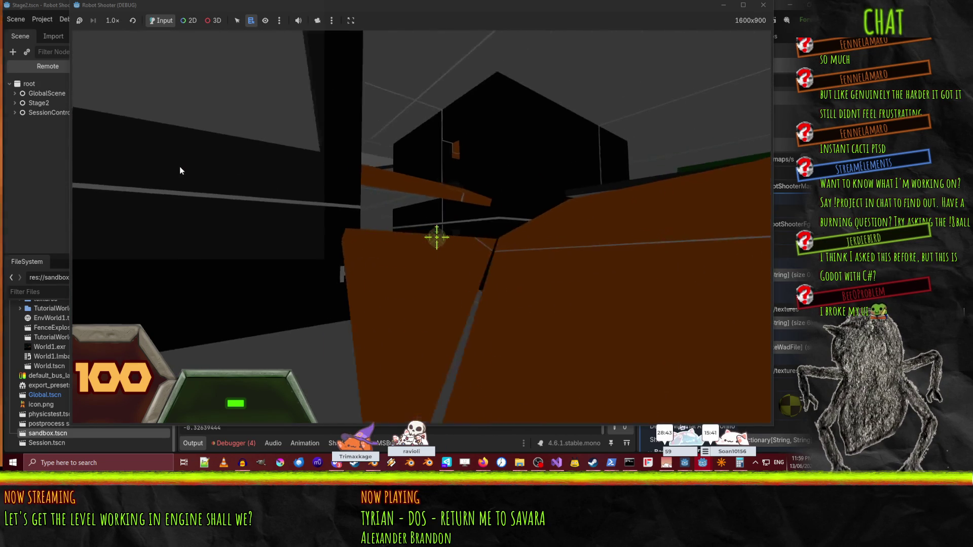
pyautogui.press('w')
pyautogui.press('w')
pyautogui.press('w')
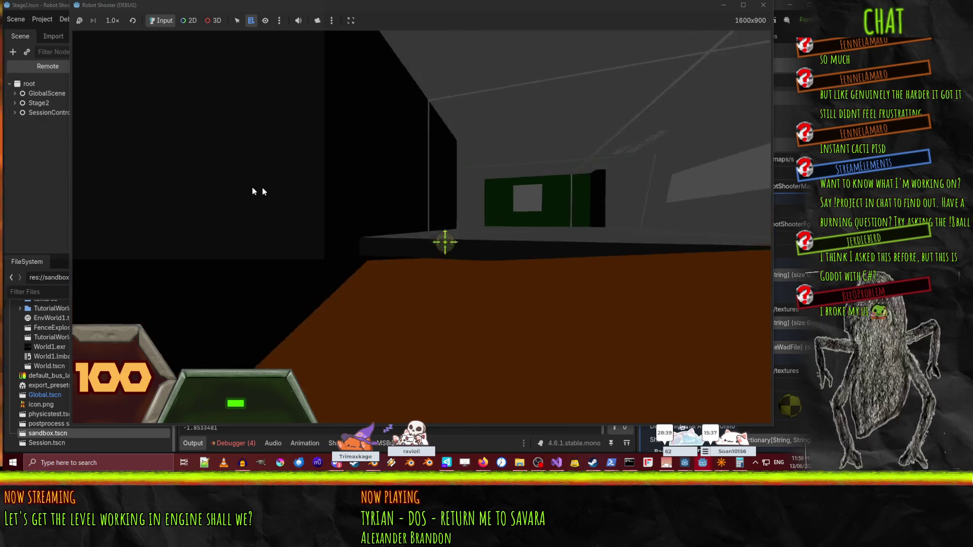
pyautogui.press('w')
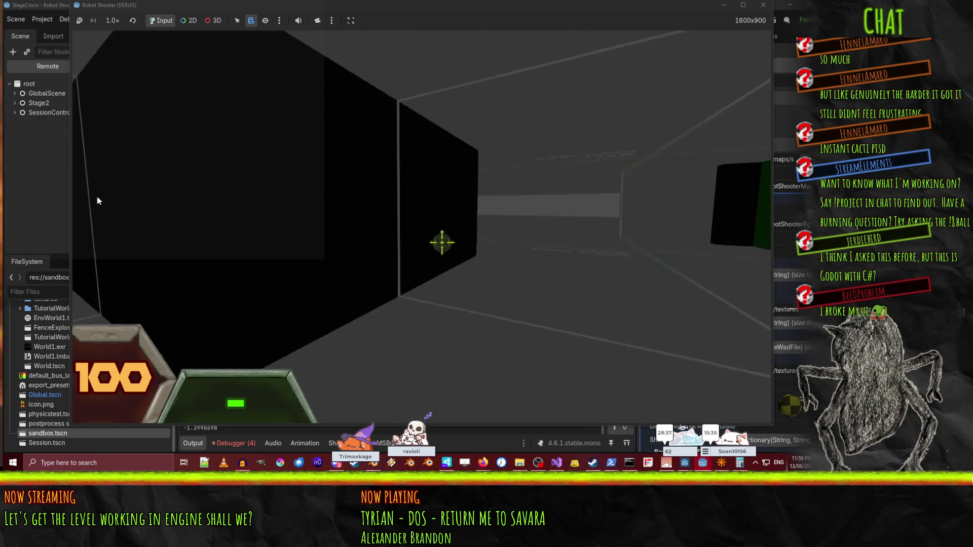
pyautogui.press('w')
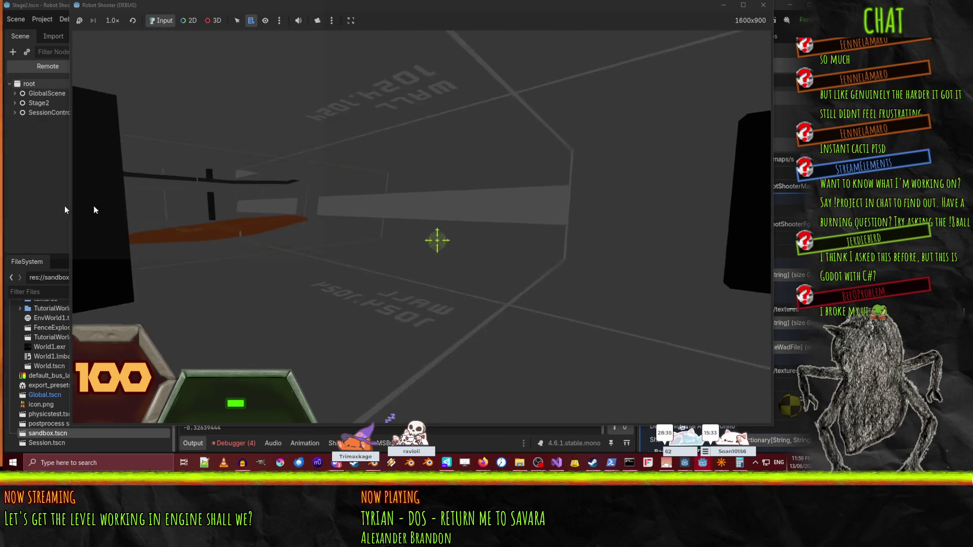
pyautogui.press('Escape')
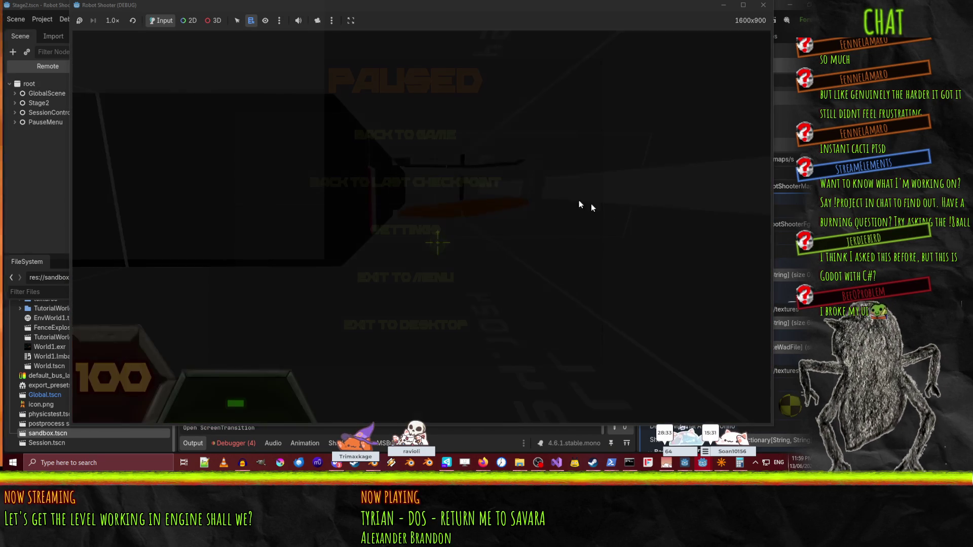
pyautogui.click(451, 150)
# Cross the orange ramp and explore the checkered walls, green panels and staircase.
pyautogui.press('w')
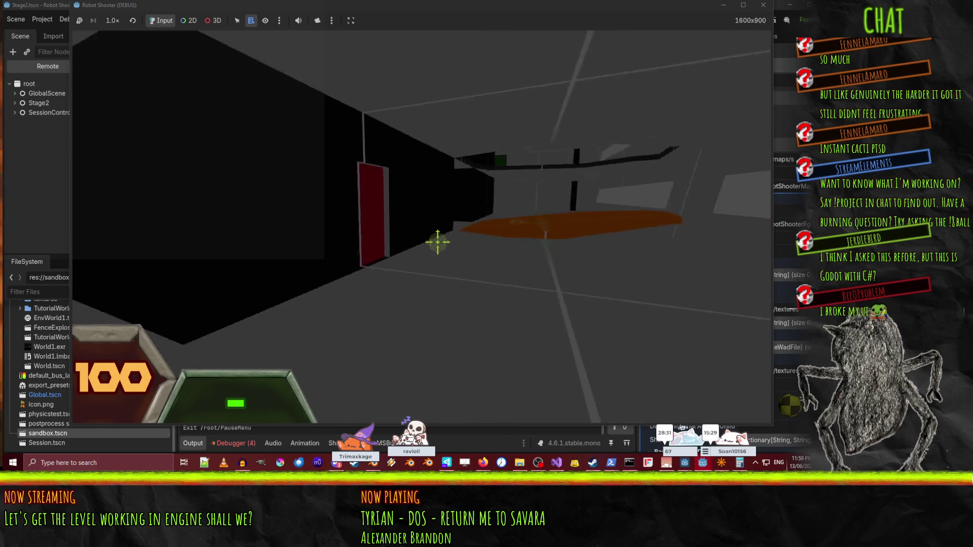
pyautogui.press('w')
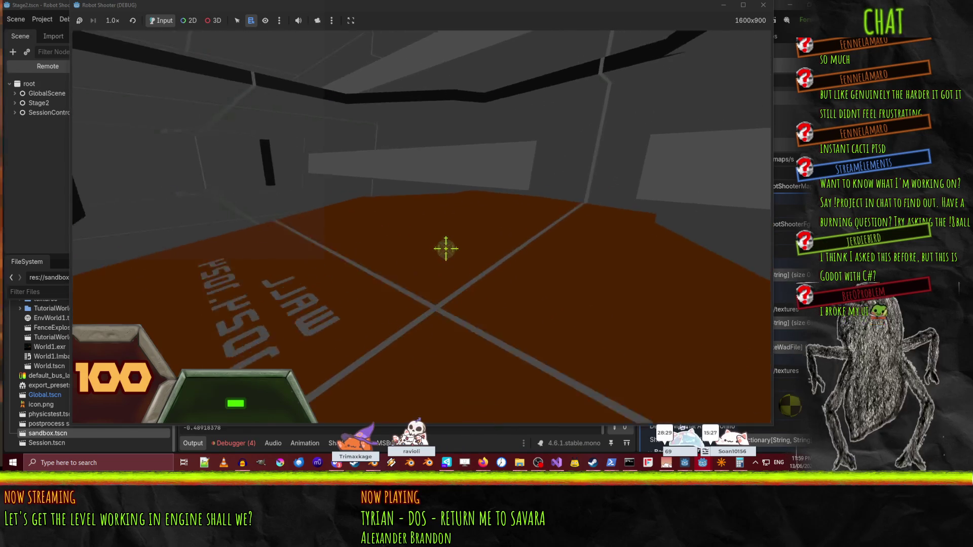
pyautogui.press('w')
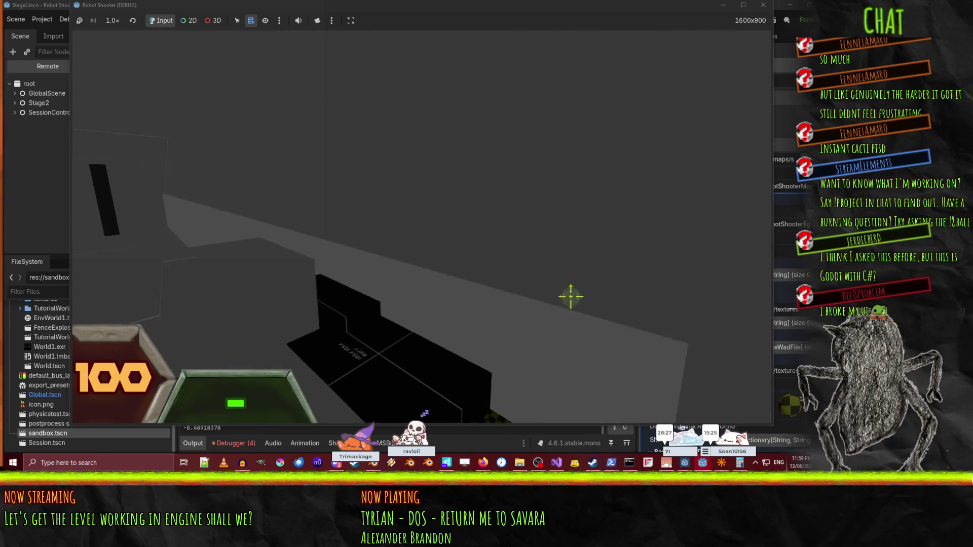
pyautogui.press('w')
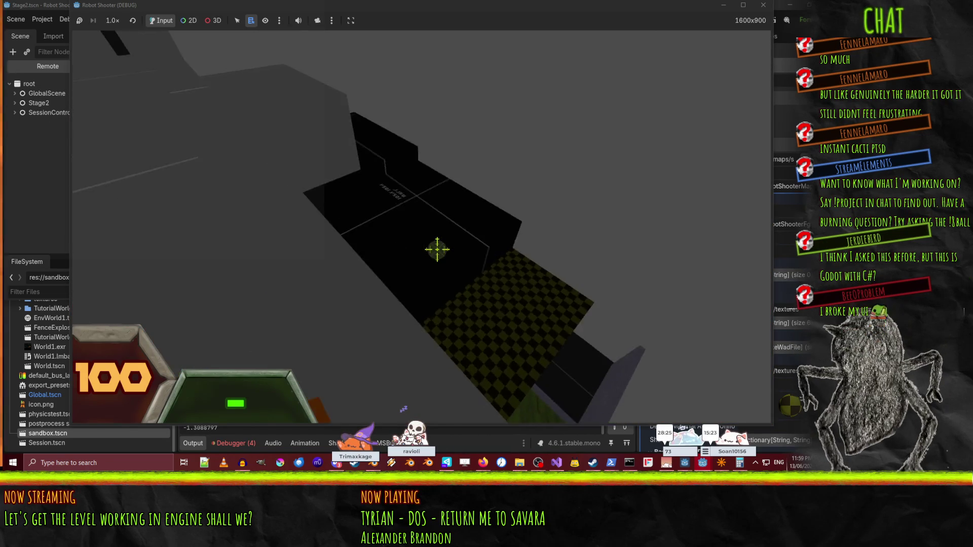
pyautogui.press('w')
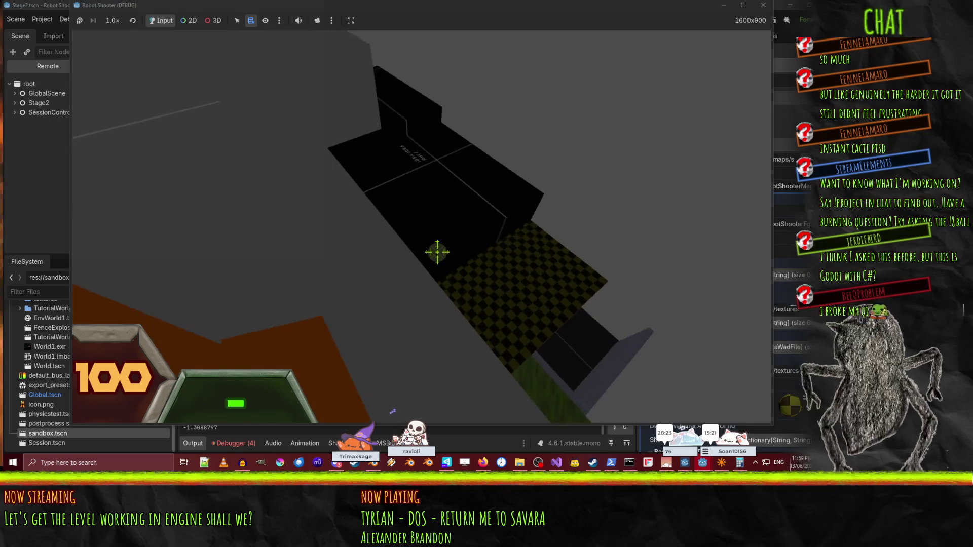
pyautogui.press('w')
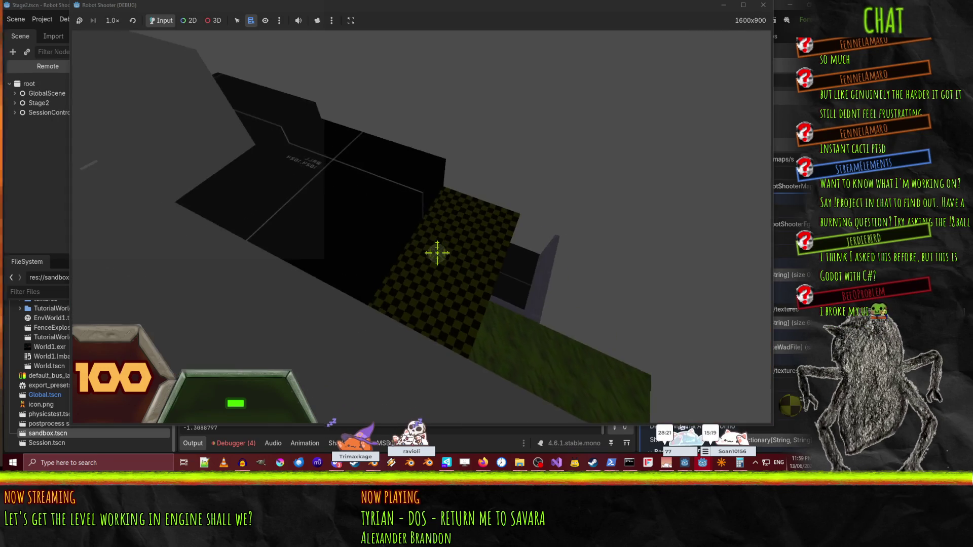
pyautogui.press('w')
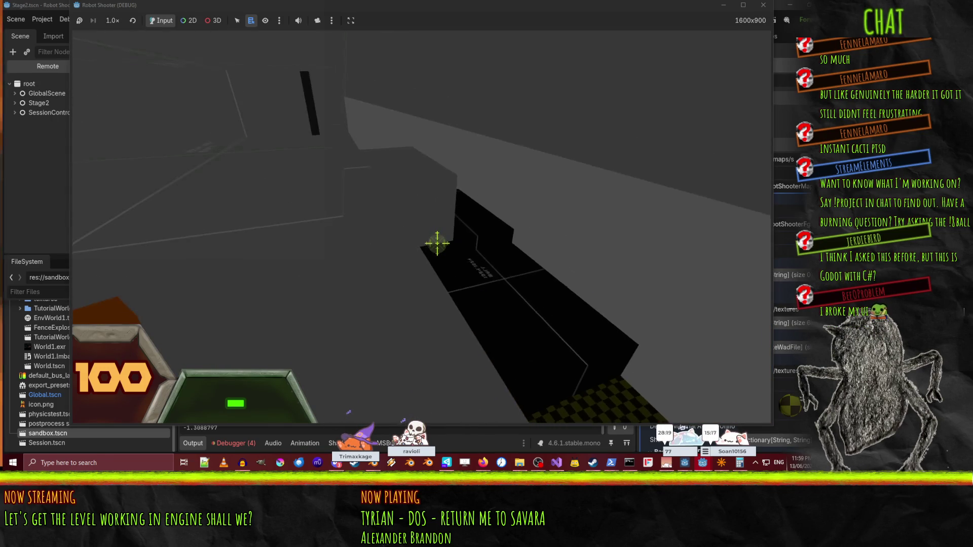
pyautogui.press('w')
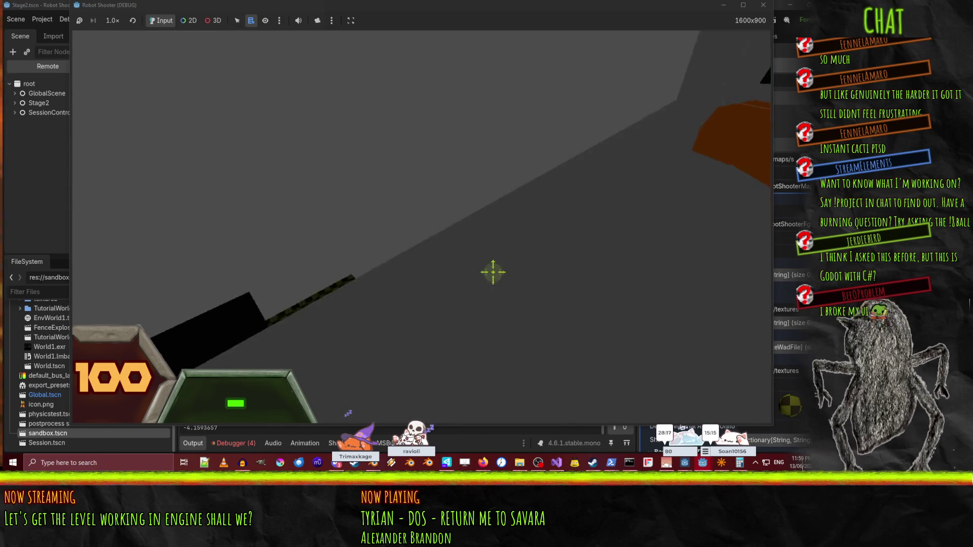
pyautogui.press('w')
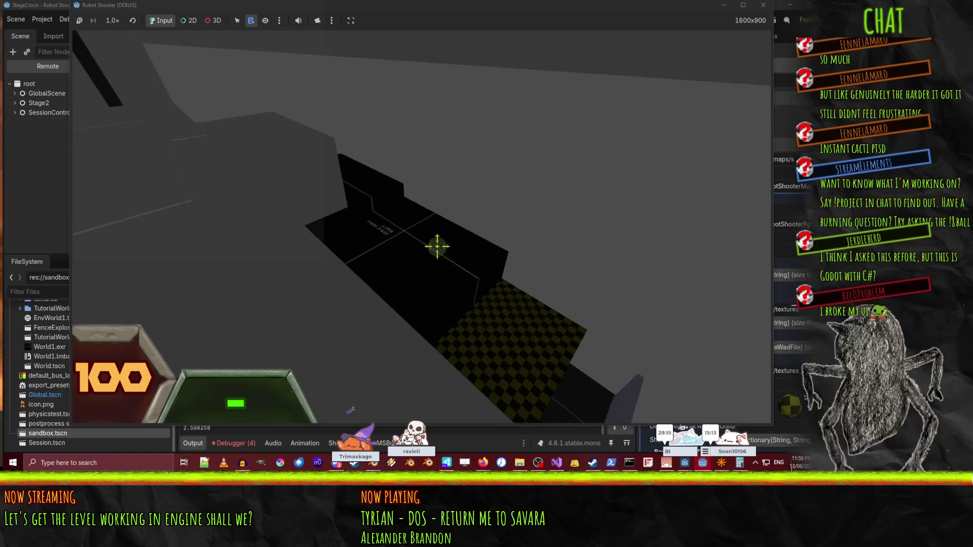
pyautogui.press('w')
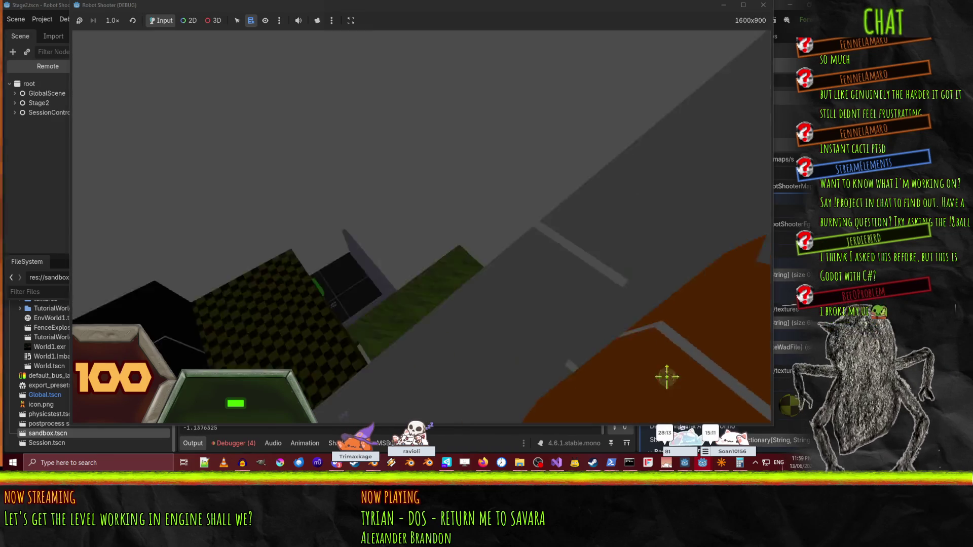
pyautogui.press('w')
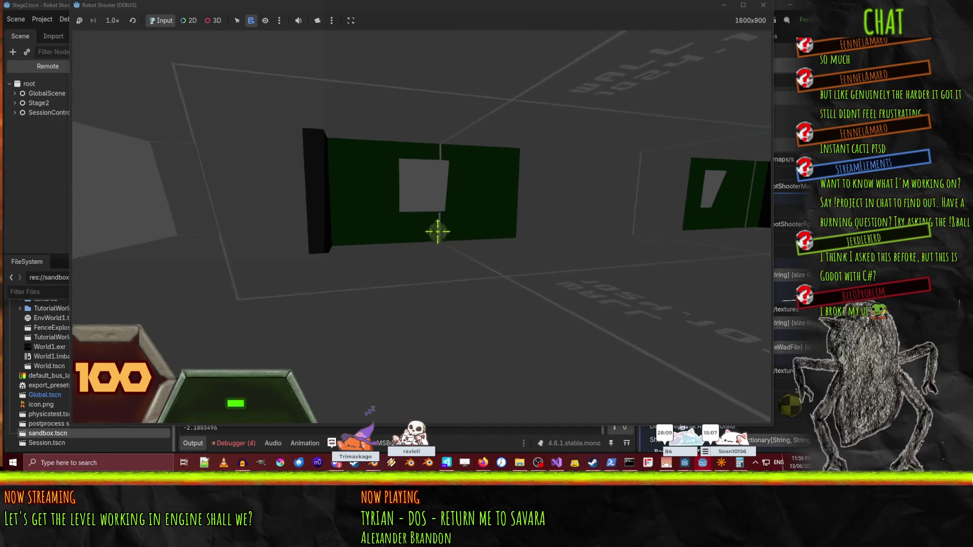
pyautogui.press('w')
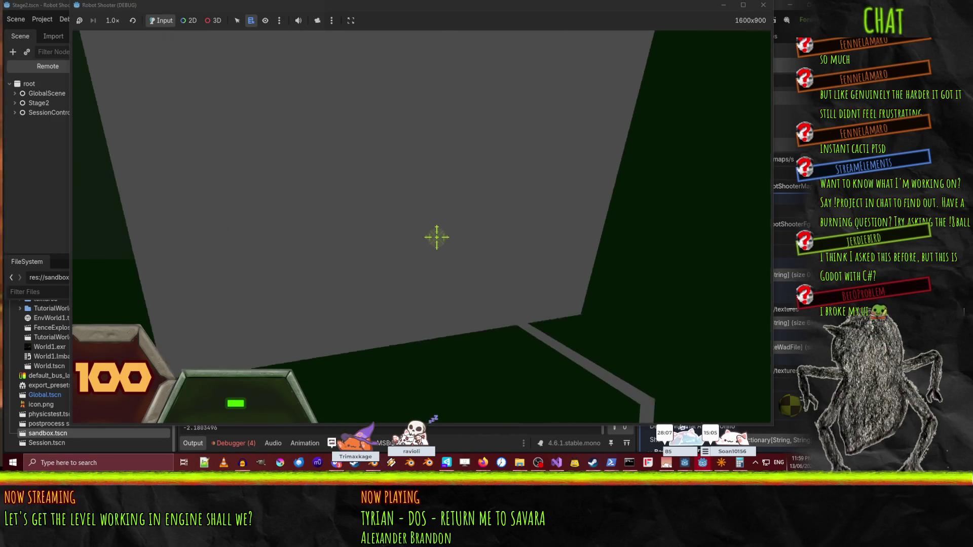
pyautogui.press('w')
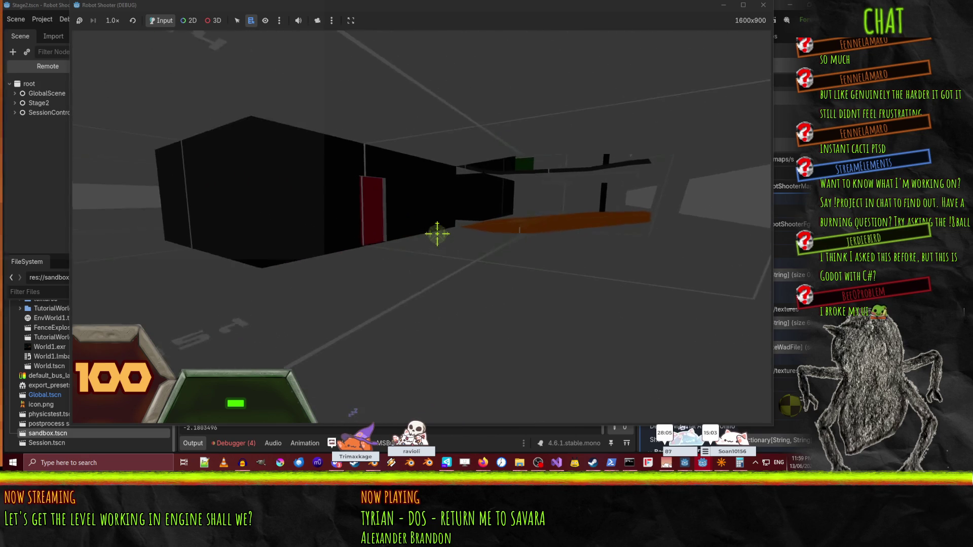
pyautogui.press('w')
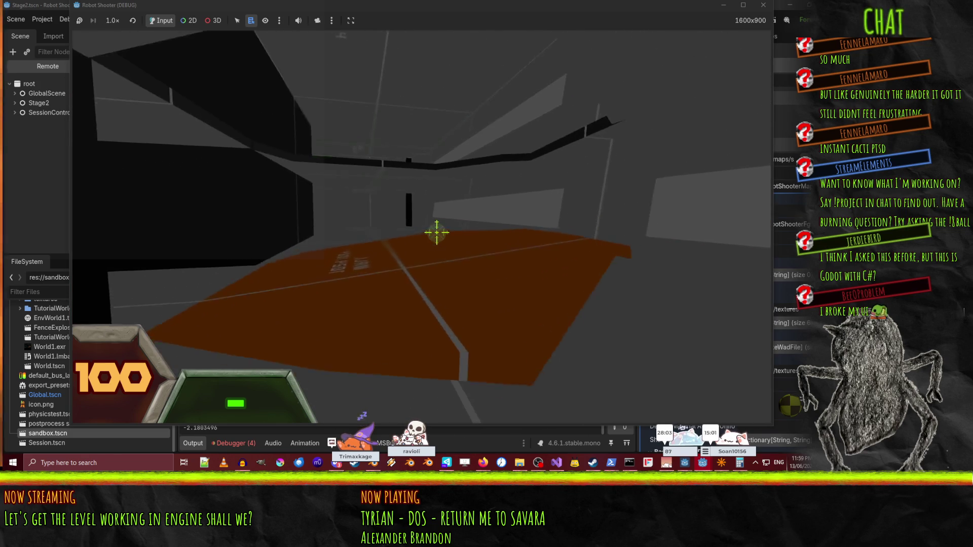
pyautogui.press('w')
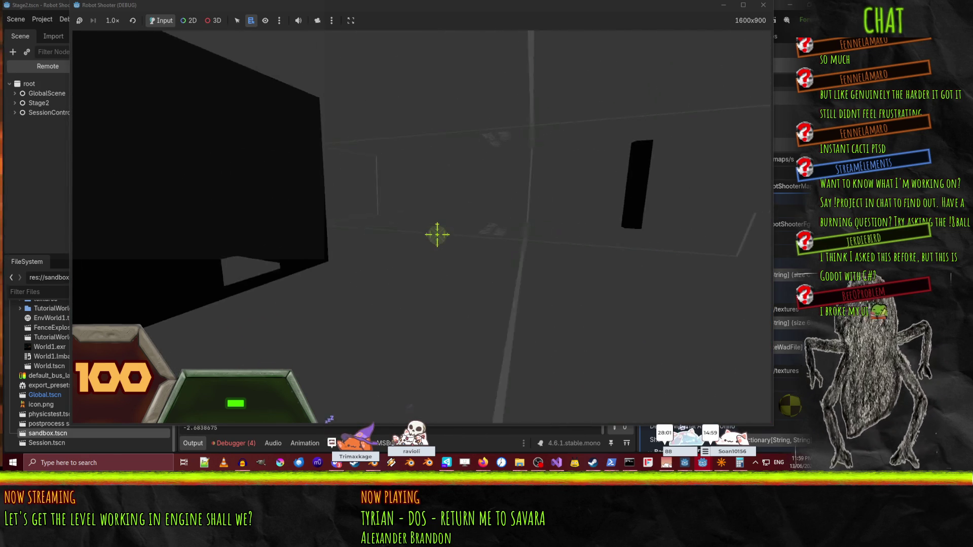
pyautogui.press('w')
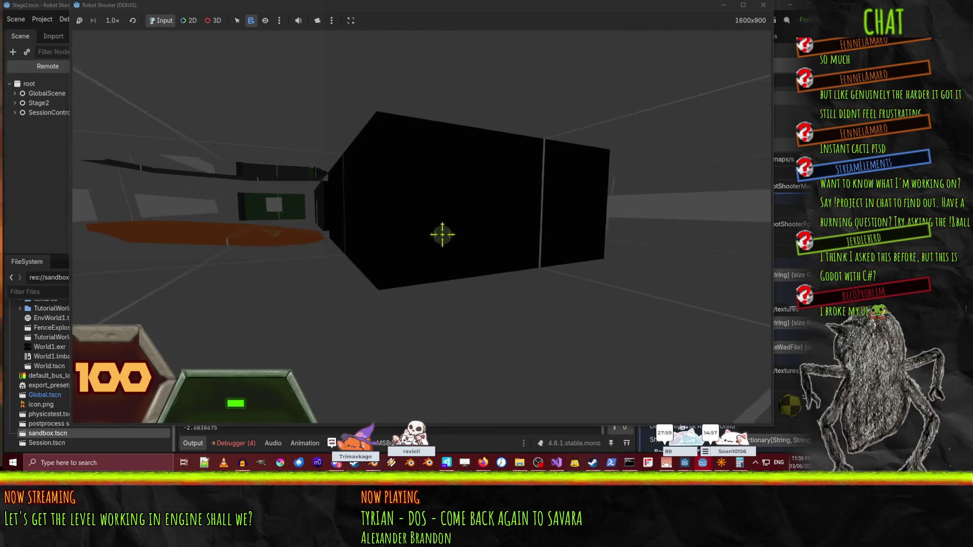
pyautogui.press('w')
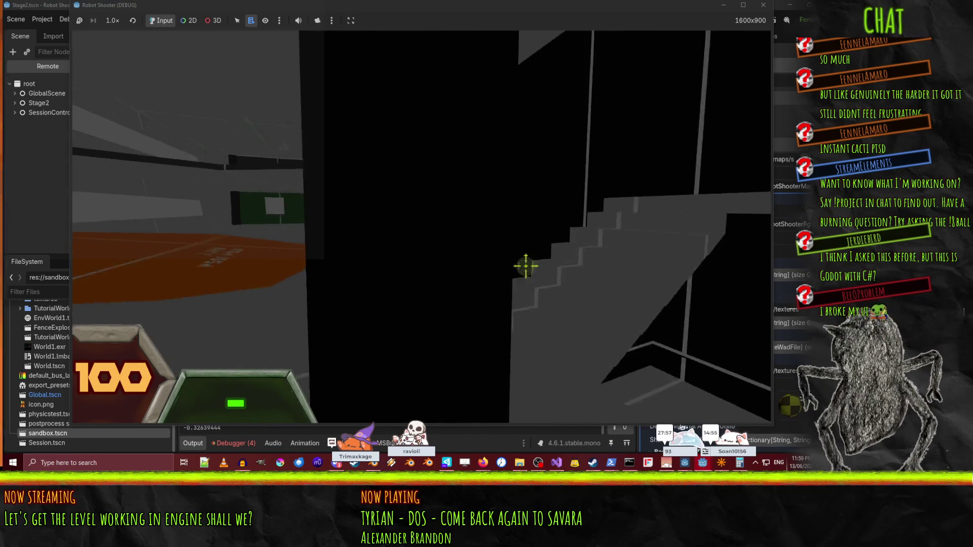
pyautogui.press('w')
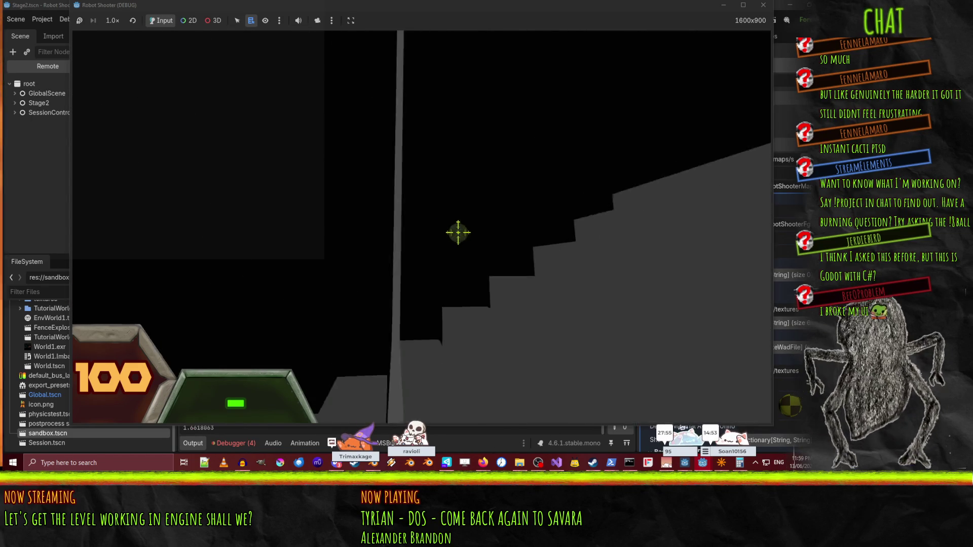
pyautogui.press('w')
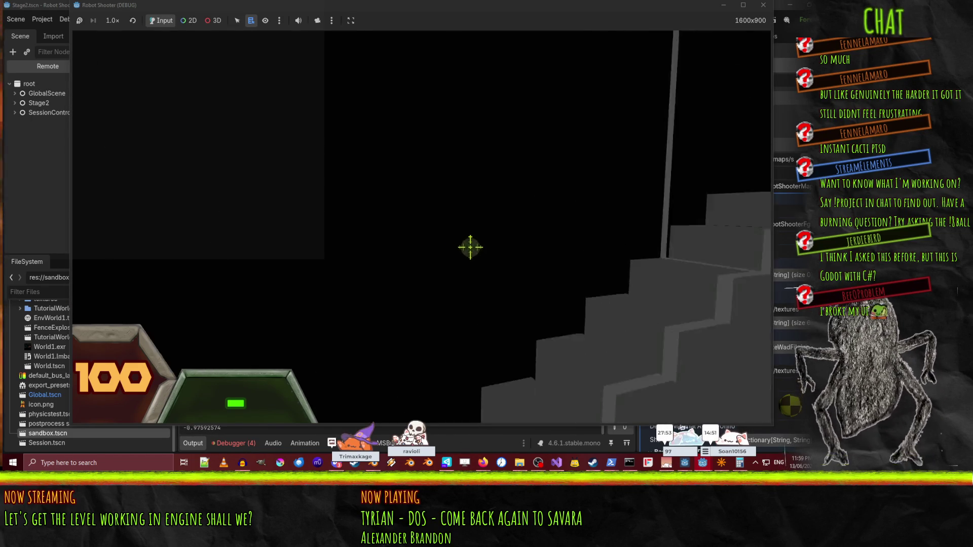
pyautogui.press('w')
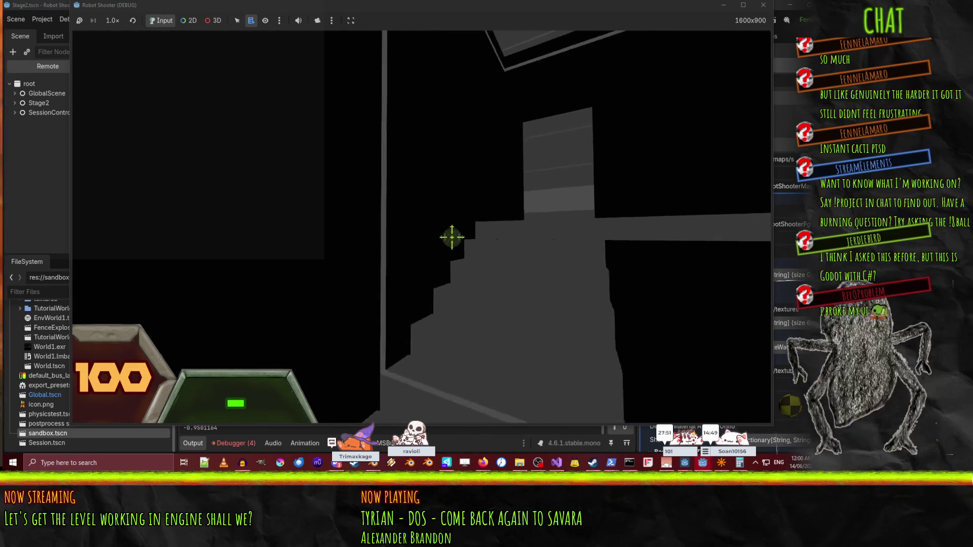
pyautogui.press('w')
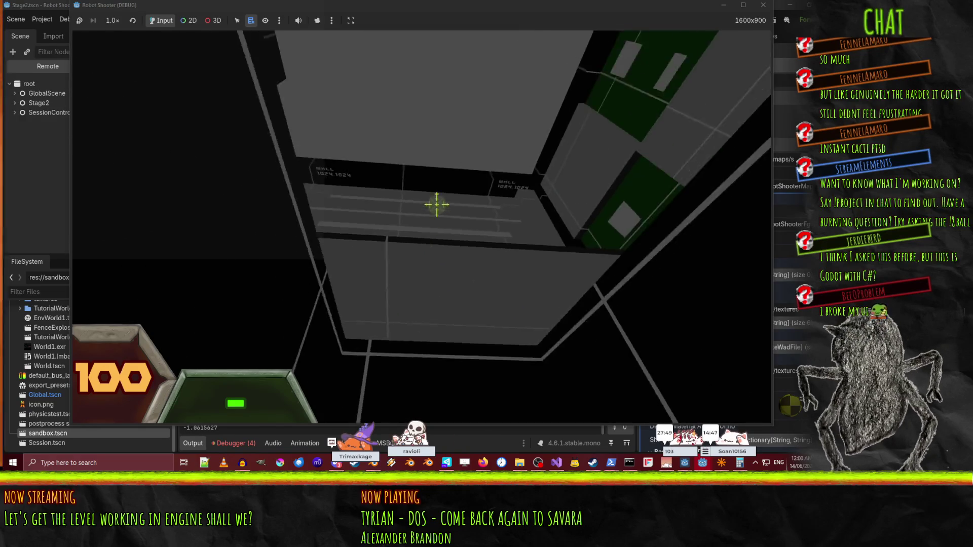
pyautogui.press('w')
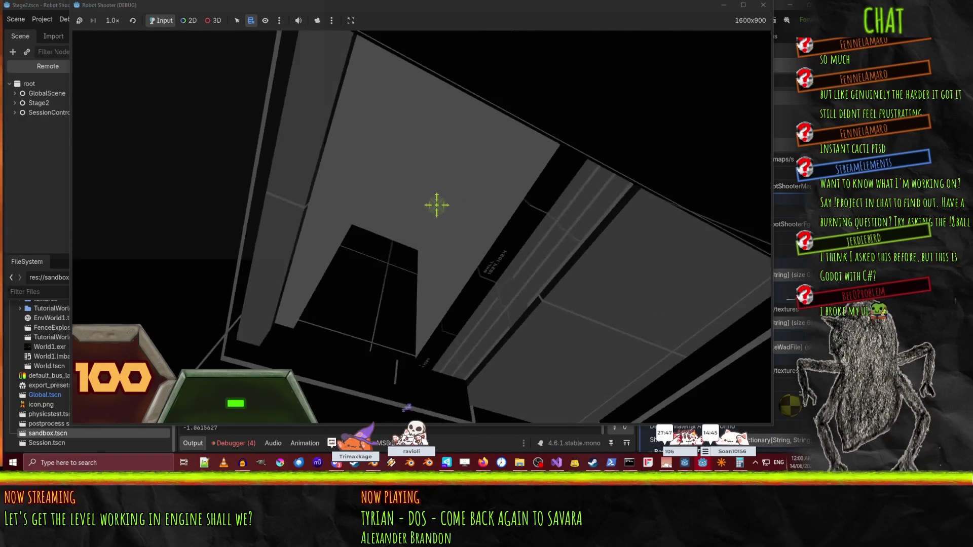
pyautogui.press('w')
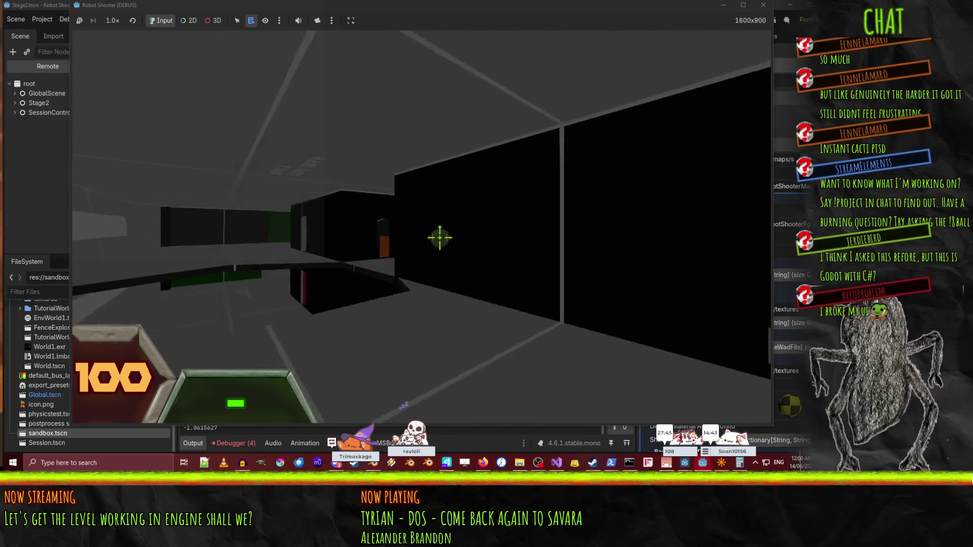
pyautogui.press('w')
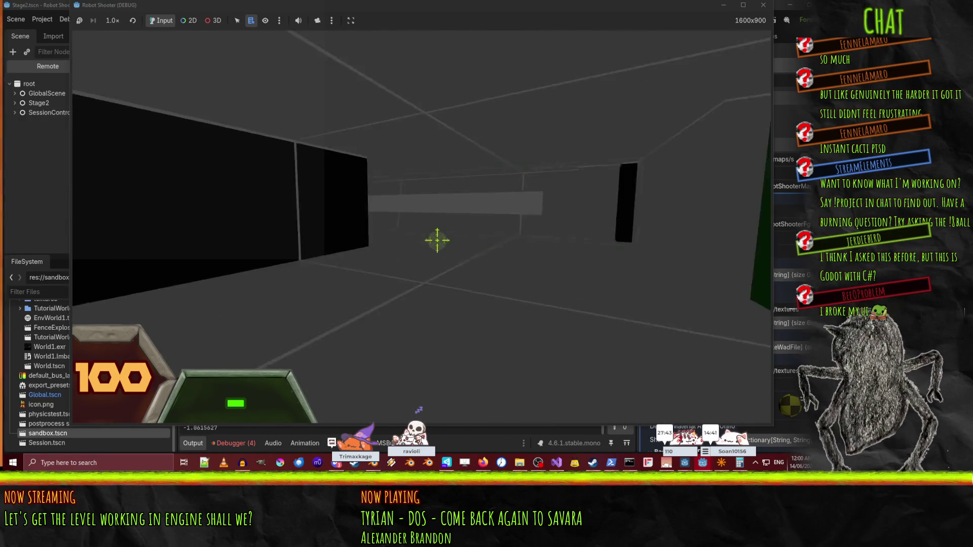
# Explore the black structure and the dark room beneath the stairs, then open the in-game console.
pyautogui.press('w')
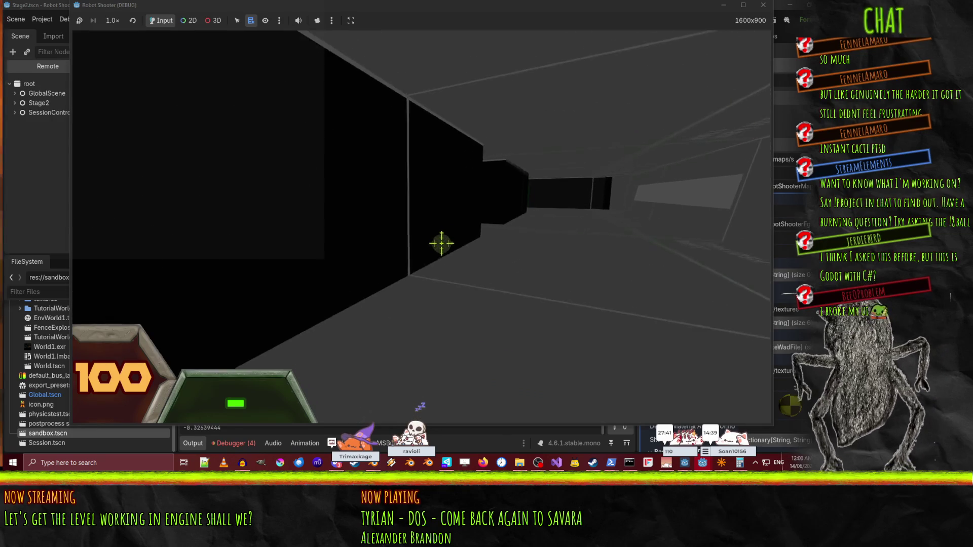
pyautogui.press('s')
pyautogui.press('w')
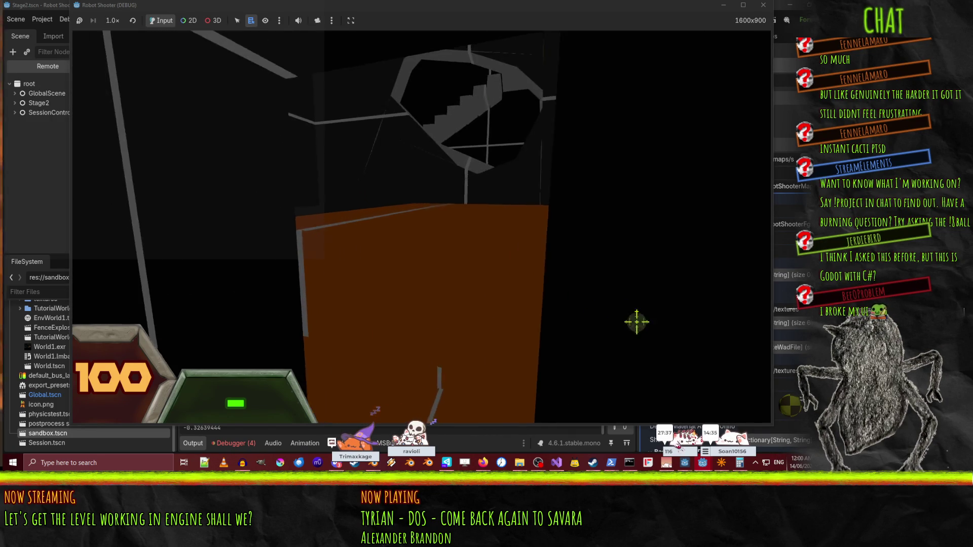
pyautogui.press('w')
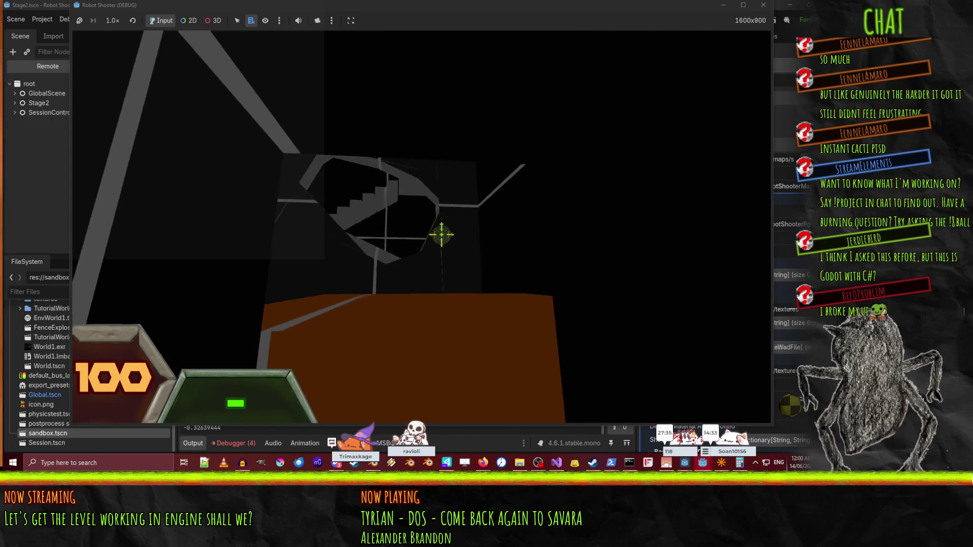
pyautogui.press('w')
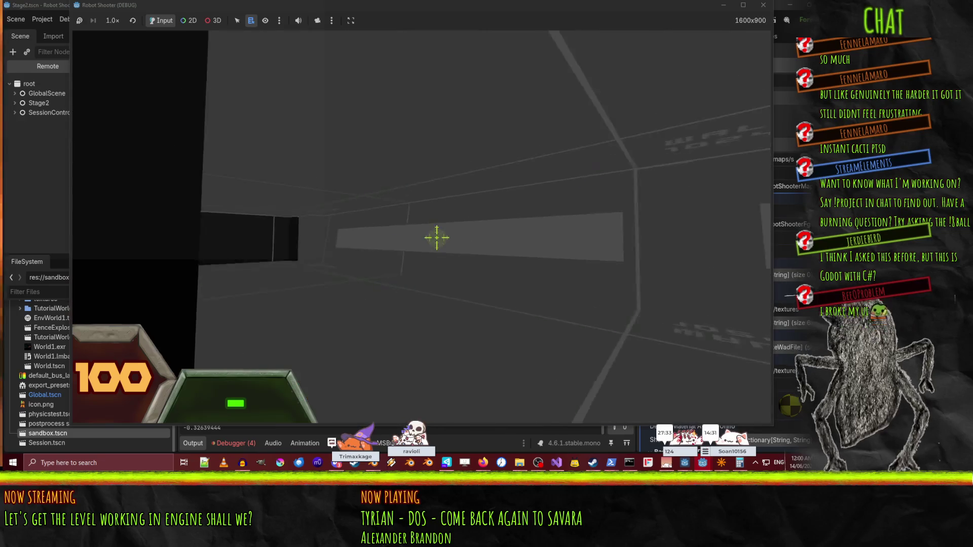
pyautogui.press('w')
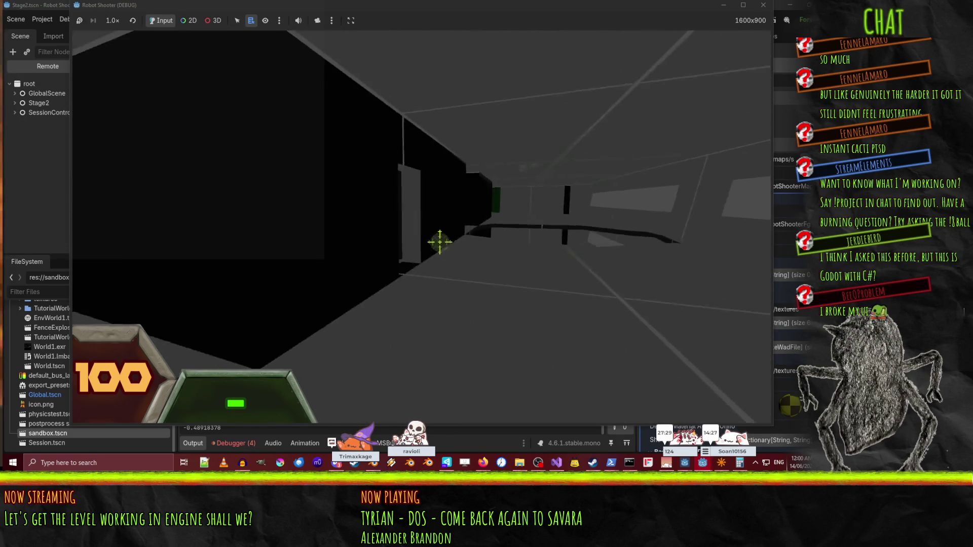
pyautogui.press('w')
pyautogui.press('w')
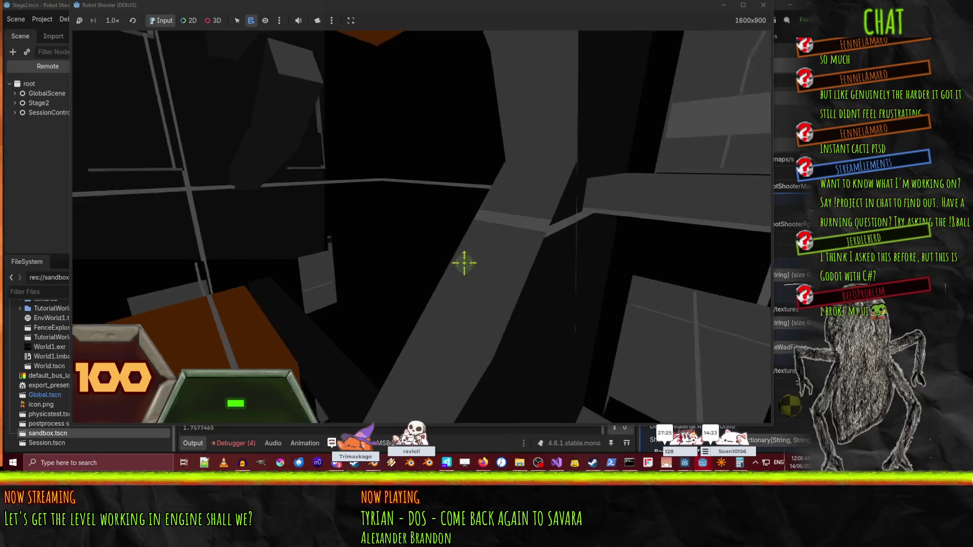
pyautogui.press('w')
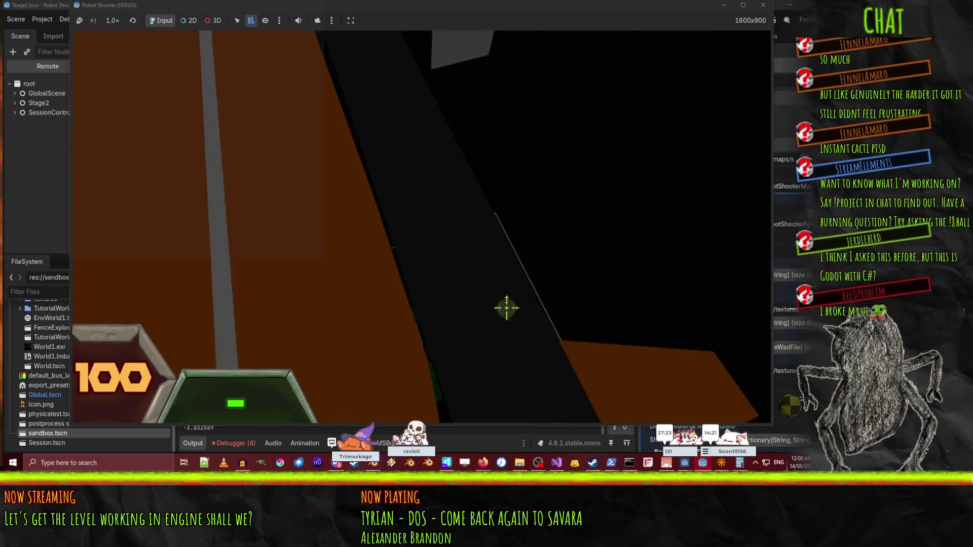
pyautogui.press('w')
pyautogui.press('w')
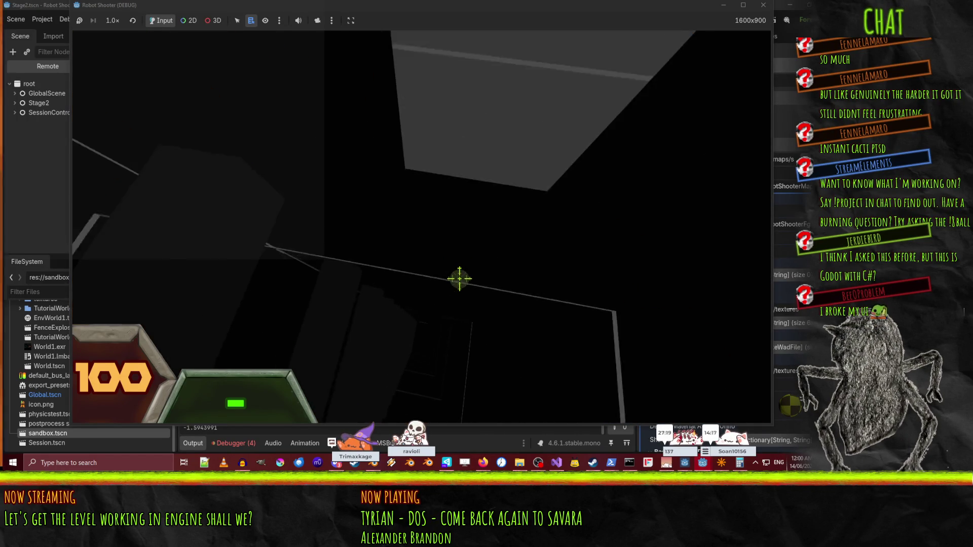
pyautogui.press('w')
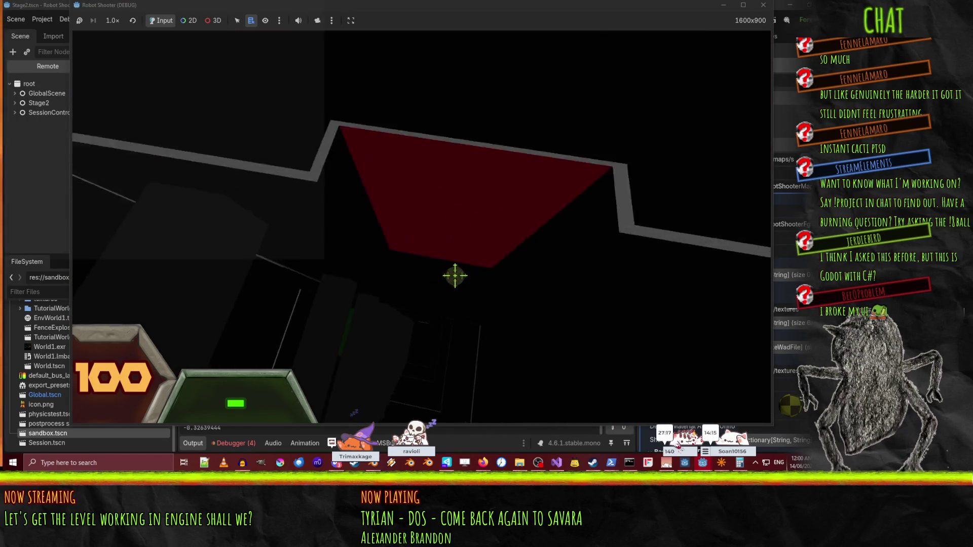
pyautogui.press('w')
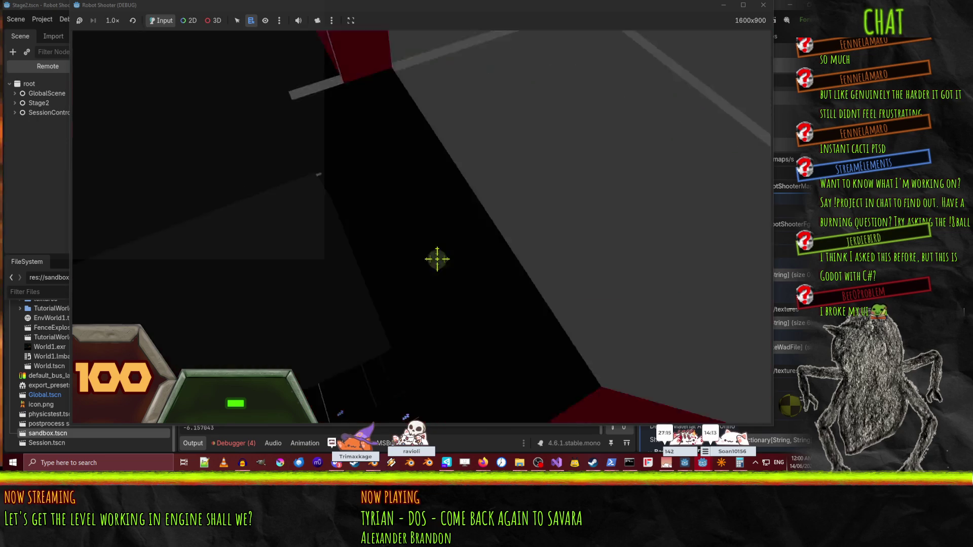
pyautogui.press('w')
pyautogui.press('w')
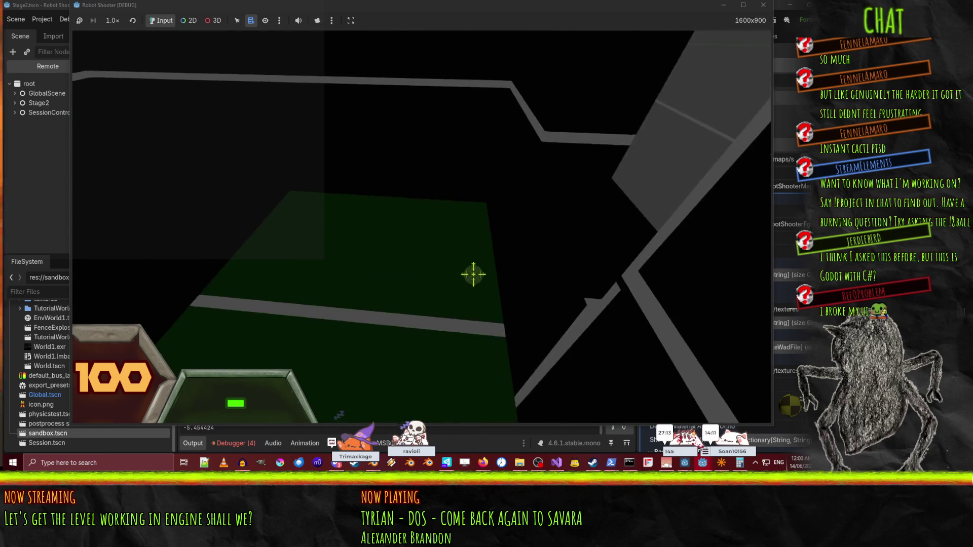
pyautogui.press('w')
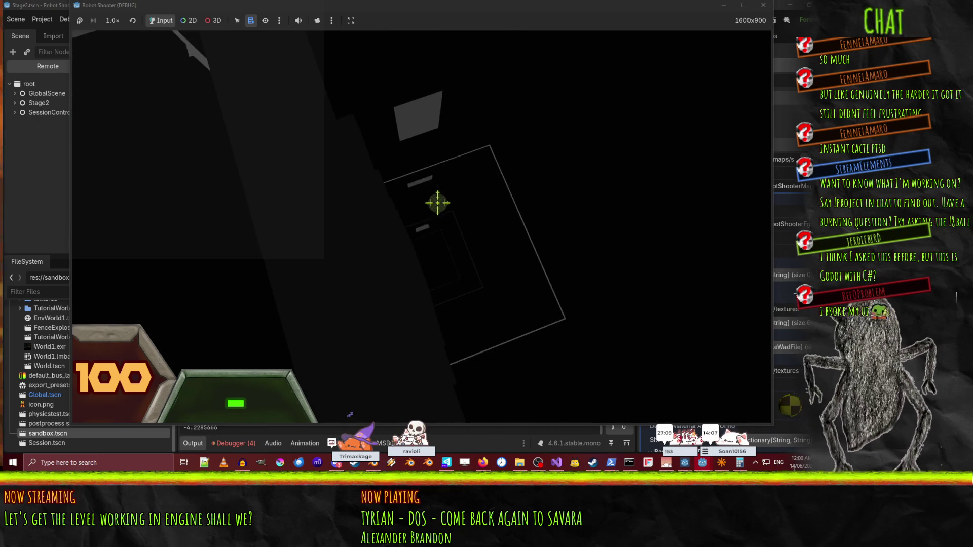
pyautogui.press('w')
pyautogui.press('`')
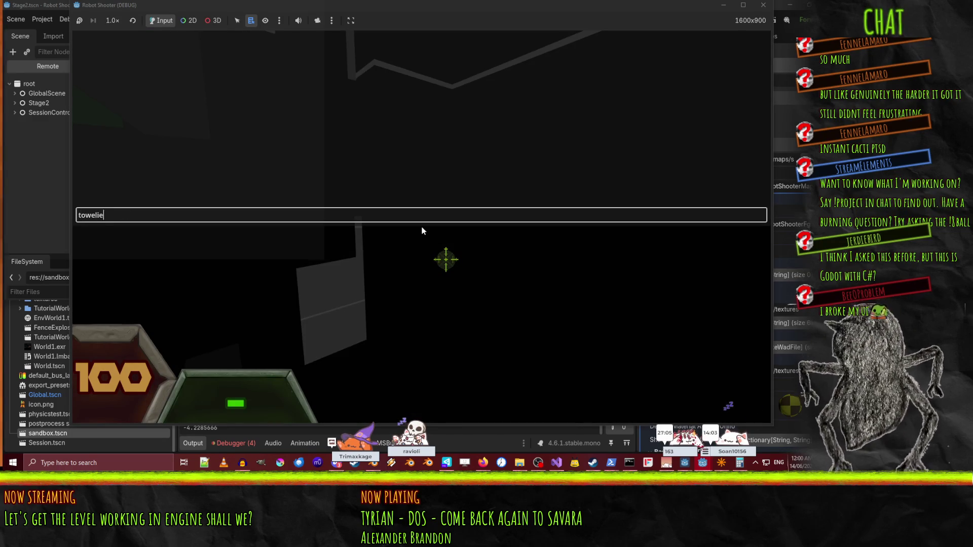
# Submit the console command, then fly past the red-panelled walls onto the green ramp.
pyautogui.press('`')
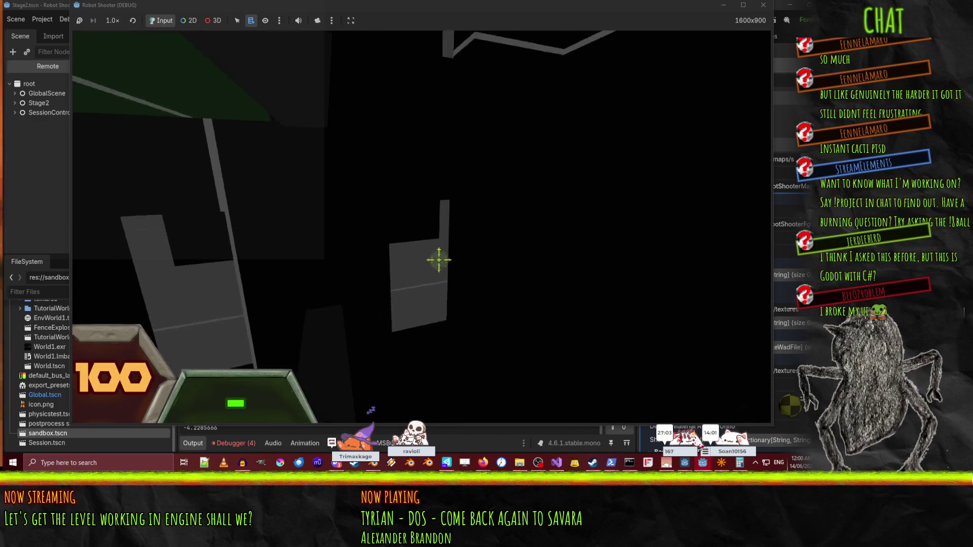
pyautogui.press('w')
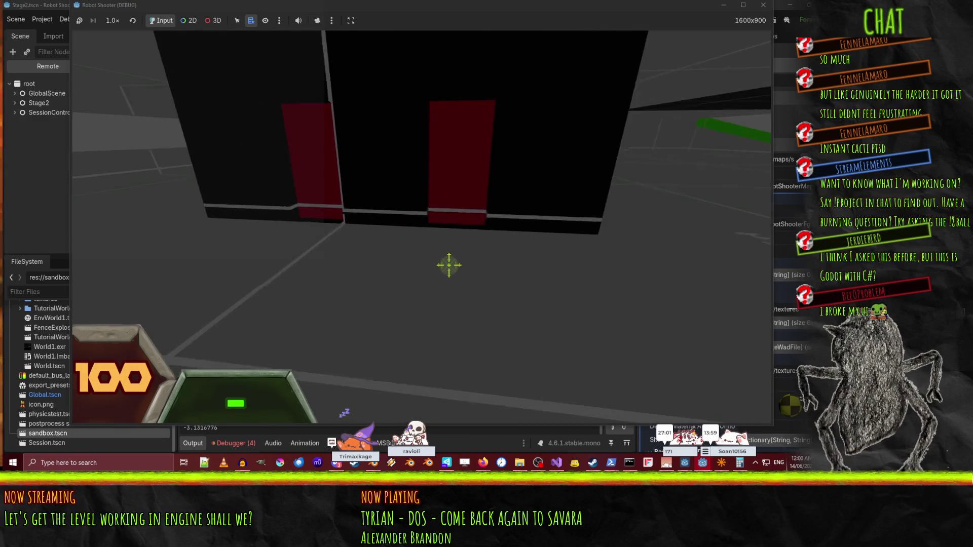
pyautogui.press('w')
pyautogui.press('w')
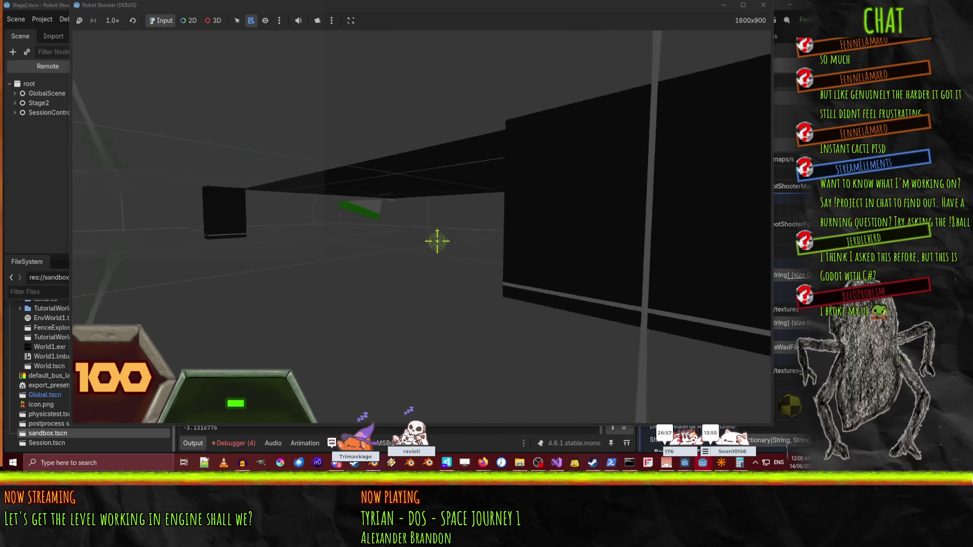
pyautogui.press('w')
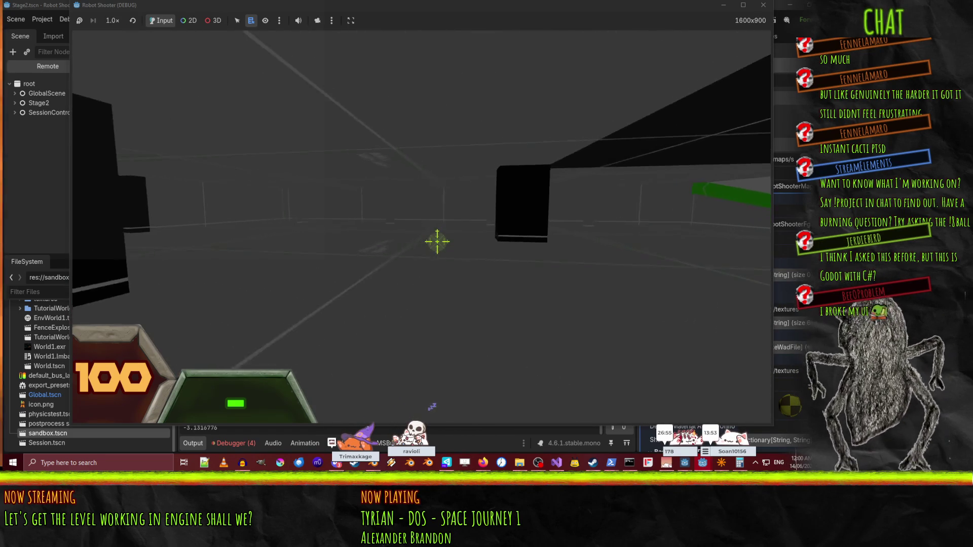
pyautogui.press('w')
pyautogui.press('w')
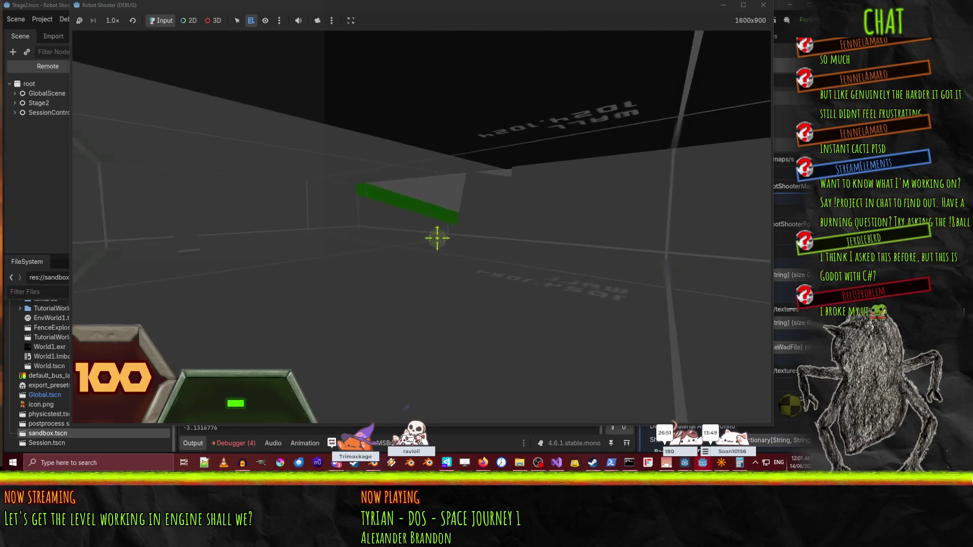
pyautogui.press('w')
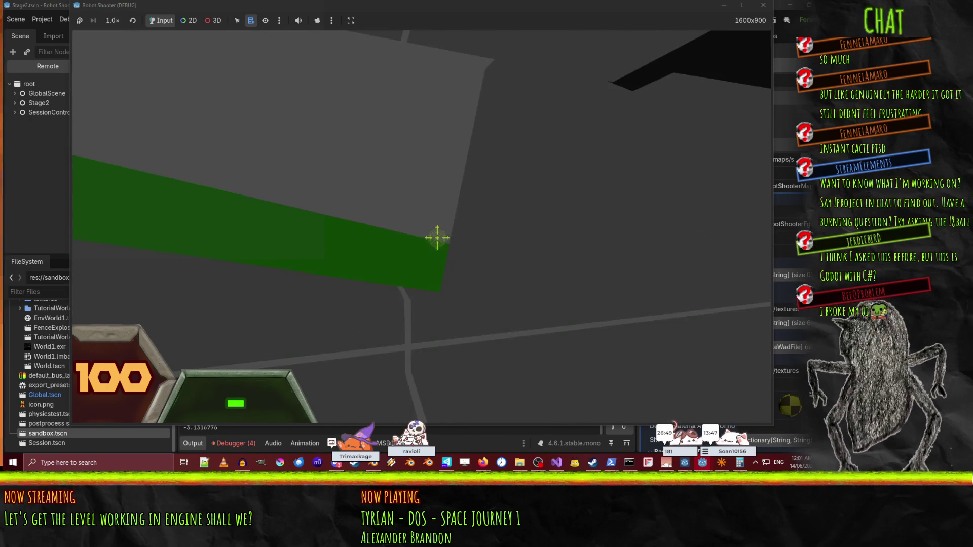
pyautogui.press('w')
pyautogui.press('w')
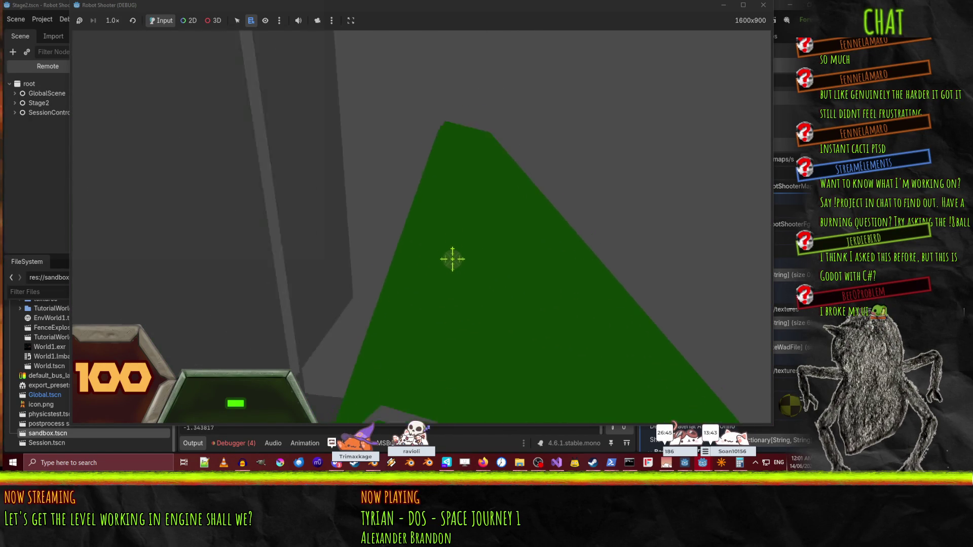
pyautogui.press('w')
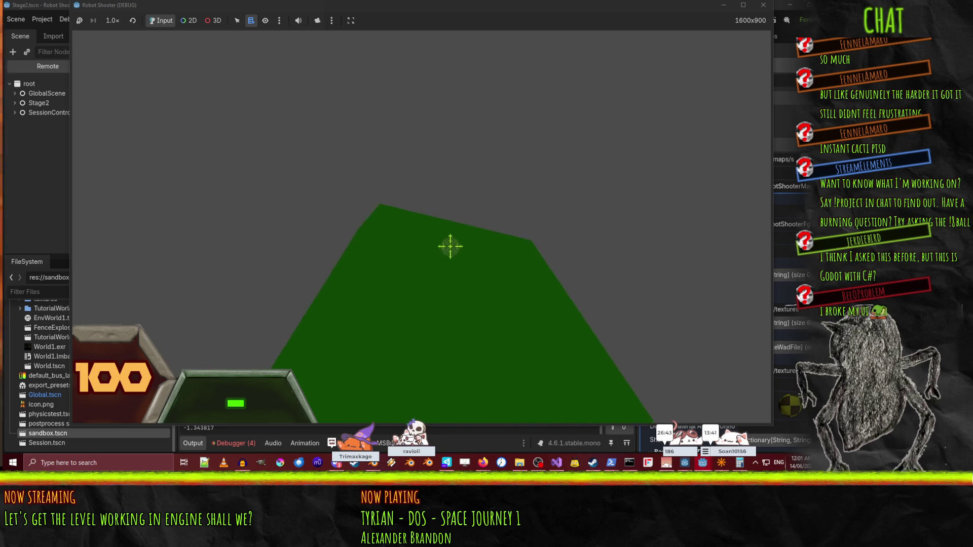
pyautogui.press('w')
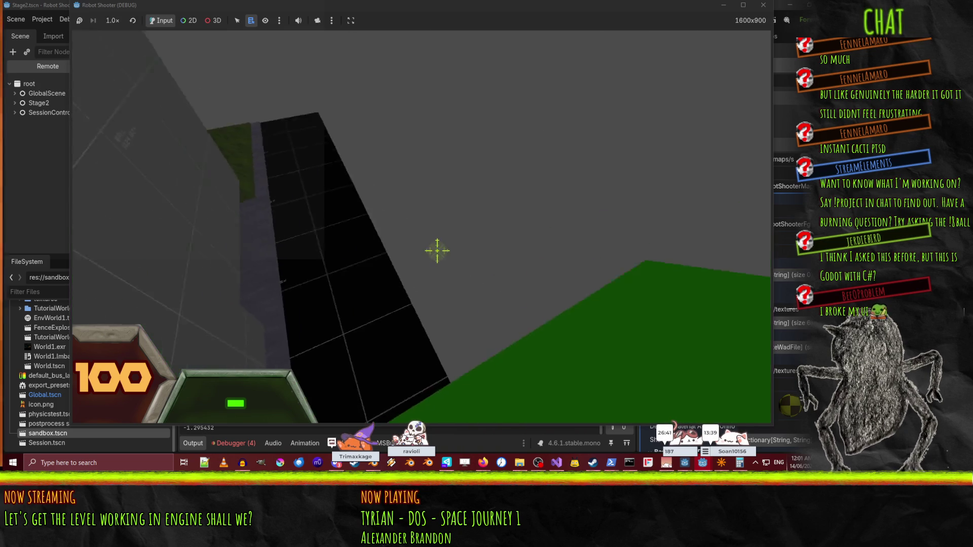
pyautogui.press('w')
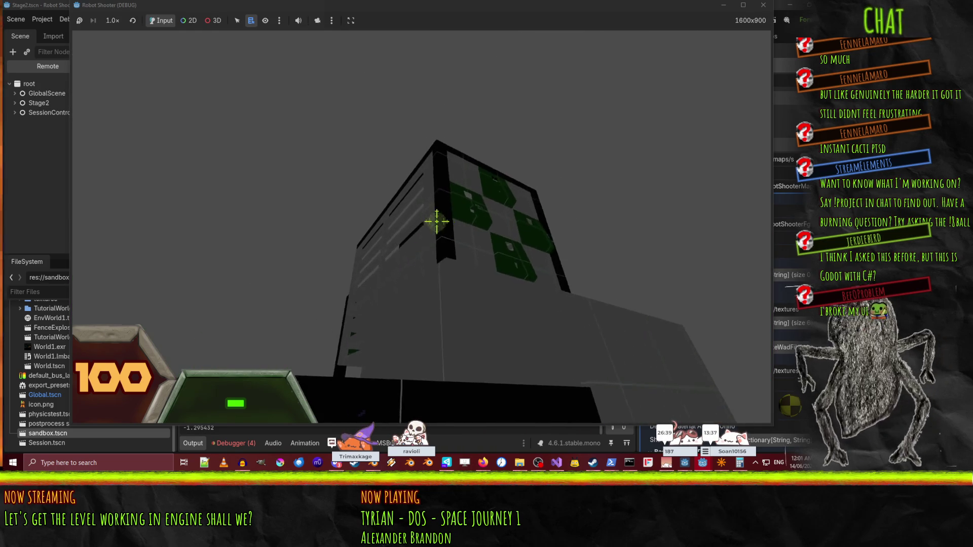
pyautogui.press('w')
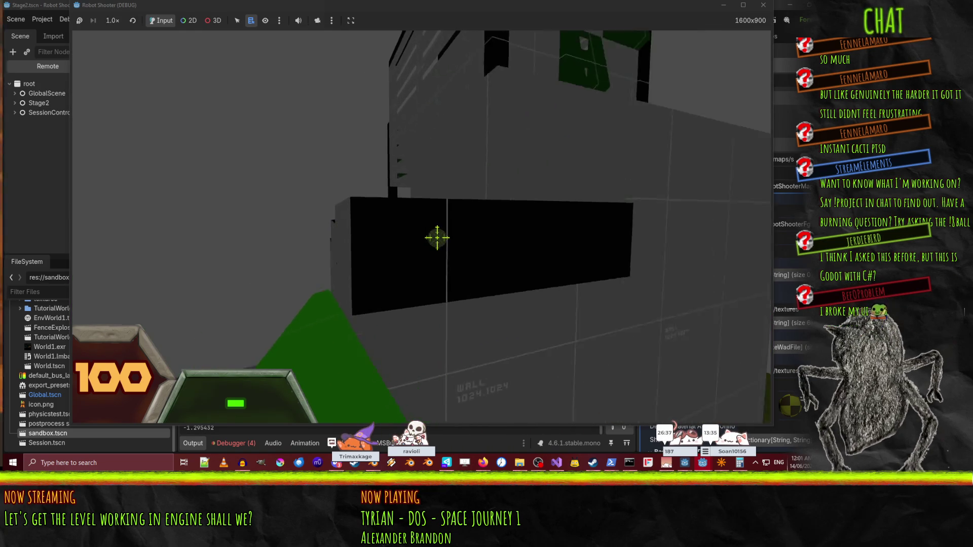
pyautogui.press('s')
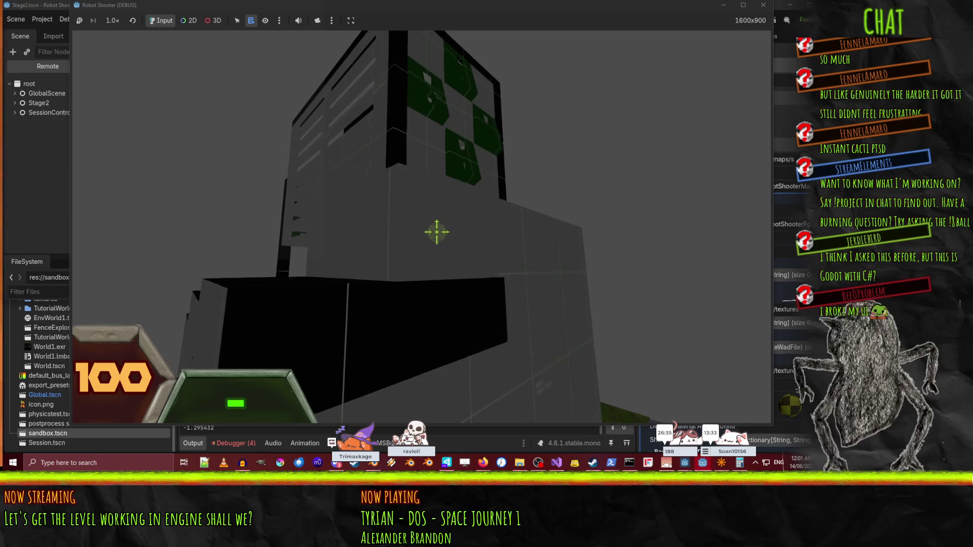
pyautogui.press('w')
pyautogui.press('w')
pyautogui.press('w')
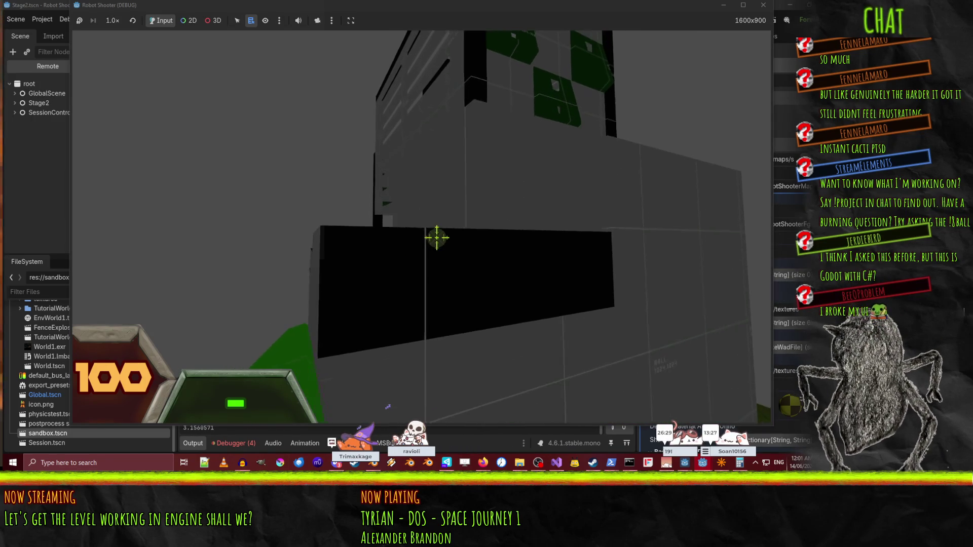
# Fly down the long corridor toward the purple block, then pause and stop the game with F8.
pyautogui.press('w')
pyautogui.press('w')
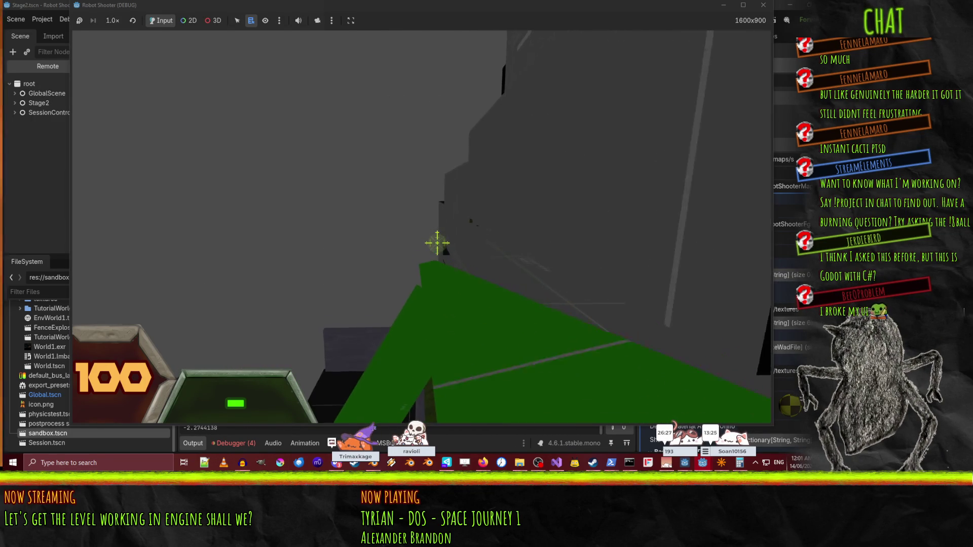
pyautogui.press('w')
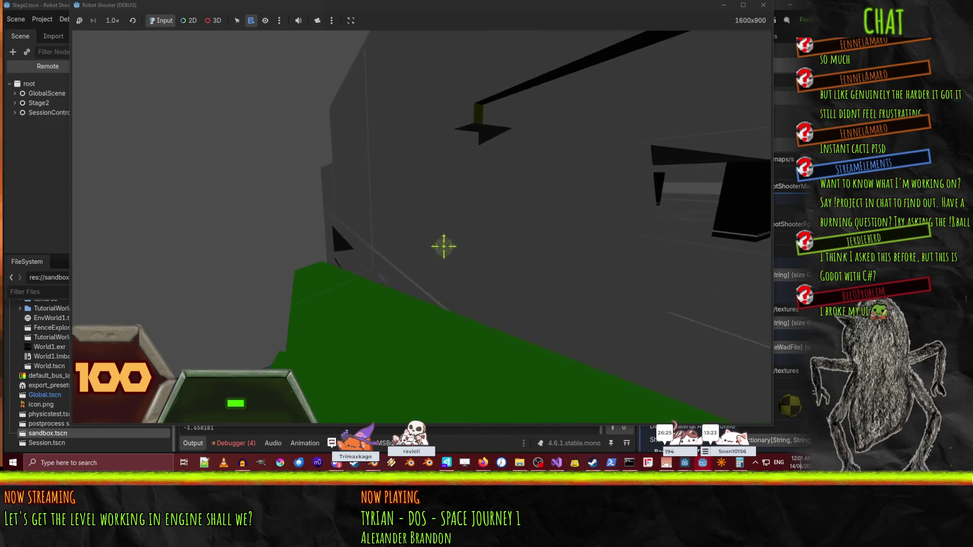
pyautogui.press('w')
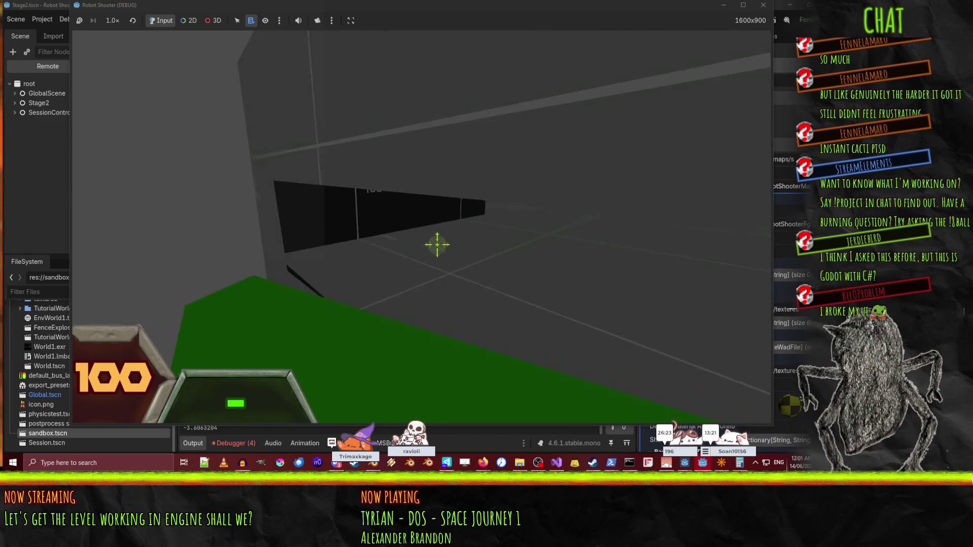
pyautogui.press('w')
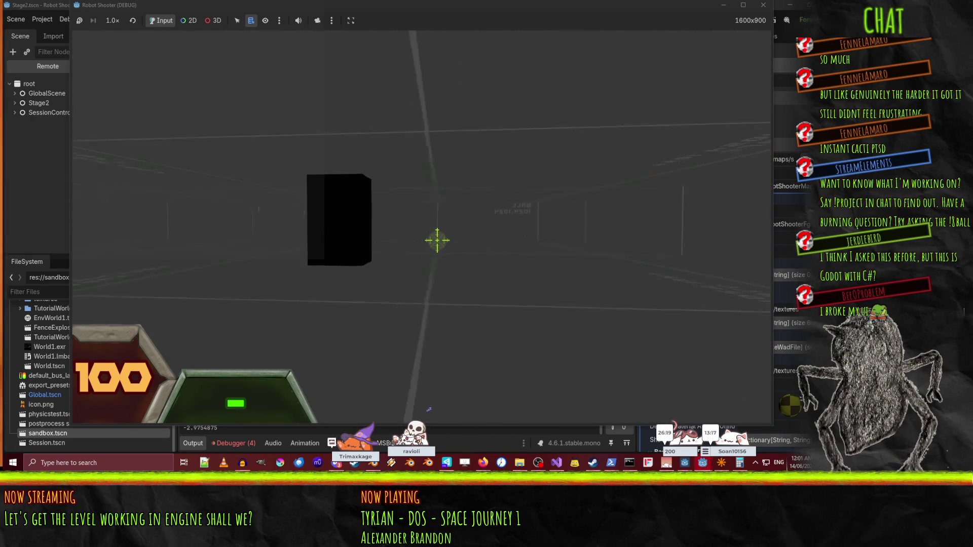
pyautogui.press('w')
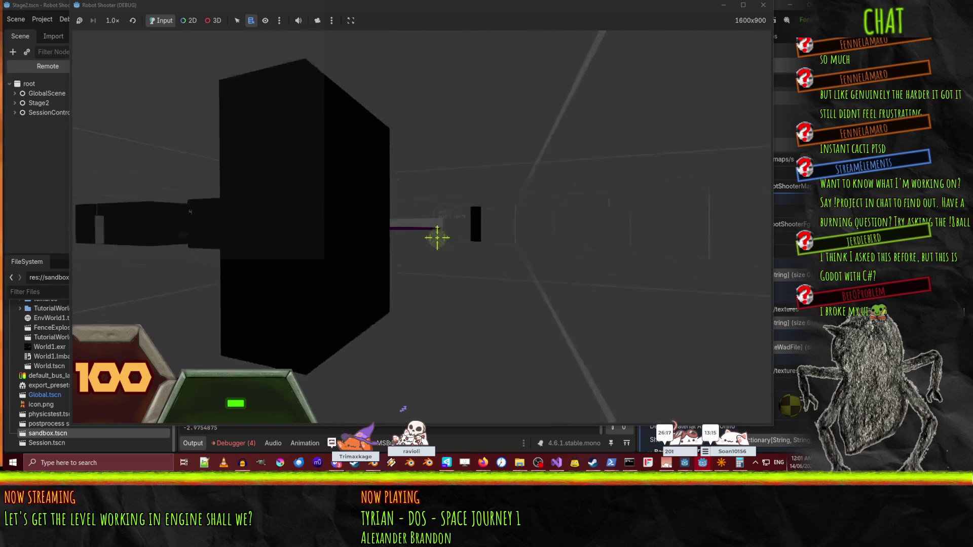
pyautogui.press('w')
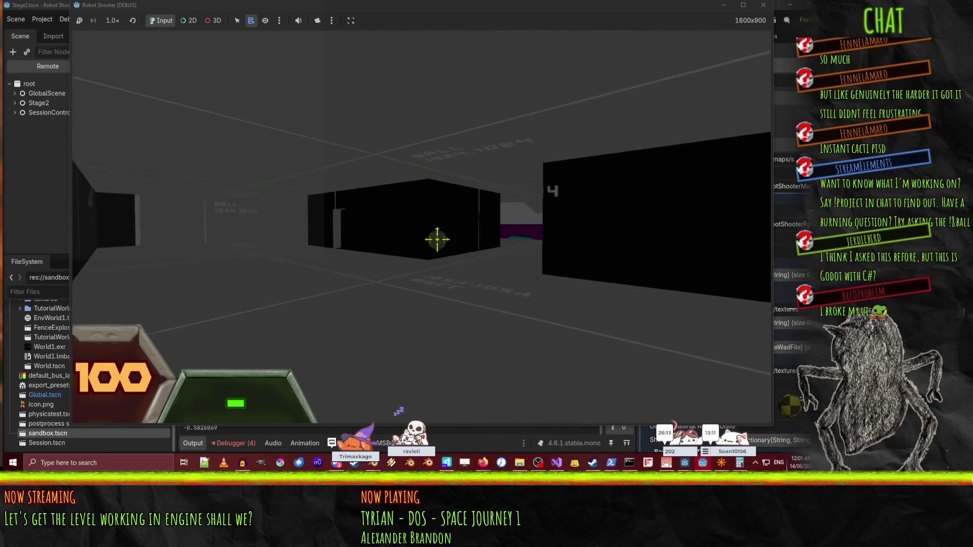
pyautogui.press('w')
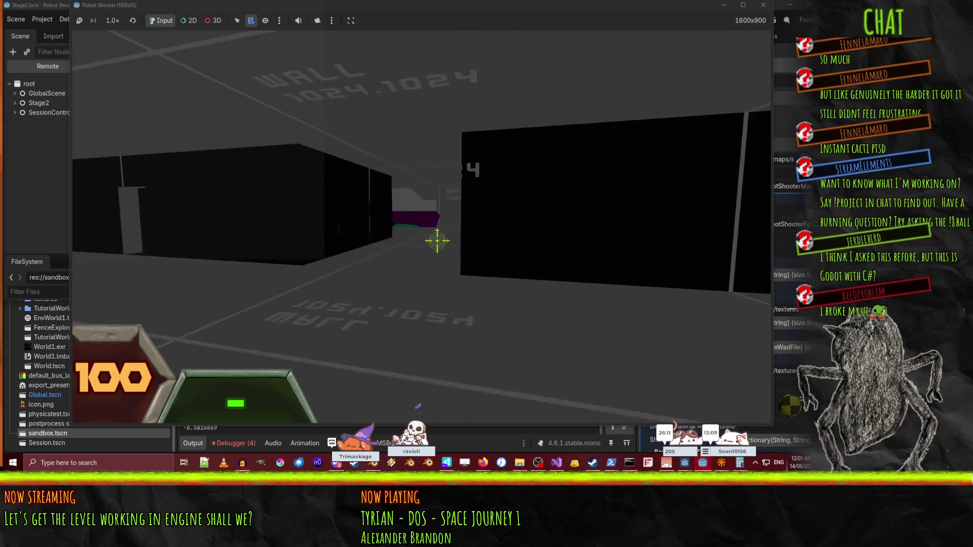
pyautogui.press('w')
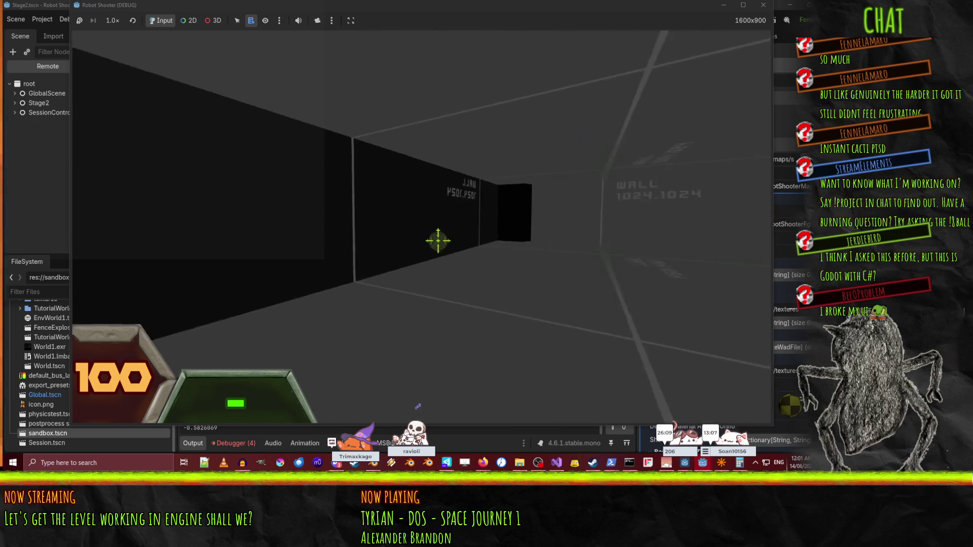
pyautogui.press('w')
pyautogui.press('w')
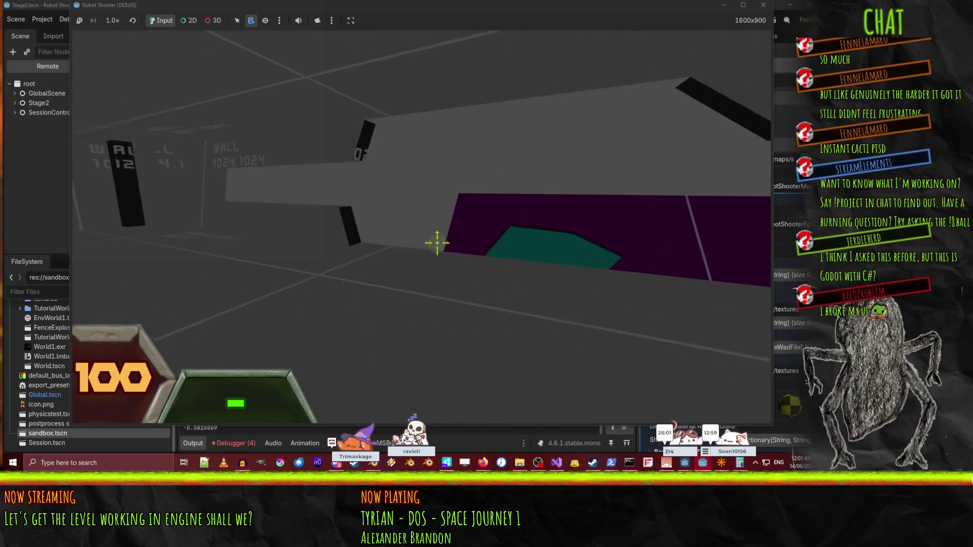
pyautogui.press('w')
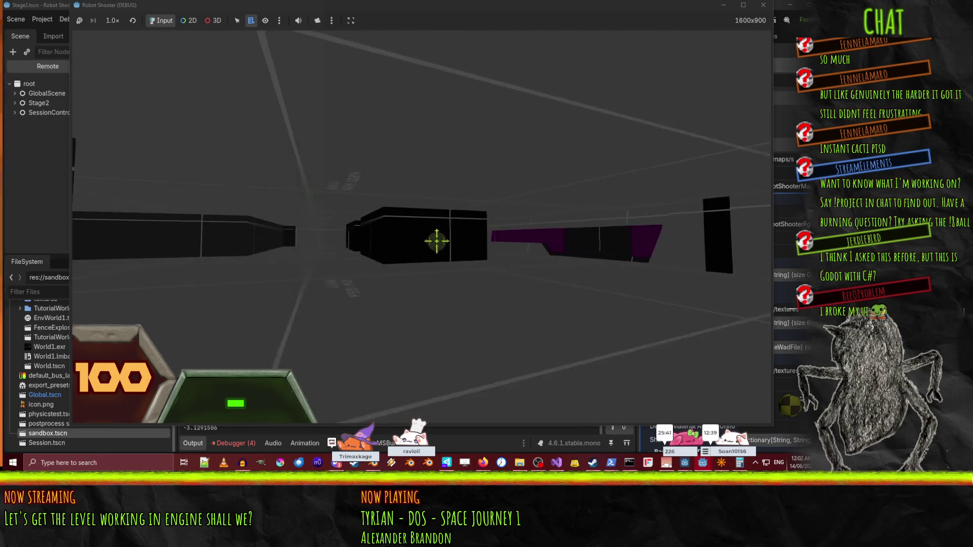
pyautogui.press('Escape')
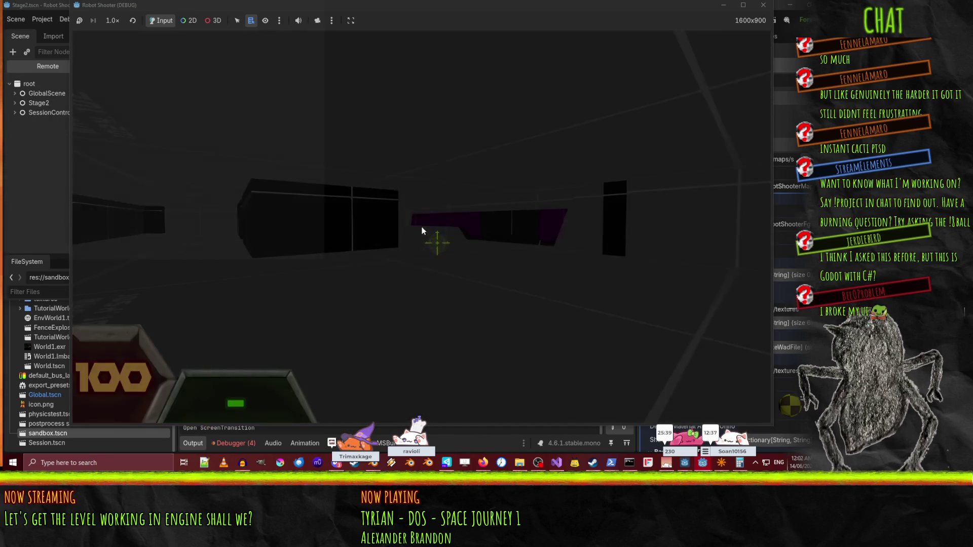
pyautogui.press('F8')
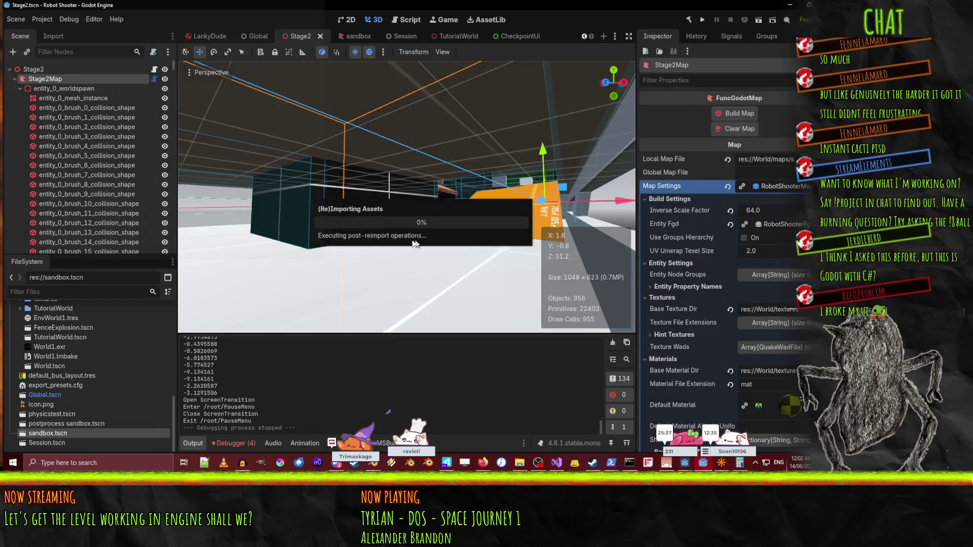
# Freelook the editor view through the white corridor and onto the yellow platform.
pyautogui.rightClick(507, 226)
pyautogui.press('w')
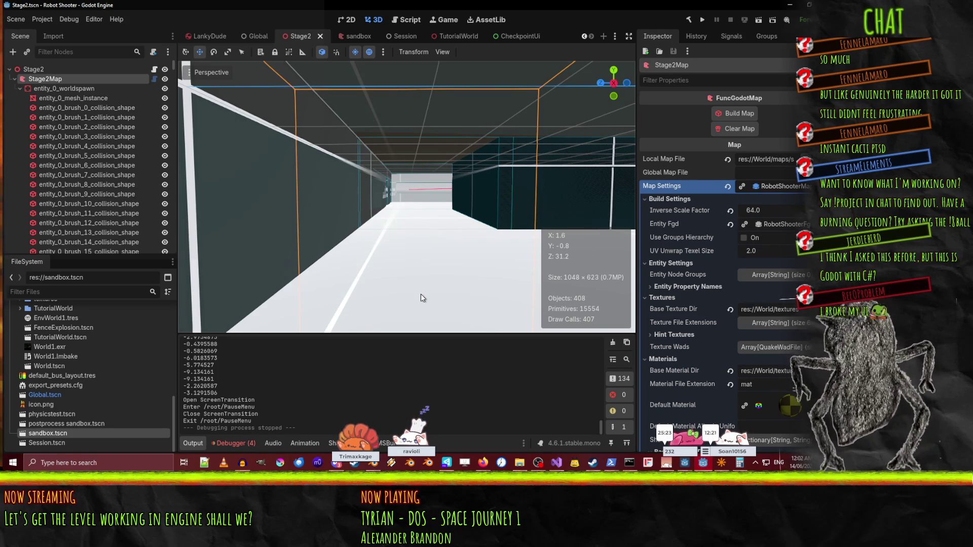
pyautogui.press('w')
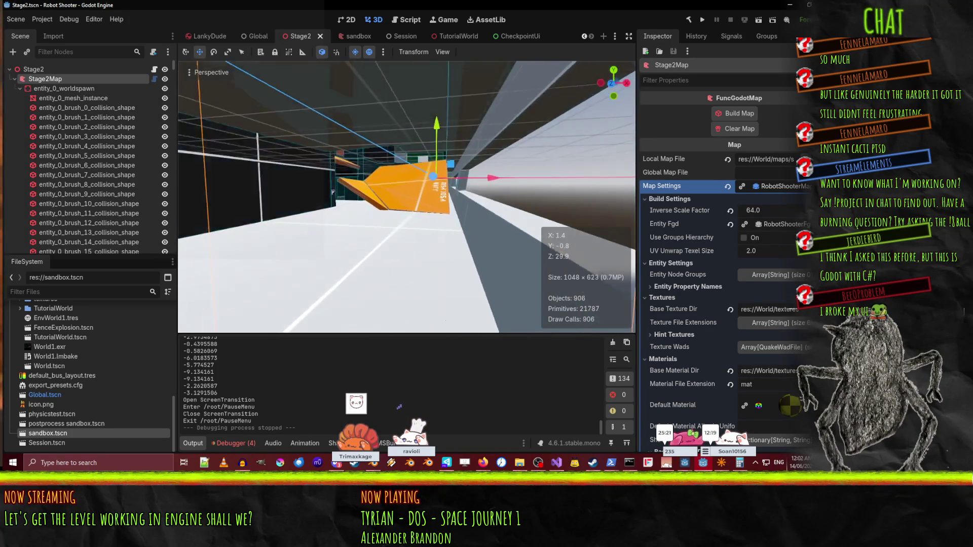
pyautogui.press('w')
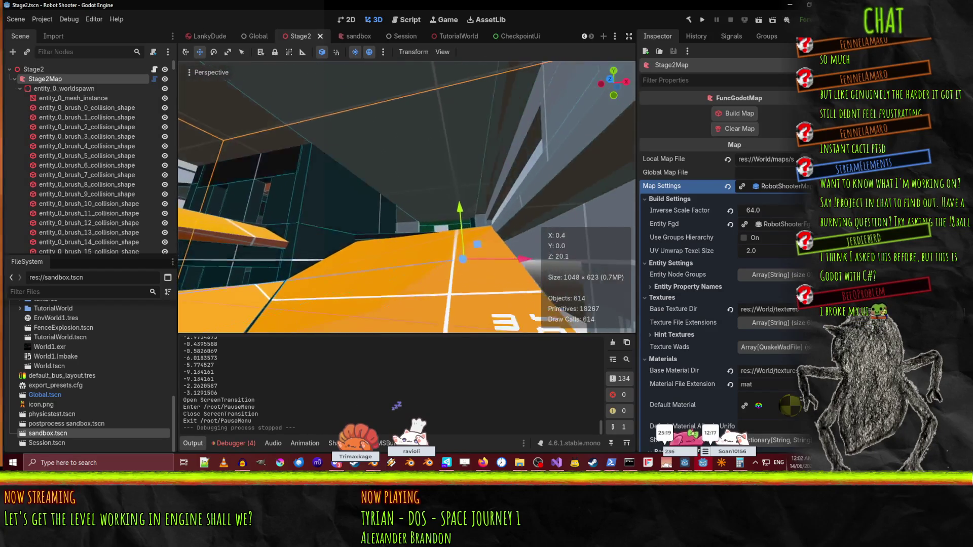
pyautogui.press('w')
pyautogui.press('w')
pyautogui.press('w')
pyautogui.press('w')
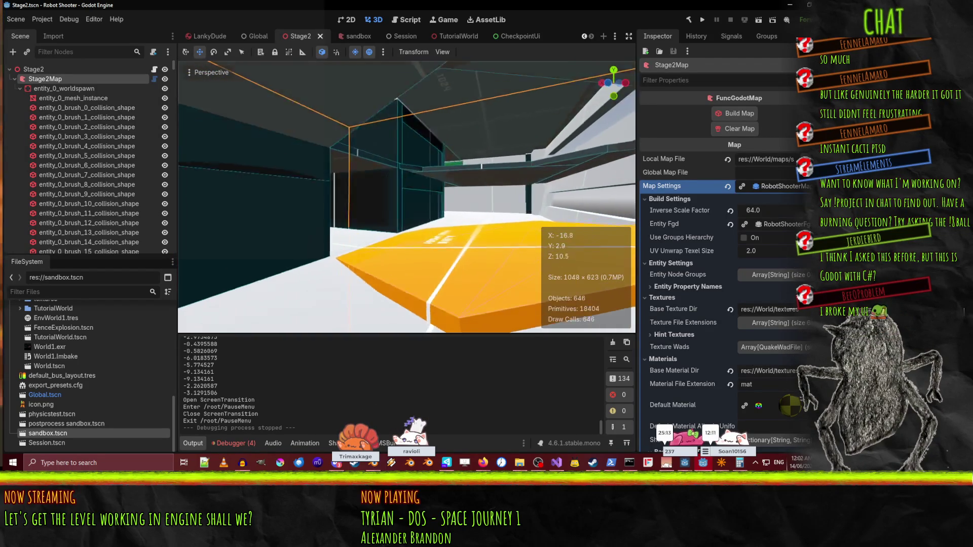
pyautogui.press('w')
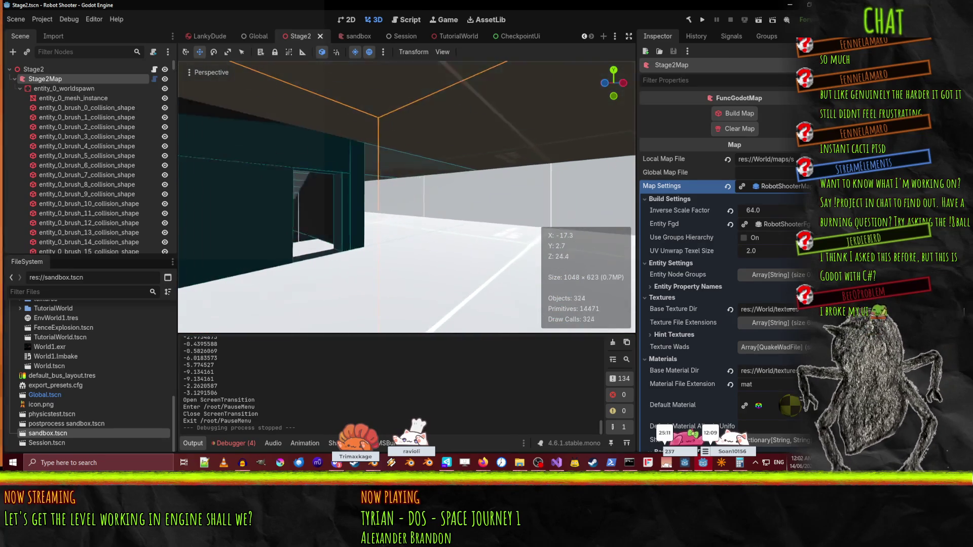
pyautogui.press('w')
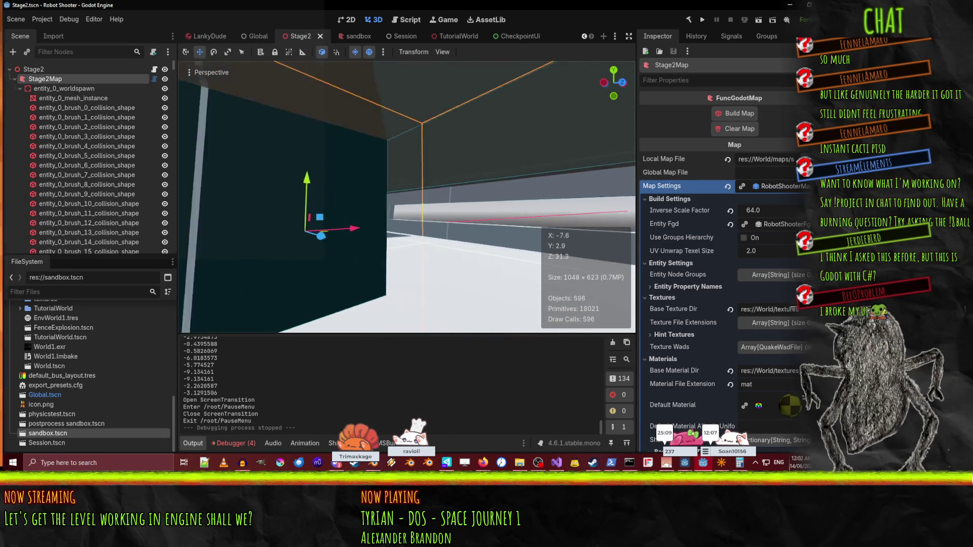
pyautogui.press('w')
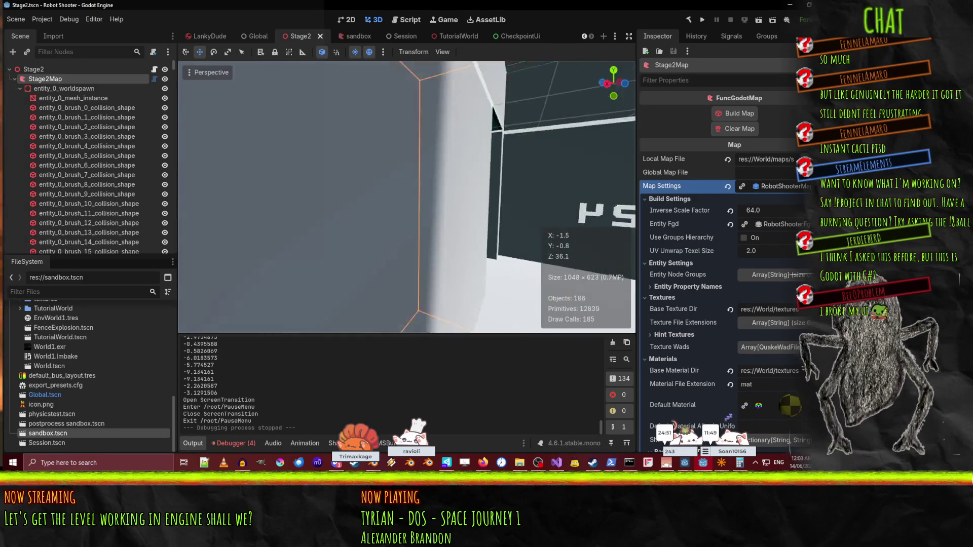
# Fly along the walls and green ramp, select entity_0_mesh_instance, then switch to Blender.
pyautogui.press('w')
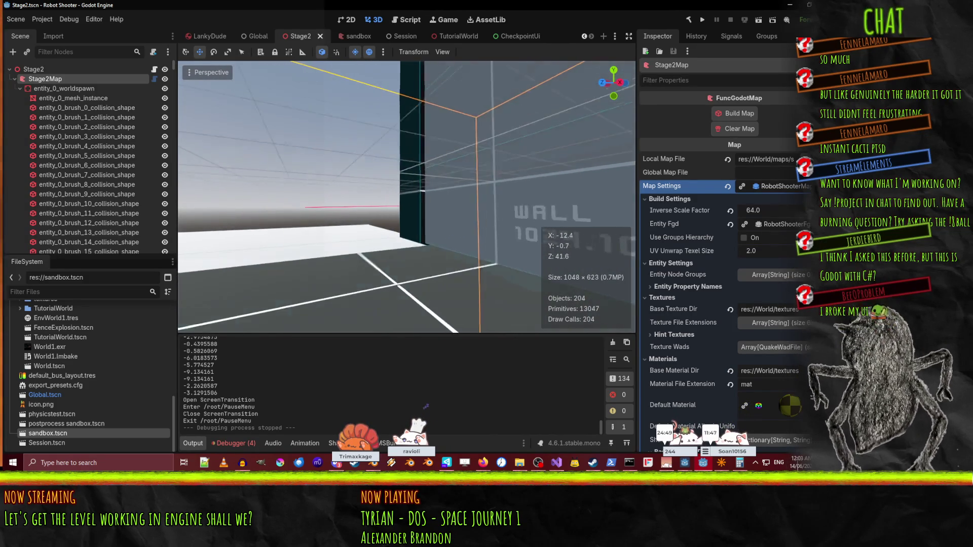
pyautogui.press('w')
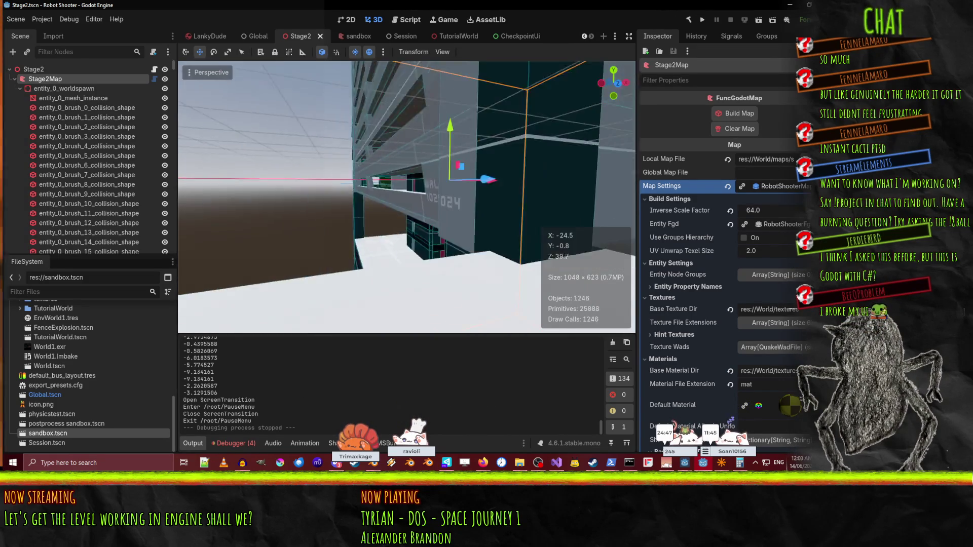
pyautogui.press('w')
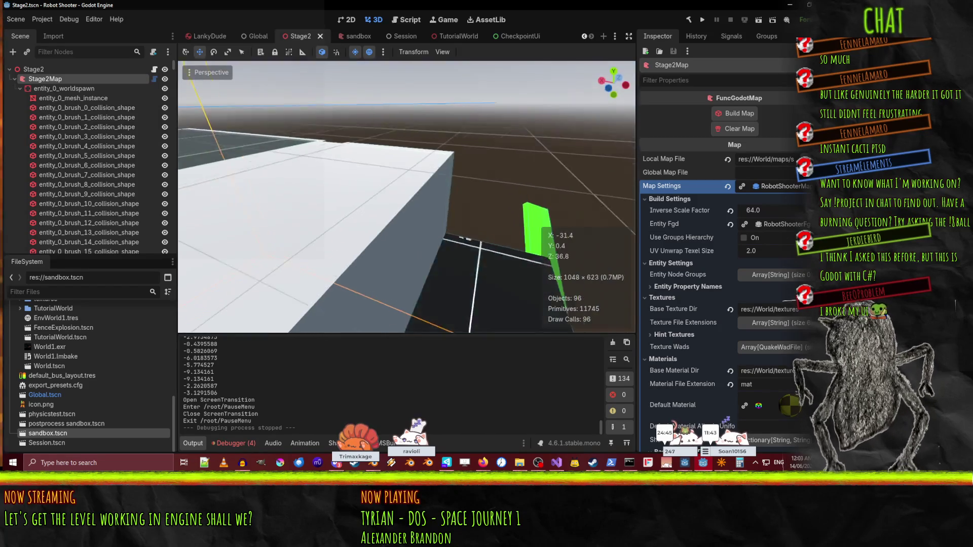
pyautogui.press('w')
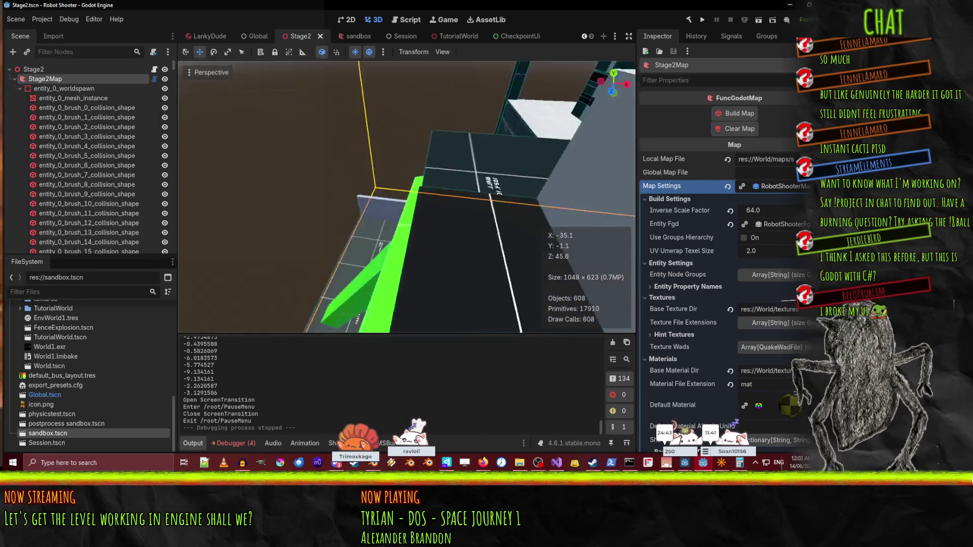
pyautogui.press('w')
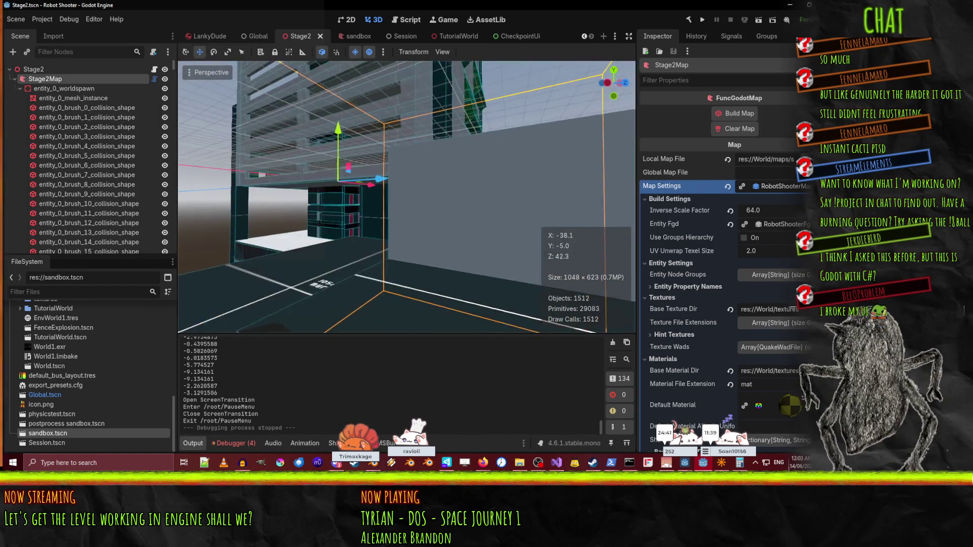
pyautogui.press('w')
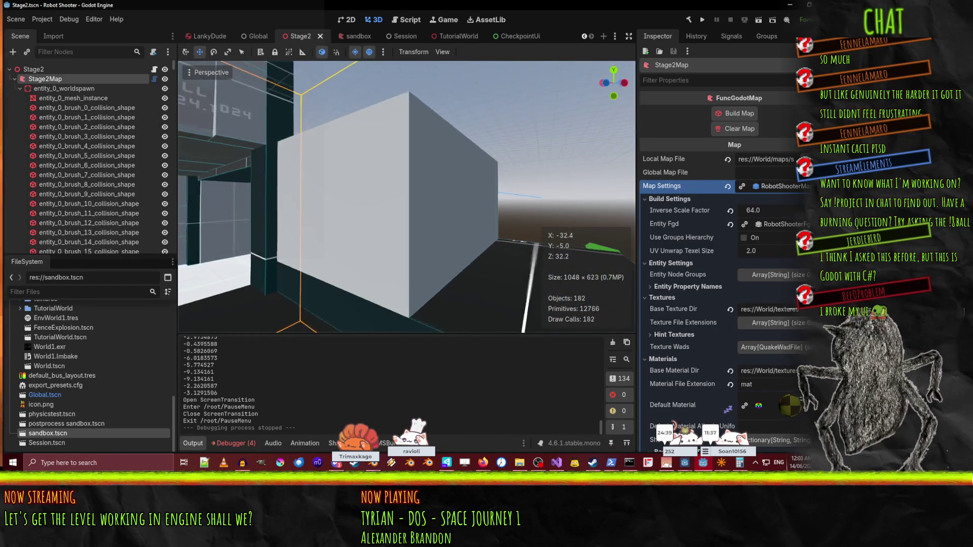
pyautogui.press('w')
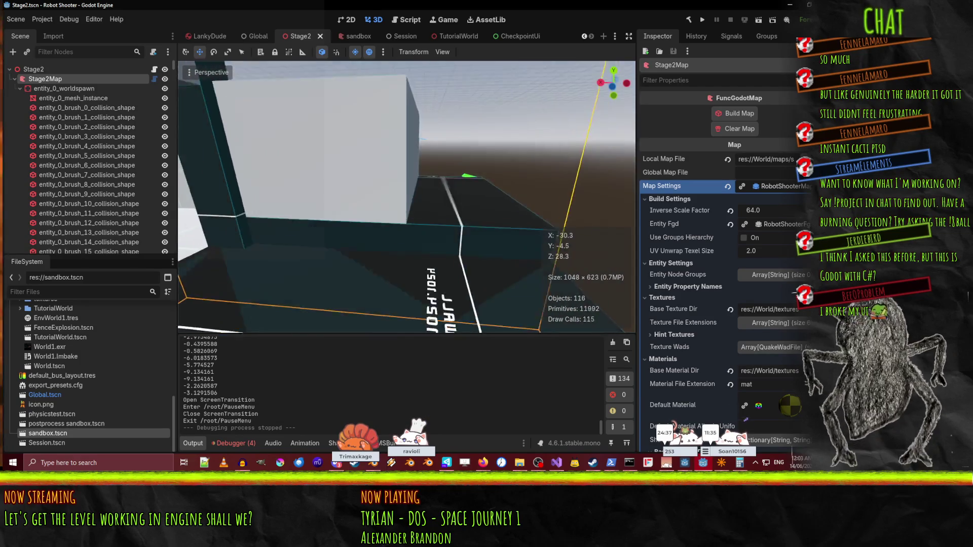
pyautogui.click(427, 160)
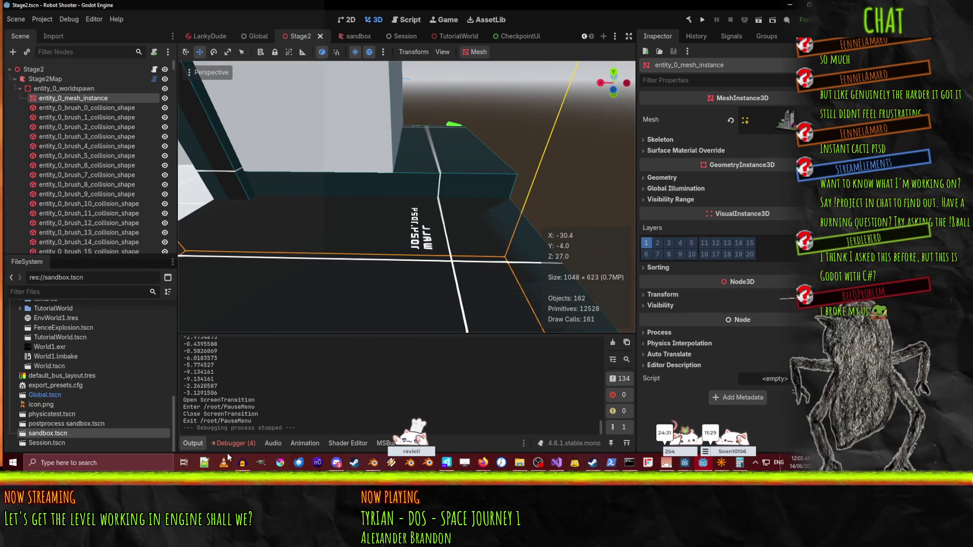
pyautogui.click(369, 466)
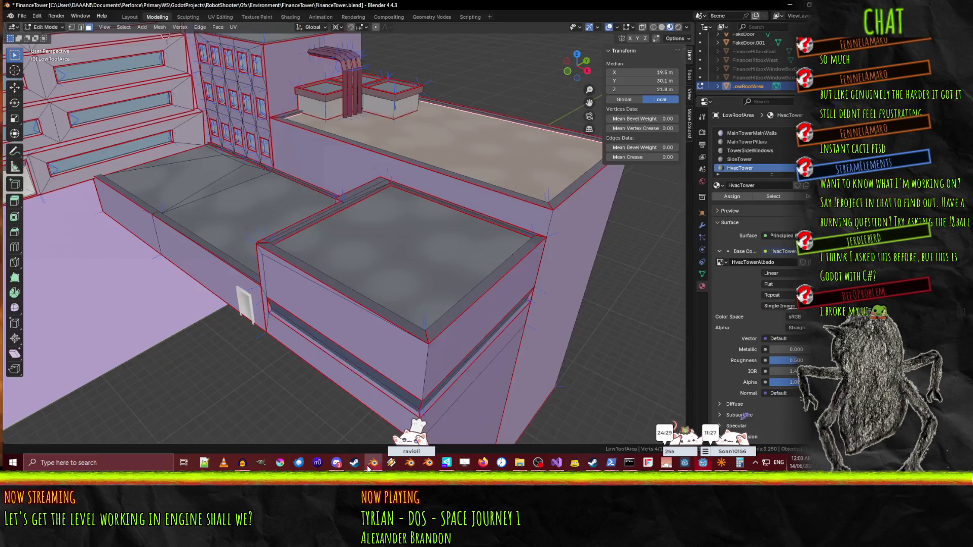
# Pick faces on the low roof, clear the selection, and orbit around the roof and pipes.
pyautogui.click(399, 197)
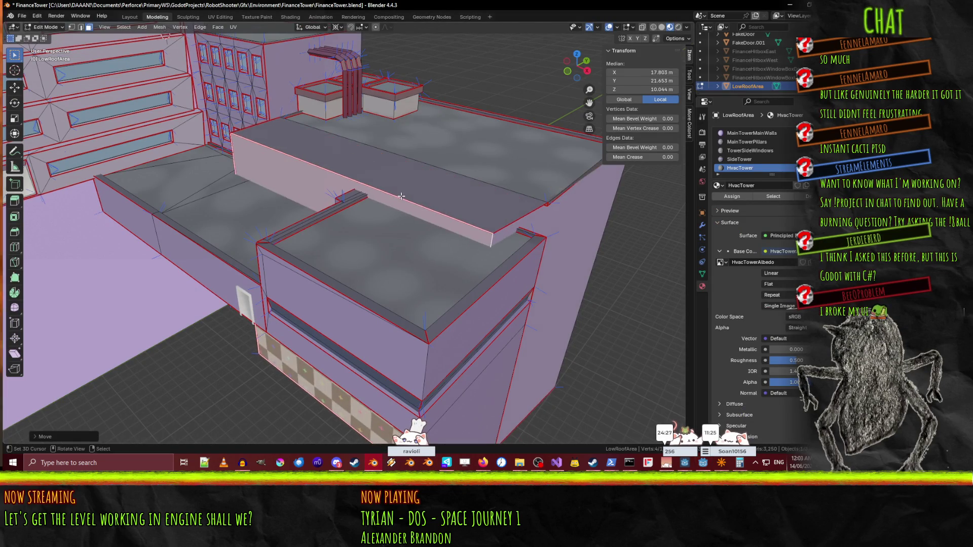
pyautogui.click(304, 216)
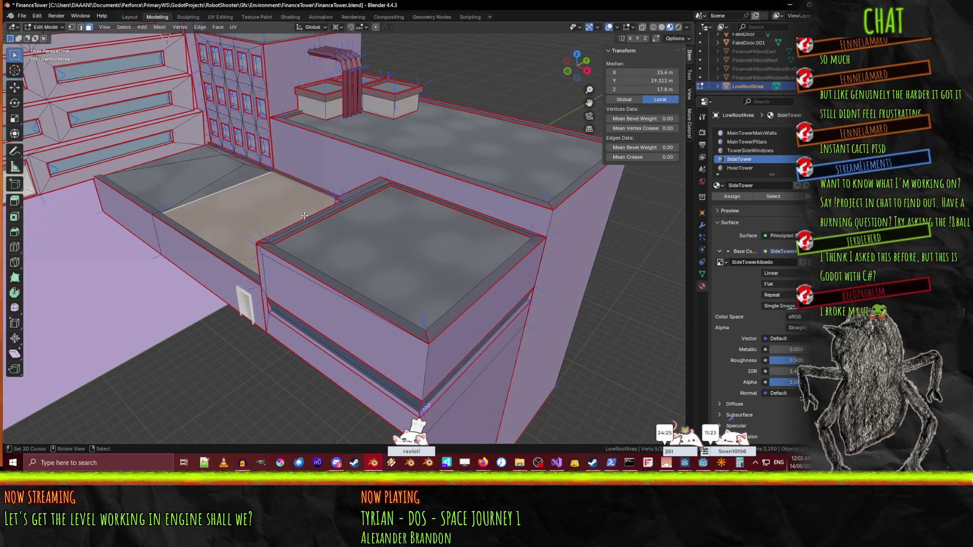
pyautogui.click(517, 92)
pyautogui.moveTo(555, 60)
pyautogui.mouseDown()
pyautogui.moveTo(507, 63)
pyautogui.moveTo(461, 98)
pyautogui.moveTo(405, 76)
pyautogui.moveTo(319, 62)
pyautogui.mouseUp()
pyautogui.moveTo(503, 133); pyautogui.dragTo(306, 433)
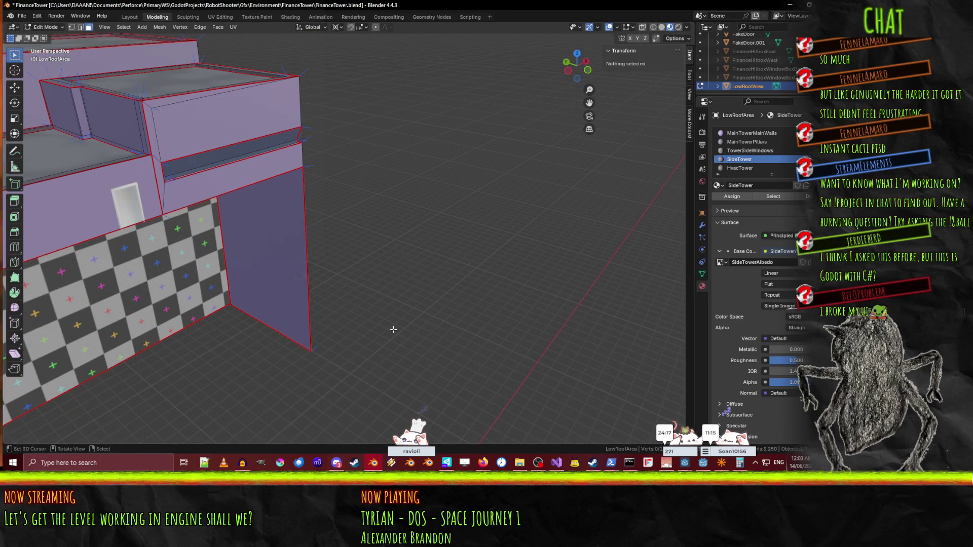
pyautogui.moveTo(410, 102)
pyautogui.mouseDown()
pyautogui.moveTo(360, 189)
pyautogui.moveTo(274, 159)
pyautogui.moveTo(335, 137)
pyautogui.moveTo(272, 136)
pyautogui.moveTo(283, 124)
pyautogui.moveTo(276, 111)
pyautogui.moveTo(288, 132)
pyautogui.moveTo(338, 103)
pyautogui.moveTo(385, 126)
pyautogui.moveTo(571, 153)
pyautogui.mouseUp()
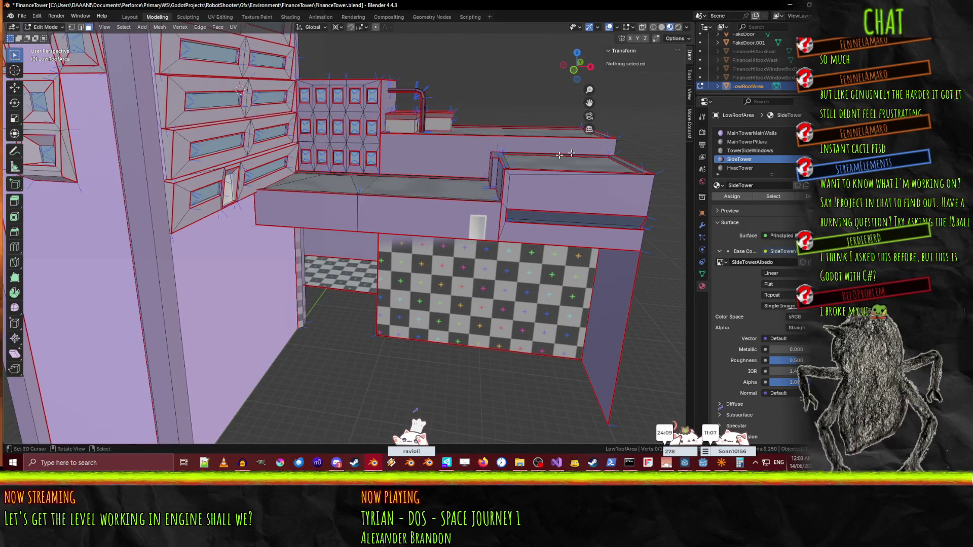
# Orbit to a higher front view of the building, then bring up stage2.map in TrenchBroom.
pyautogui.moveTo(439, 91)
pyautogui.mouseDown()
pyautogui.moveTo(462, 74)
pyautogui.moveTo(454, 92)
pyautogui.mouseUp()
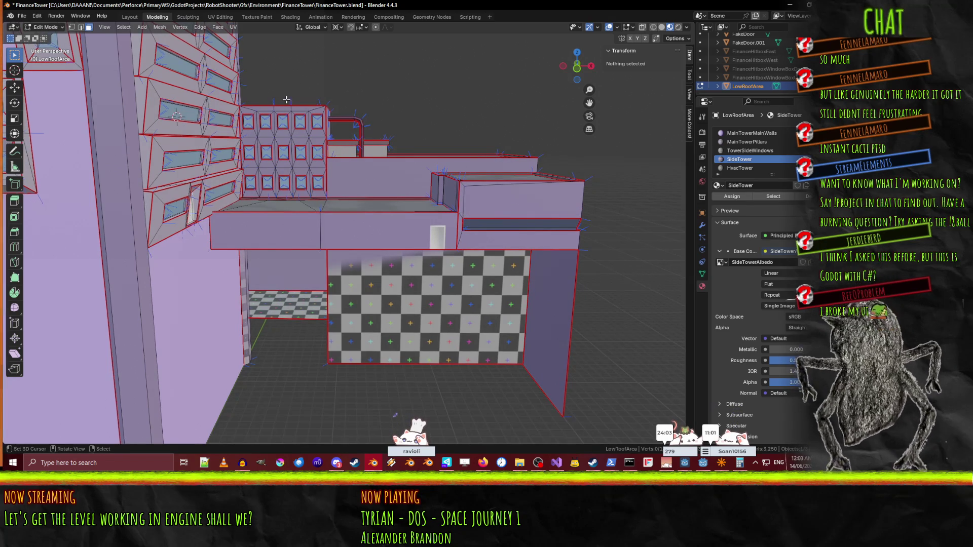
pyautogui.moveTo(450, 96)
pyautogui.mouseDown()
pyautogui.moveTo(365, 231)
pyautogui.moveTo(187, 242)
pyautogui.moveTo(291, 206)
pyautogui.mouseUp()
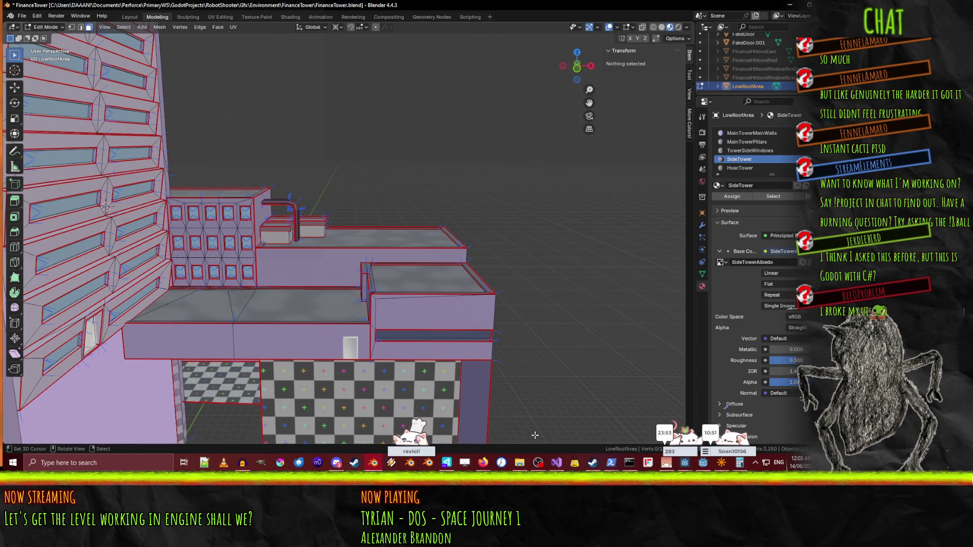
pyautogui.click(721, 469)
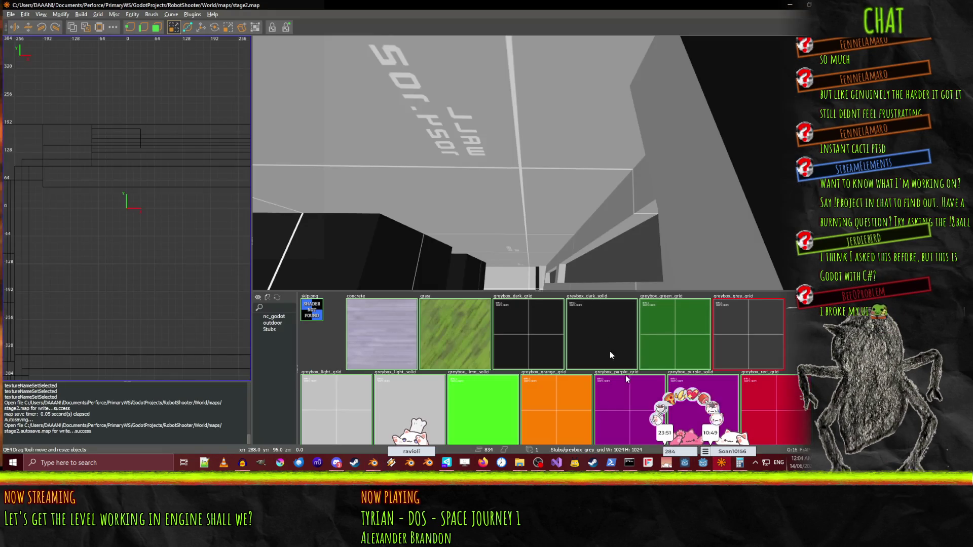
pyautogui.scroll(-3, 548, 162)
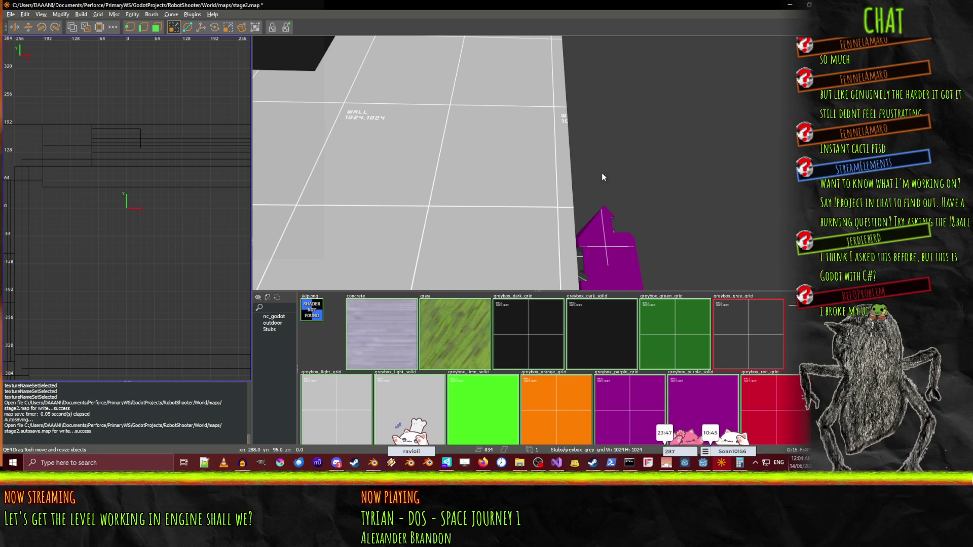
pyautogui.scroll(-3, 602, 169)
pyautogui.moveTo(562, 223)
pyautogui.mouseDown()
pyautogui.moveTo(555, 160)
pyautogui.moveTo(538, 163)
pyautogui.mouseUp()
pyautogui.press('s')
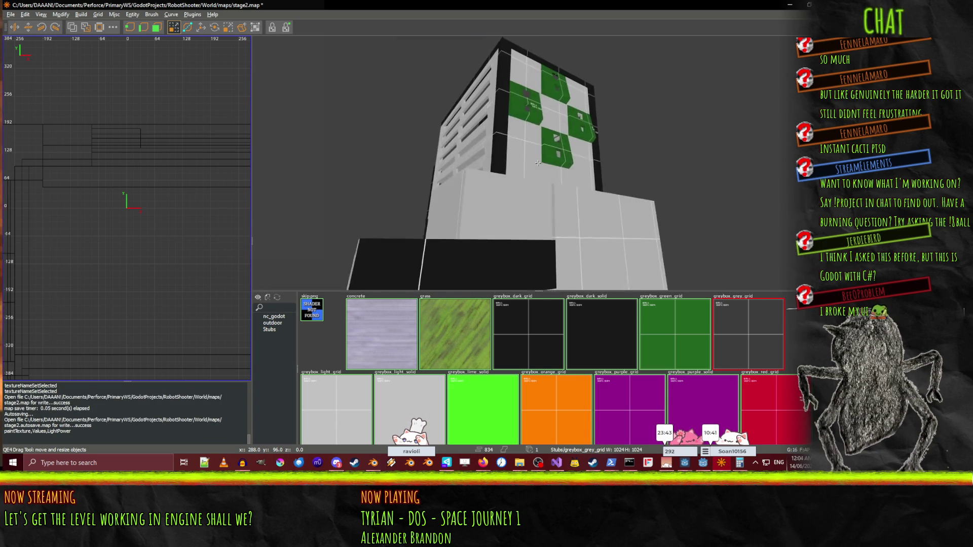
pyautogui.press('w')
pyautogui.press('Left')
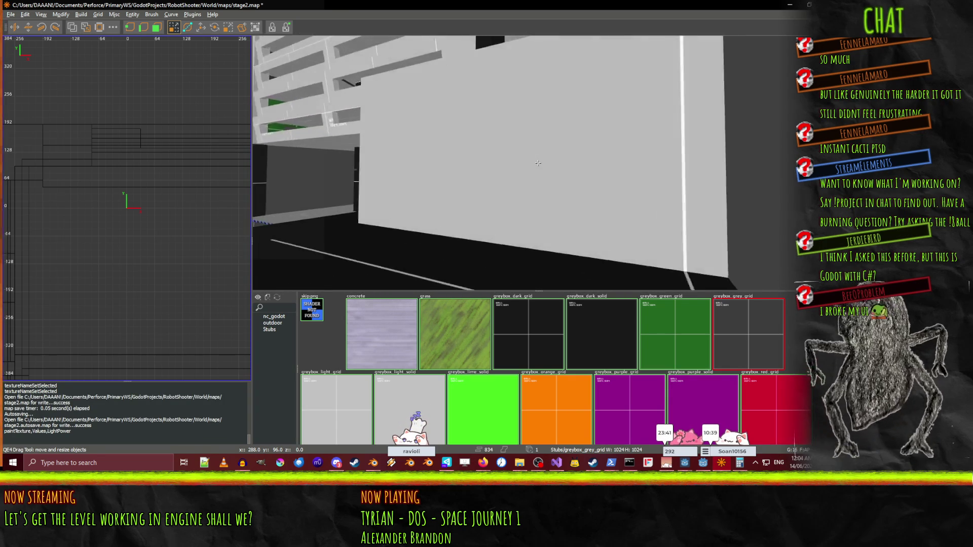
pyautogui.press('s')
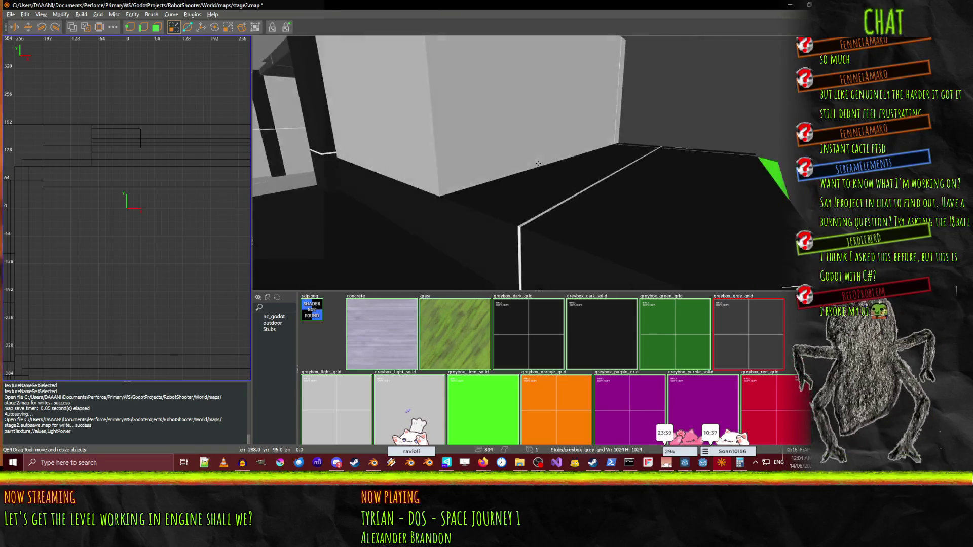
pyautogui.press('s')
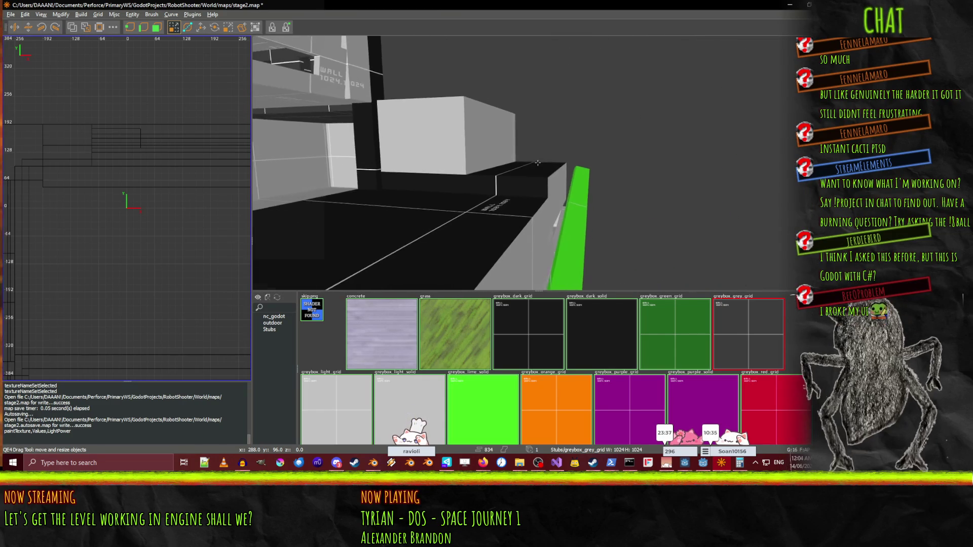
pyautogui.press('w')
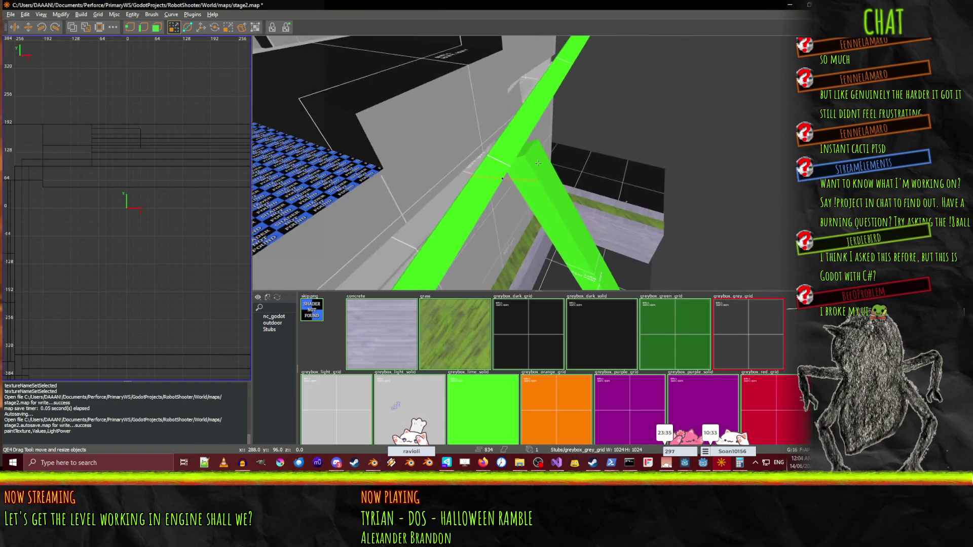
pyautogui.press('s')
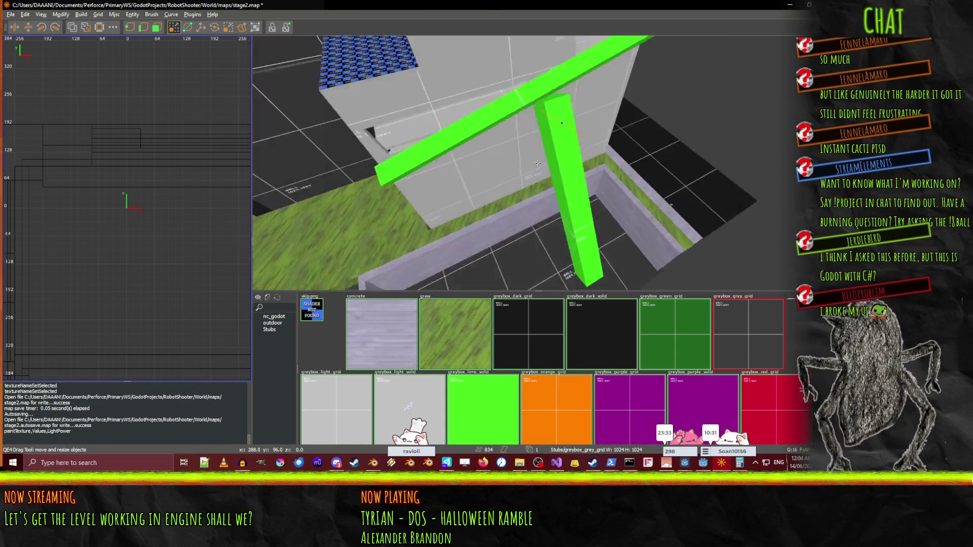
pyautogui.press('w')
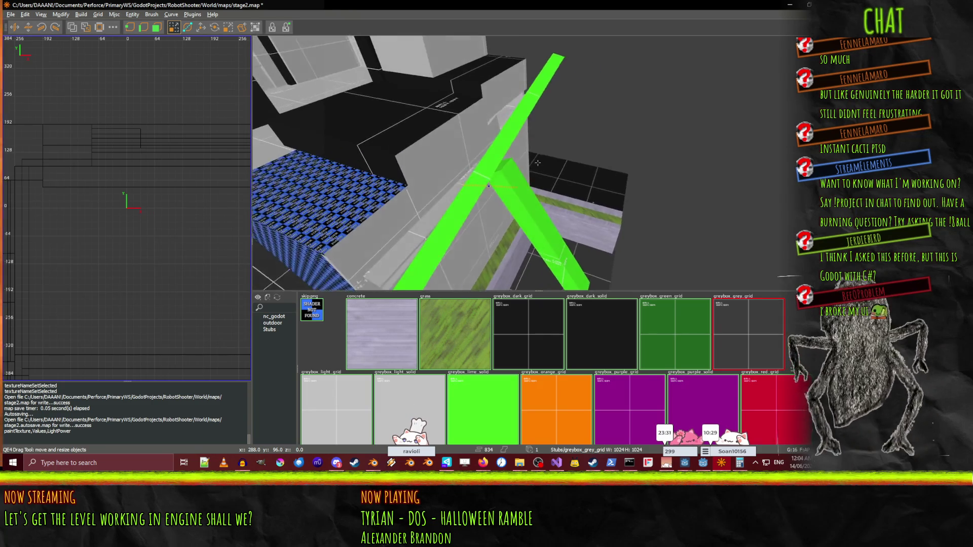
pyautogui.press('a')
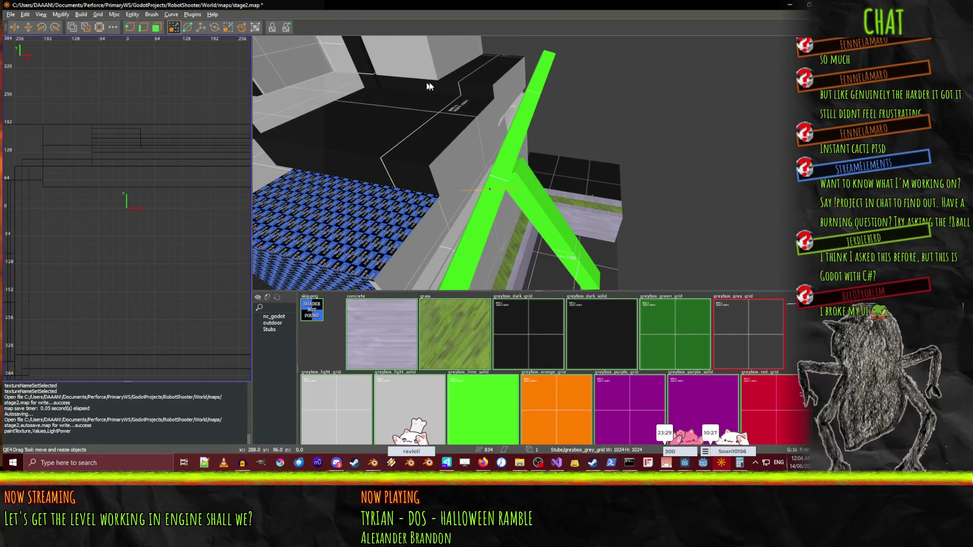
pyautogui.press('d')
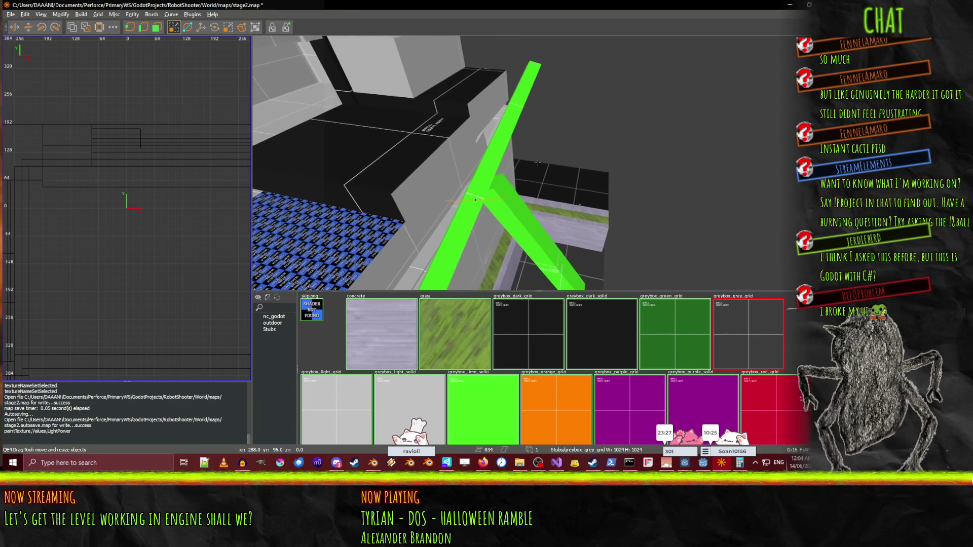
pyautogui.press('s')
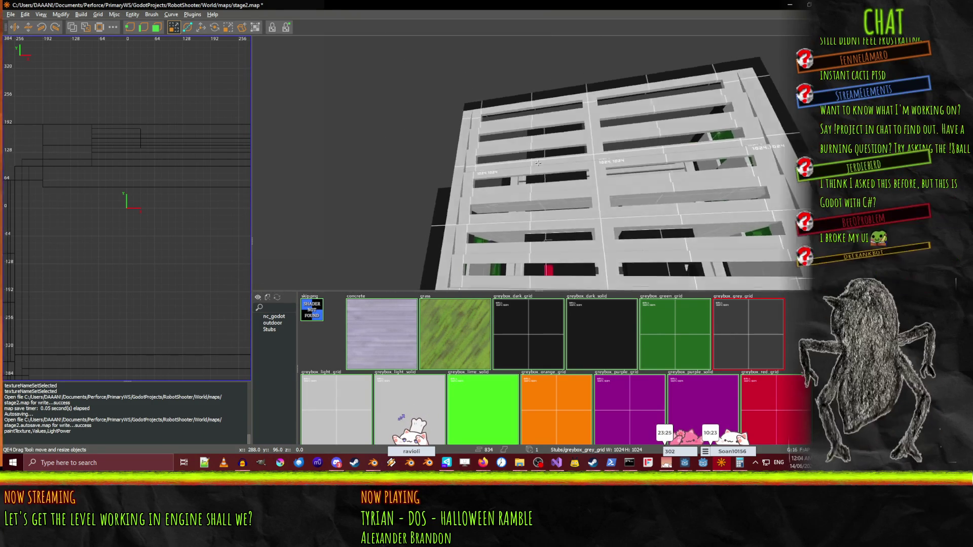
pyautogui.press('w')
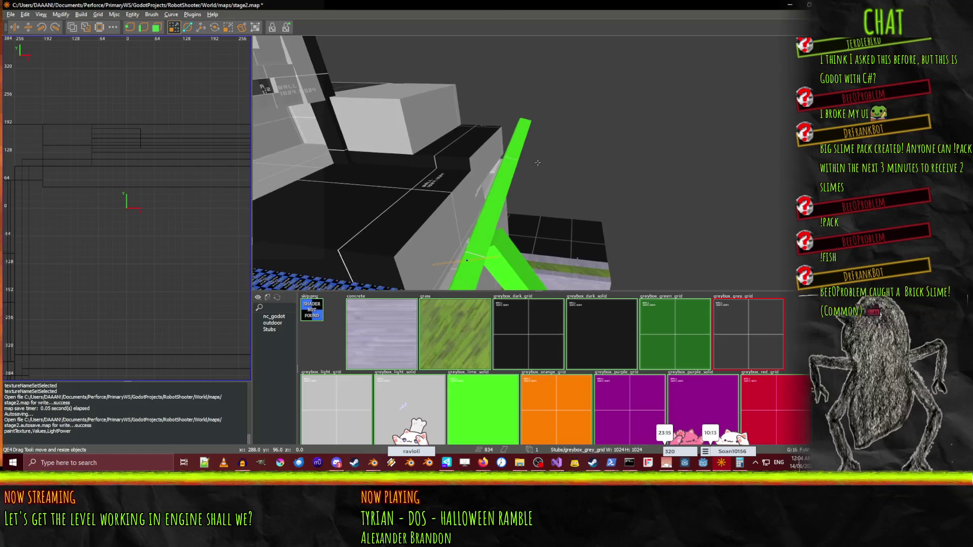
pyautogui.rightClick(538, 163)
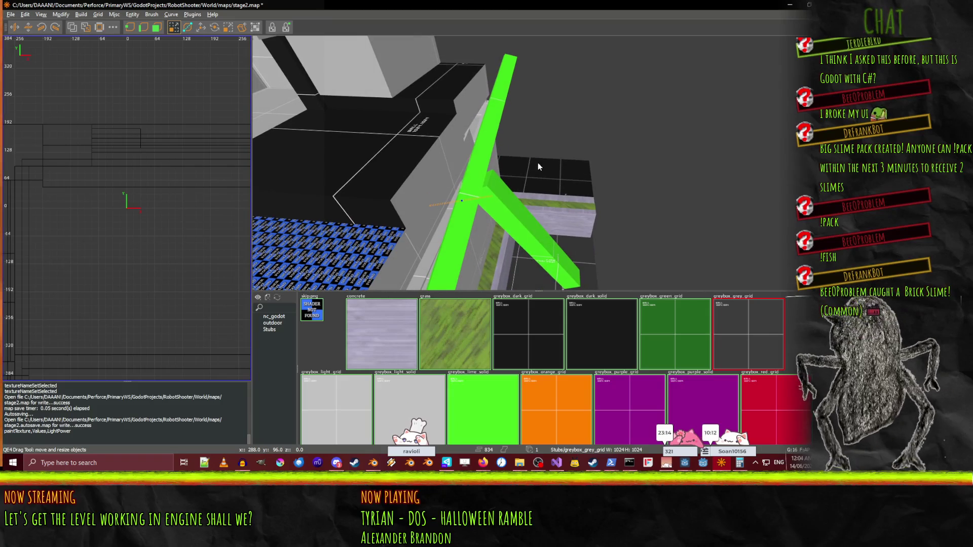
# Paste the tan wood texture onto the pit's trim faces beside the green beams.
pyautogui.rightClick(530, 218)
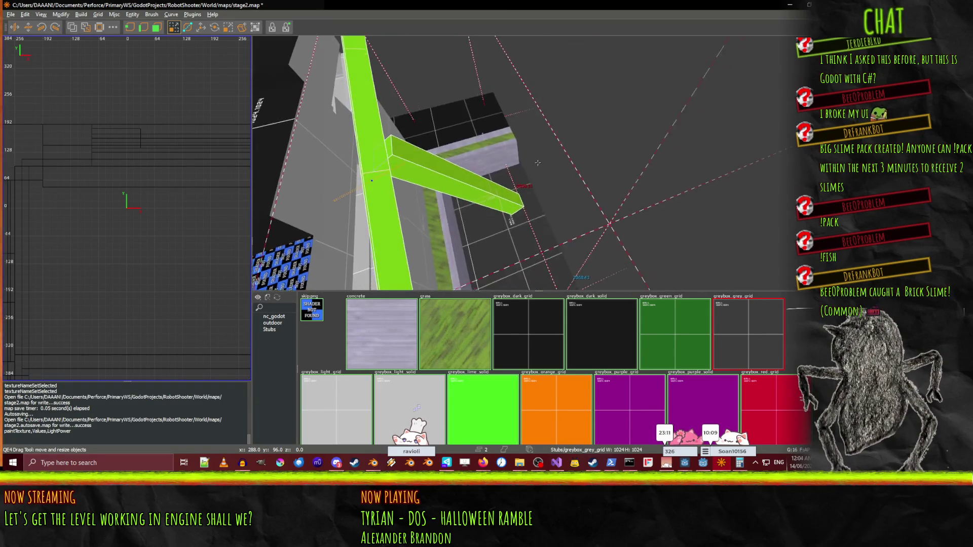
pyautogui.rightClick(538, 162)
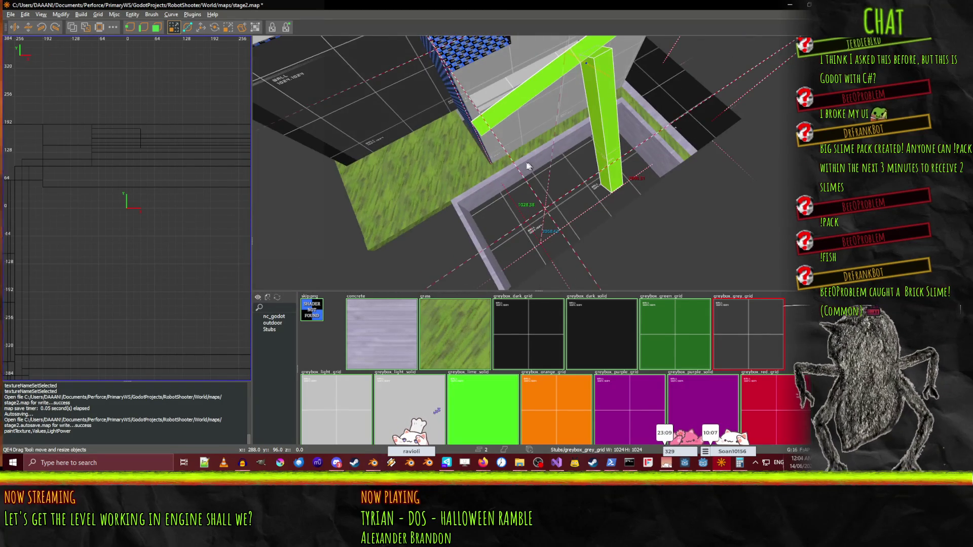
pyautogui.middleClick(651, 140)
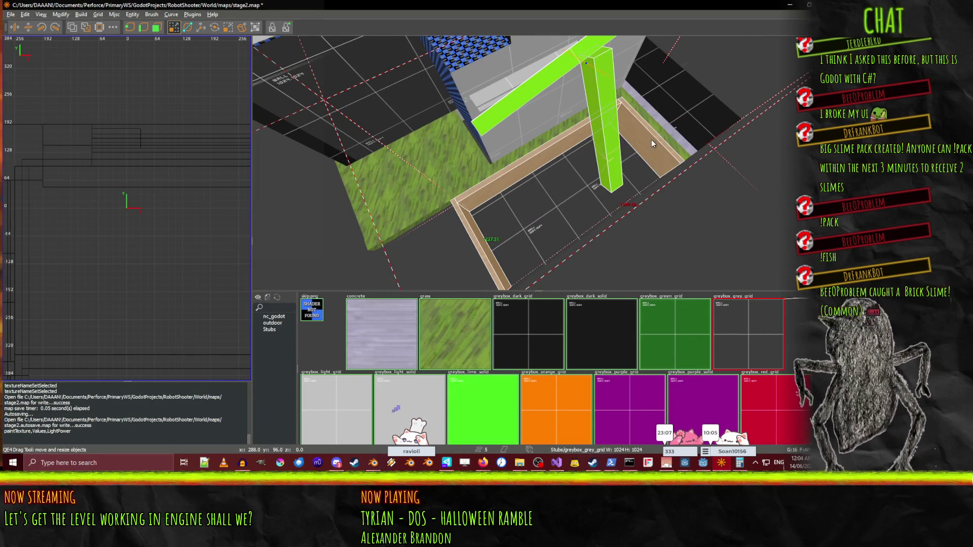
pyautogui.middleClick(659, 139)
# Select the pit floor brush and switch to the translate tool, inspecting the green beam.
pyautogui.click(475, 153)
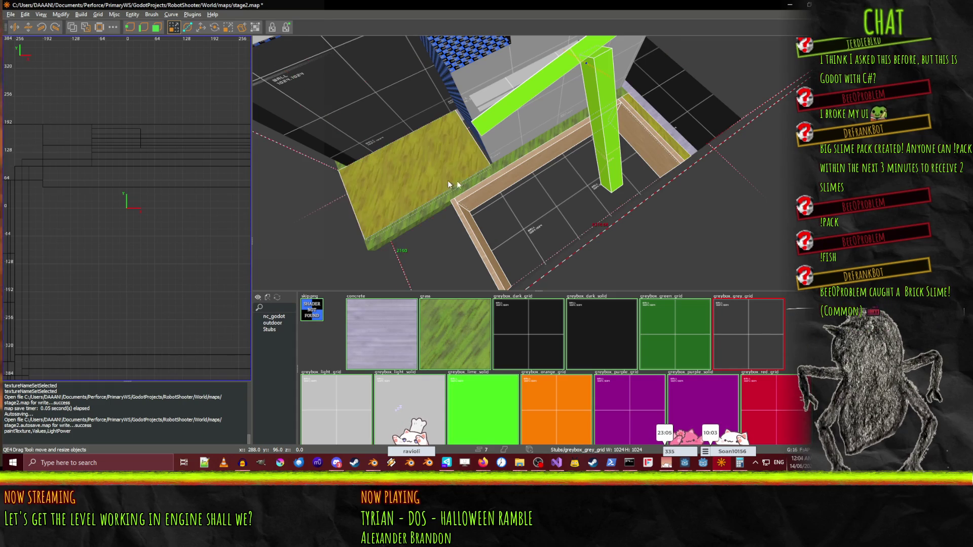
pyautogui.click(456, 178)
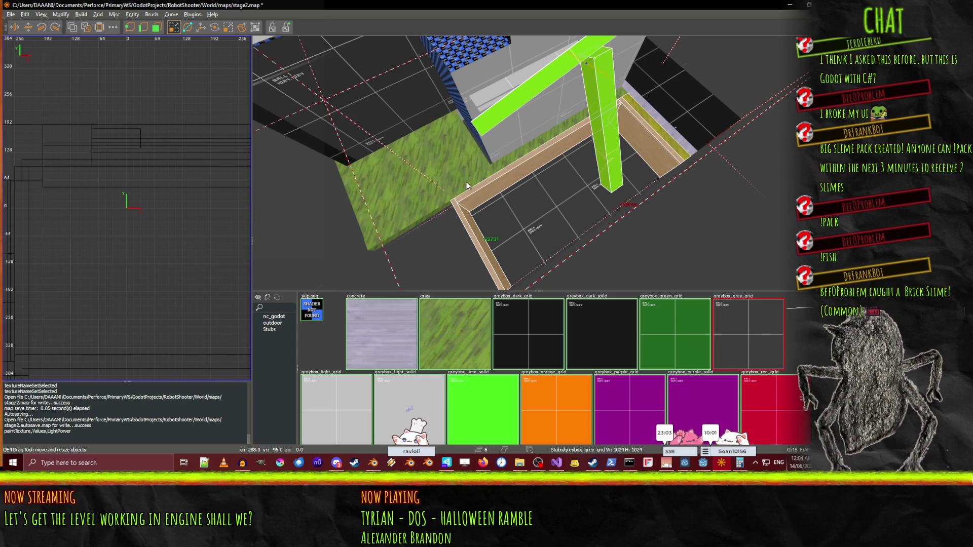
pyautogui.click(692, 168)
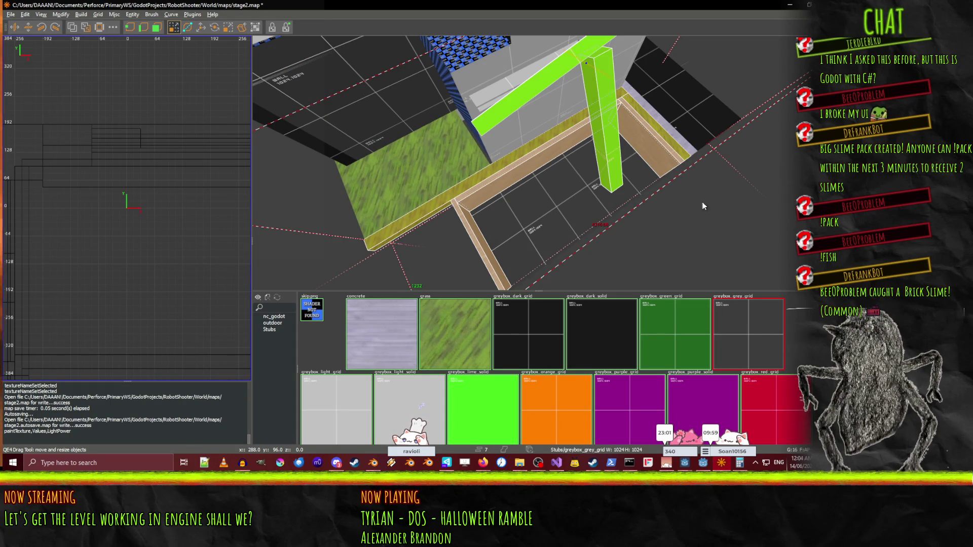
pyautogui.rightClick(701, 202)
pyautogui.click(526, 228)
pyautogui.press('w')
pyautogui.rightClick(549, 147)
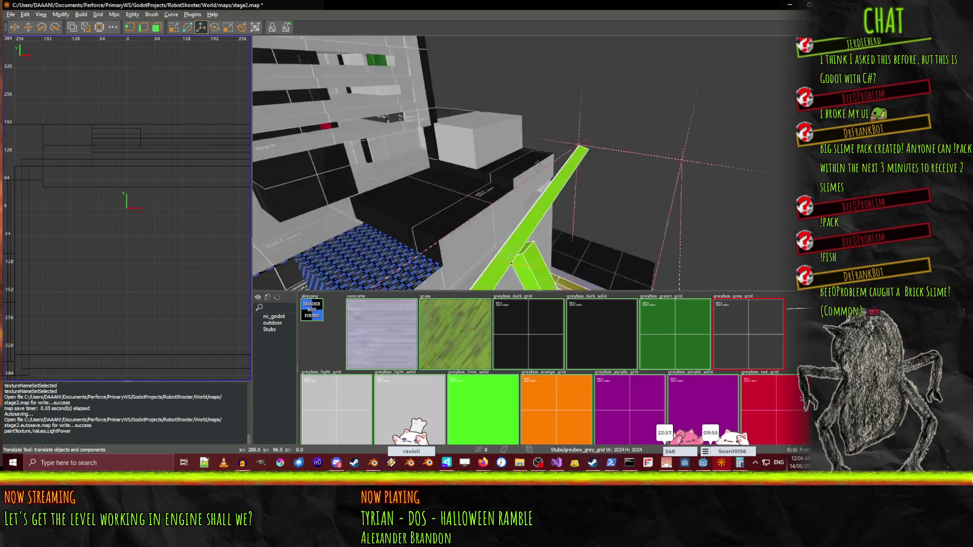
pyautogui.rightClick(537, 162)
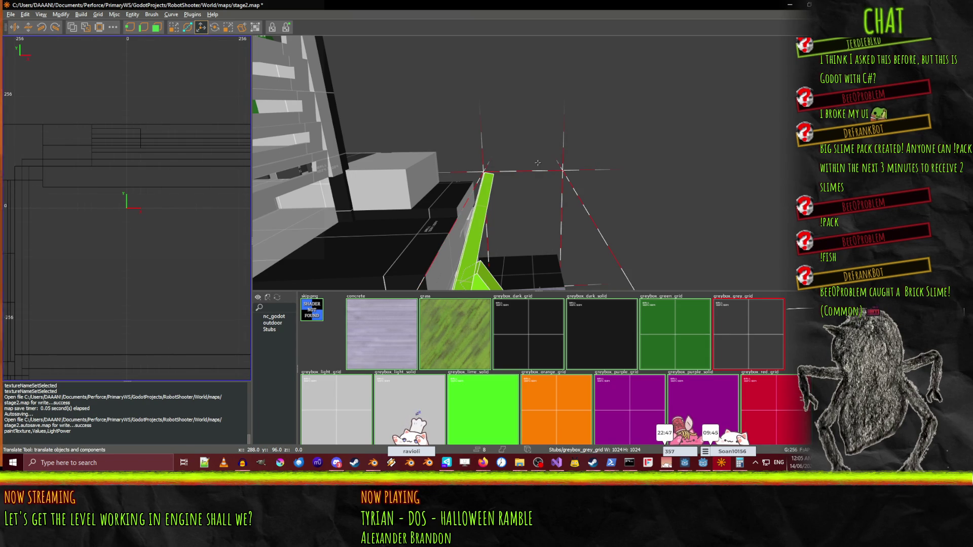
pyautogui.moveTo(537, 162); pyautogui.dragTo(525, 171)
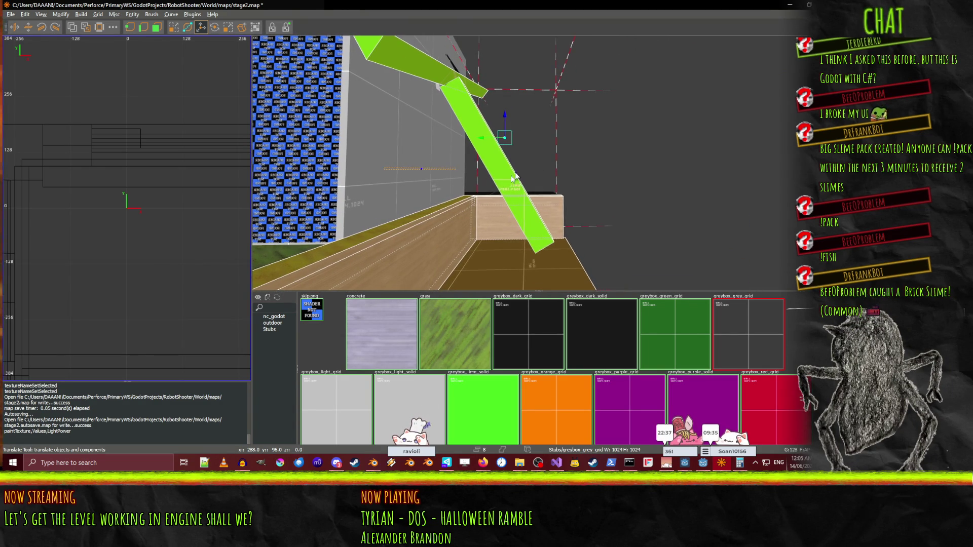
pyautogui.press('a')
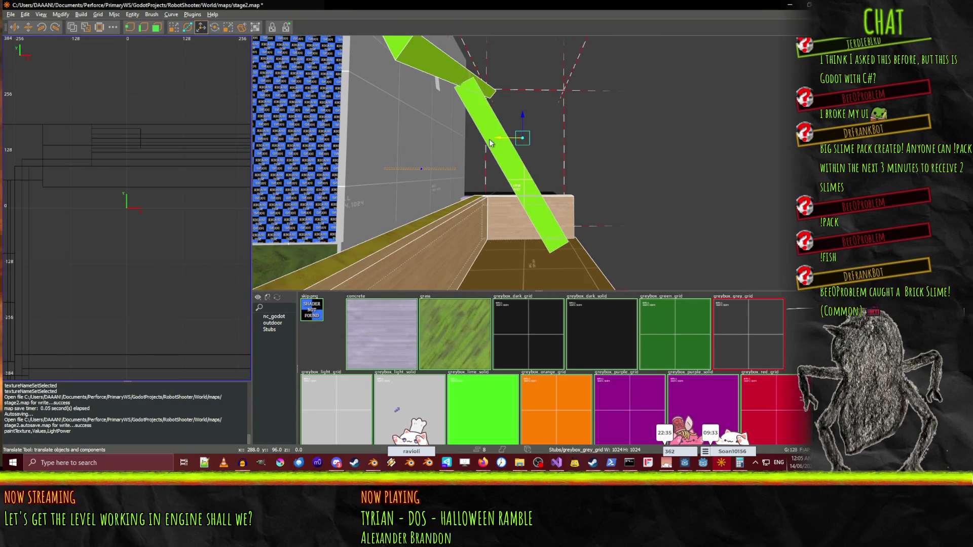
pyautogui.press('a')
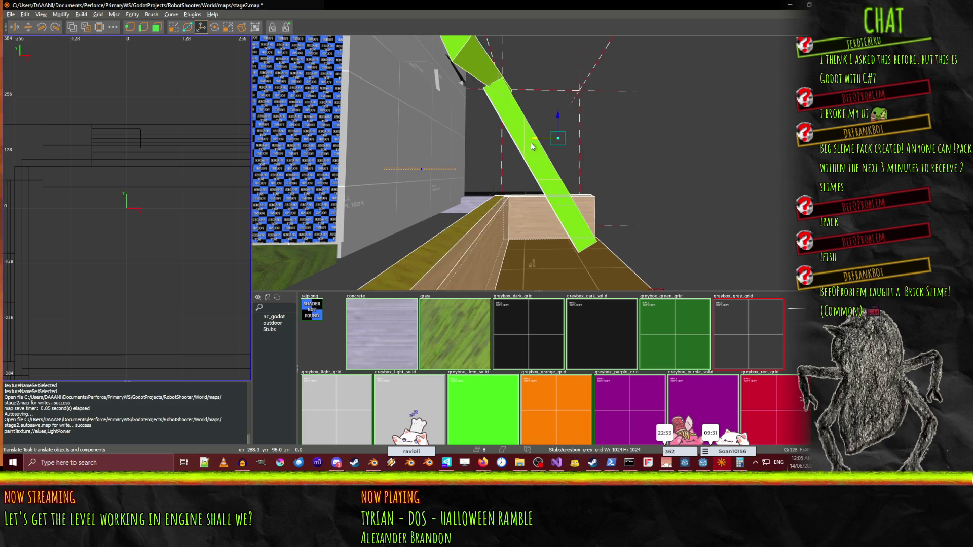
pyautogui.press('d')
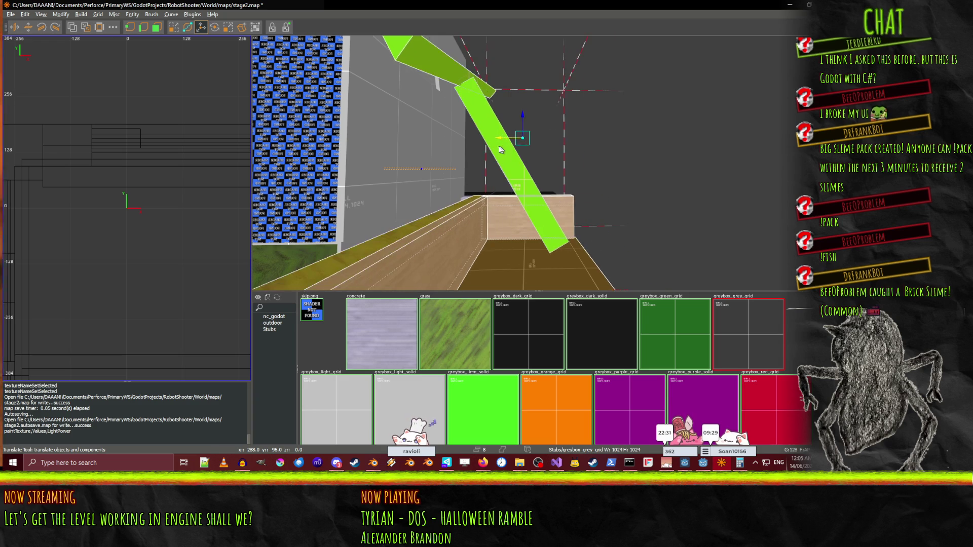
pyautogui.press('Up')
pyautogui.press('Up')
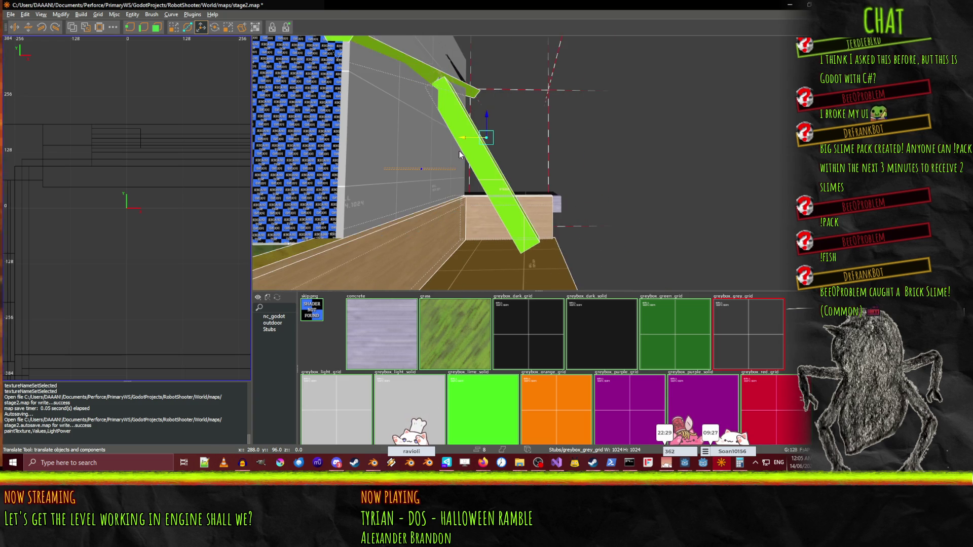
pyautogui.hotkey('ctrl', 'z')
pyautogui.hotkey('ctrl', 'z')
pyautogui.press('a')
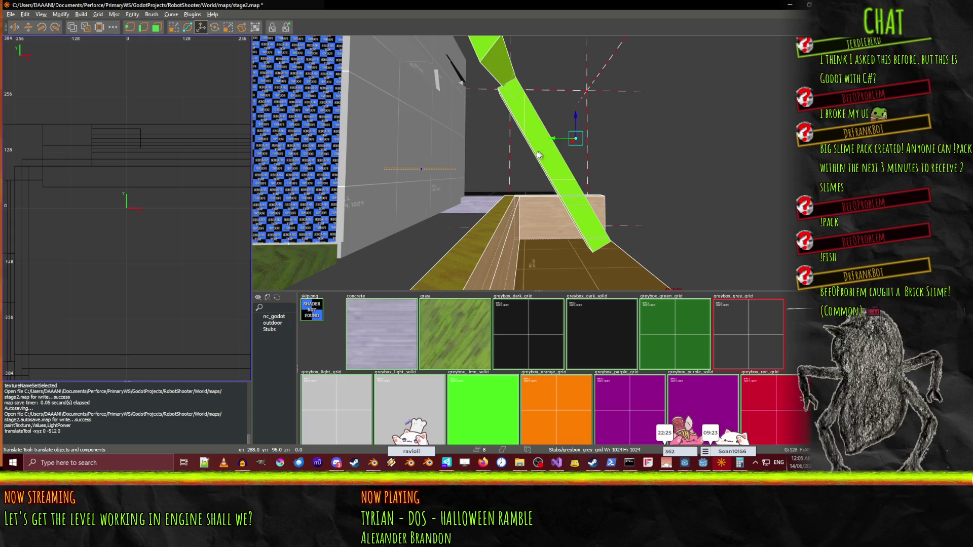
pyautogui.press('a')
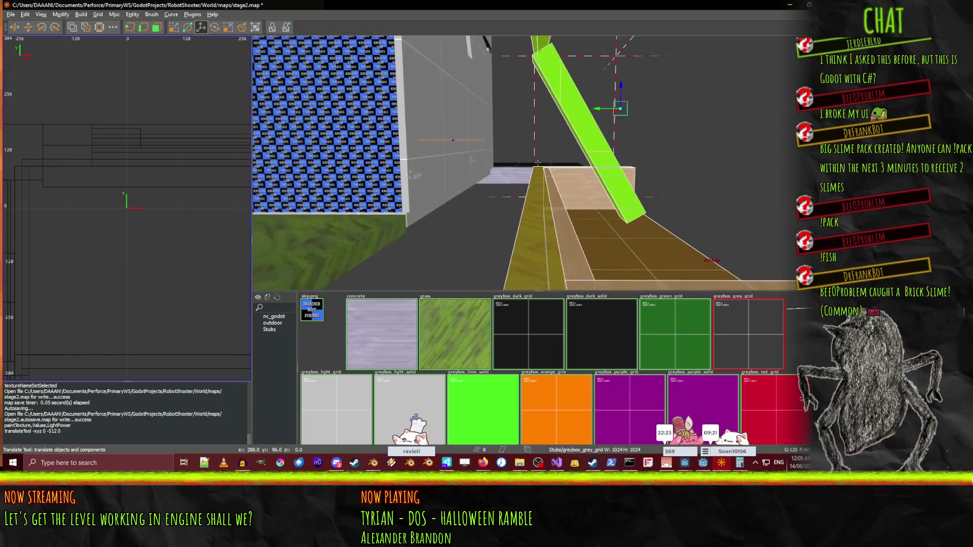
pyautogui.hotkey('ctrl', 'z')
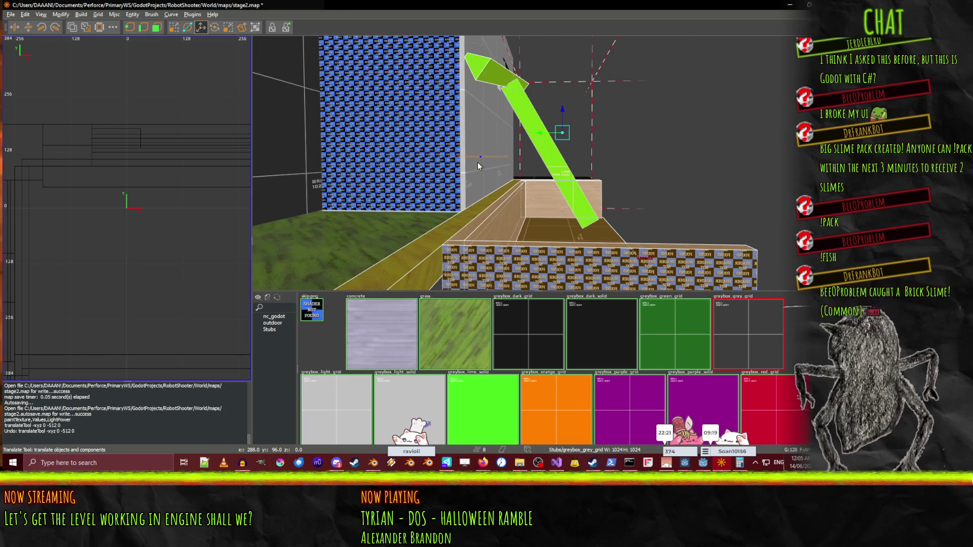
pyautogui.press('w')
pyautogui.press('w')
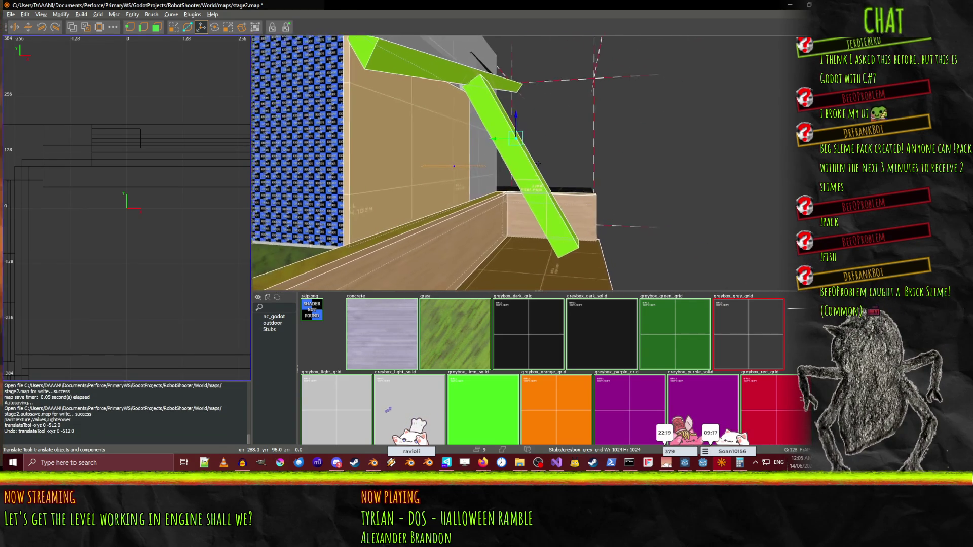
pyautogui.moveTo(481, 172)
pyautogui.mouseDown()
pyautogui.moveTo(538, 163)
pyautogui.moveTo(464, 163)
pyautogui.moveTo(538, 162)
pyautogui.moveTo(508, 151)
pyautogui.mouseUp()
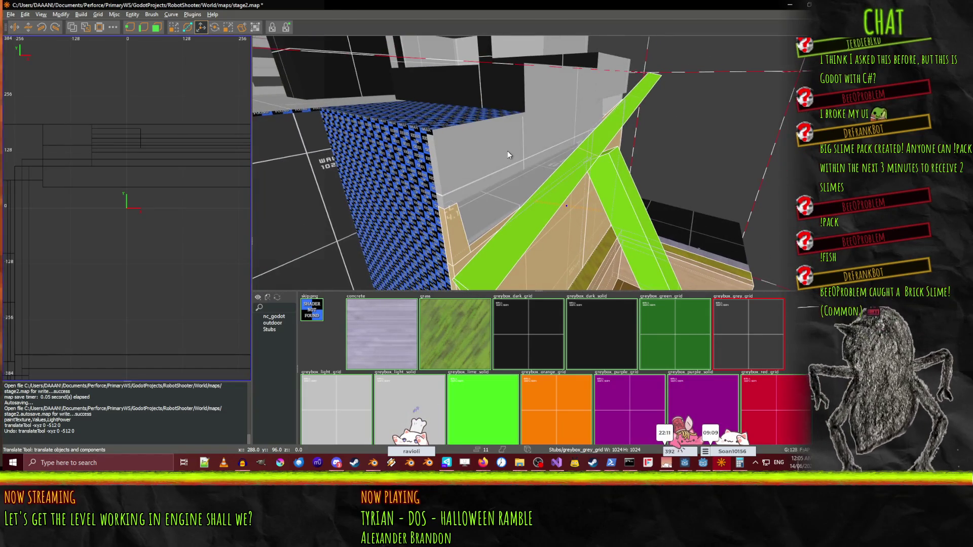
# Delete the box atop the wall, then orbit to inspect the green ramp, grass ledge and pillar.
pyautogui.press('Delete')
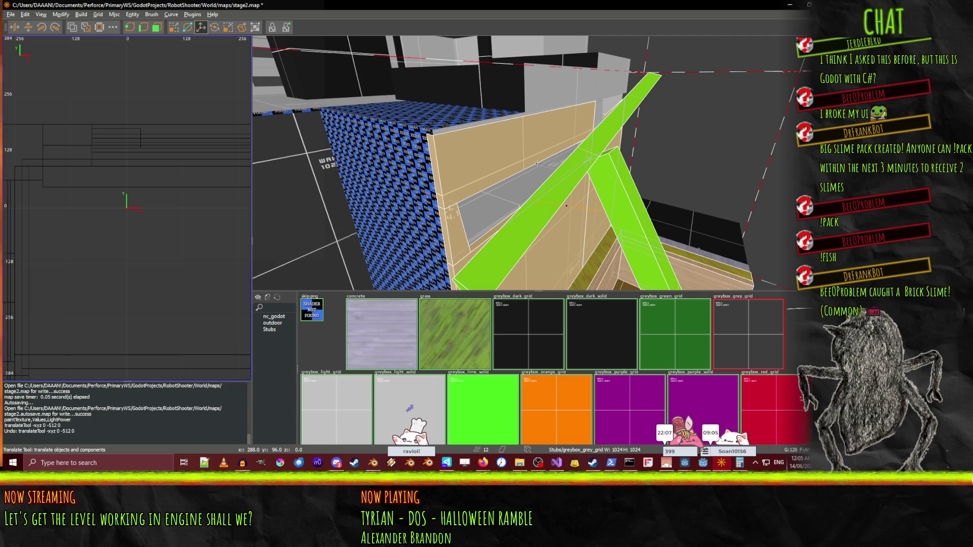
pyautogui.moveTo(439, 131); pyautogui.dragTo(537, 162)
pyautogui.moveTo(537, 122)
pyautogui.mouseDown()
pyautogui.moveTo(538, 162)
pyautogui.moveTo(522, 168)
pyautogui.moveTo(537, 162)
pyautogui.mouseUp()
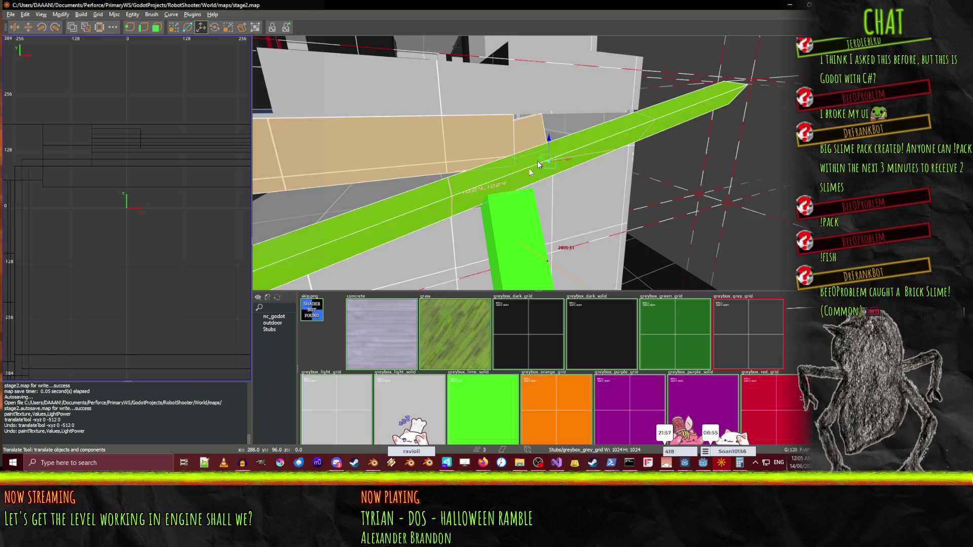
pyautogui.moveTo(537, 162); pyautogui.dragTo(538, 162)
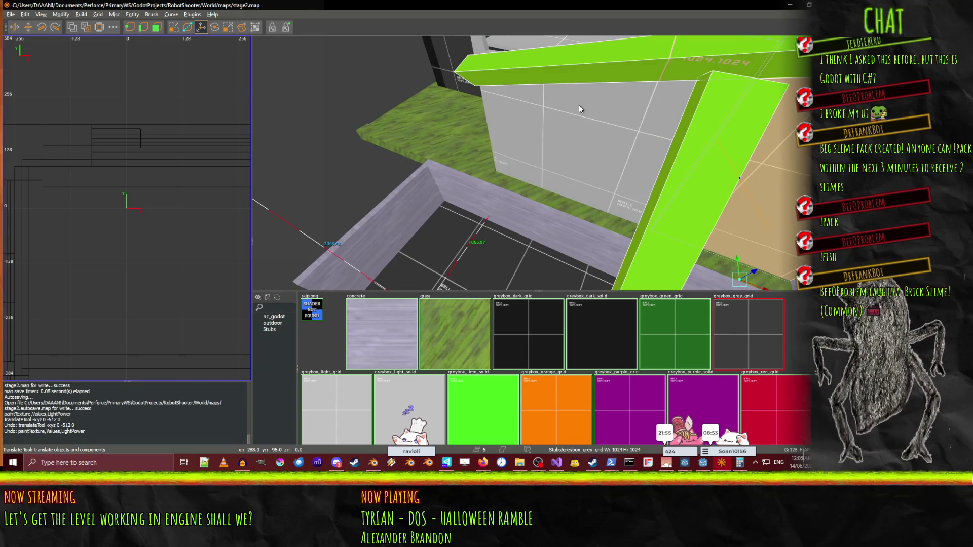
pyautogui.moveTo(389, 232); pyautogui.dragTo(576, 242)
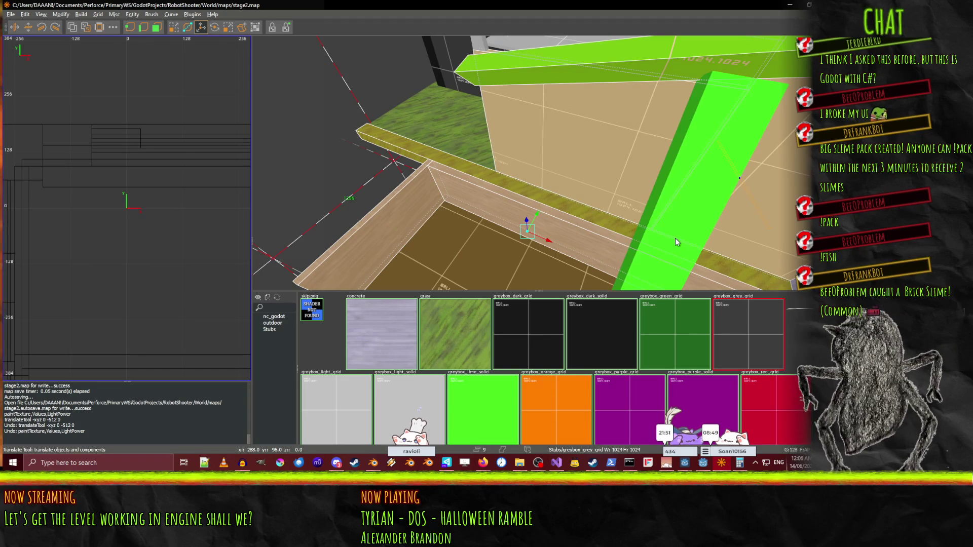
pyautogui.moveTo(676, 236)
pyautogui.mouseDown()
pyautogui.moveTo(576, 168)
pyautogui.moveTo(538, 162)
pyautogui.mouseUp()
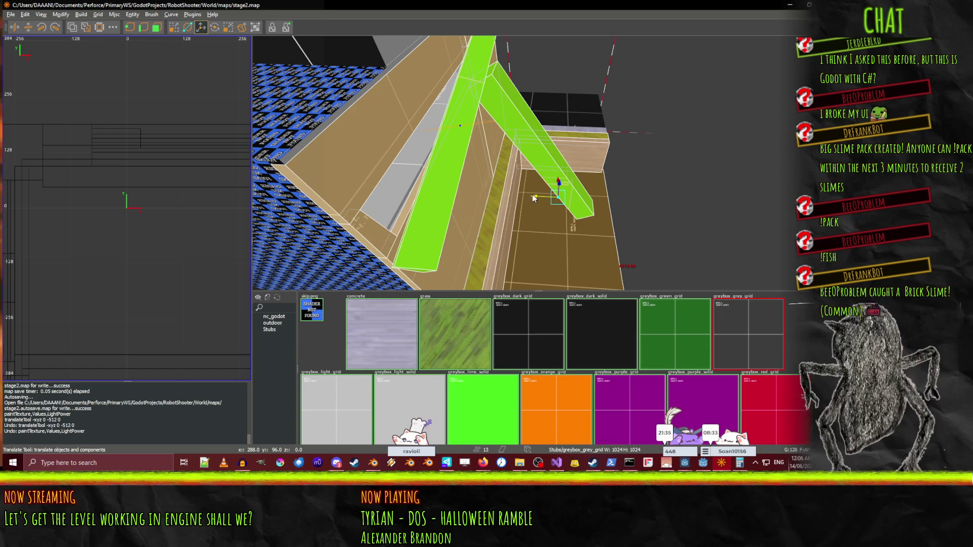
# Select the small object below the green beams and briefly glance at Blender.
pyautogui.moveTo(538, 200)
pyautogui.mouseDown()
pyautogui.moveTo(586, 201)
pyautogui.moveTo(504, 148)
pyautogui.mouseUp()
pyautogui.click(494, 153)
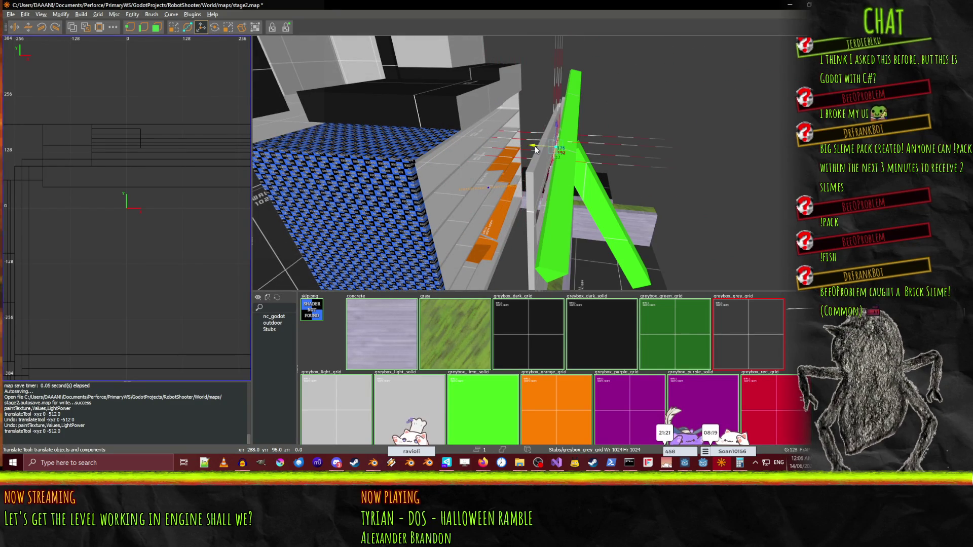
pyautogui.moveTo(537, 163); pyautogui.dragTo(538, 163)
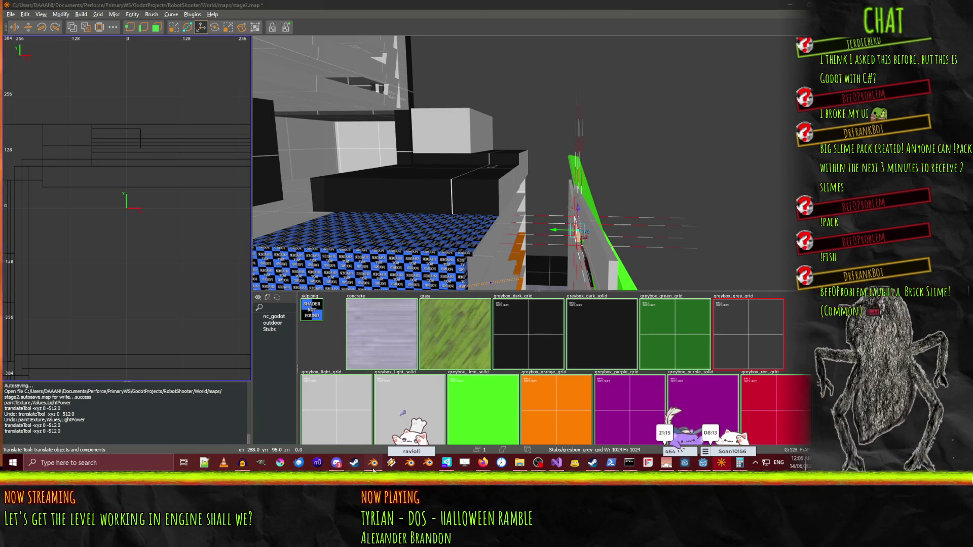
pyautogui.click(373, 469)
pyautogui.click(373, 470)
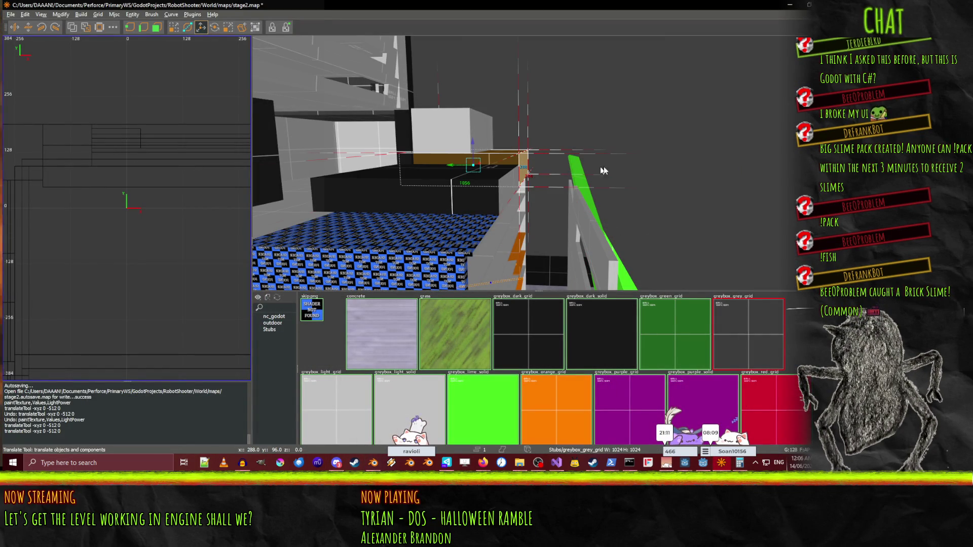
# Extend the brown brush down into a taller box, then select the checkered floor and fly in.
pyautogui.press('q')
pyautogui.moveTo(537, 177); pyautogui.dragTo(482, 188)
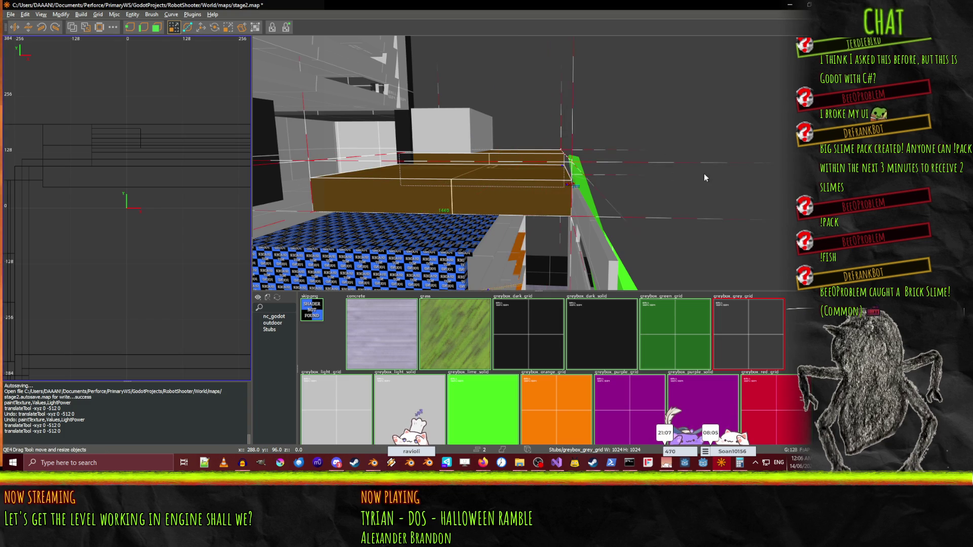
pyautogui.click(468, 243)
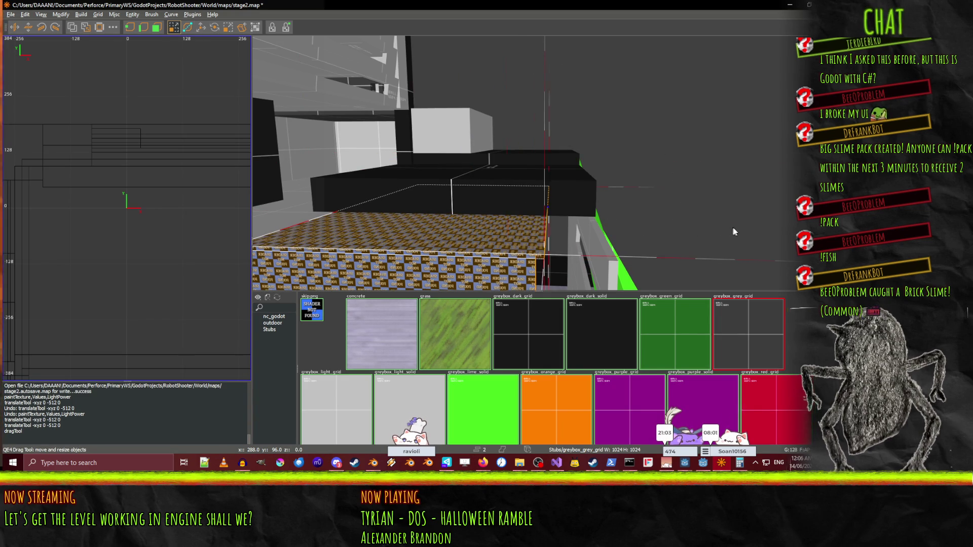
pyautogui.rightClick(791, 227)
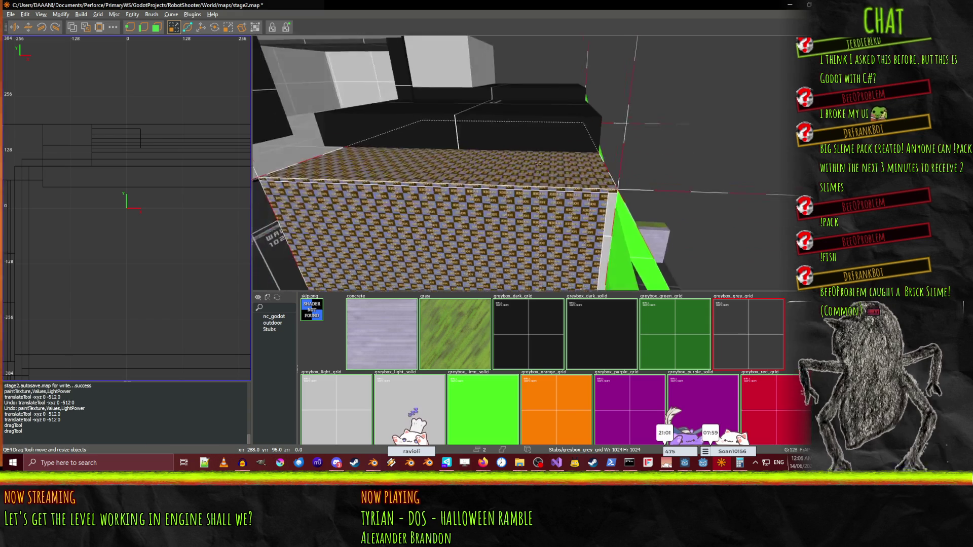
pyautogui.press('w')
pyautogui.press('w')
pyautogui.press('w')
pyautogui.press('w')
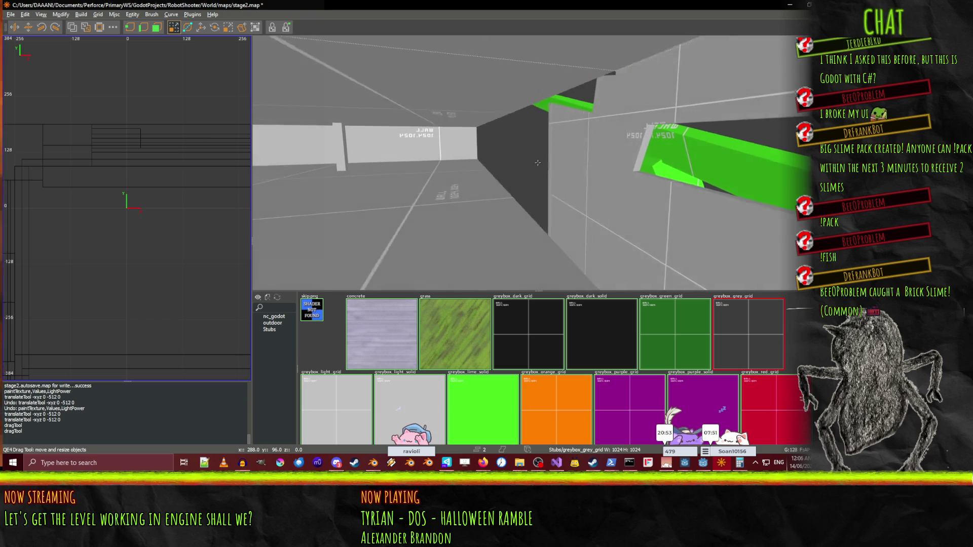
# Fly down the grey corridor to the orange floor, survey the walls, and briefly check the Blender tower.
pyautogui.press('w')
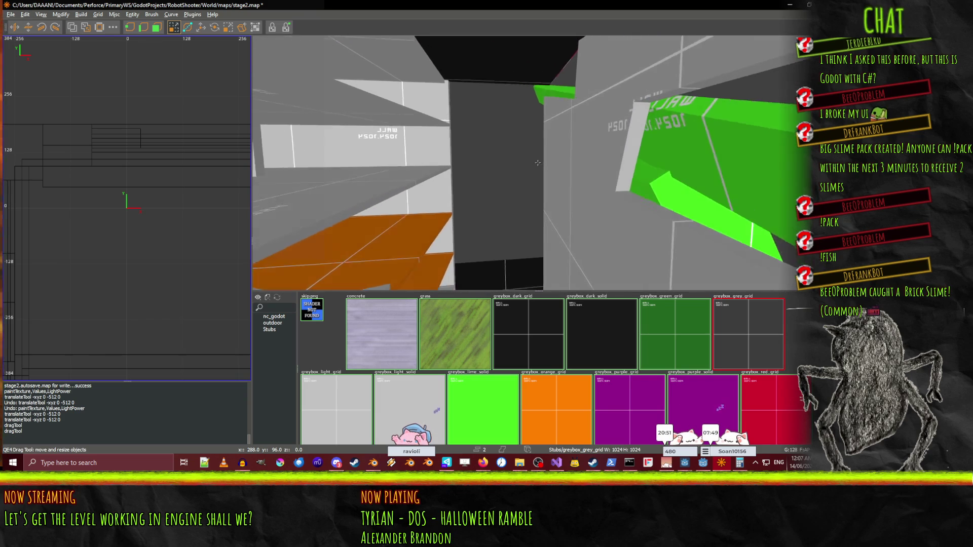
pyautogui.press('w')
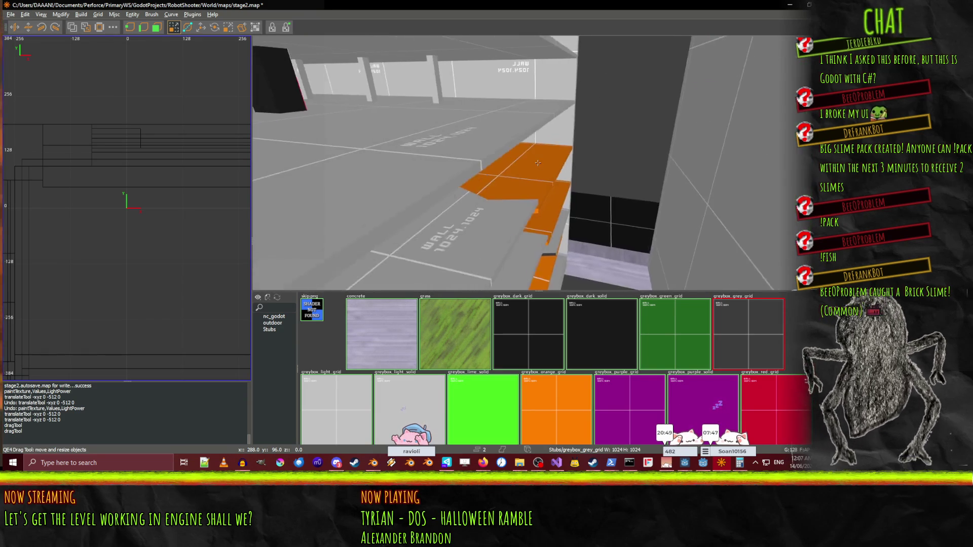
pyautogui.press('w')
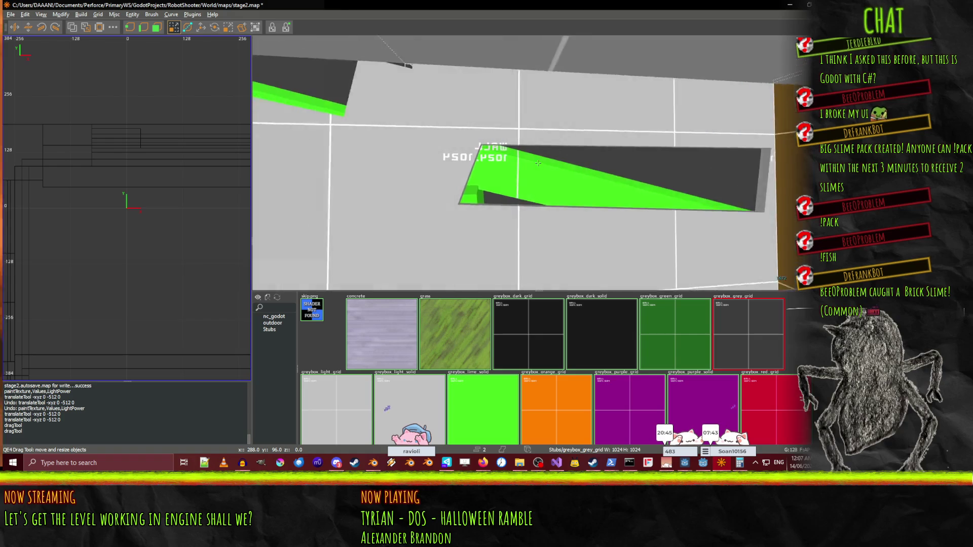
pyautogui.press('w')
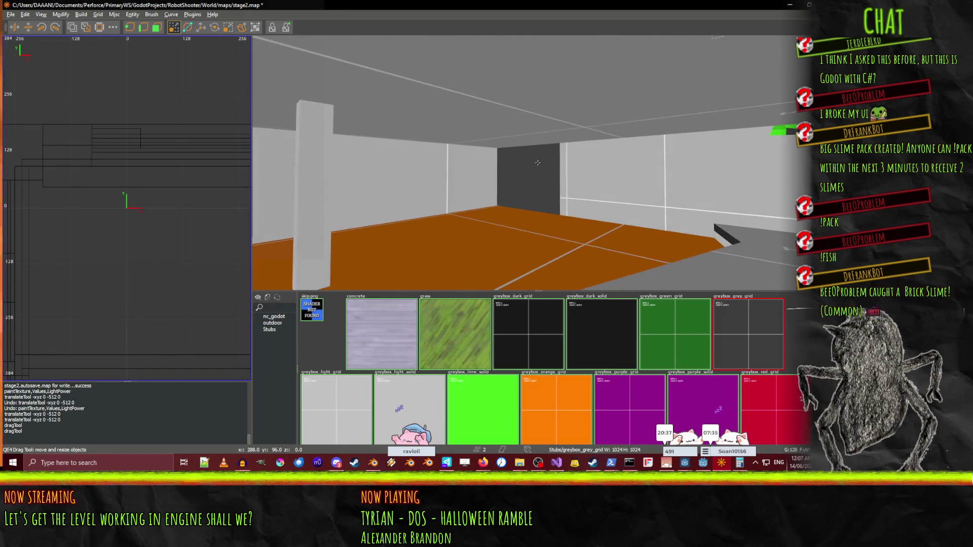
pyautogui.moveTo(537, 163); pyautogui.dragTo(538, 165)
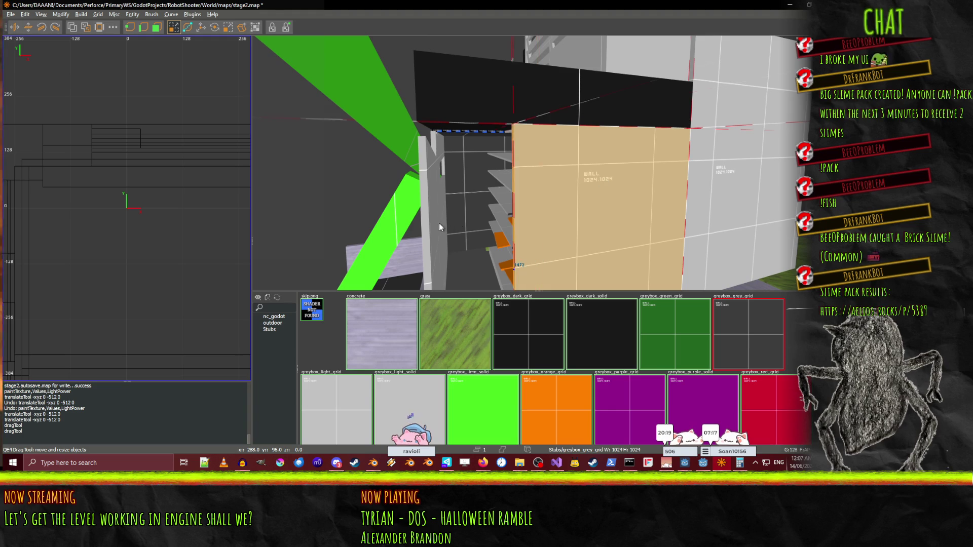
pyautogui.moveTo(351, 227); pyautogui.dragTo(537, 163)
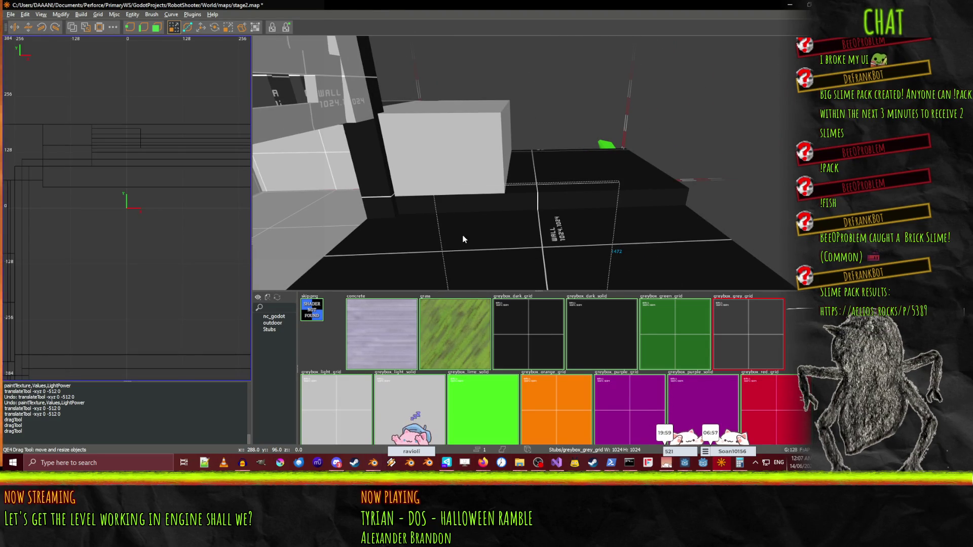
pyautogui.click(373, 469)
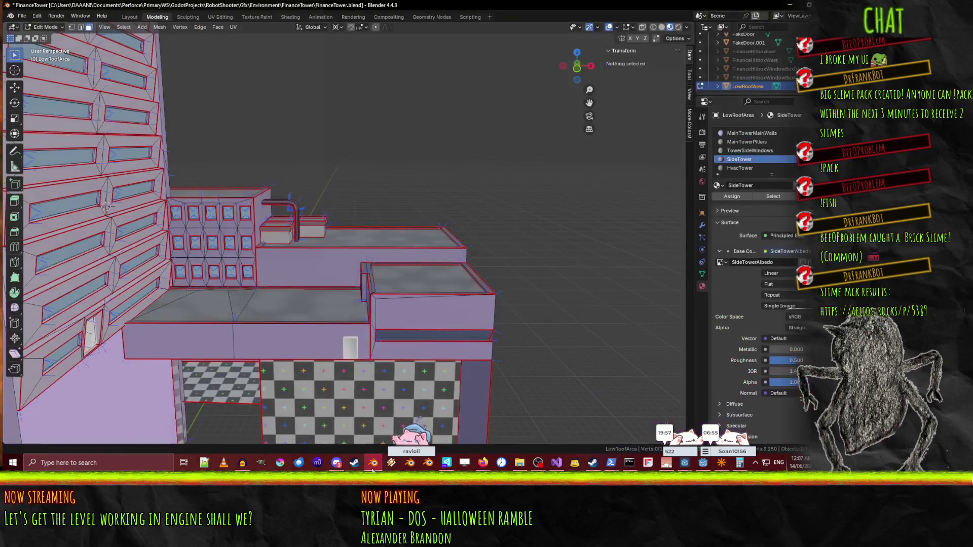
pyautogui.click(374, 464)
# Pull the brown block's left face in so it stops at the white wall.
pyautogui.moveTo(515, 205)
pyautogui.mouseDown()
pyautogui.moveTo(538, 162)
pyautogui.moveTo(448, 208)
pyautogui.moveTo(490, 228)
pyautogui.mouseUp()
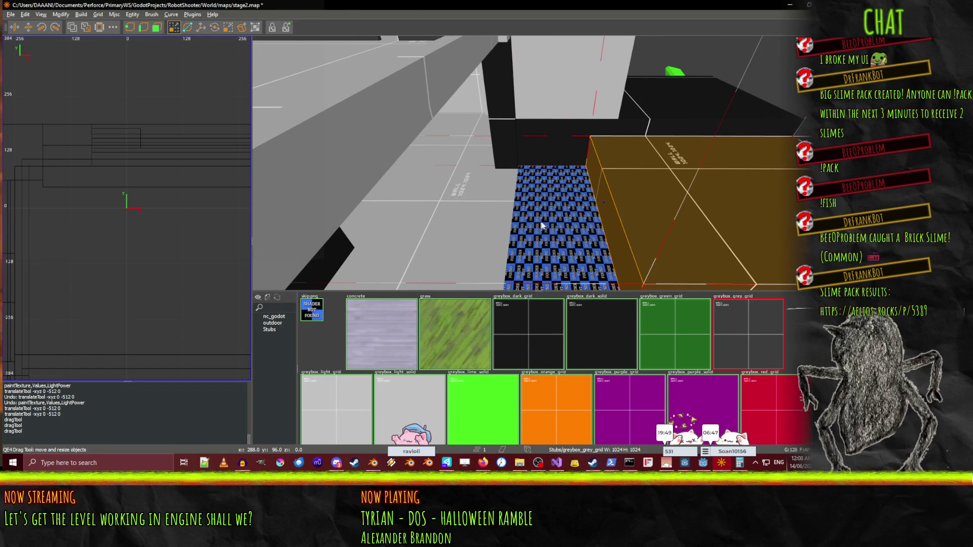
pyautogui.moveTo(563, 221); pyautogui.dragTo(538, 163)
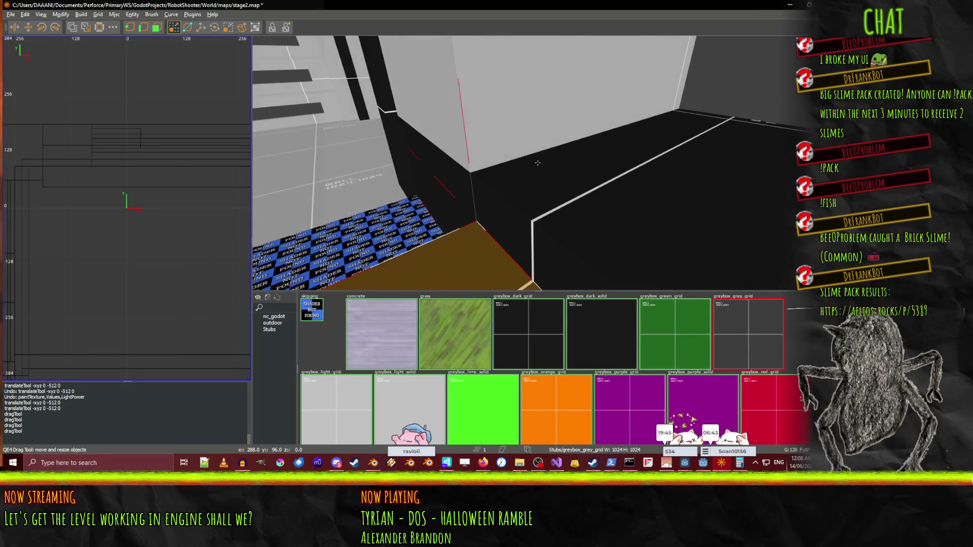
pyautogui.rightClick(460, 168)
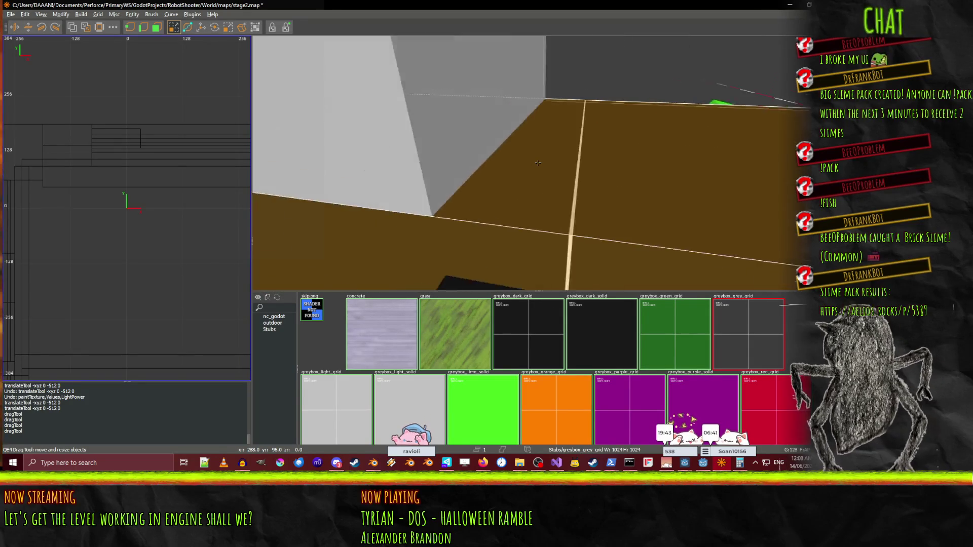
pyautogui.moveTo(537, 162); pyautogui.dragTo(538, 165)
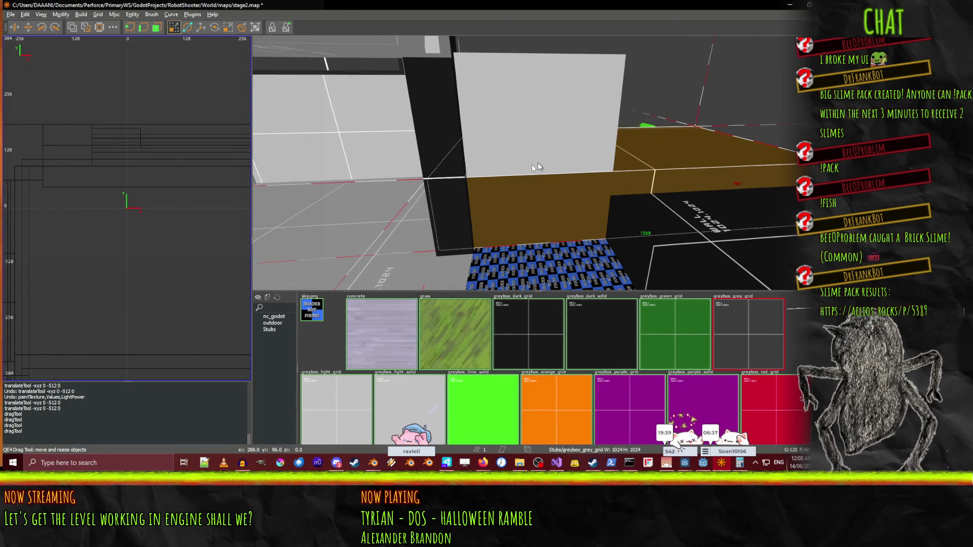
pyautogui.moveTo(361, 201); pyautogui.dragTo(430, 201)
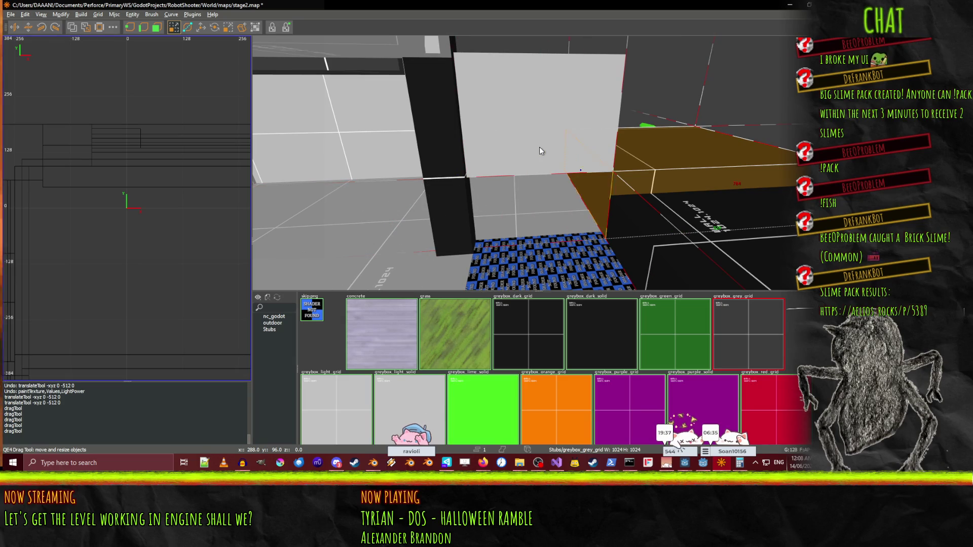
# Select the white wall brush and fly over the floor to check the result.
pyautogui.click(539, 146)
pyautogui.rightClick(541, 249)
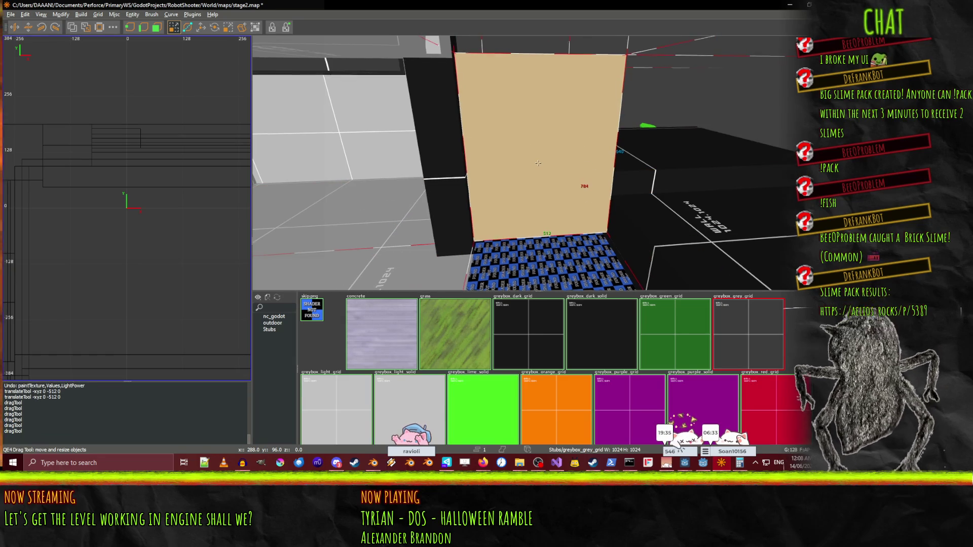
pyautogui.press('Up')
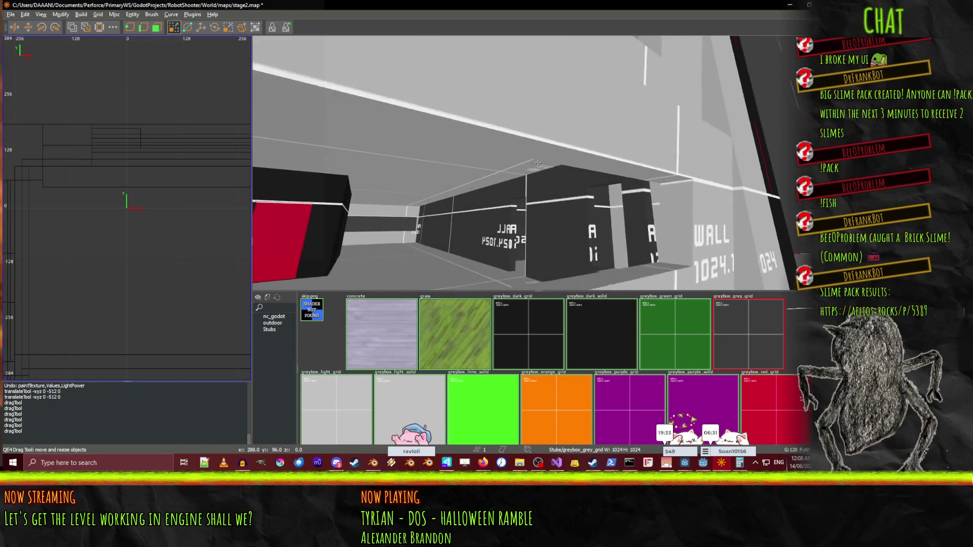
pyautogui.press('Up')
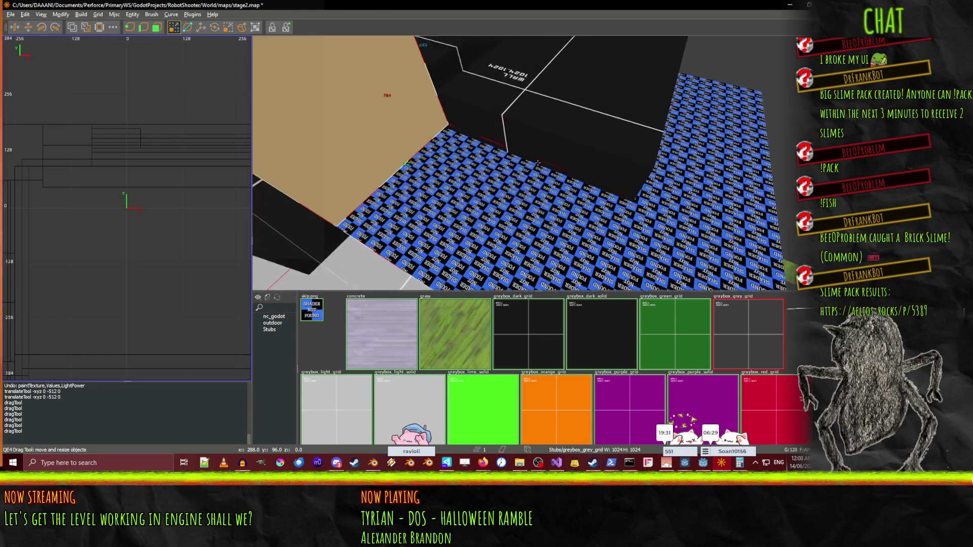
pyautogui.rightClick(537, 163)
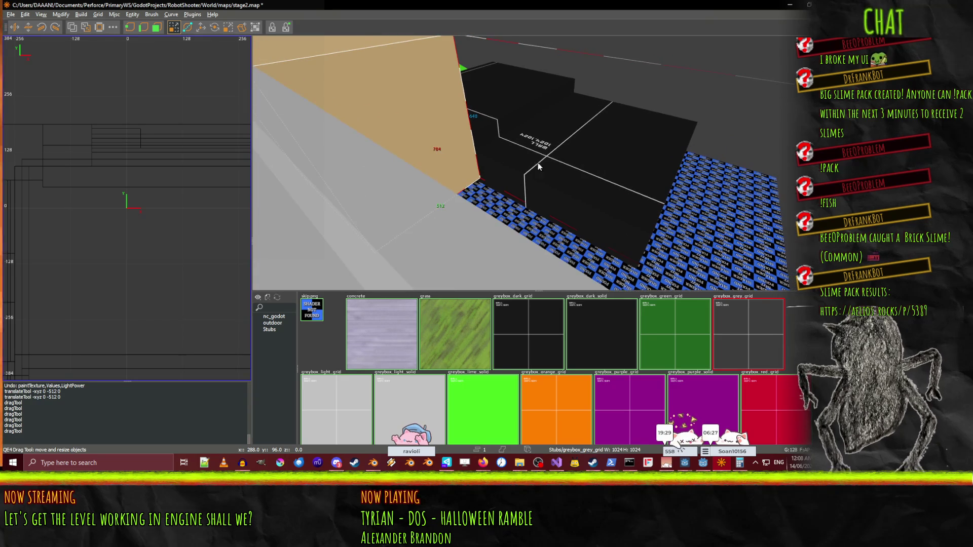
pyautogui.click(721, 464)
pyautogui.click(721, 464)
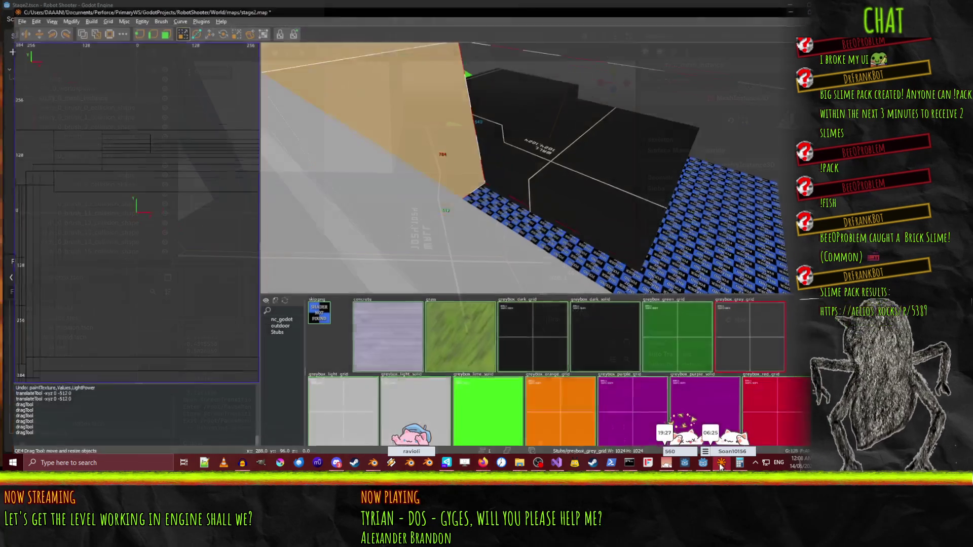
pyautogui.click(373, 464)
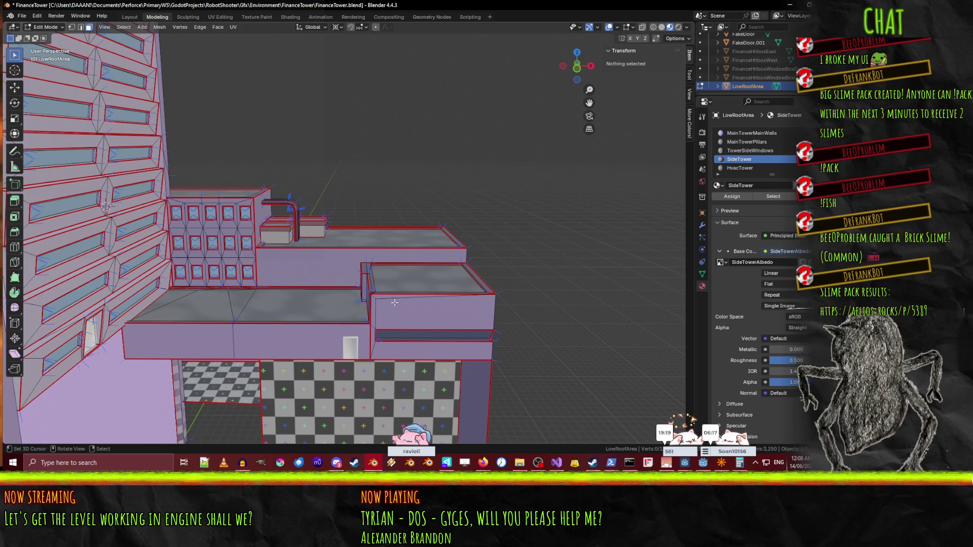
pyautogui.hotkey('alt', 'Tab')
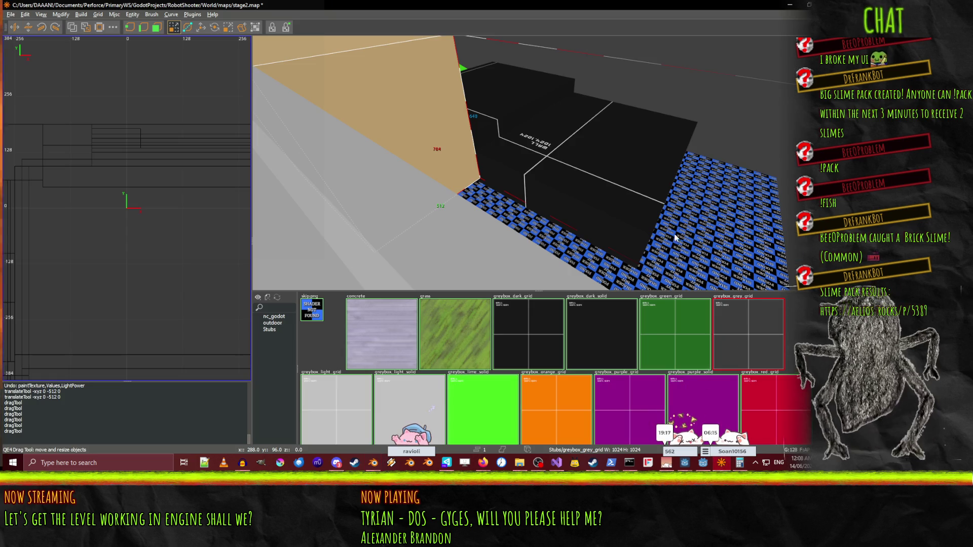
# Select the dark block and try several resizes of the brown block, undoing each.
pyautogui.click(588, 231)
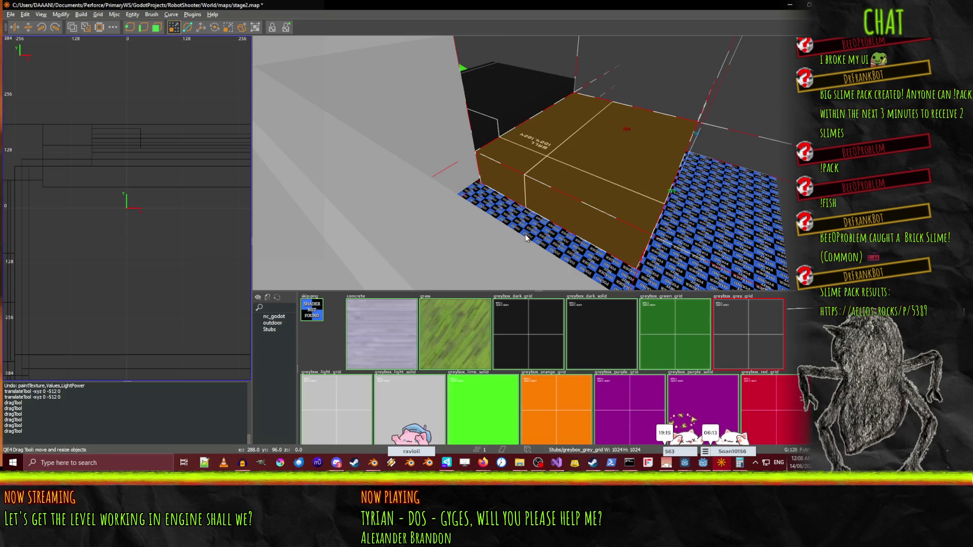
pyautogui.hotkey('ctrl', 'z')
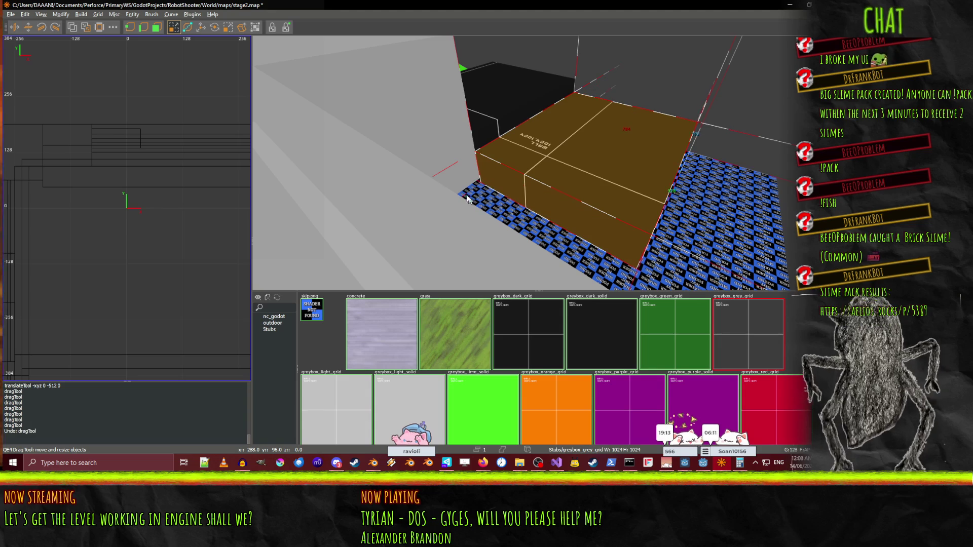
pyautogui.moveTo(474, 202); pyautogui.dragTo(471, 175)
pyautogui.moveTo(628, 262); pyautogui.dragTo(634, 251)
pyautogui.hotkey('ctrl', 'z')
pyautogui.moveTo(683, 274); pyautogui.dragTo(637, 252)
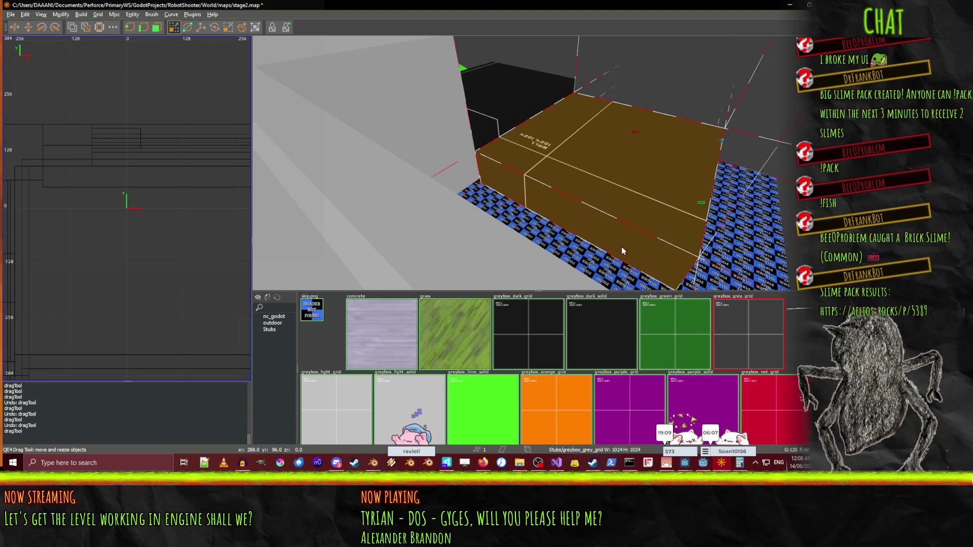
pyautogui.hotkey('ctrl', 'z')
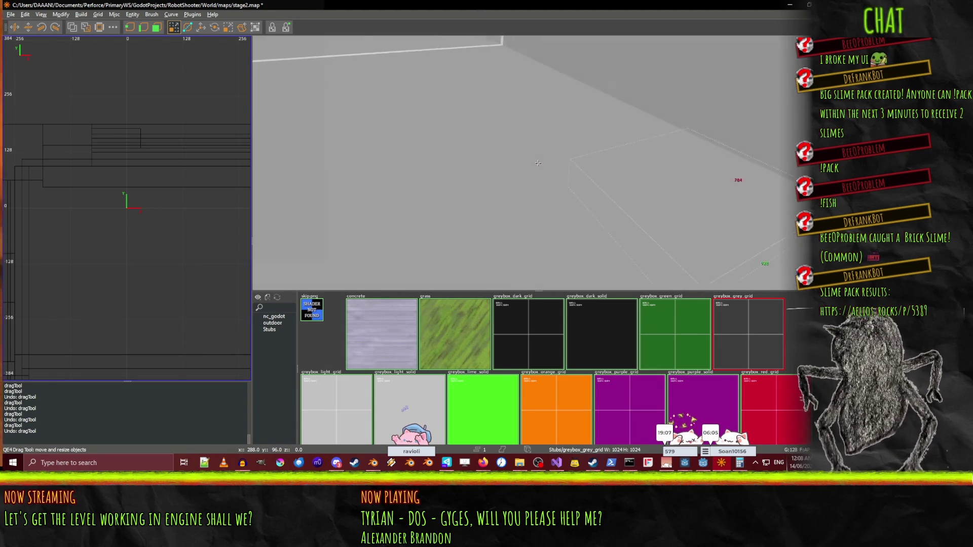
pyautogui.scroll(-3, 538, 163)
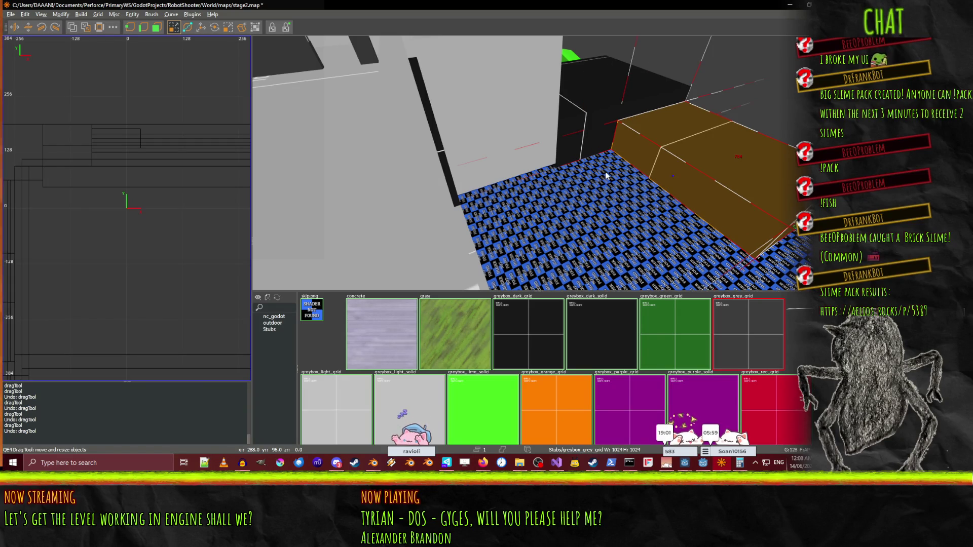
pyautogui.moveTo(606, 172); pyautogui.dragTo(537, 163)
pyautogui.scroll(-5, 537, 163)
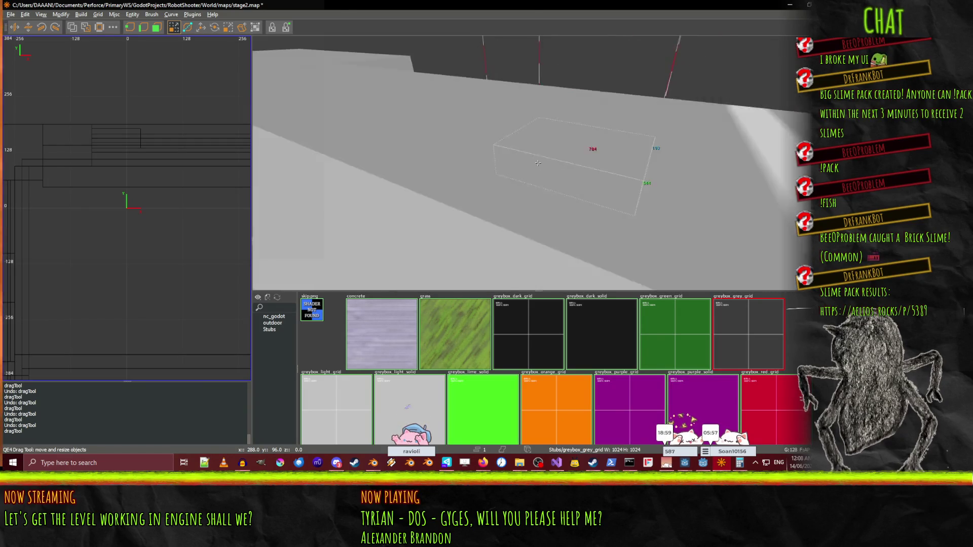
pyautogui.scroll(-1, 537, 163)
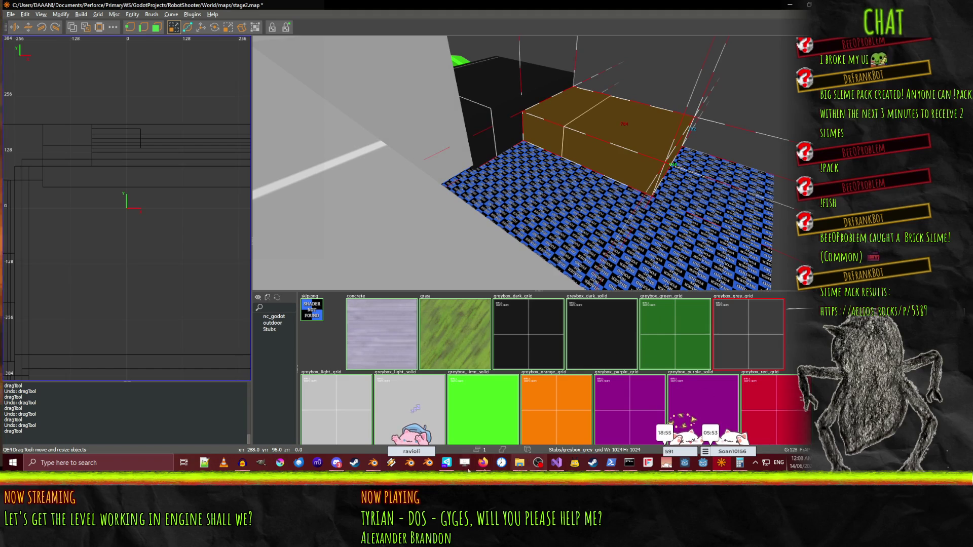
# Check the Blender tower model, return to the map, and select the floor brush.
pyautogui.click(373, 466)
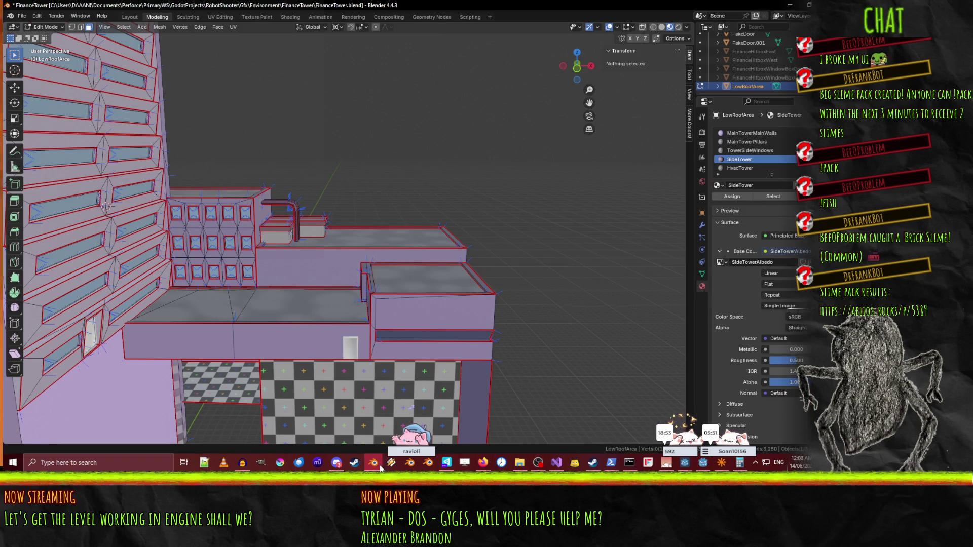
pyautogui.click(381, 463)
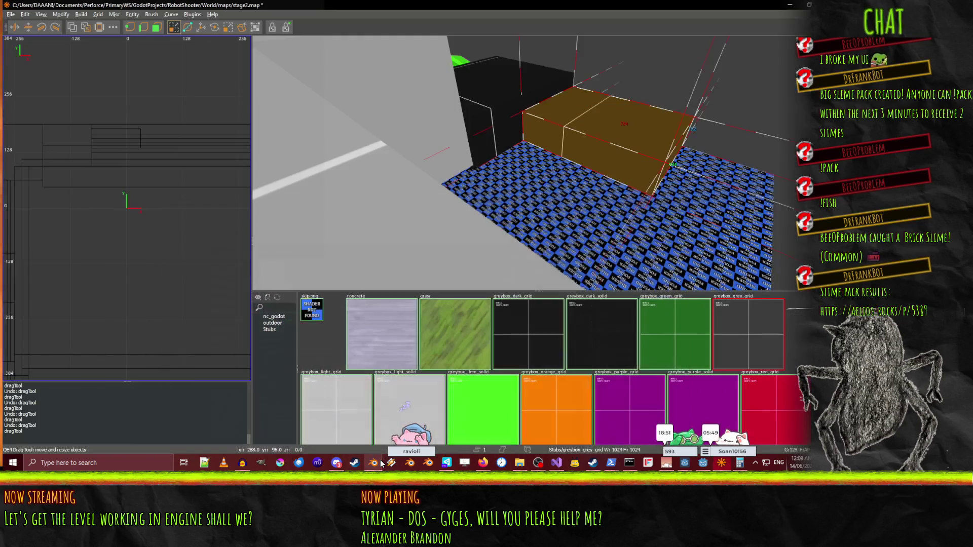
pyautogui.click(381, 463)
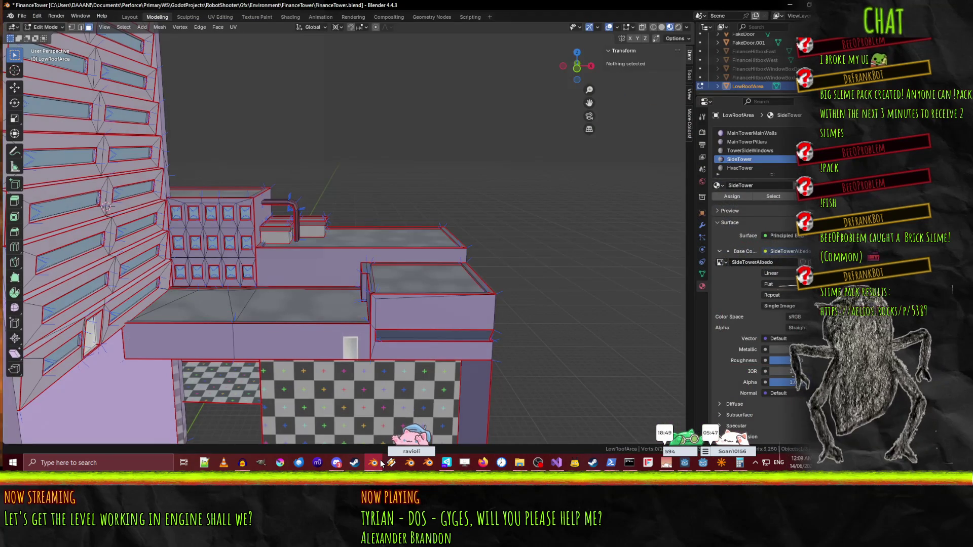
pyautogui.click(381, 463)
pyautogui.click(681, 243)
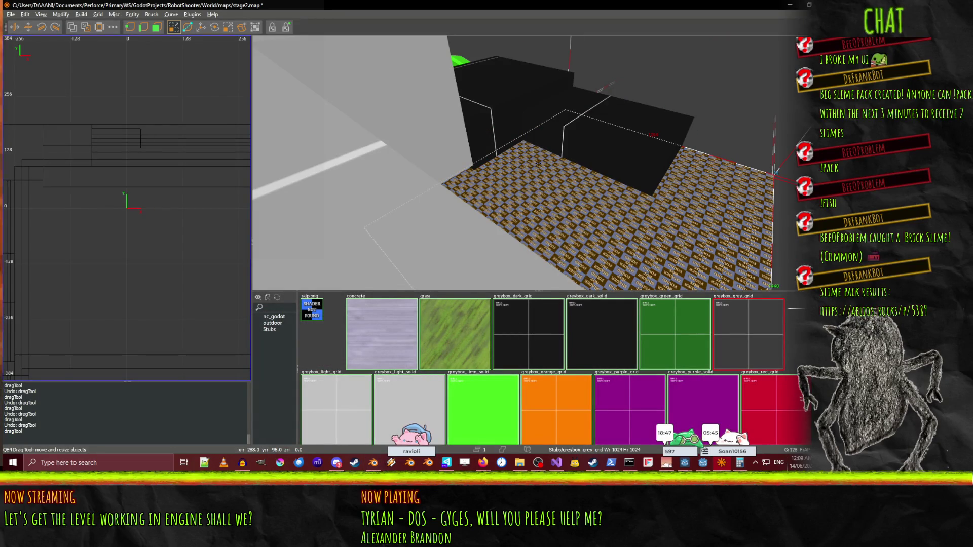
# Fly around the raised block's corner and select its wall brush.
pyautogui.press('w')
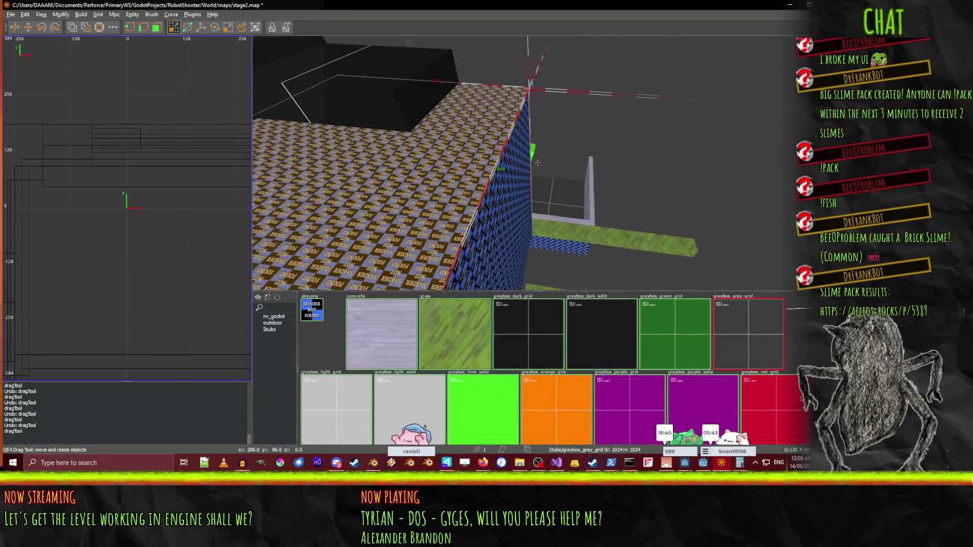
pyautogui.press('w')
pyautogui.press('w')
pyautogui.press('w')
pyautogui.press('w')
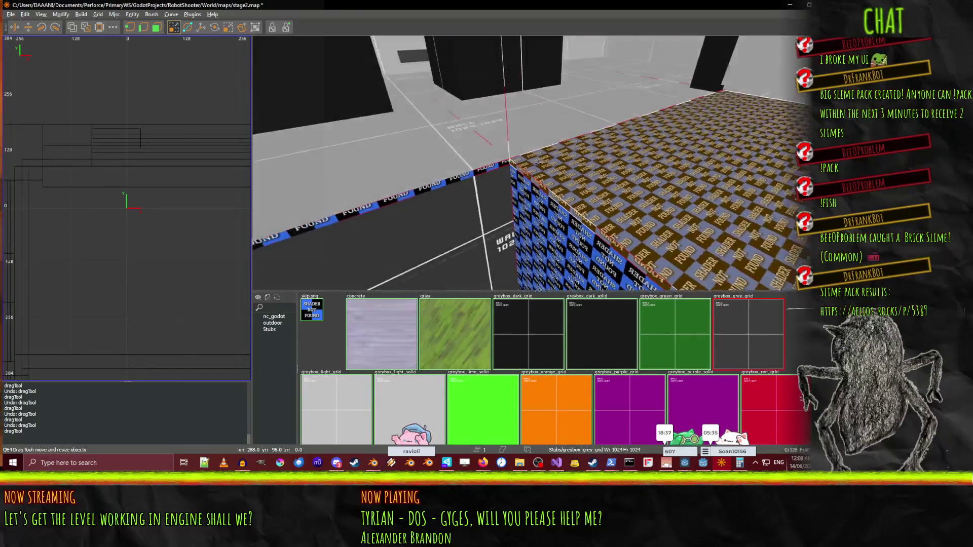
pyautogui.click(505, 157)
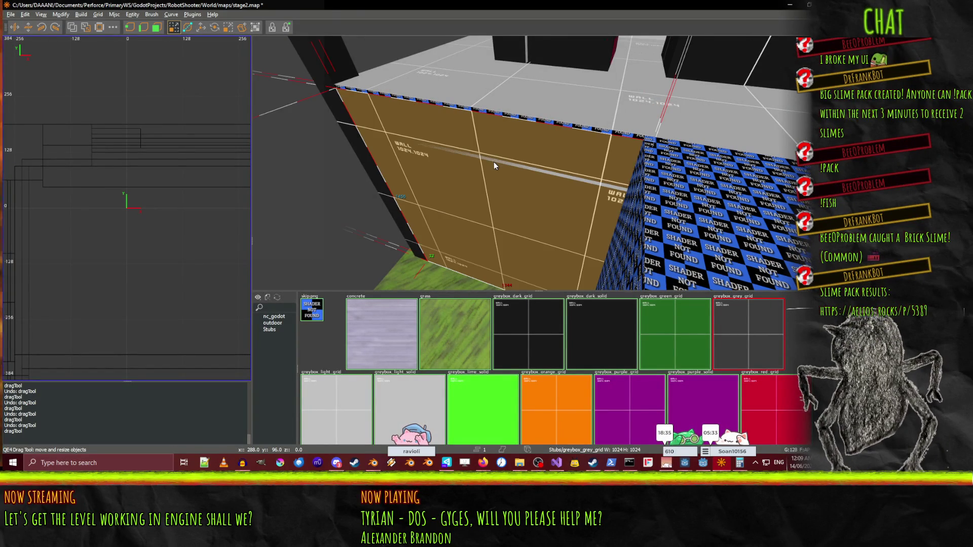
pyautogui.press('w')
pyautogui.press('w')
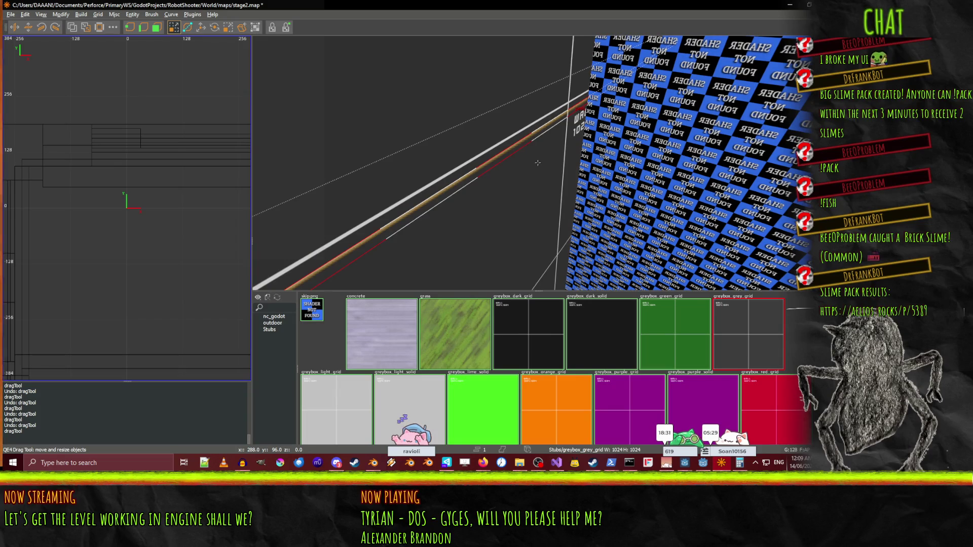
# Fly to the wall end and shorten the strip brush by pulling its end face back.
pyautogui.rightClick(553, 165)
pyautogui.press('w')
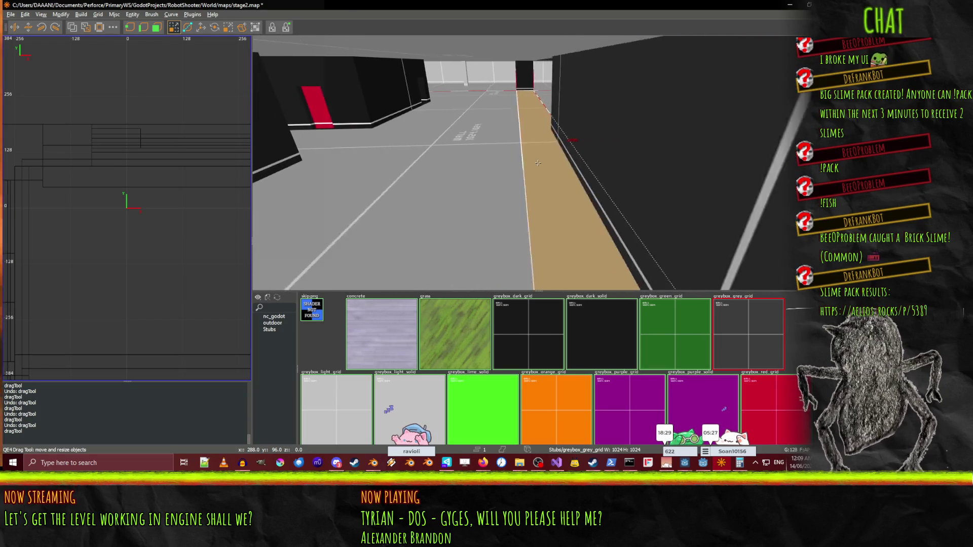
pyautogui.press('s')
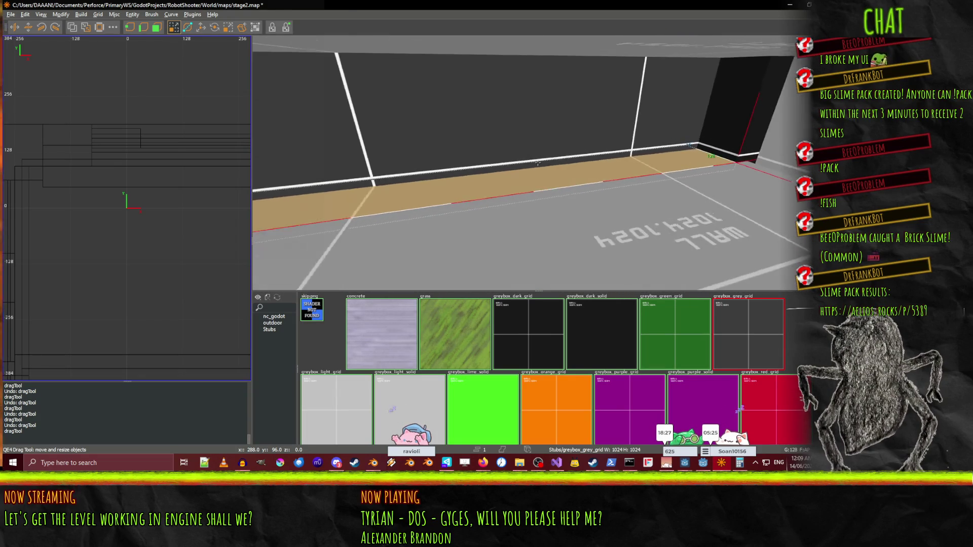
pyautogui.rightClick(538, 163)
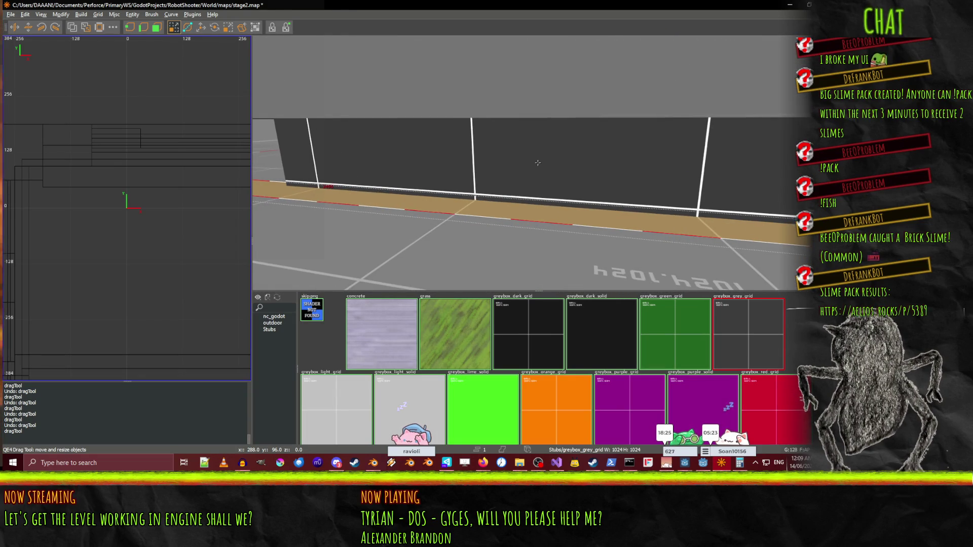
pyautogui.press('Right')
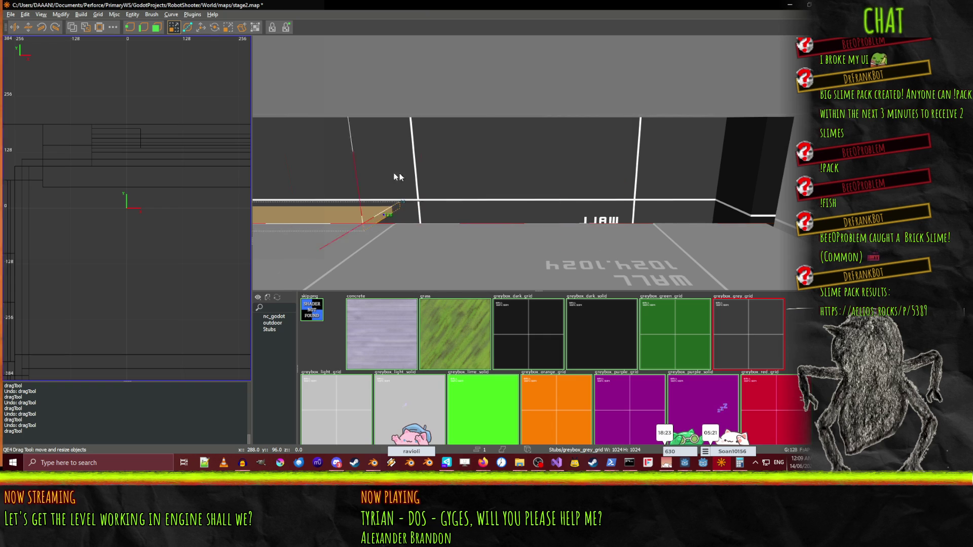
pyautogui.rightClick(278, 175)
pyautogui.rightClick(539, 166)
pyautogui.moveTo(569, 217); pyautogui.dragTo(474, 216)
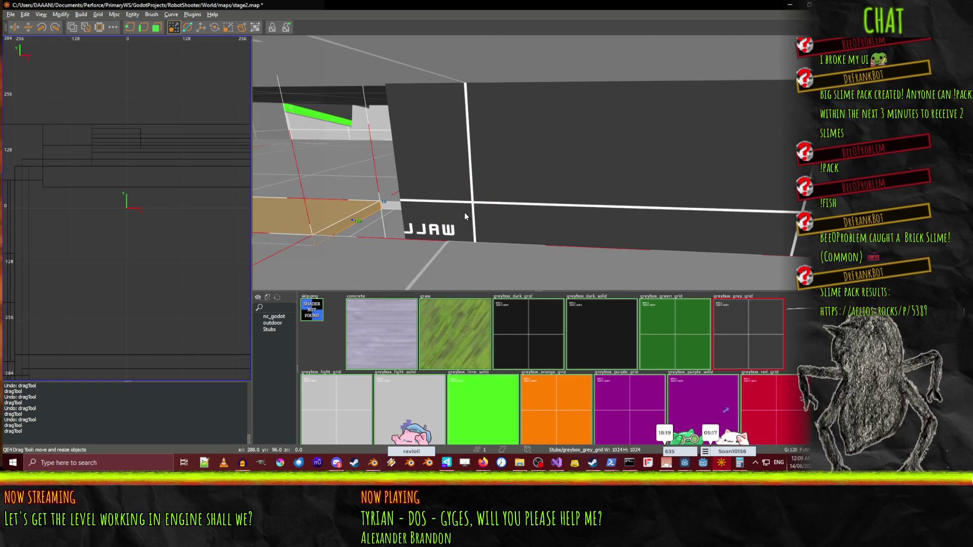
# Refine the grid to 8 units and extend the strip's end by one grid step.
pyautogui.press('4')
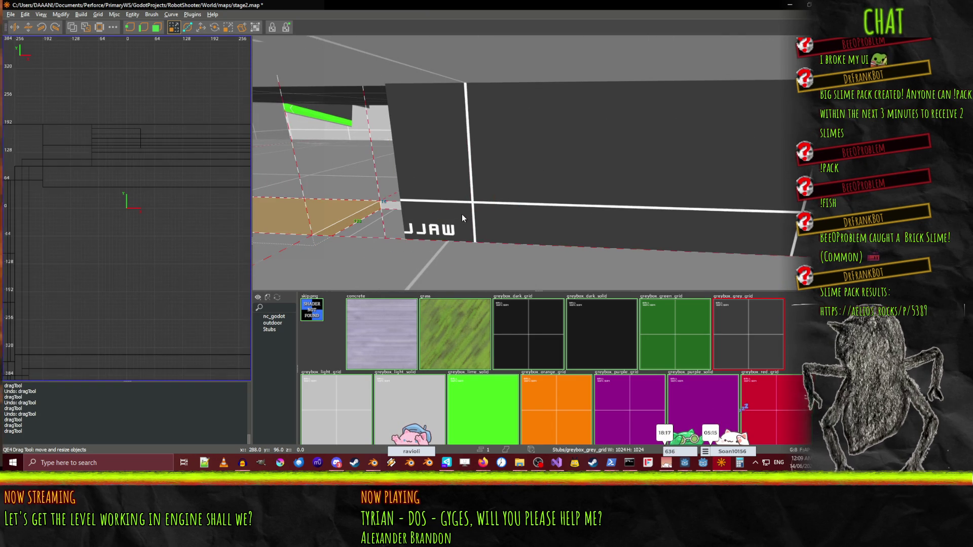
pyautogui.moveTo(478, 214)
pyautogui.mouseDown()
pyautogui.moveTo(484, 228)
pyautogui.moveTo(499, 223)
pyautogui.mouseUp()
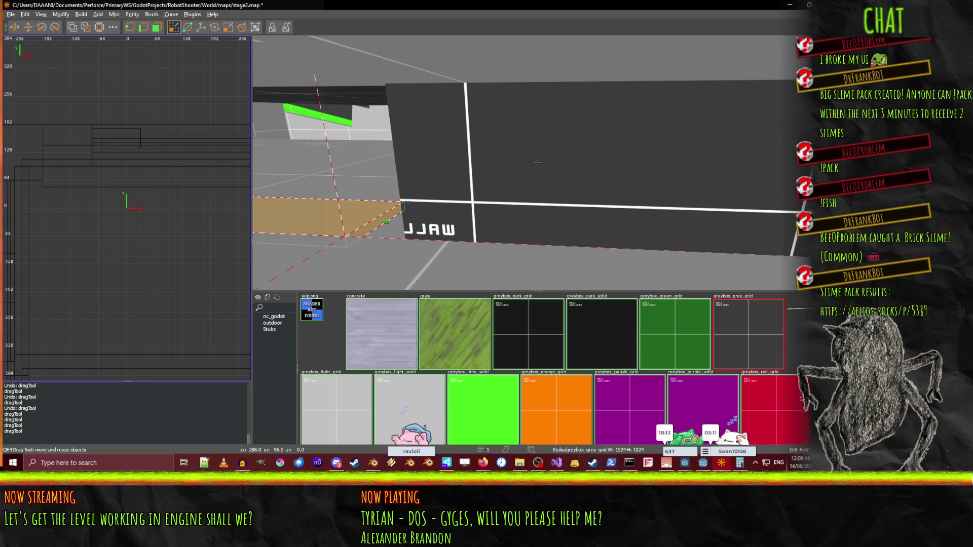
pyautogui.press('w')
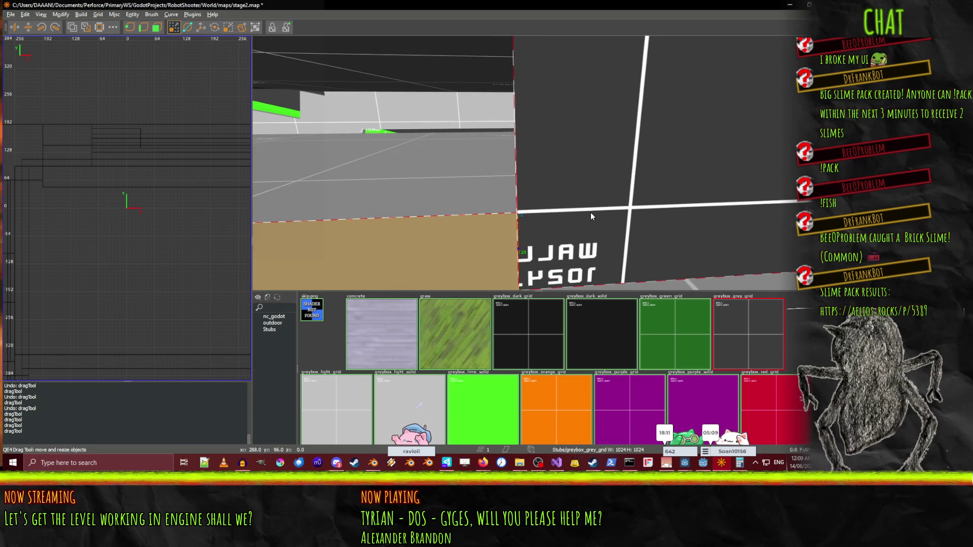
# Stretch the strip's near end further out and back away to view the corridor.
pyautogui.press('s')
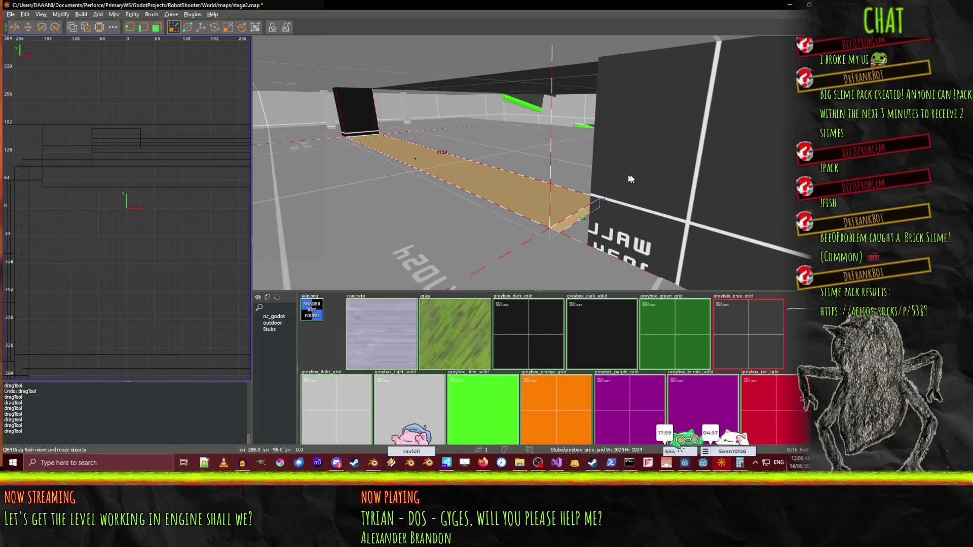
pyautogui.moveTo(476, 209); pyautogui.dragTo(460, 222)
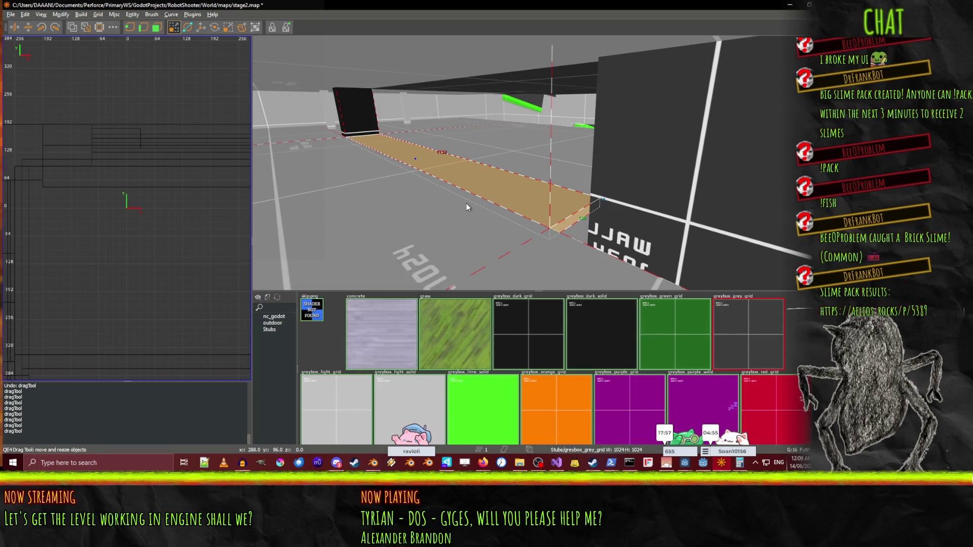
pyautogui.rightClick(461, 223)
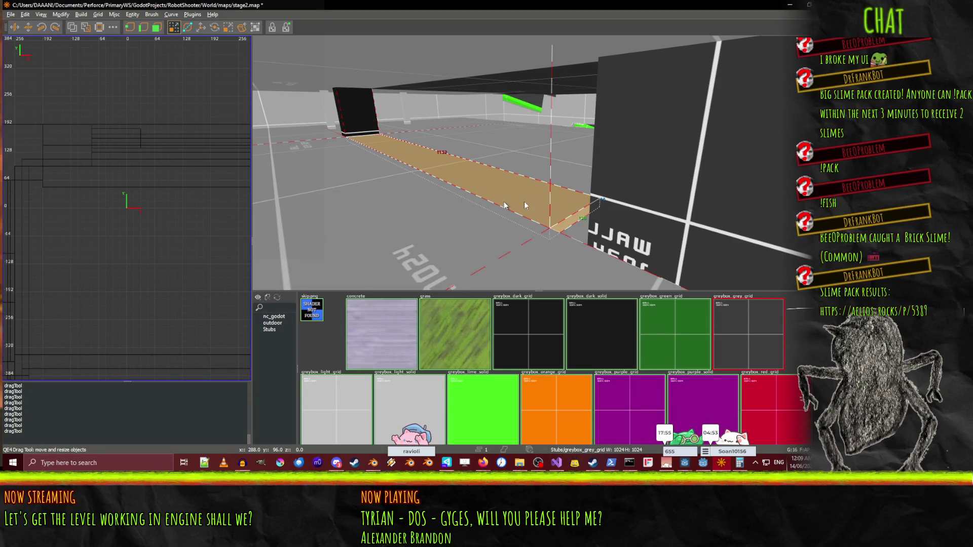
pyautogui.press('w')
pyautogui.press('s')
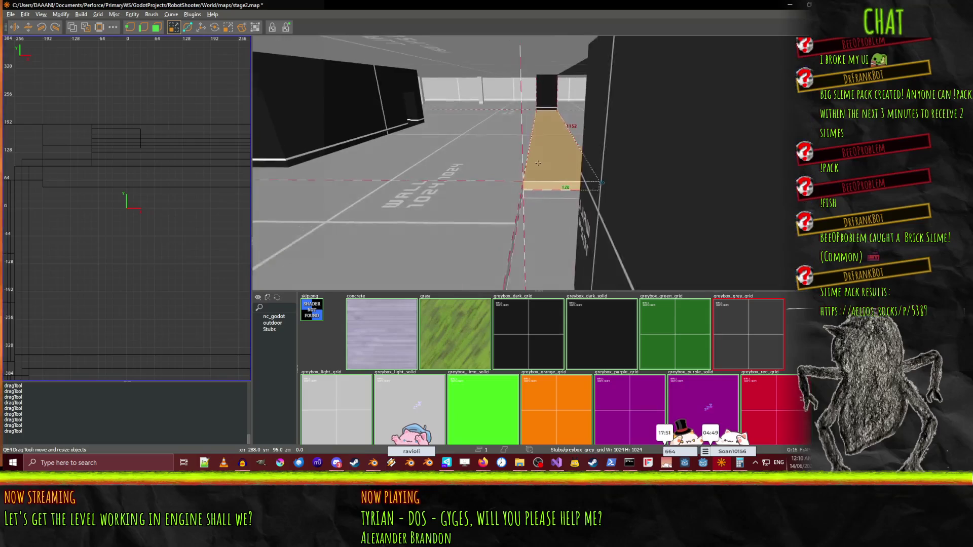
pyautogui.rightClick(648, 162)
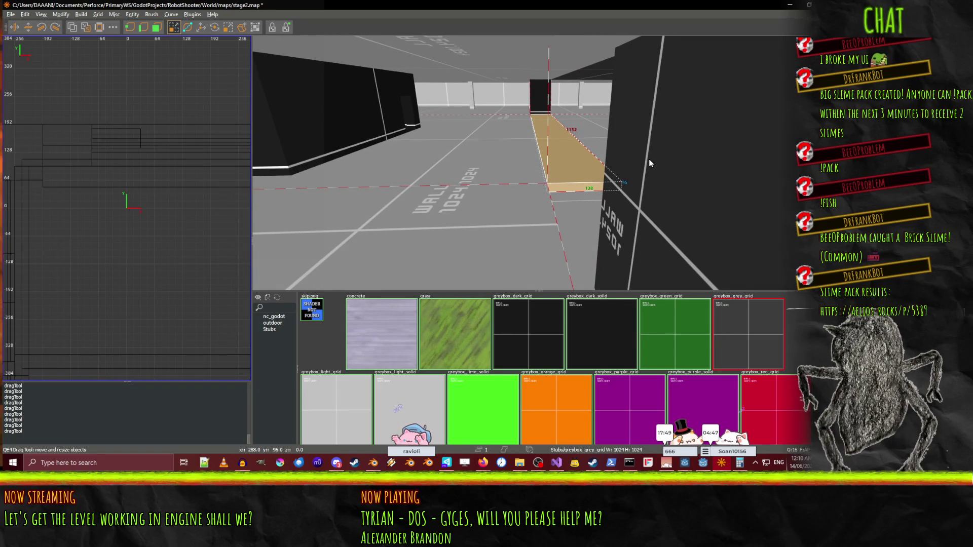
# Paste a copy of the strip, narrow it to 80 units, and stretch and nudge it along the wall.
pyautogui.hotkey('ctrl', 'v')
pyautogui.moveTo(682, 135)
pyautogui.mouseDown()
pyautogui.moveTo(658, 136)
pyautogui.moveTo(669, 138)
pyautogui.mouseUp()
pyautogui.rightClick(676, 142)
pyautogui.rightClick(522, 166)
pyautogui.moveTo(441, 150); pyautogui.dragTo(576, 183)
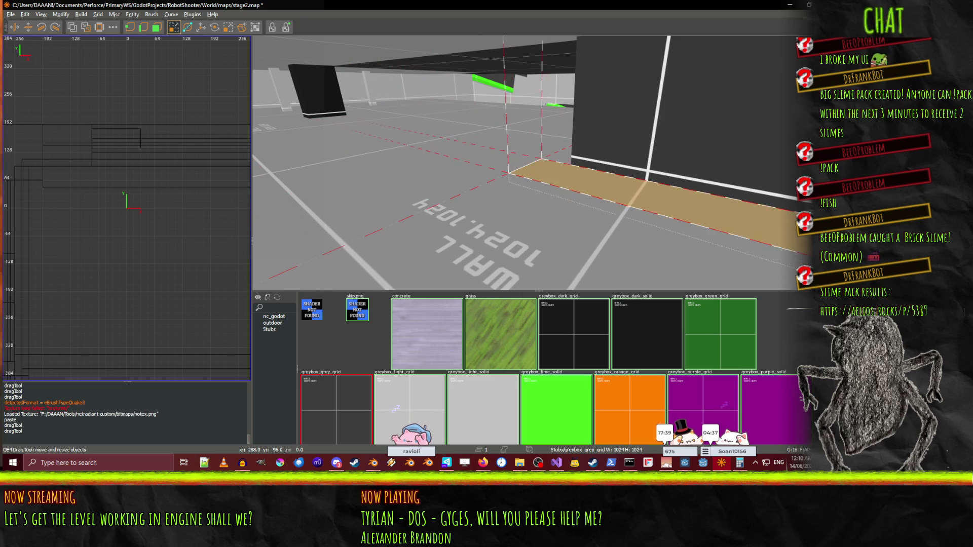
pyautogui.hotkey('alt', 'Right')
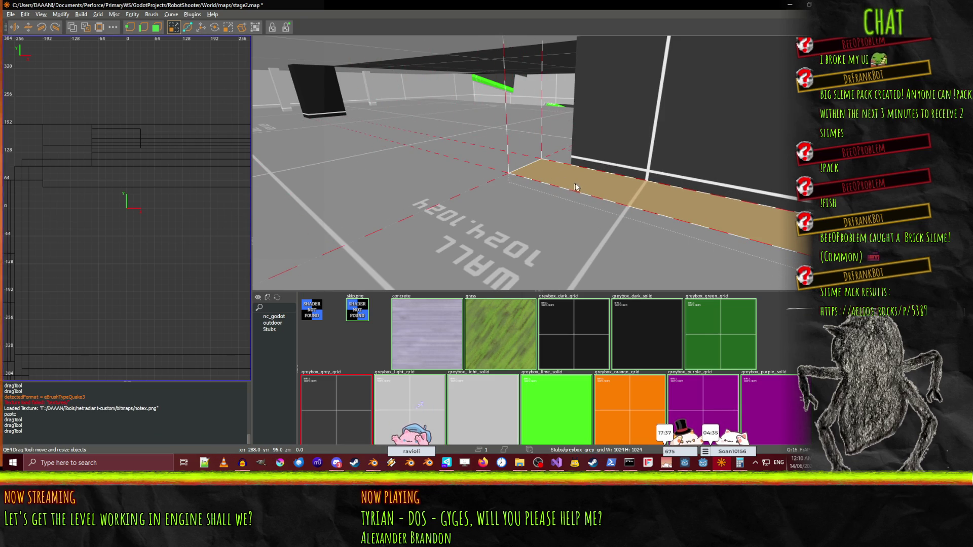
pyautogui.rightClick(615, 198)
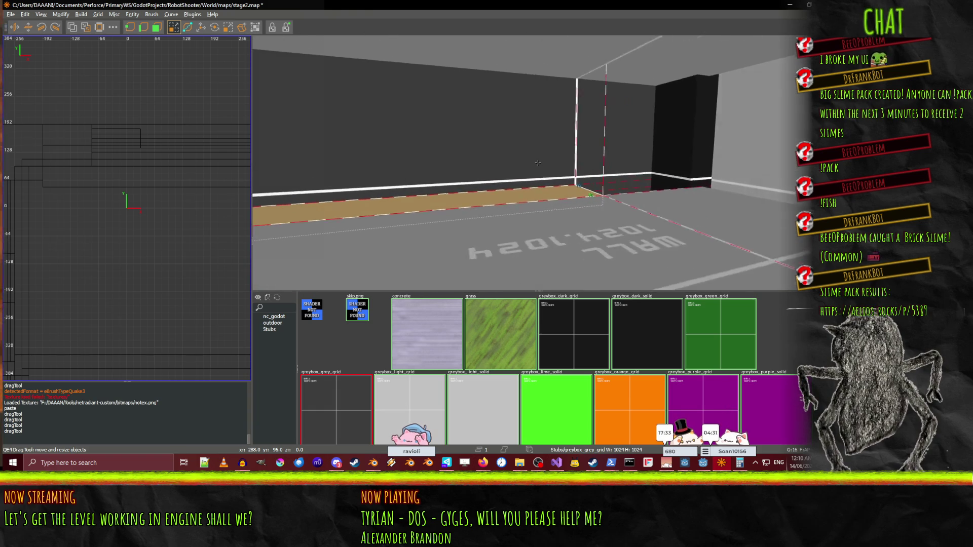
pyautogui.rightClick(475, 195)
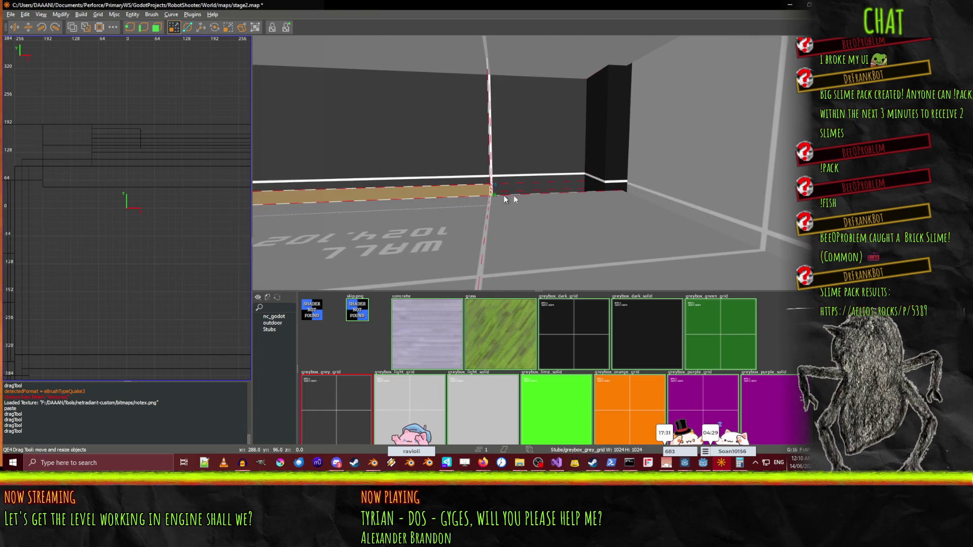
pyautogui.rightClick(672, 166)
pyautogui.rightClick(530, 181)
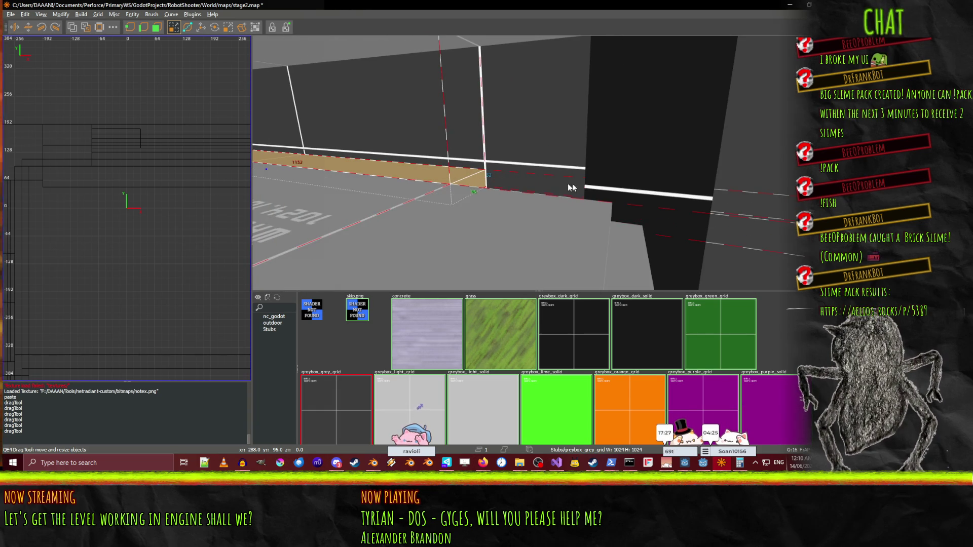
# Undo the last brush change and open then close the surface texture settings.
pyautogui.hotkey('ctrl', 'z')
pyautogui.rightClick(523, 186)
pyautogui.press('s')
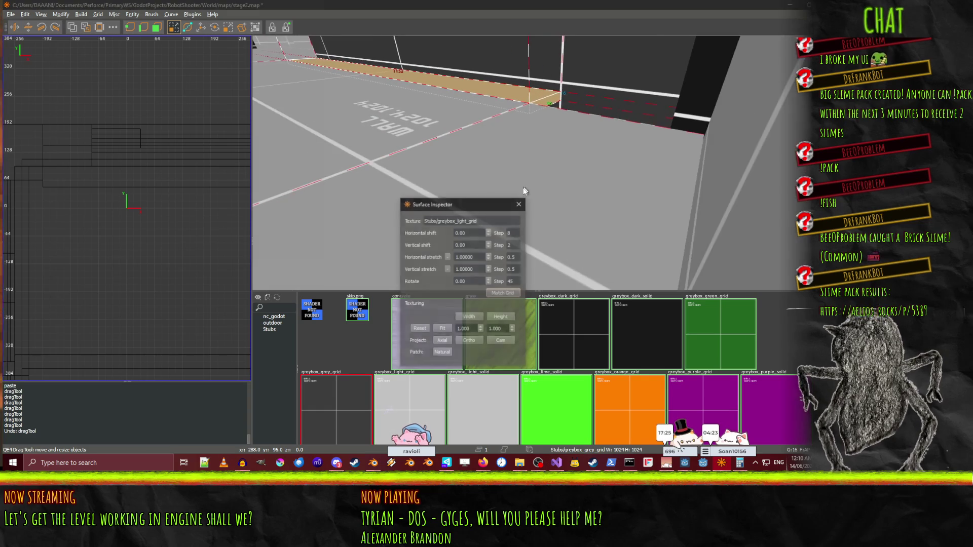
pyautogui.rightClick(568, 116)
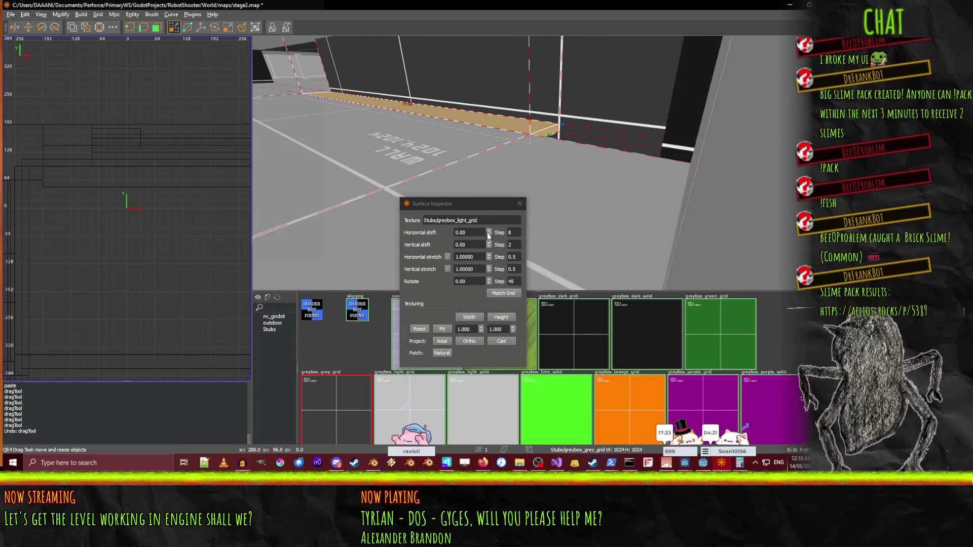
pyautogui.click(520, 203)
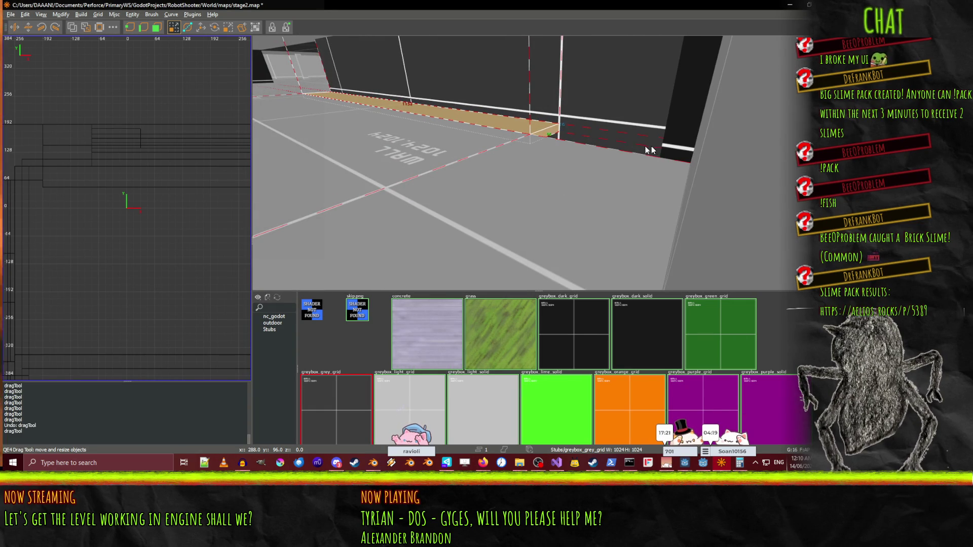
# Fly around the tan strip, its corner and the long corridor to inspect them.
pyautogui.rightClick(626, 141)
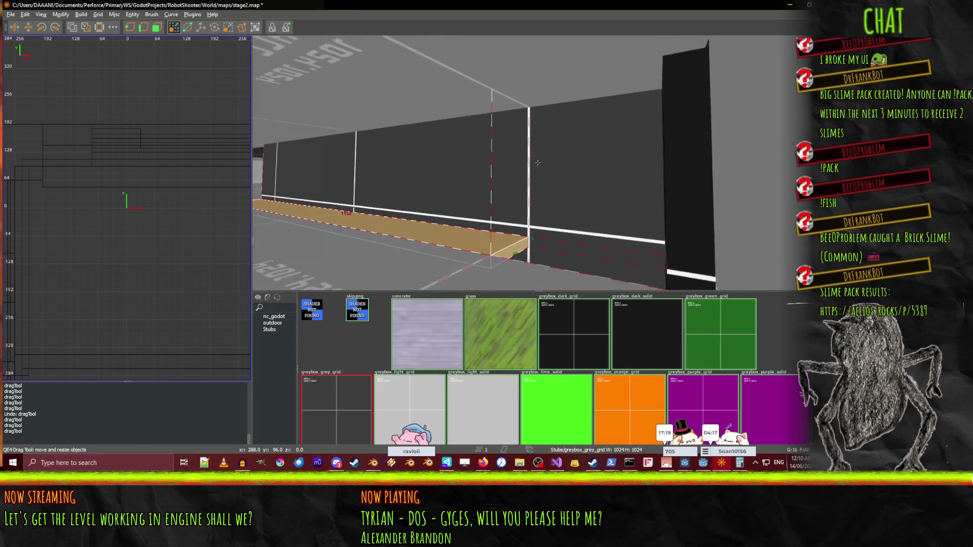
pyautogui.press('s')
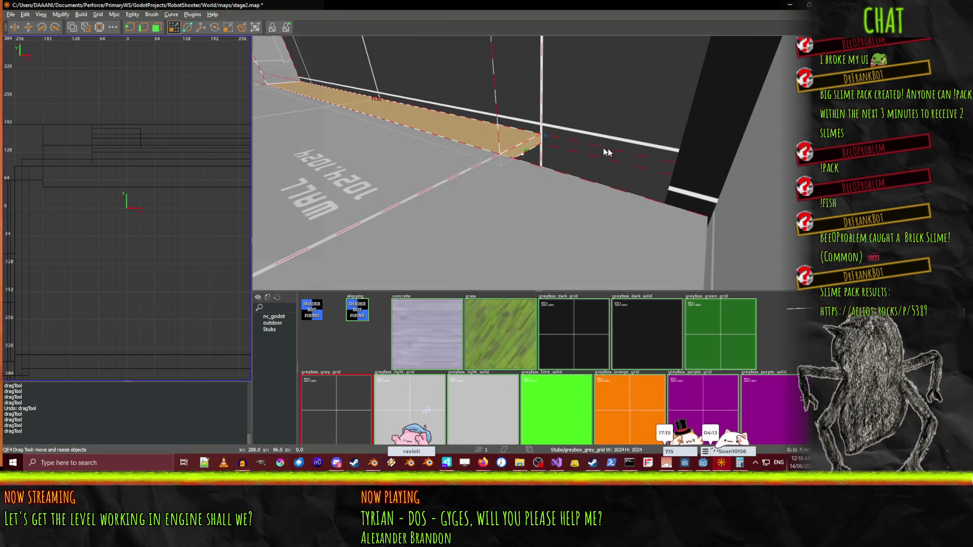
pyautogui.rightClick(600, 138)
pyautogui.press('w')
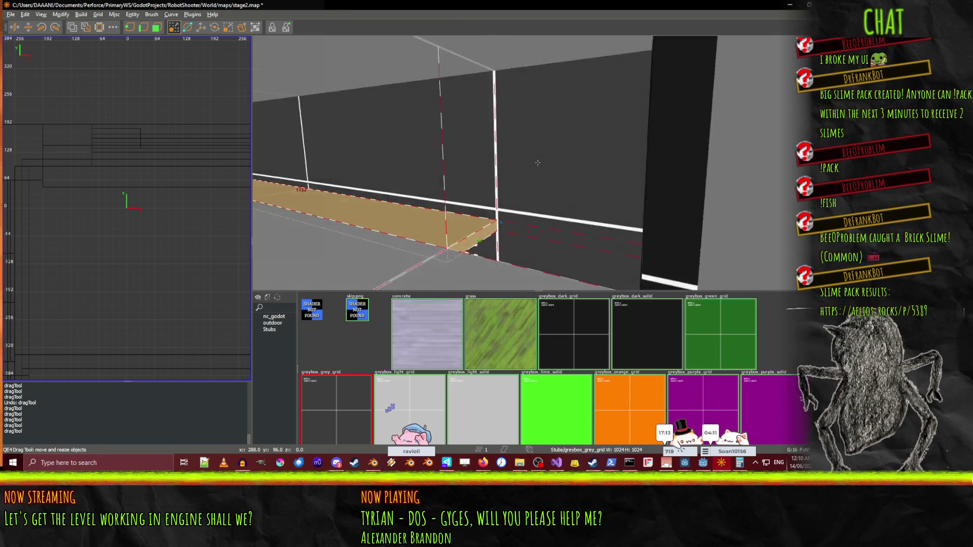
pyautogui.press('s')
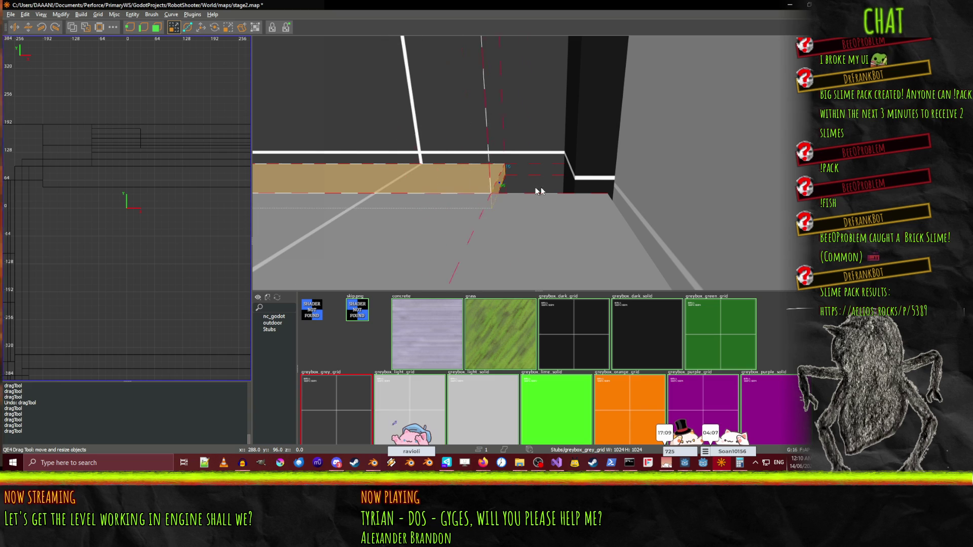
pyautogui.rightClick(598, 189)
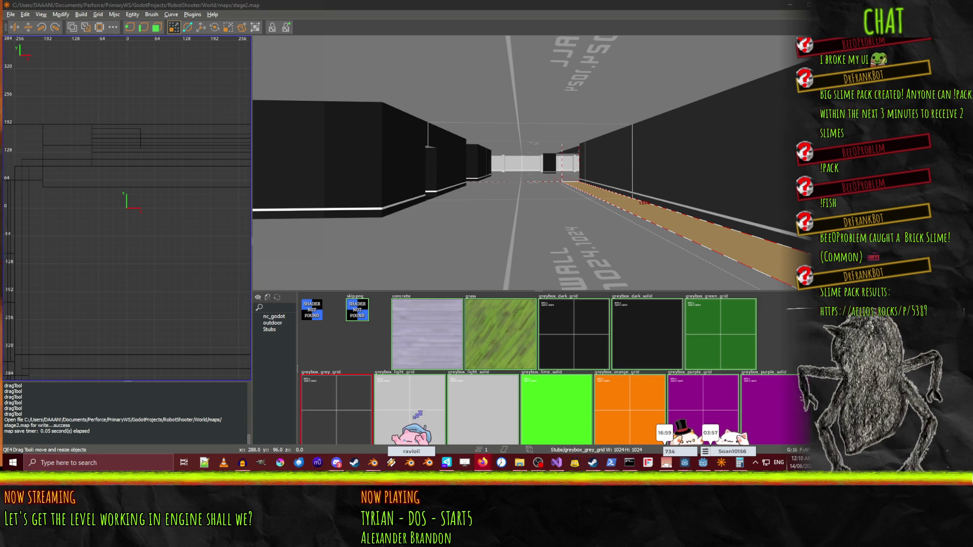
# Save stage2.map.
pyautogui.click(616, 114)
pyautogui.hotkey('shift', 'z')
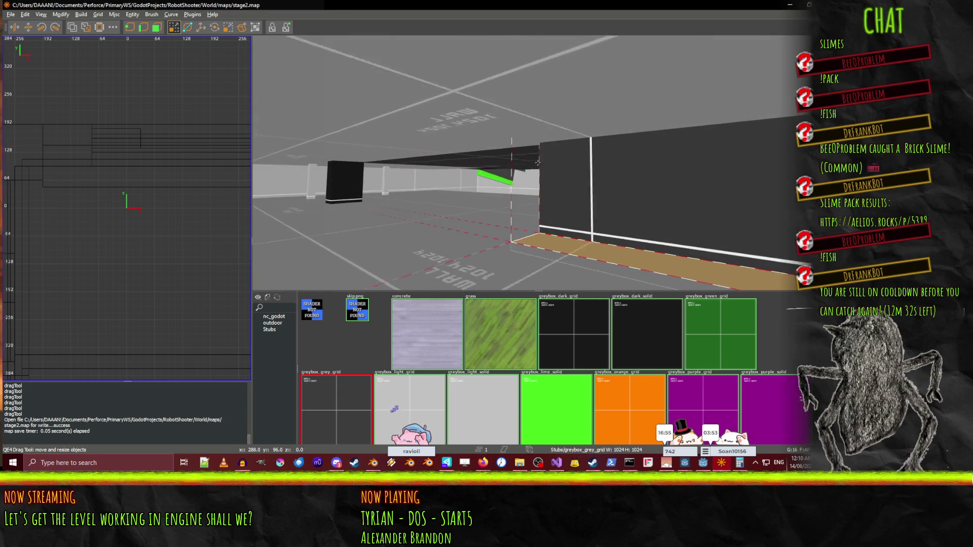
pyautogui.press('Down')
pyautogui.press('Down')
pyautogui.press('Down')
pyautogui.press('Left')
pyautogui.press('Left')
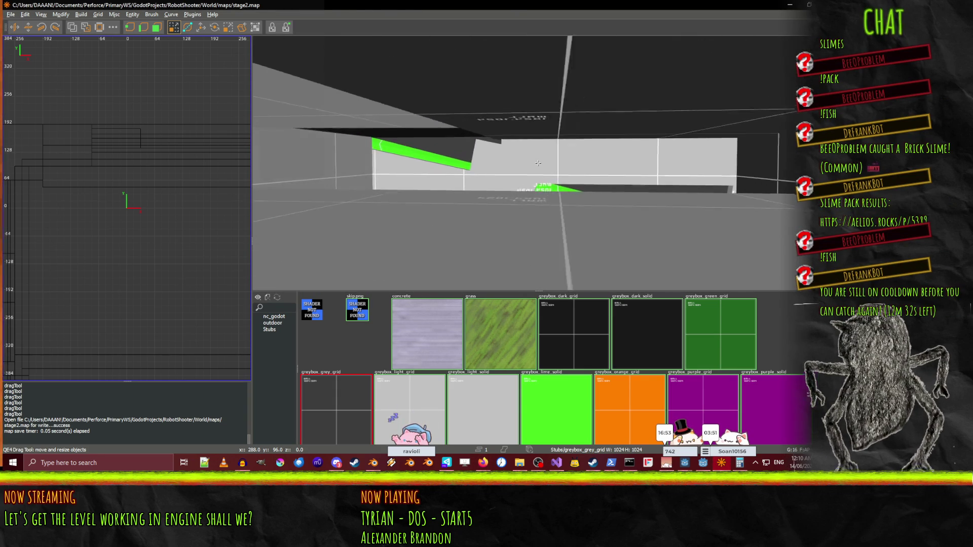
# Look back down the corridor and undo the last resize of the tan brush.
pyautogui.press('Down')
pyautogui.press('Down')
pyautogui.press('Down')
pyautogui.press('Left')
pyautogui.press('Left')
pyautogui.press('Left')
pyautogui.press('Left')
pyautogui.press('Left')
pyautogui.press('Left')
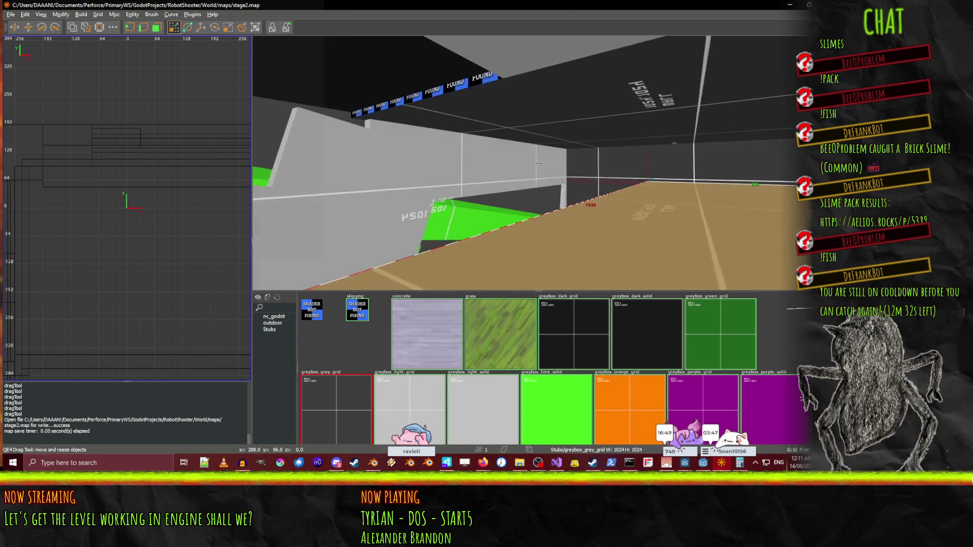
pyautogui.press('Left')
pyautogui.press('Left')
pyautogui.press('Left')
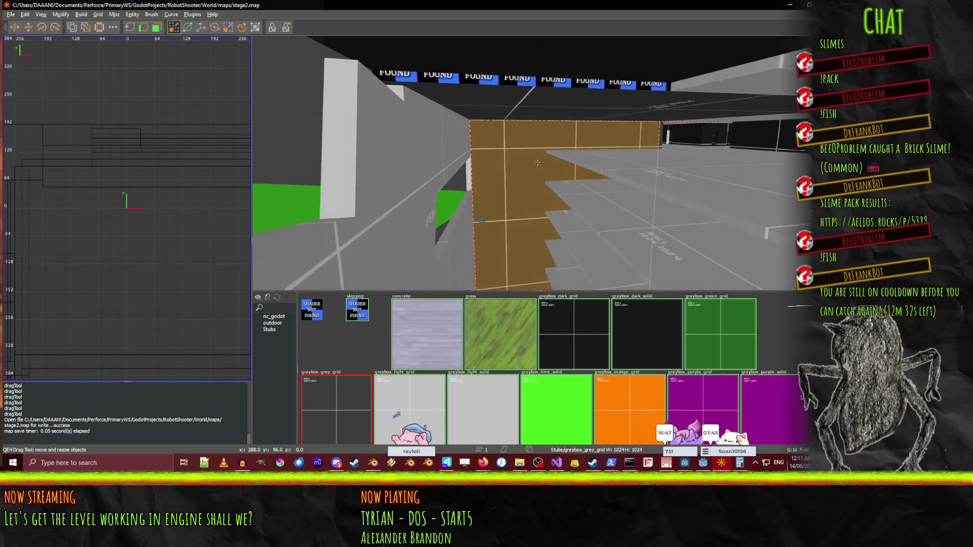
pyautogui.rightClick(538, 162)
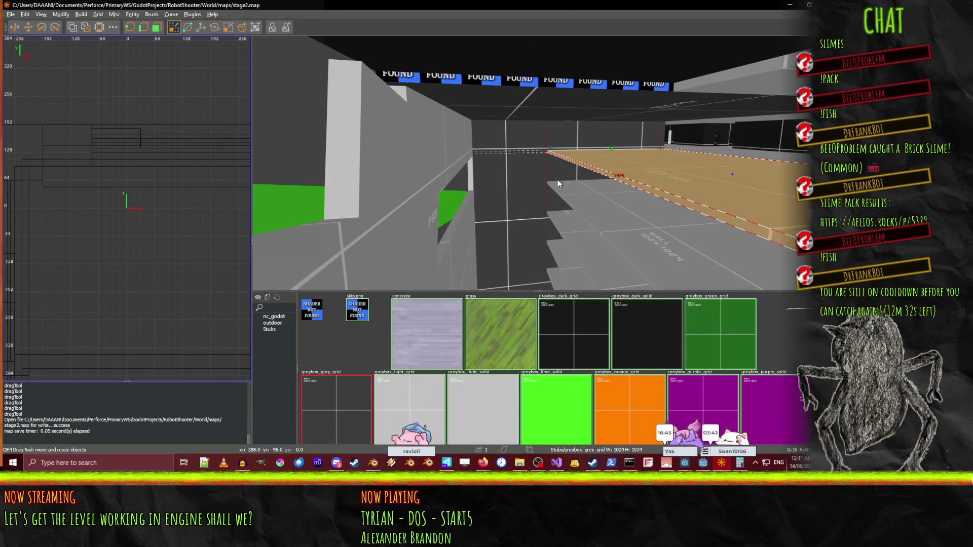
pyautogui.hotkey('ctrl', 'z')
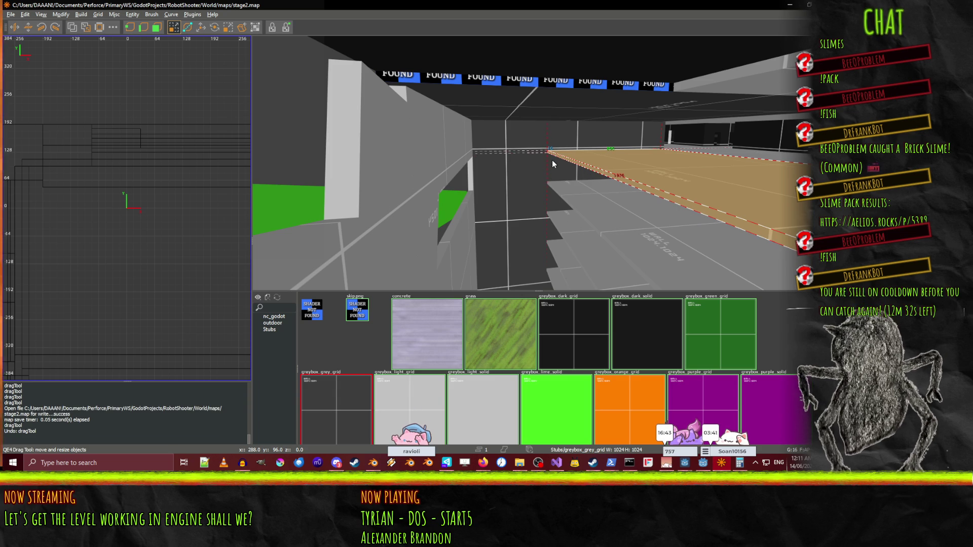
# Set the grid to 32 units, then try stretching the tan floor brush leftward and undo it.
pyautogui.press('9')
pyautogui.press('6')
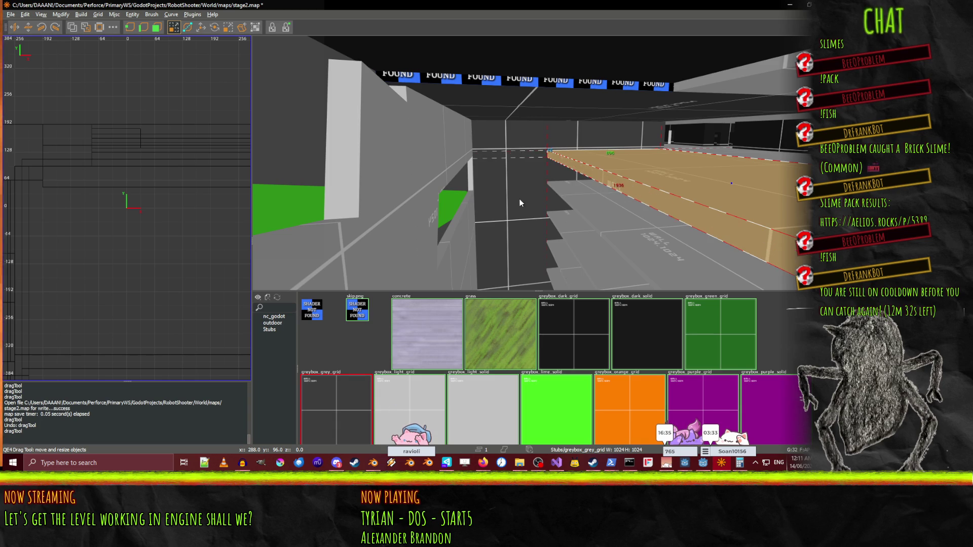
pyautogui.moveTo(671, 203); pyautogui.dragTo(508, 185)
pyautogui.hotkey('ctrl', 'z')
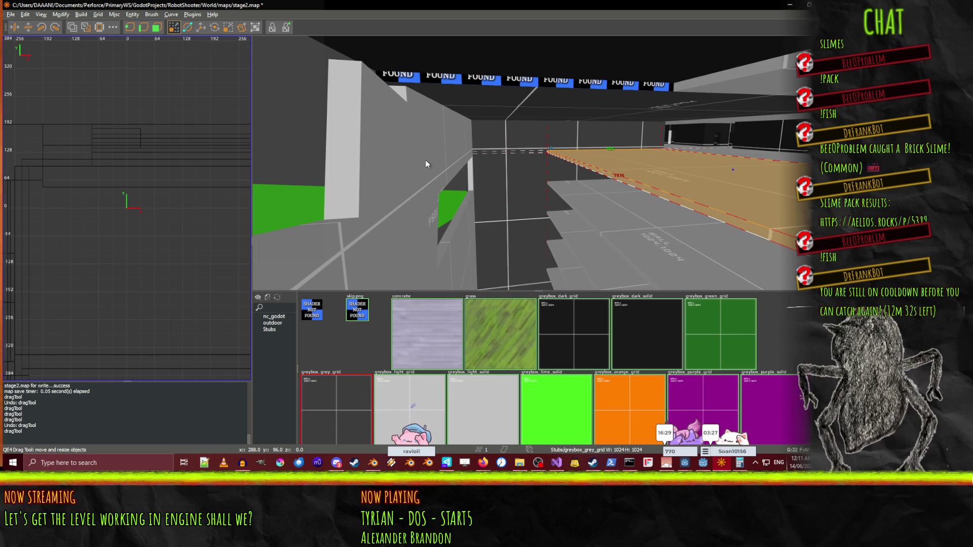
# Drag the tan strip again and move the camera to view it edge-on.
pyautogui.click(472, 166)
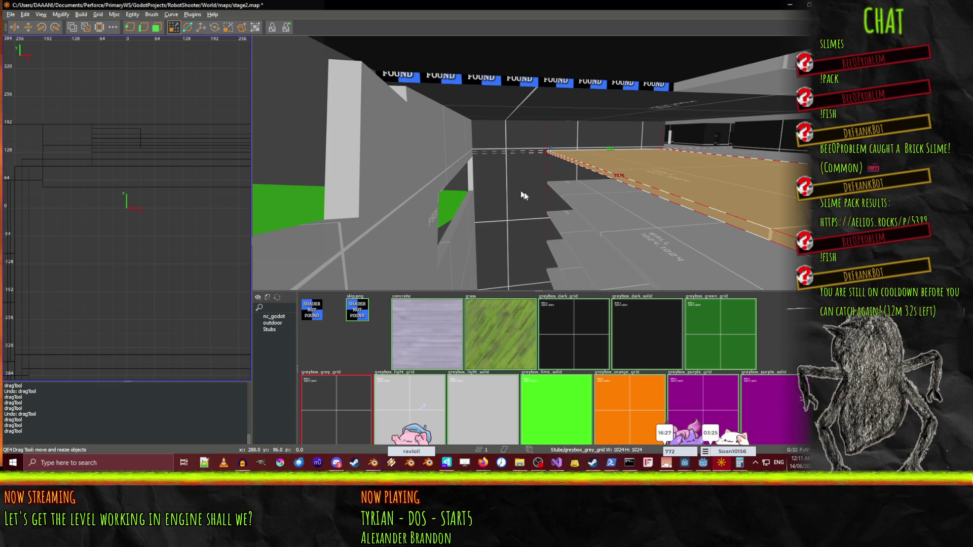
pyautogui.moveTo(552, 189); pyautogui.dragTo(504, 211)
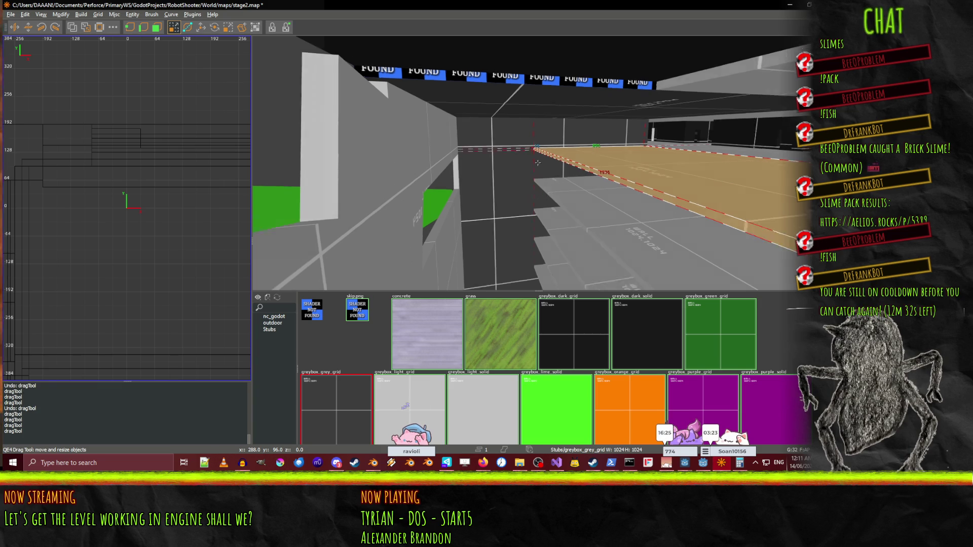
pyautogui.press('s')
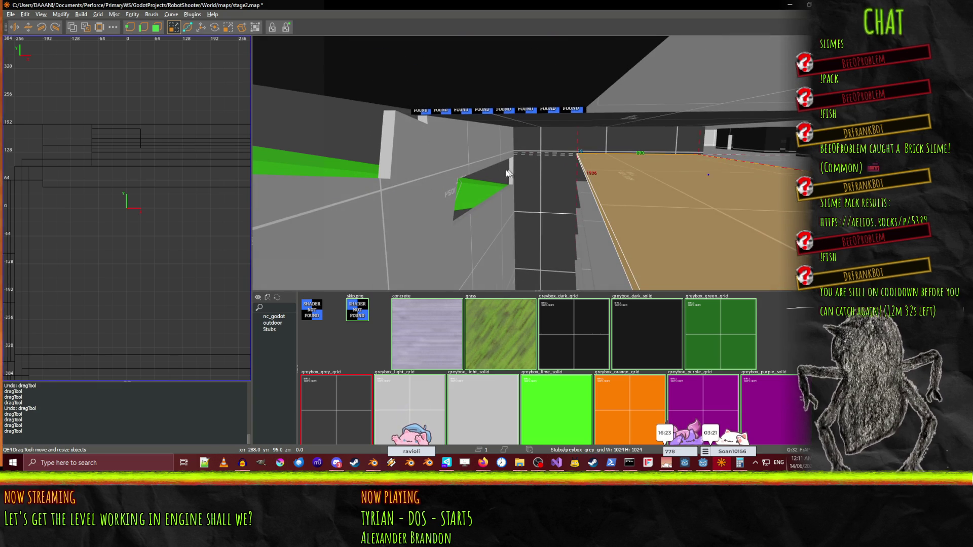
pyautogui.press('w')
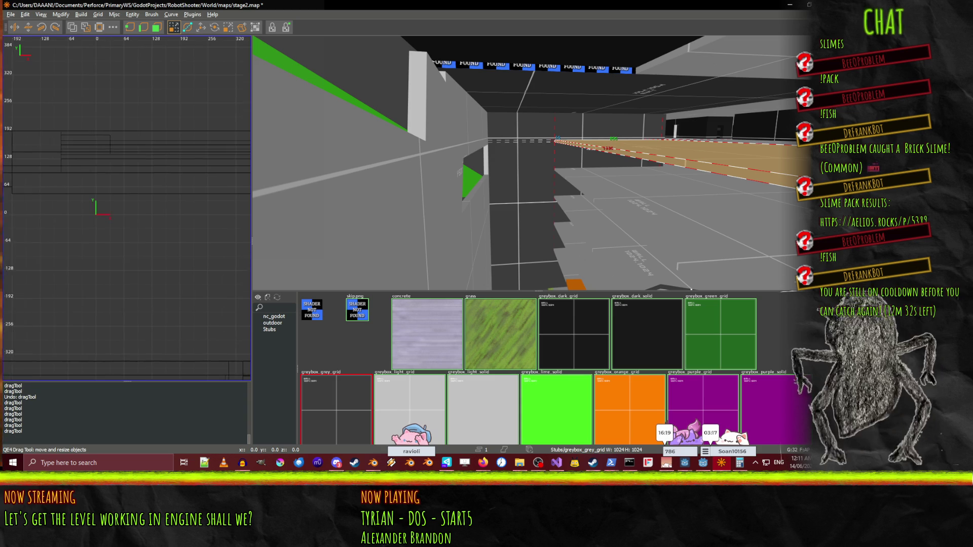
# Switch the 2D view to the side, set the grid to 128, and extend the brush's lower edge down.
pyautogui.press('w')
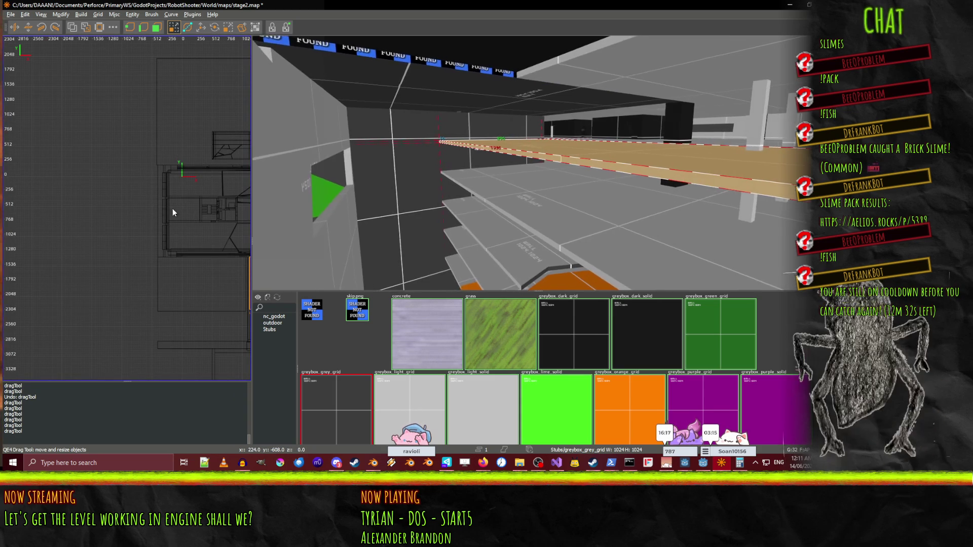
pyautogui.scroll(2, 205, 208)
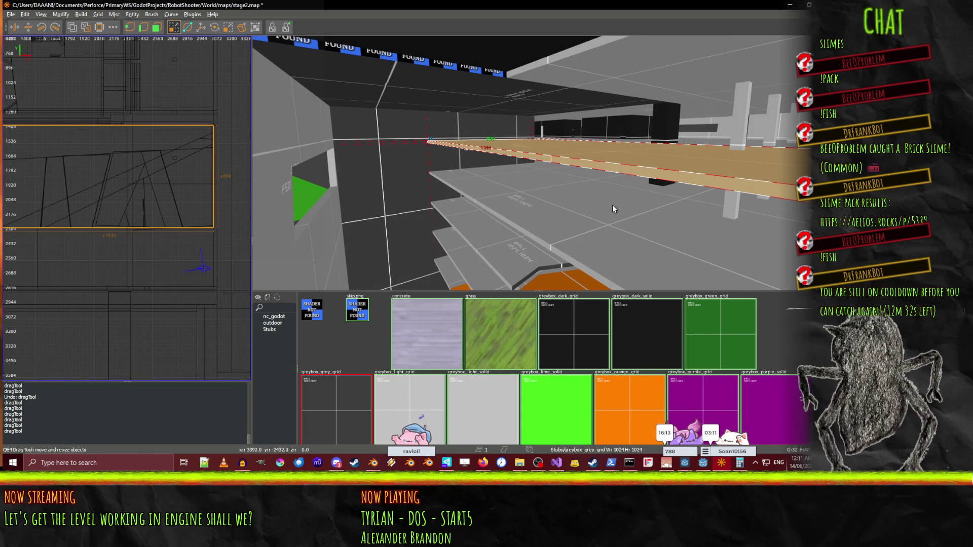
pyautogui.hotkey('ctrl', 'Tab')
pyautogui.hotkey('ctrl', 'Tab')
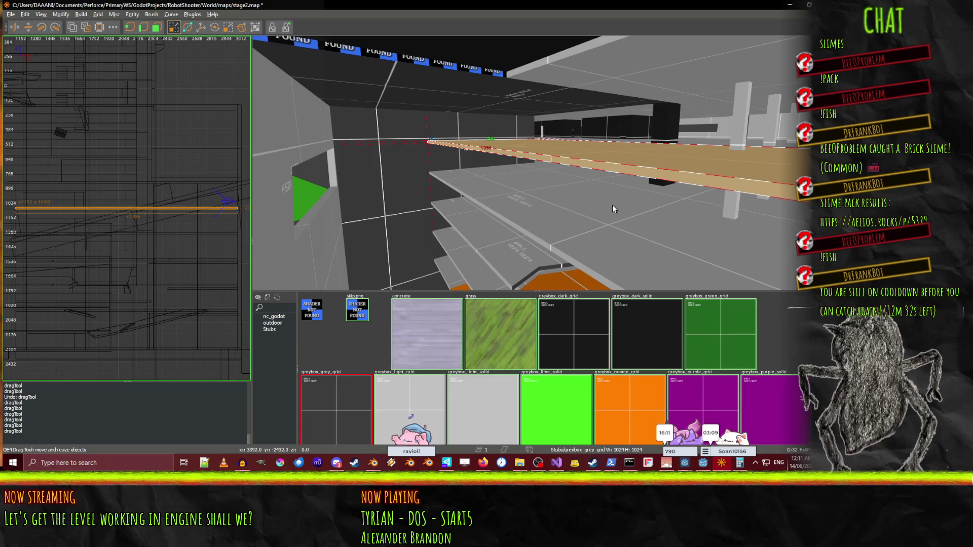
pyautogui.hotkey('ctrl', 'Tab')
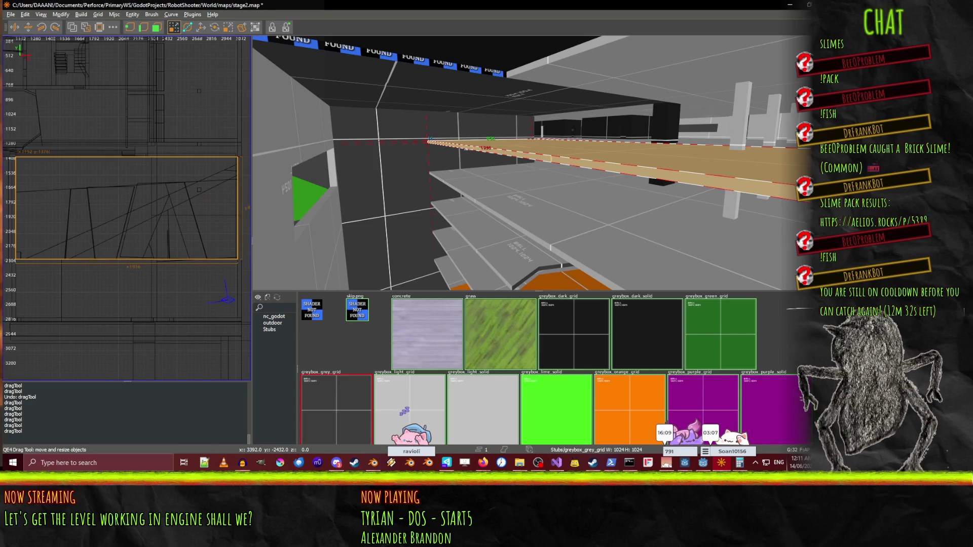
pyautogui.hotkey('ctrl', 'Tab')
pyautogui.hotkey('ctrl', 'Tab')
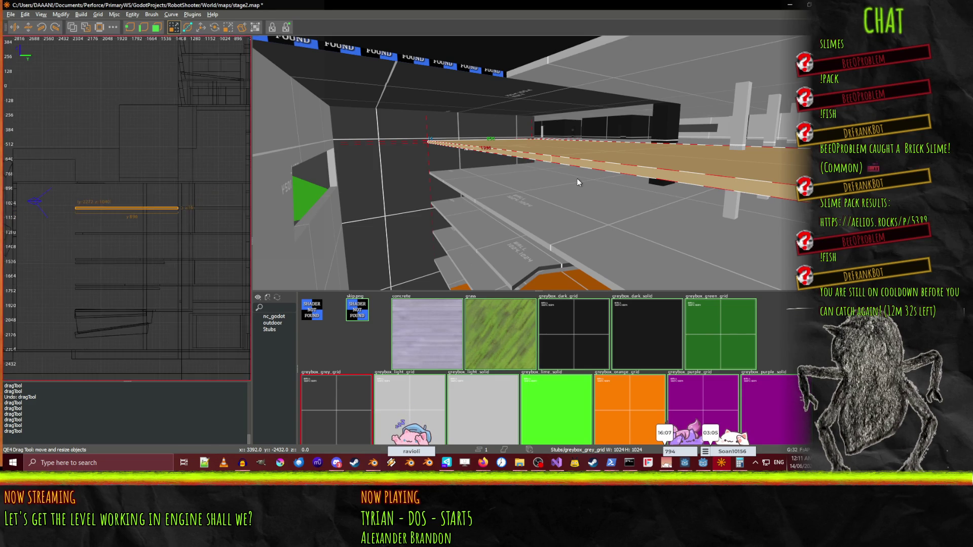
pyautogui.press(']')
pyautogui.press(']')
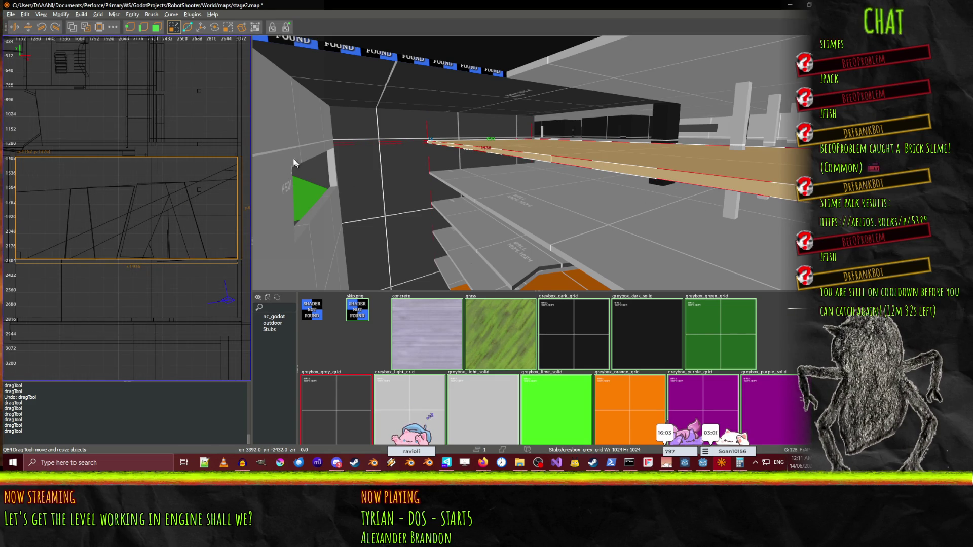
pyautogui.moveTo(140, 295)
pyautogui.mouseDown()
pyautogui.moveTo(162, 308)
pyautogui.moveTo(167, 343)
pyautogui.moveTo(178, 336)
pyautogui.mouseUp()
pyautogui.rightClick(538, 163)
# Fly toward the ceiling edge and select the tan ledge brush.
pyautogui.press('Up')
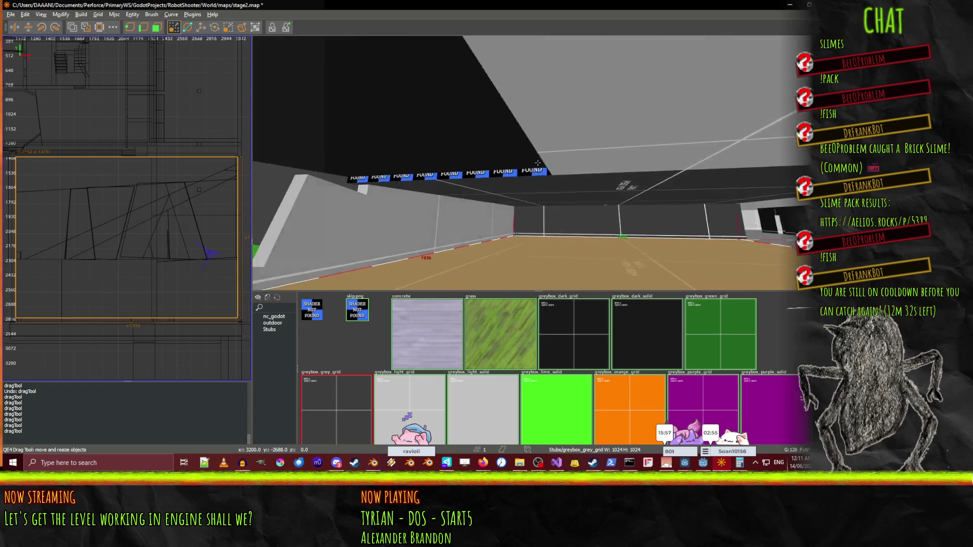
pyautogui.press('Down')
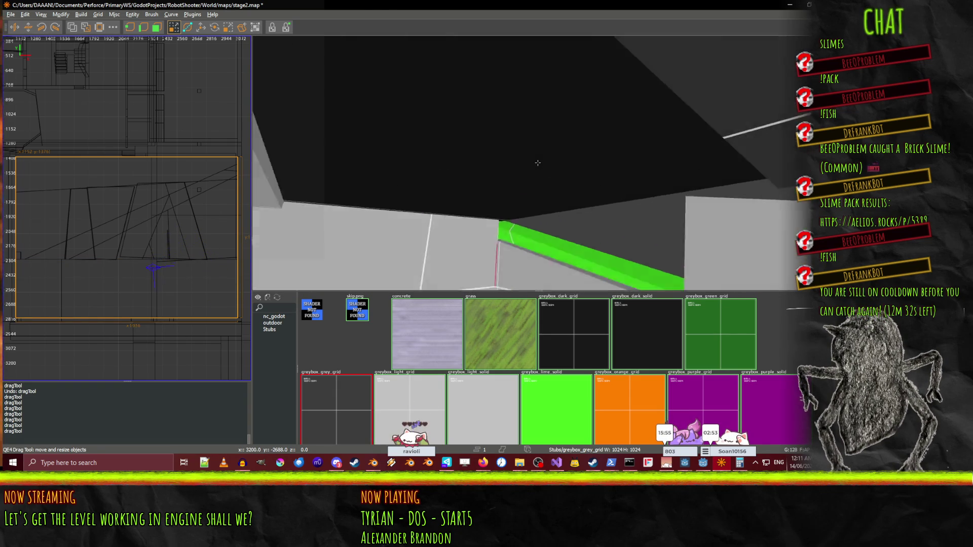
pyautogui.press('Right')
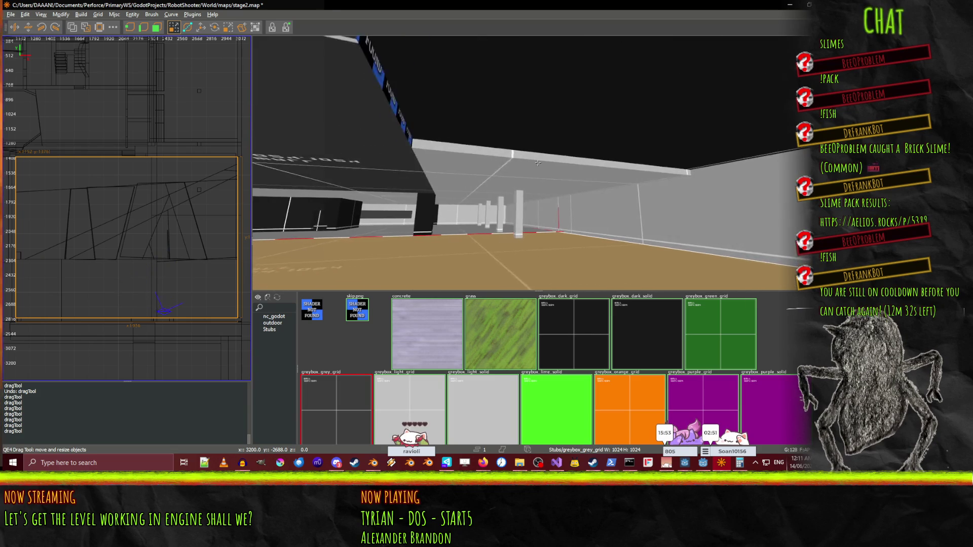
pyautogui.press('Up')
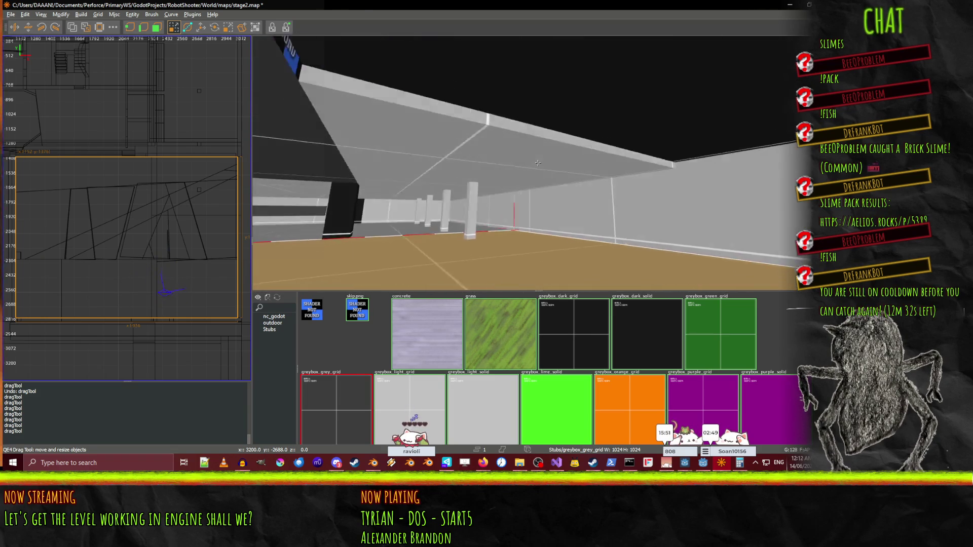
pyautogui.click(538, 162)
pyautogui.press('Right')
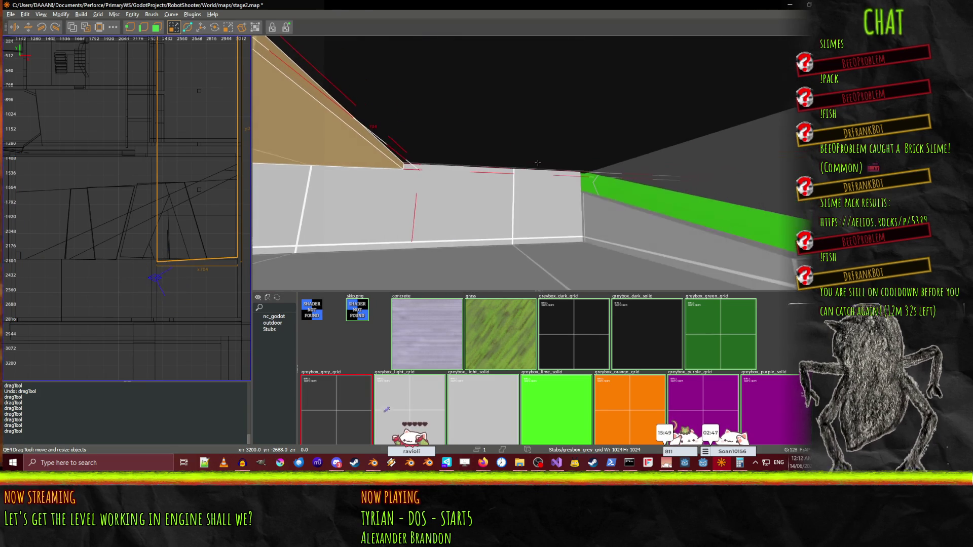
pyautogui.click(503, 104)
pyautogui.click(503, 101)
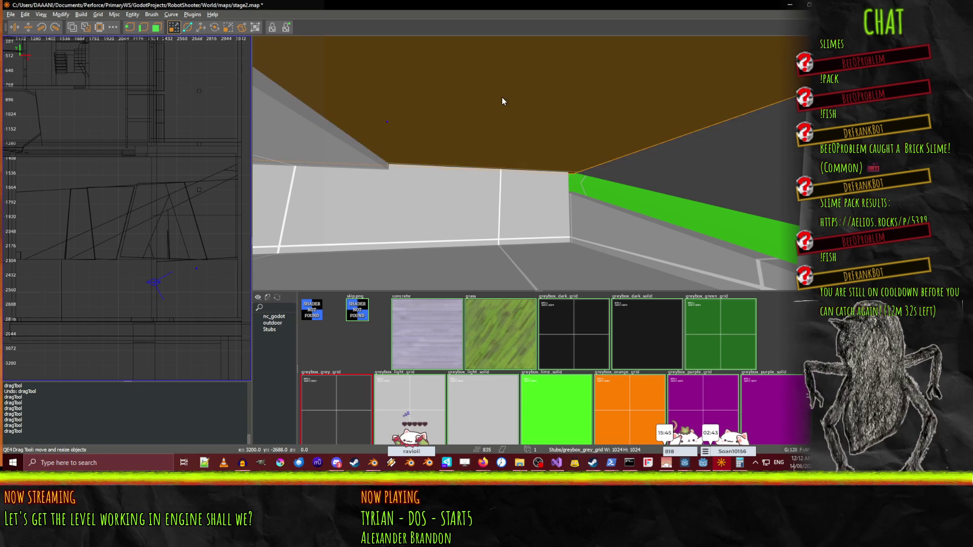
pyautogui.click(367, 315)
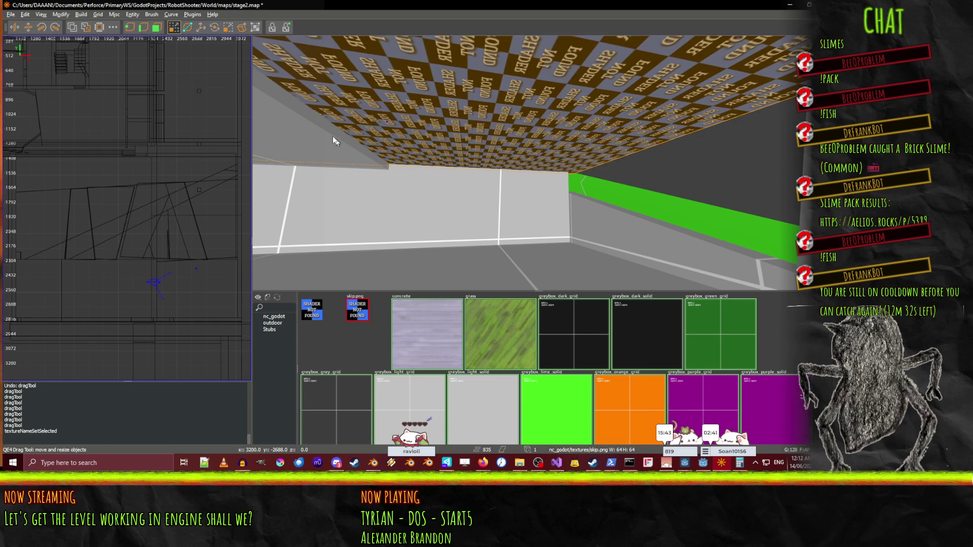
pyautogui.press('Escape')
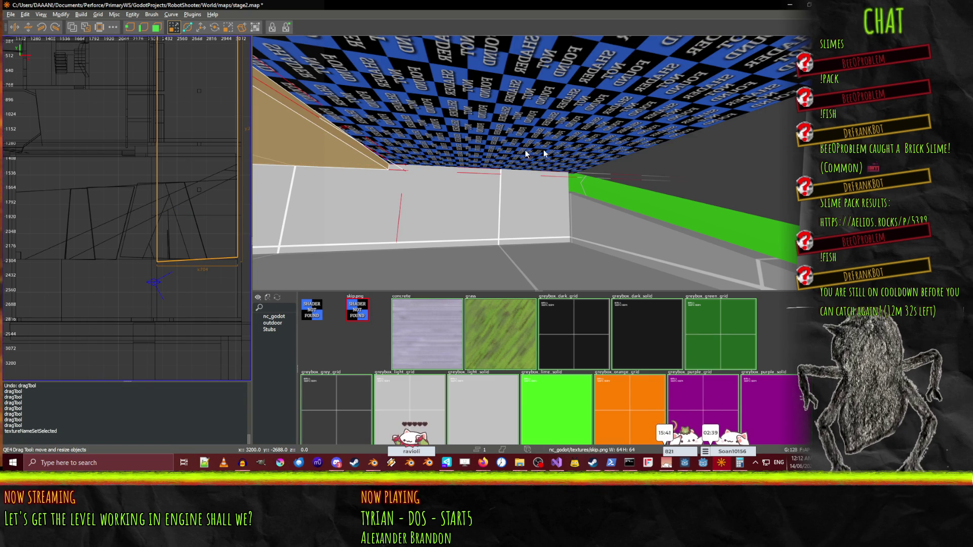
pyautogui.moveTo(637, 130); pyautogui.dragTo(589, 157)
pyautogui.moveTo(186, 280)
pyautogui.mouseDown()
pyautogui.moveTo(203, 311)
pyautogui.moveTo(205, 364)
pyautogui.mouseUp()
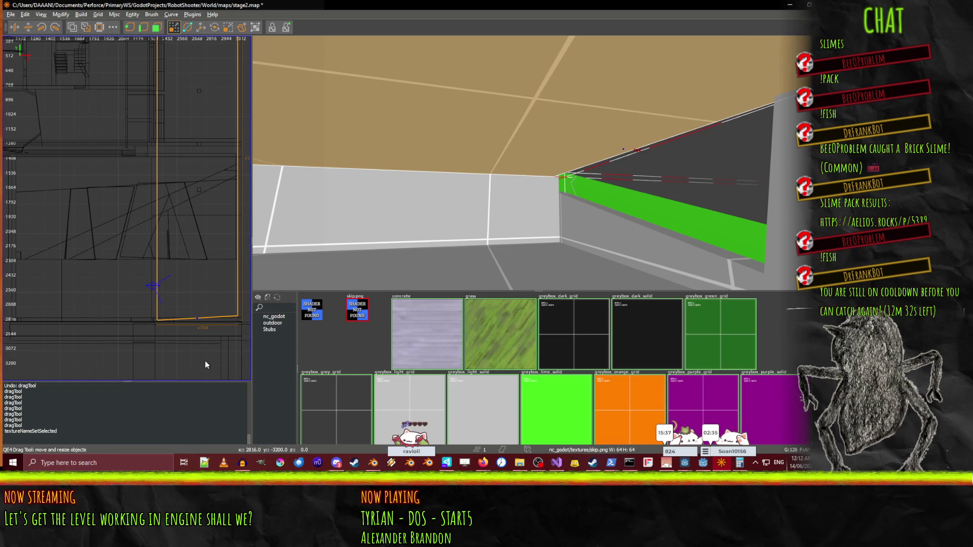
pyautogui.moveTo(558, 152); pyautogui.dragTo(538, 163)
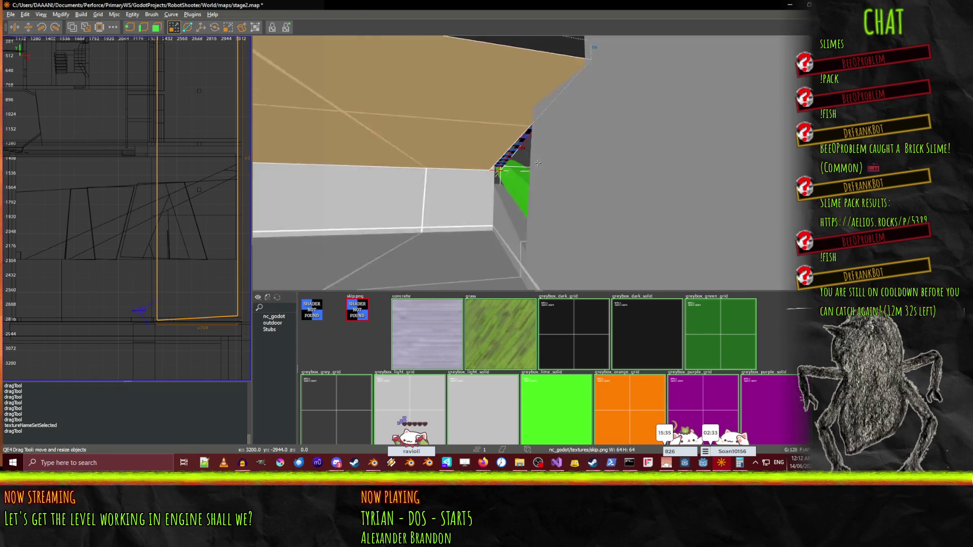
pyautogui.press('w')
# Fly past the orange stairs and windowed building to the blue SHADER NOT FOUND floor and select that brush.
pyautogui.press('s')
pyautogui.press('a')
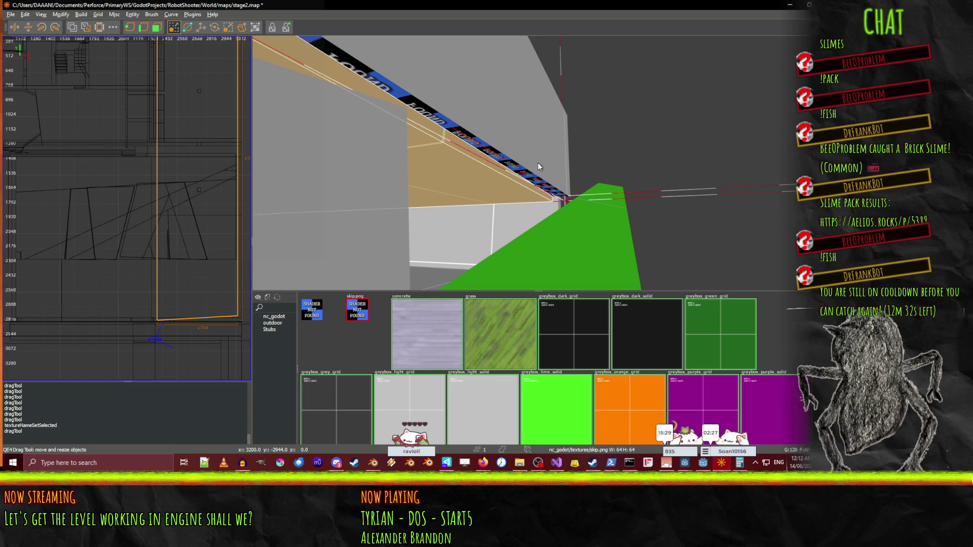
pyautogui.press('w')
pyautogui.press('s')
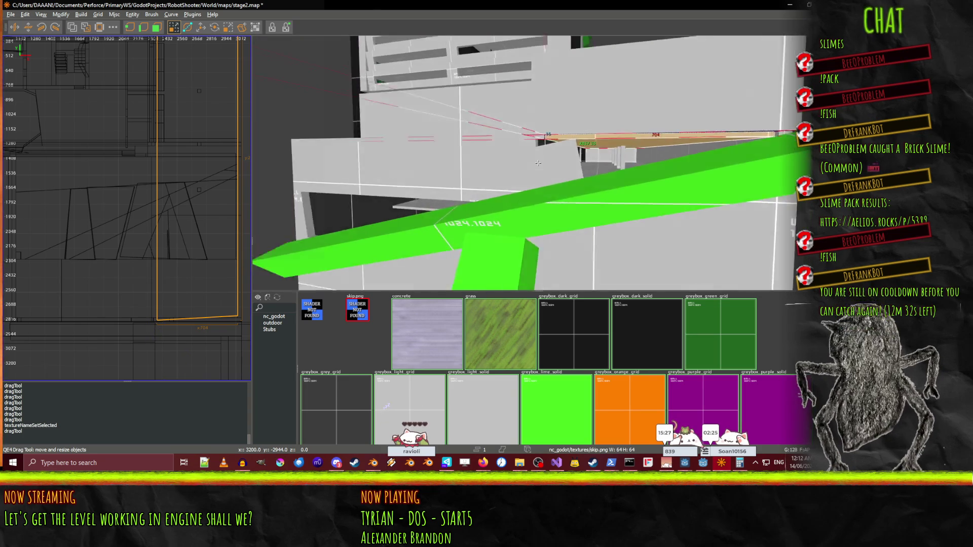
pyautogui.press('s')
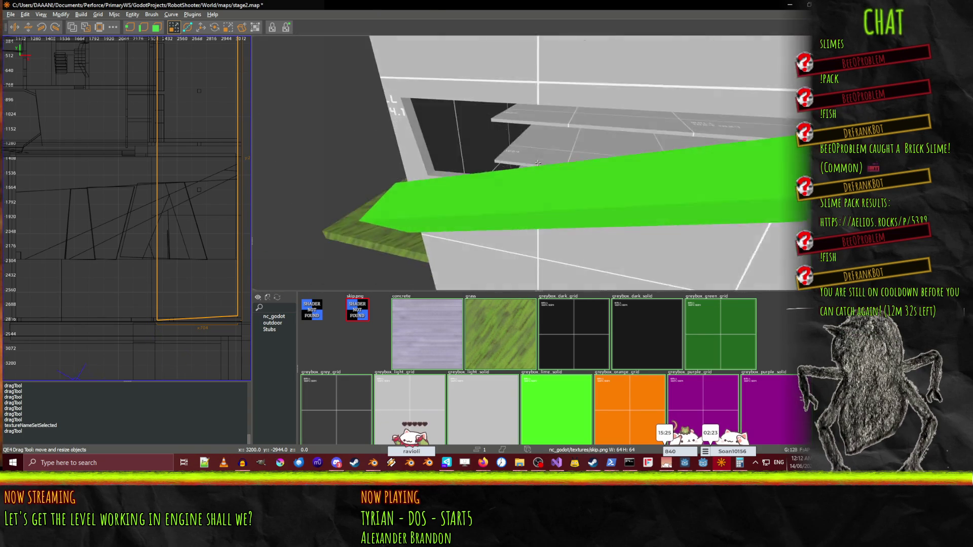
pyautogui.press('d')
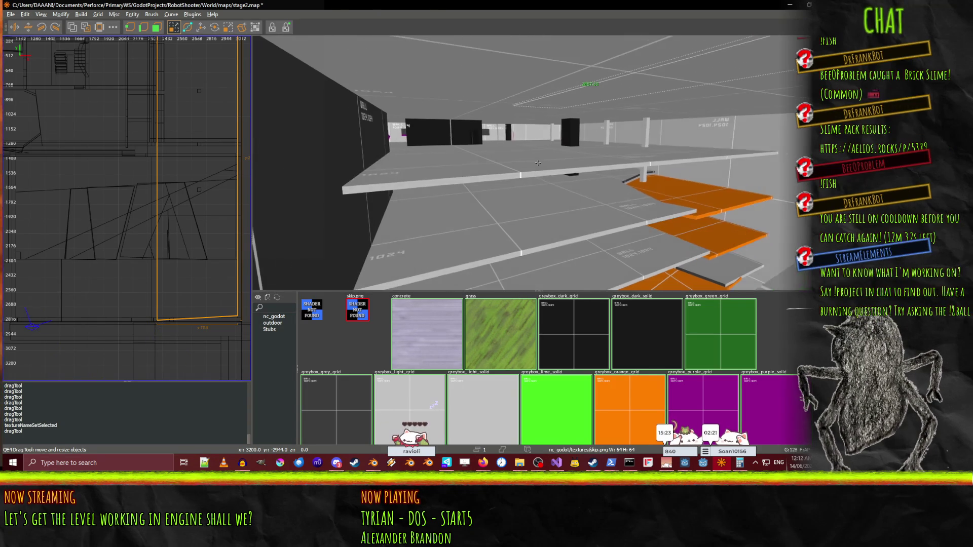
pyautogui.press('w')
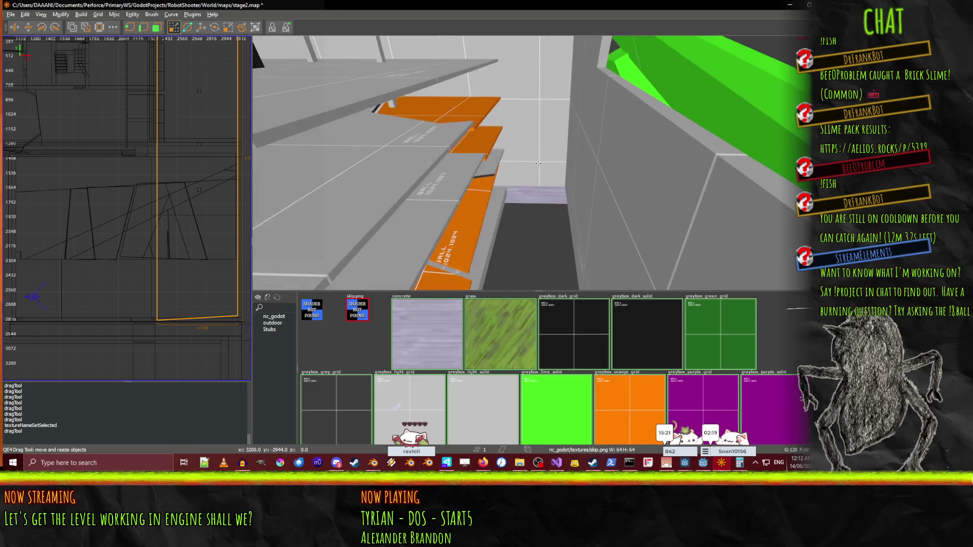
pyautogui.press('s')
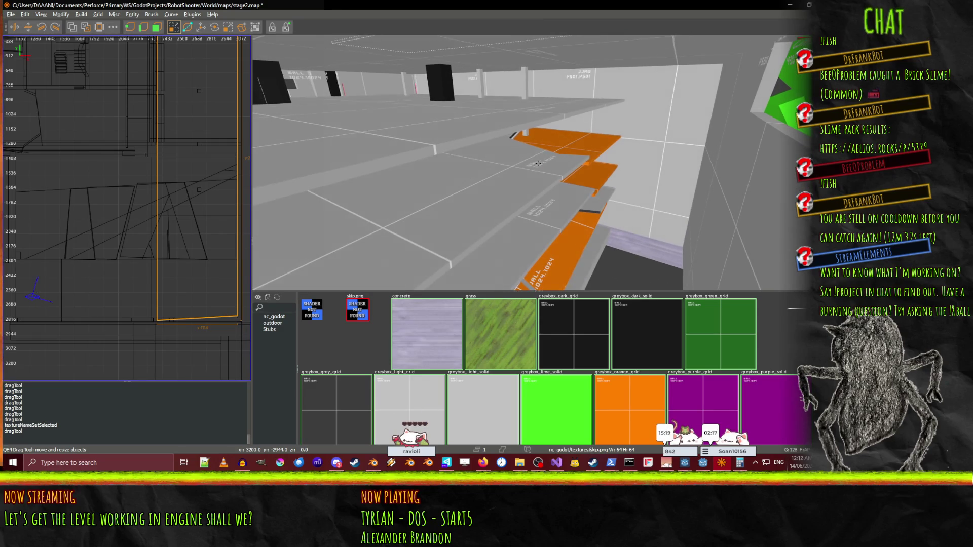
pyautogui.press('s')
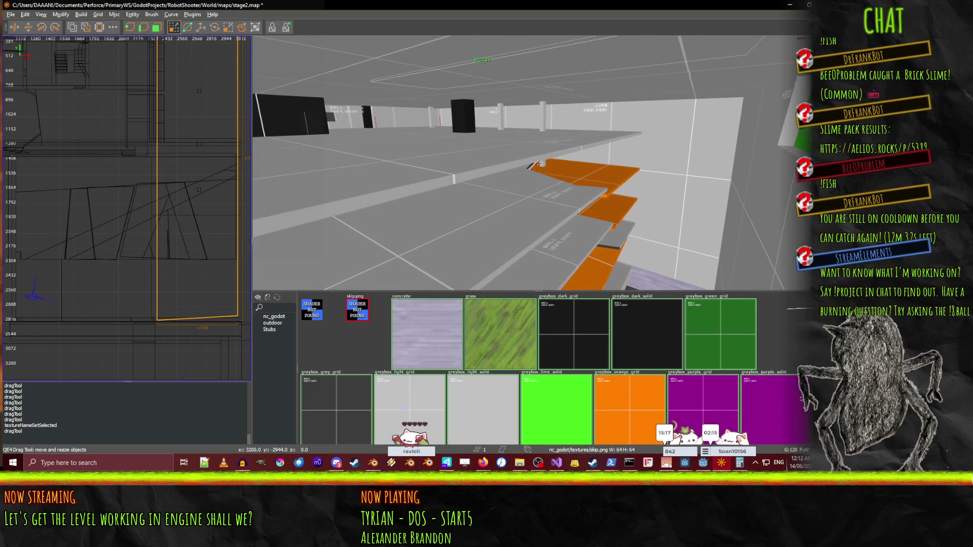
pyautogui.press('s')
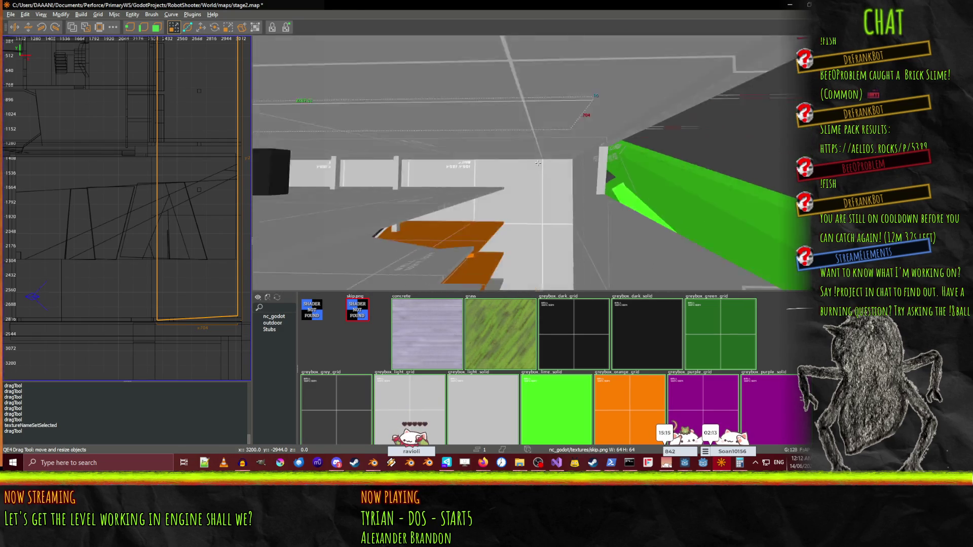
pyautogui.press('w')
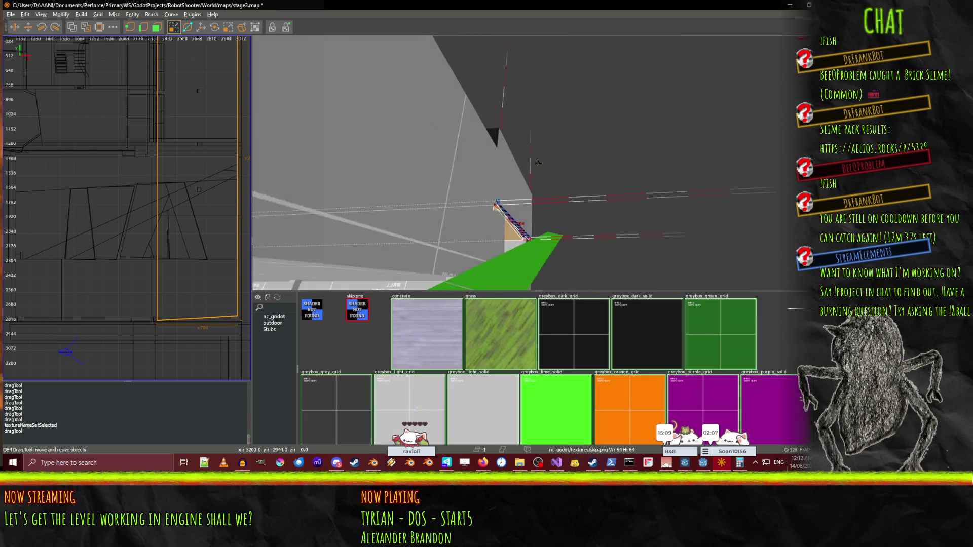
pyautogui.press('w')
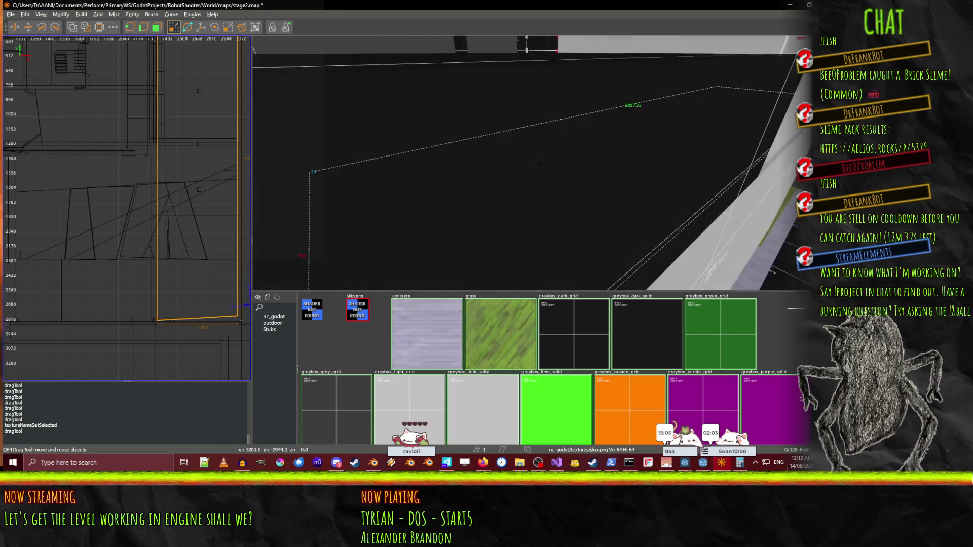
pyautogui.press('s')
pyautogui.press('w')
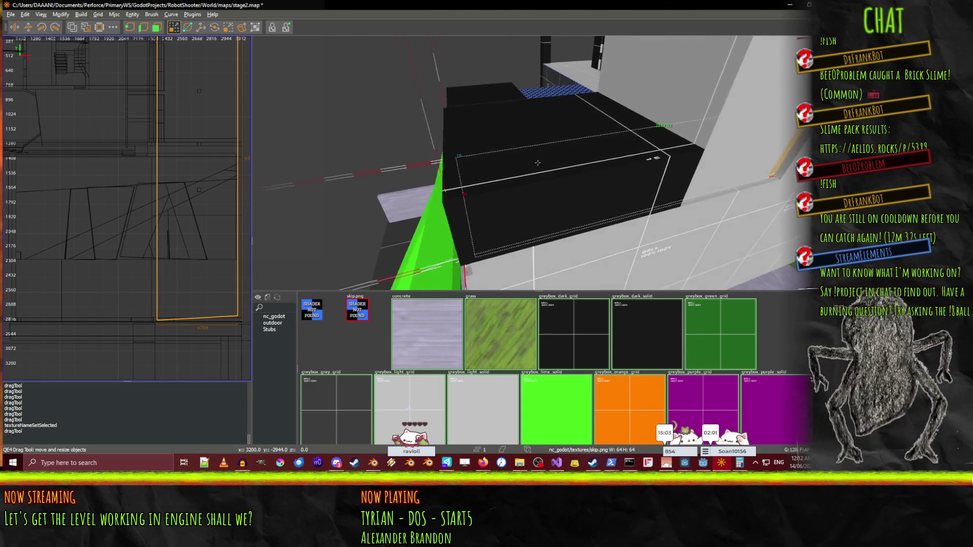
pyautogui.press('a')
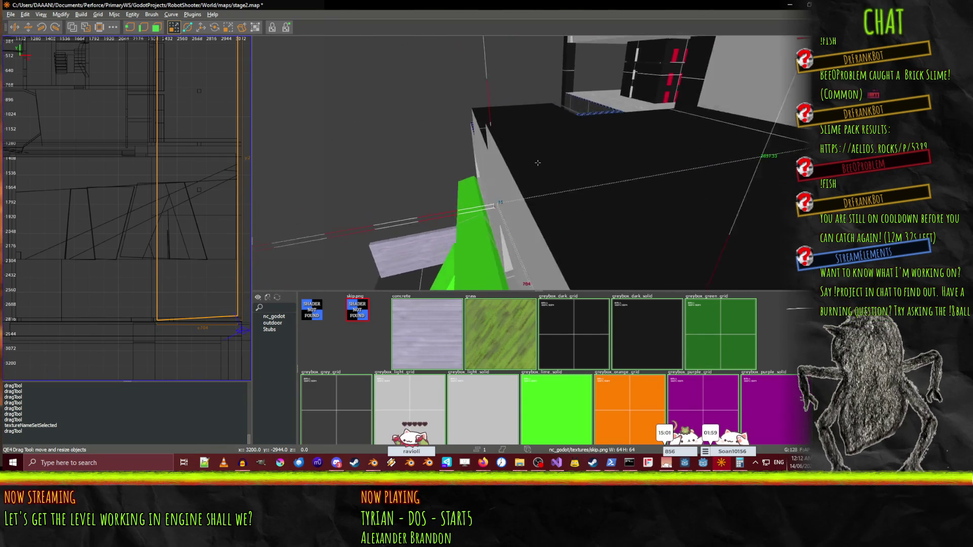
pyautogui.press('w')
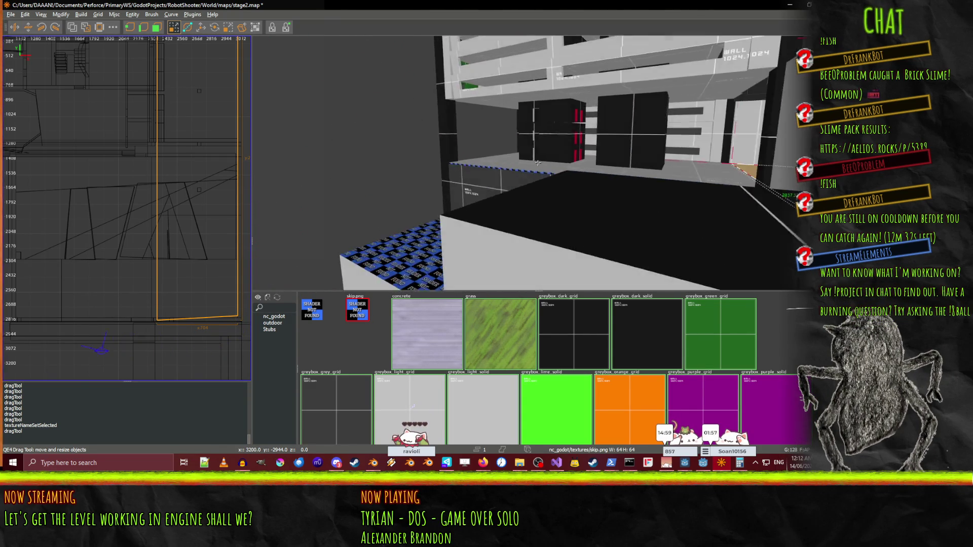
pyautogui.press('w')
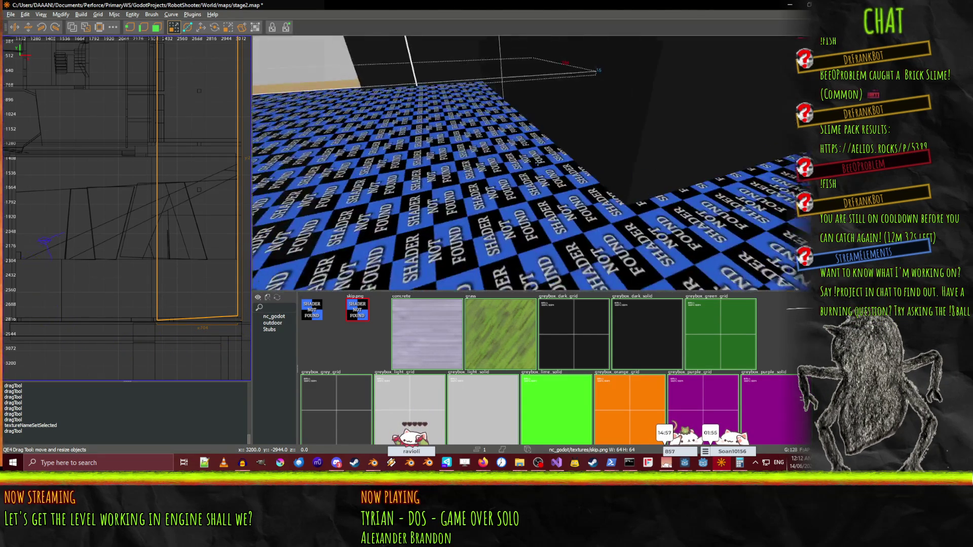
pyautogui.press('s')
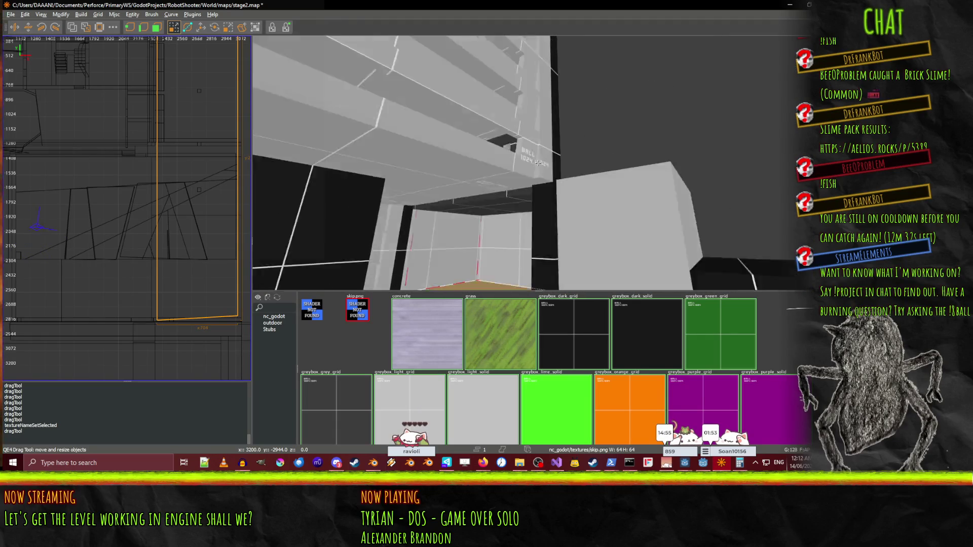
pyautogui.press('w')
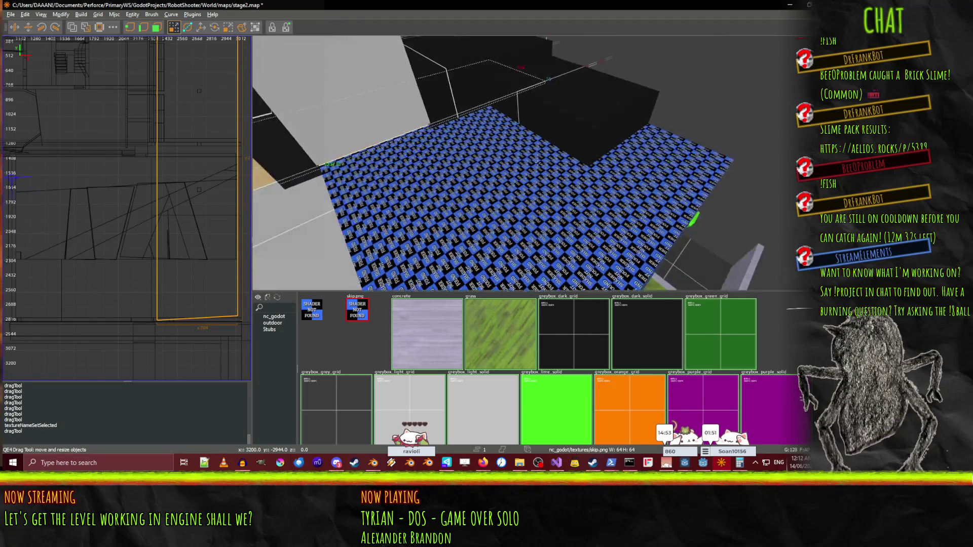
pyautogui.keyDown('shift'); pyautogui.click(538, 163); pyautogui.keyUp('shift')
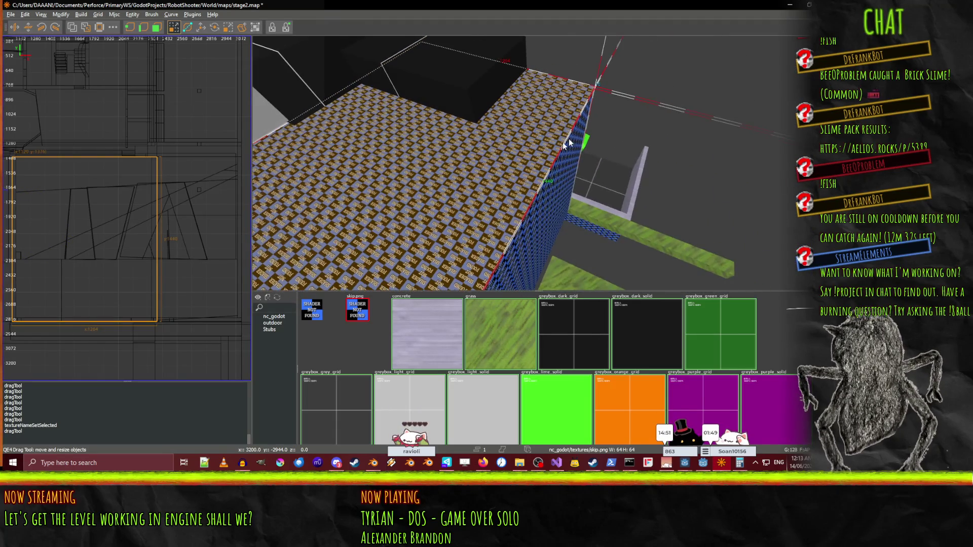
# Set the grid to 16 and pull the floor brush's left edge inward.
pyautogui.press('d')
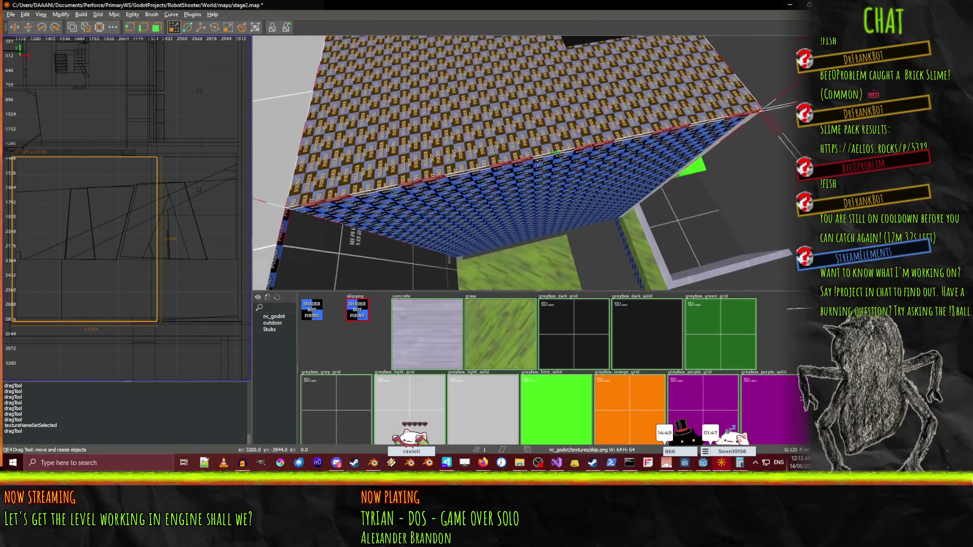
pyautogui.press('d')
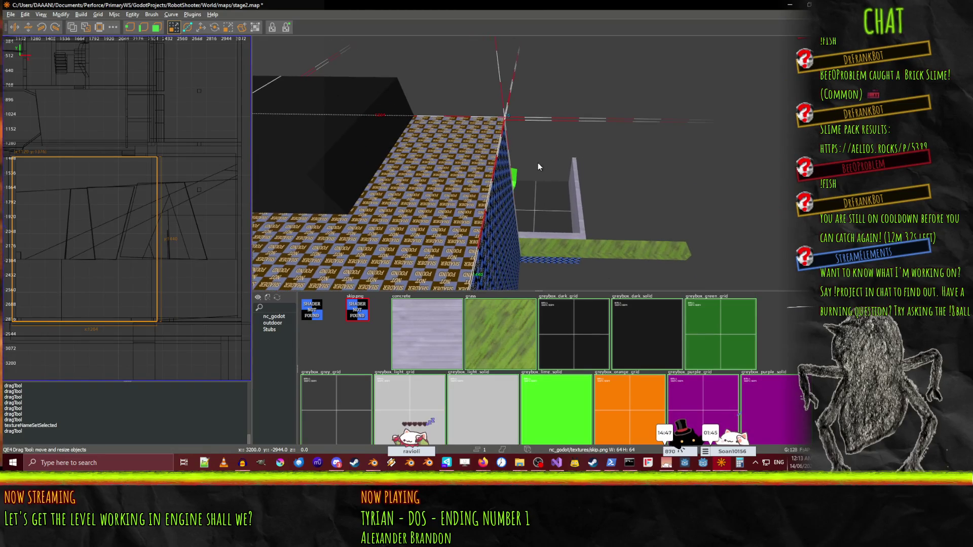
pyautogui.keyDown('shift'); pyautogui.click(465, 179); pyautogui.keyUp('shift')
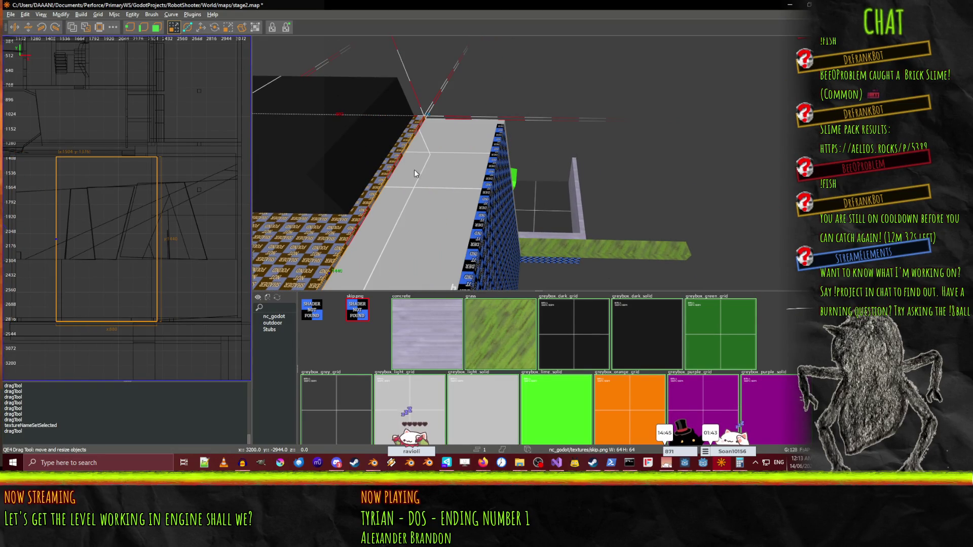
pyautogui.click(449, 184)
pyautogui.press('5')
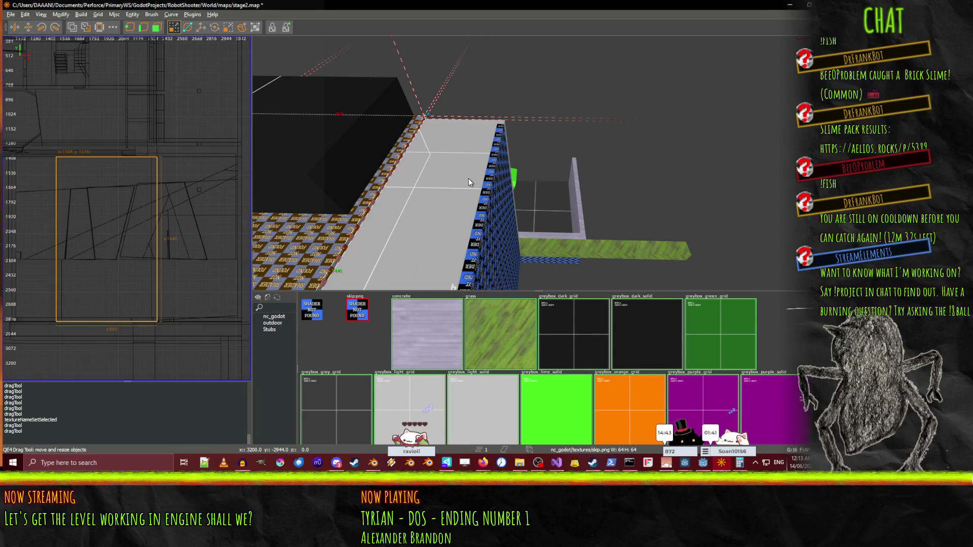
pyautogui.moveTo(469, 178); pyautogui.dragTo(452, 196)
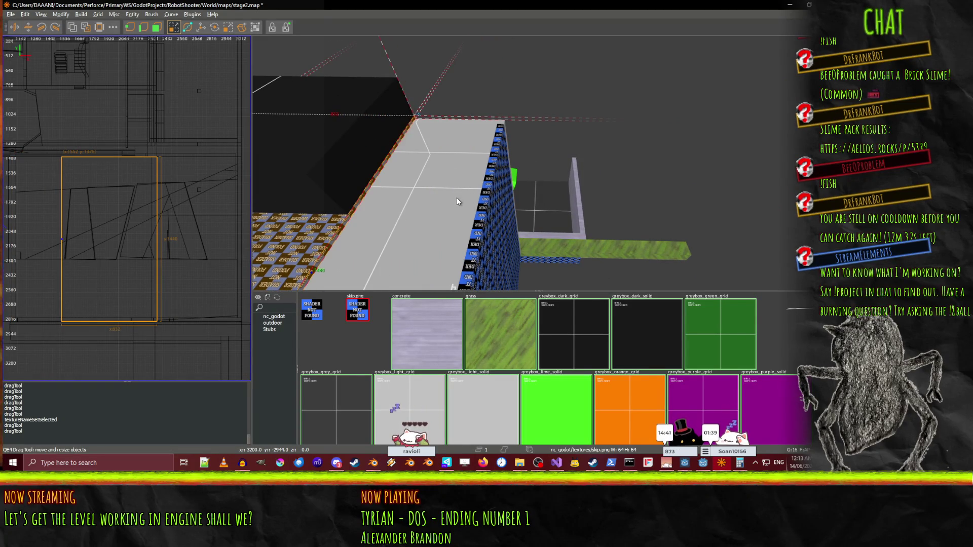
pyautogui.rightClick(494, 201)
pyautogui.press('Down')
pyautogui.press('Up')
pyautogui.press('Up')
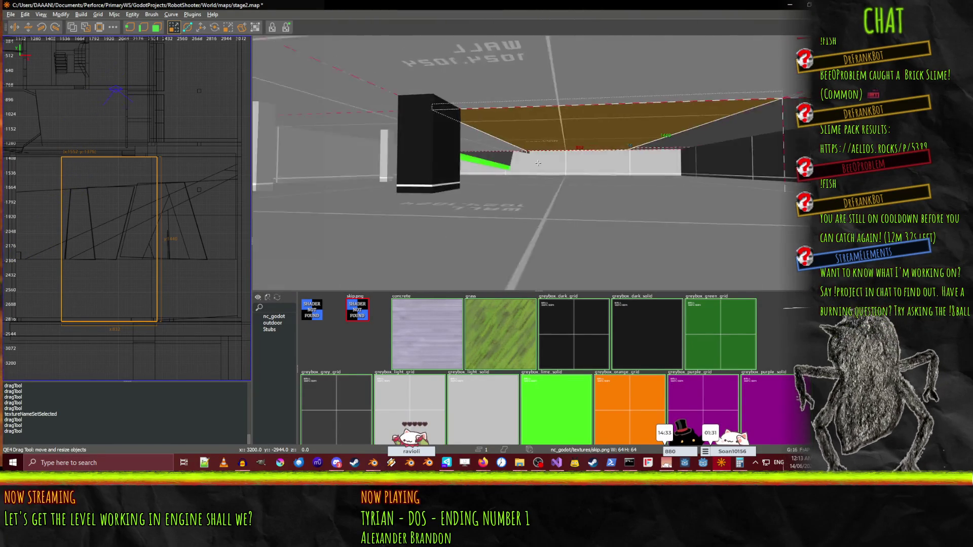
pyautogui.press('Down')
pyautogui.press('Right')
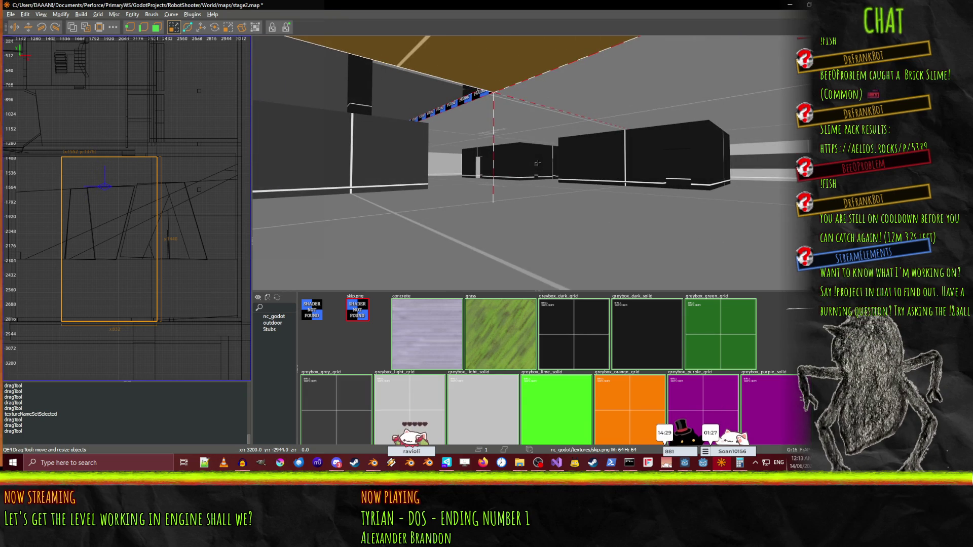
pyautogui.press('Down')
pyautogui.press('Left')
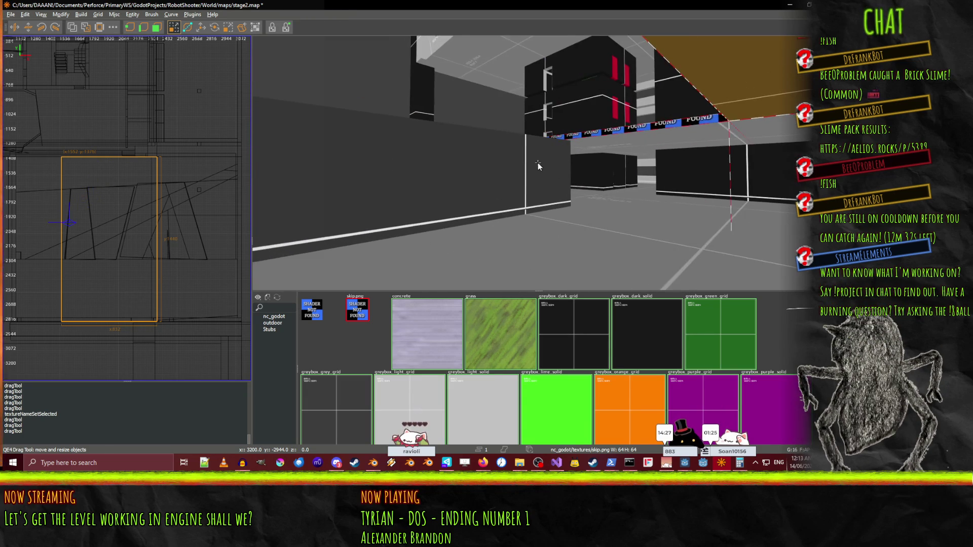
pyautogui.press('Up')
pyautogui.press('Left')
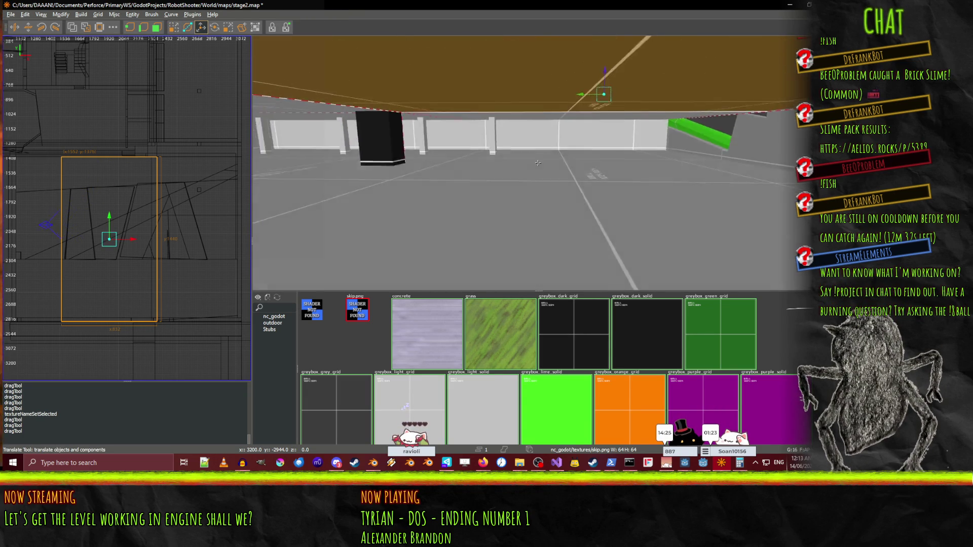
pyautogui.press('Down')
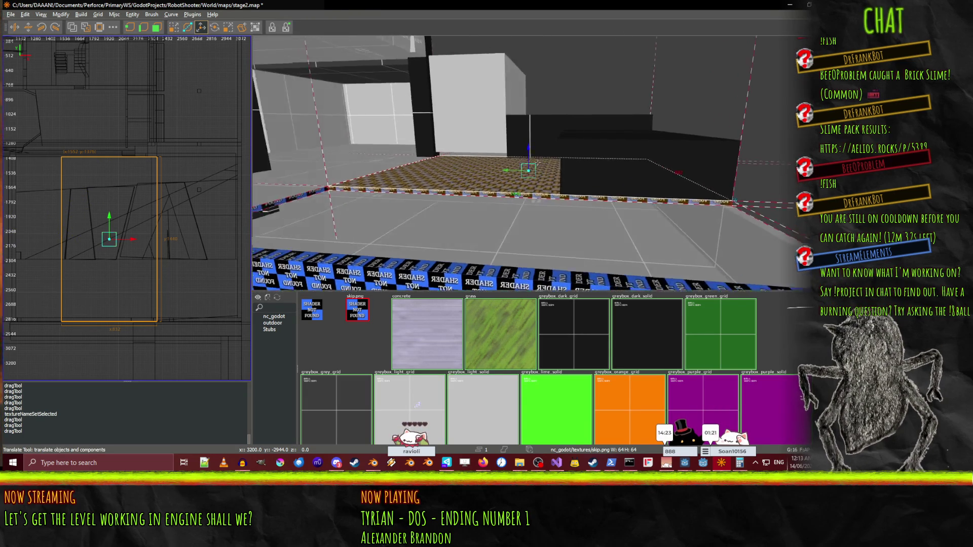
pyautogui.press('Left')
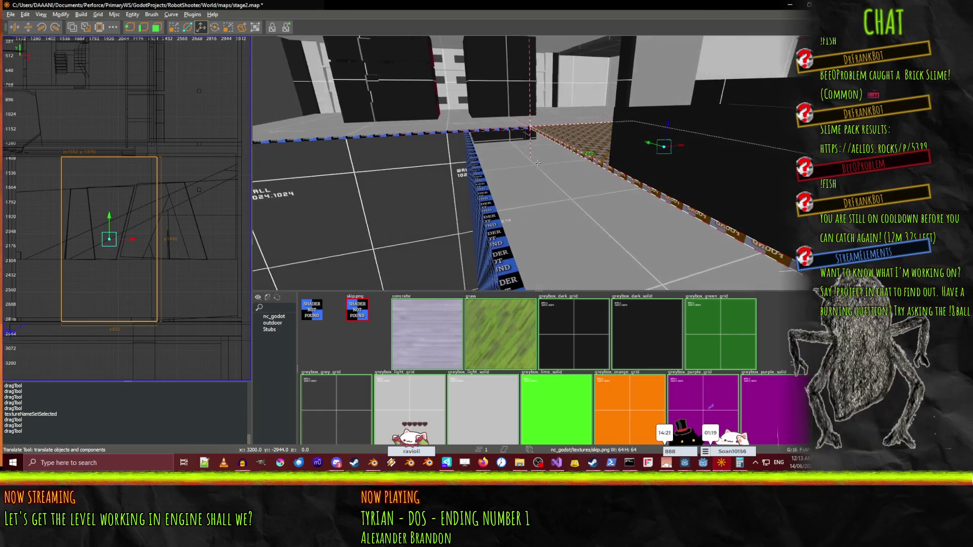
pyautogui.press('Right')
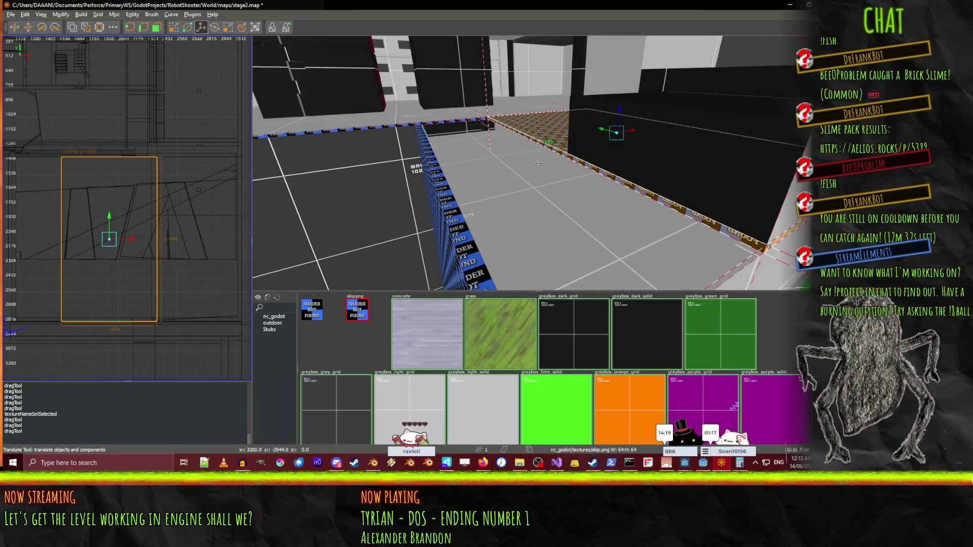
pyautogui.press('Up')
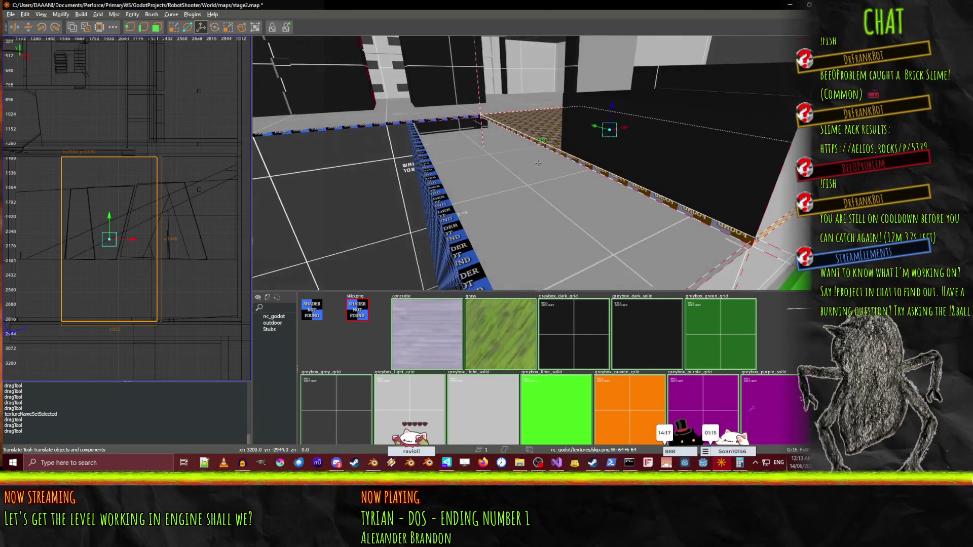
pyautogui.press('Right')
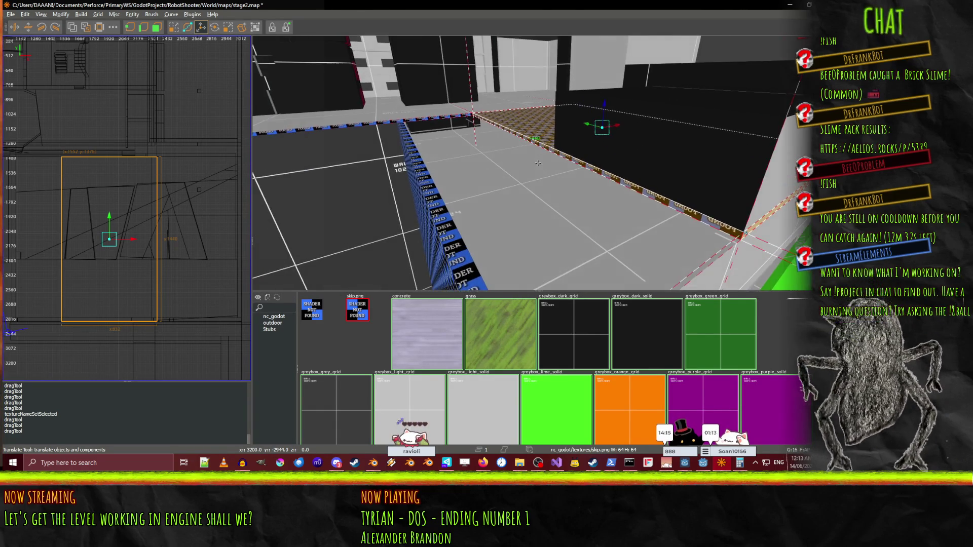
pyautogui.press('Up')
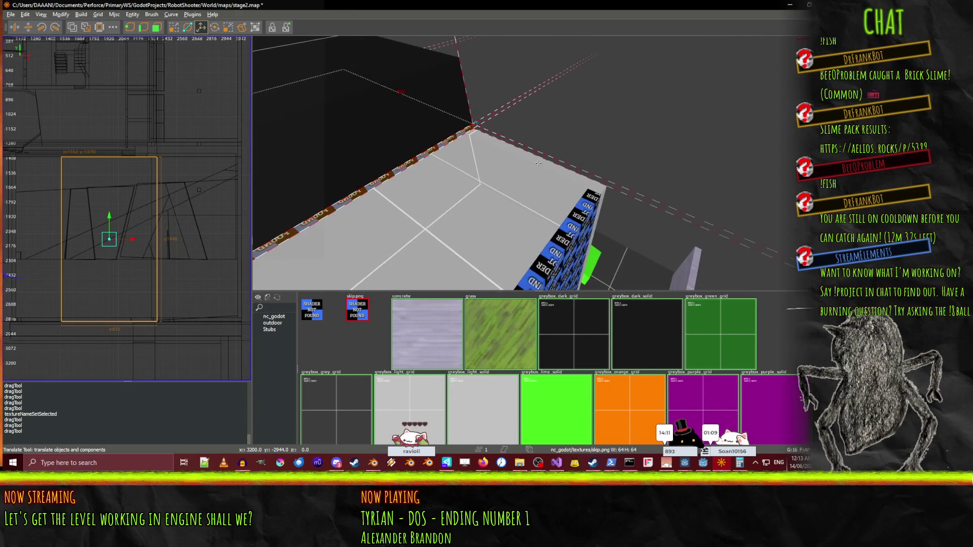
pyautogui.click(538, 169)
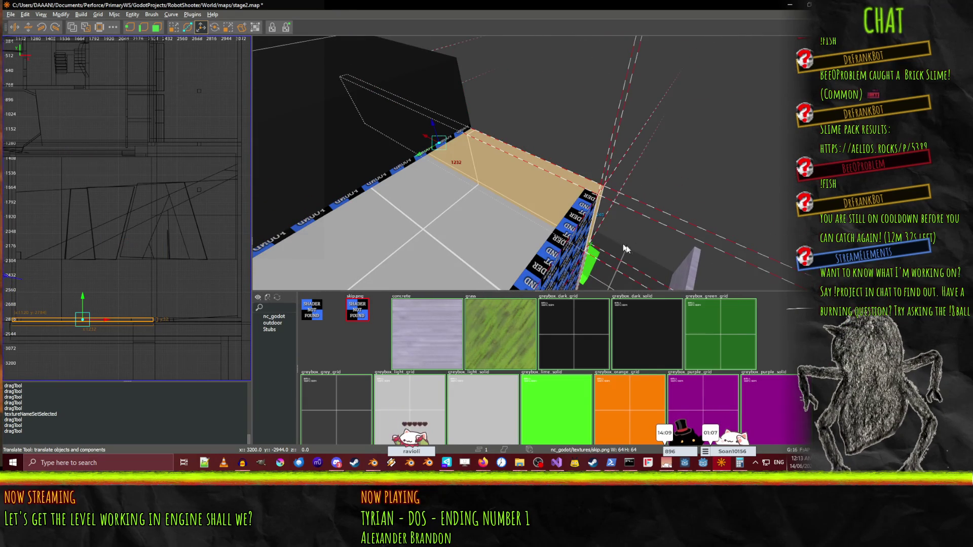
# Shorten the long wall brush from 1232 to 1088 units with the QE4 drag tool.
pyautogui.press('Up')
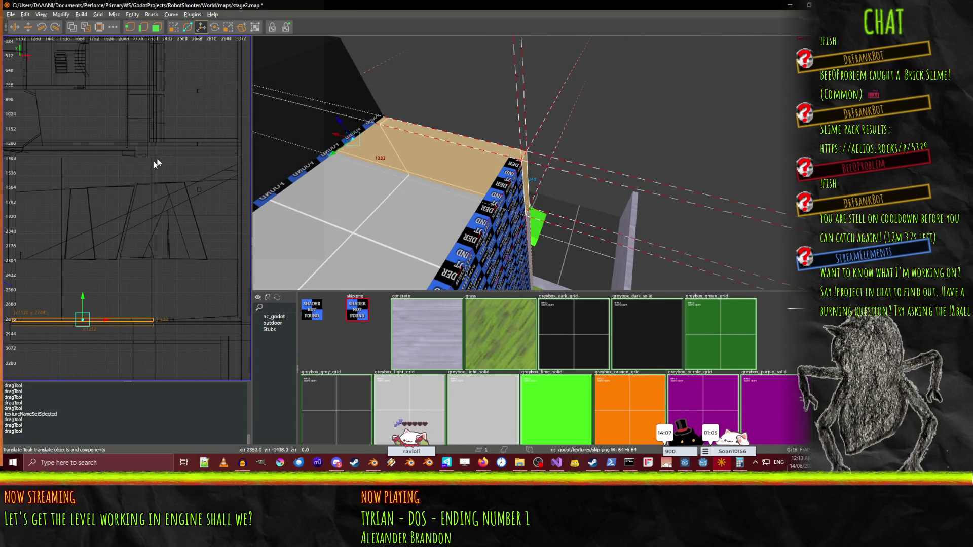
pyautogui.scroll(-4, 41, 321)
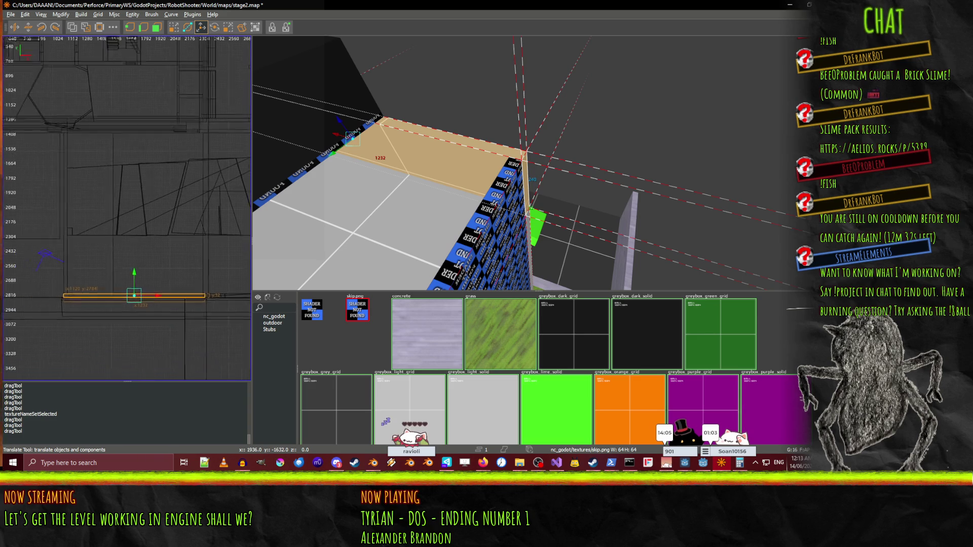
pyautogui.press('q')
pyautogui.moveTo(62, 262); pyautogui.dragTo(110, 261)
# Fly across the level and select the thin textured wall brush.
pyautogui.moveTo(501, 232); pyautogui.dragTo(538, 163)
pyautogui.click(502, 182)
pyautogui.click(428, 135)
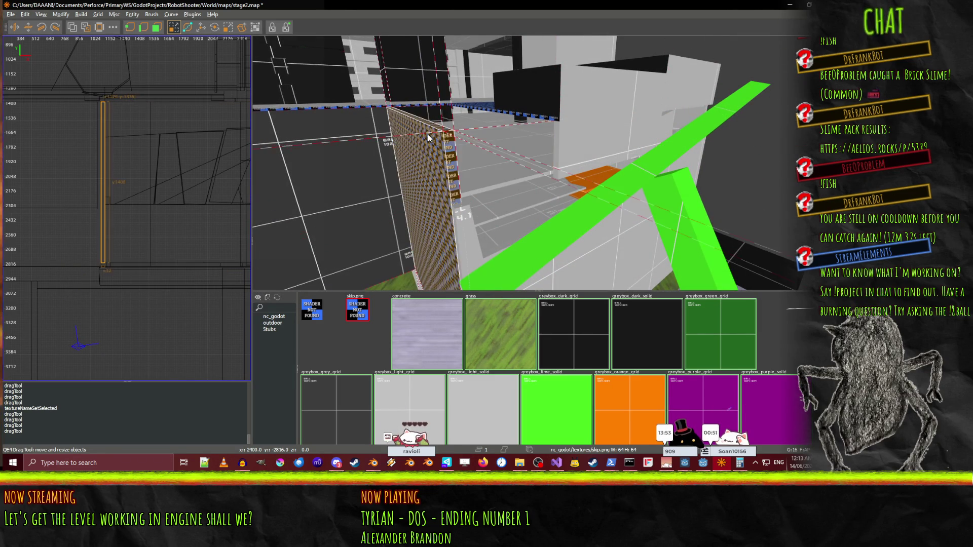
# Drag the thin textured wall's top face down and fly around to check its new height.
pyautogui.moveTo(405, 48); pyautogui.dragTo(410, 87)
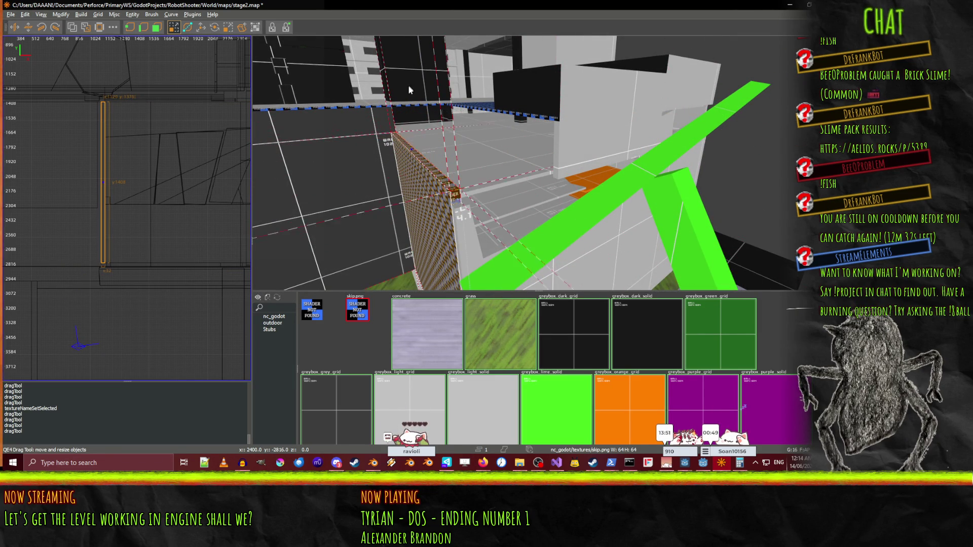
pyautogui.scroll(5, 409, 94)
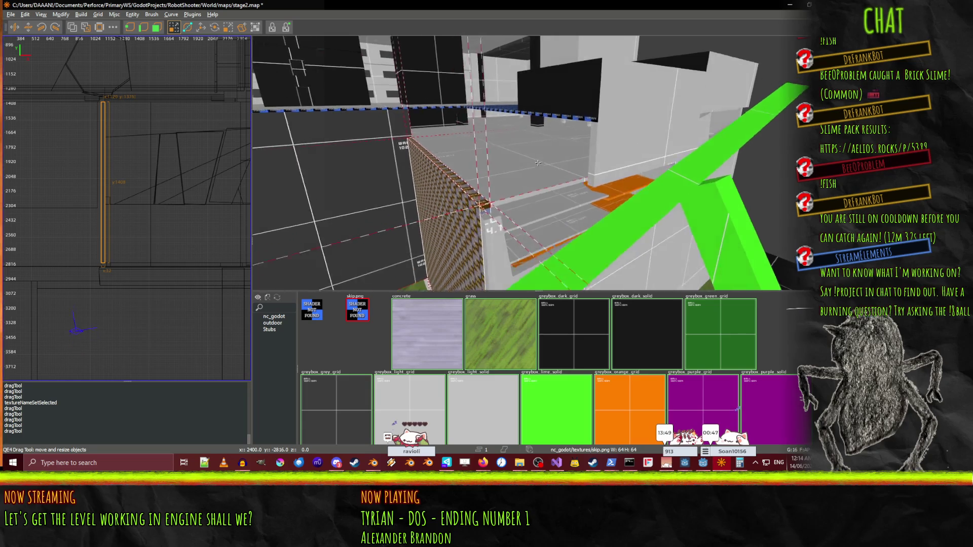
pyautogui.press('Left')
pyautogui.press('Up')
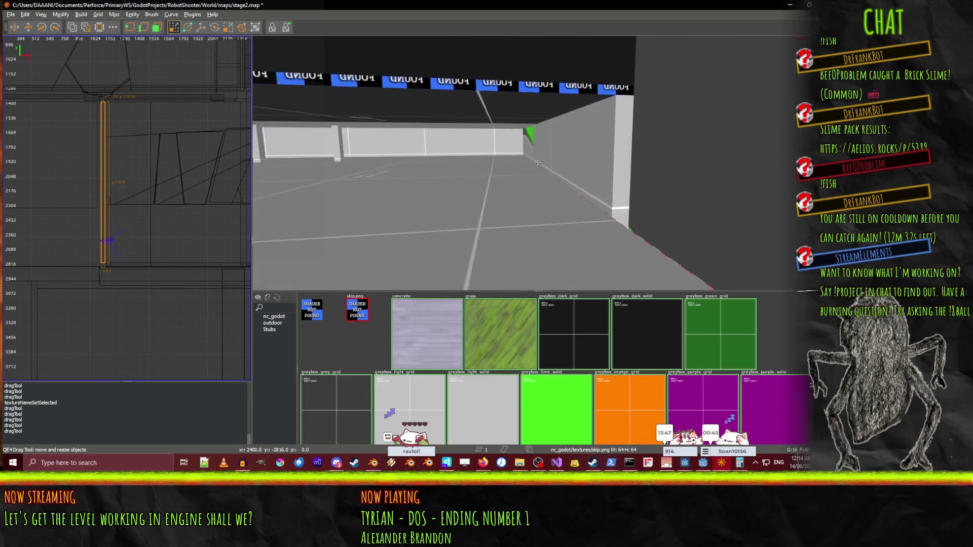
pyautogui.scroll(5, 538, 163)
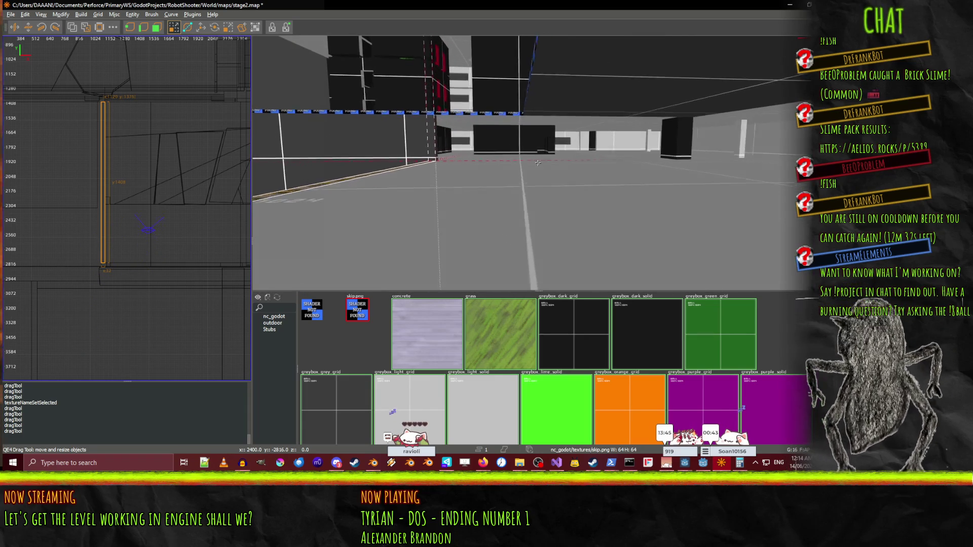
pyautogui.press('Up')
pyautogui.press('Left')
pyautogui.press('Up')
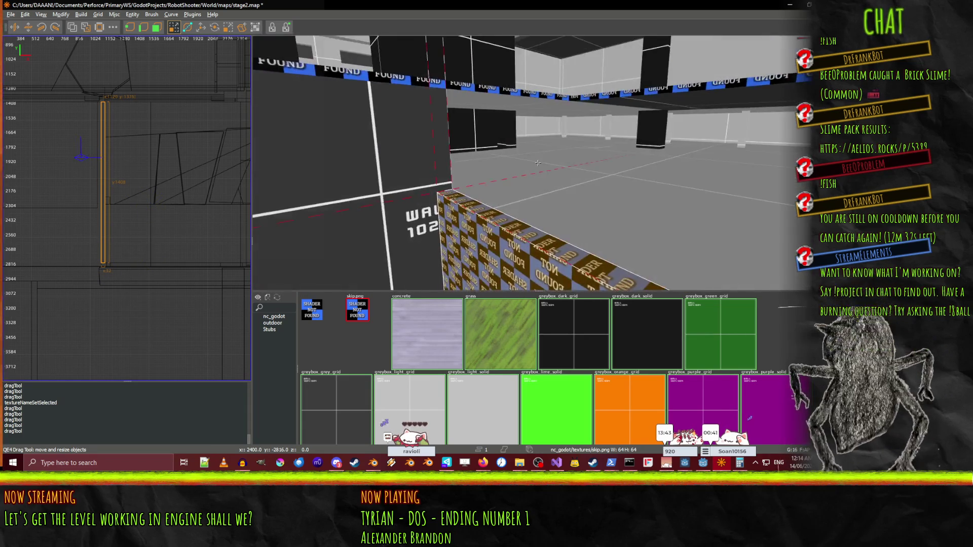
pyautogui.press('Left')
pyautogui.press('Down')
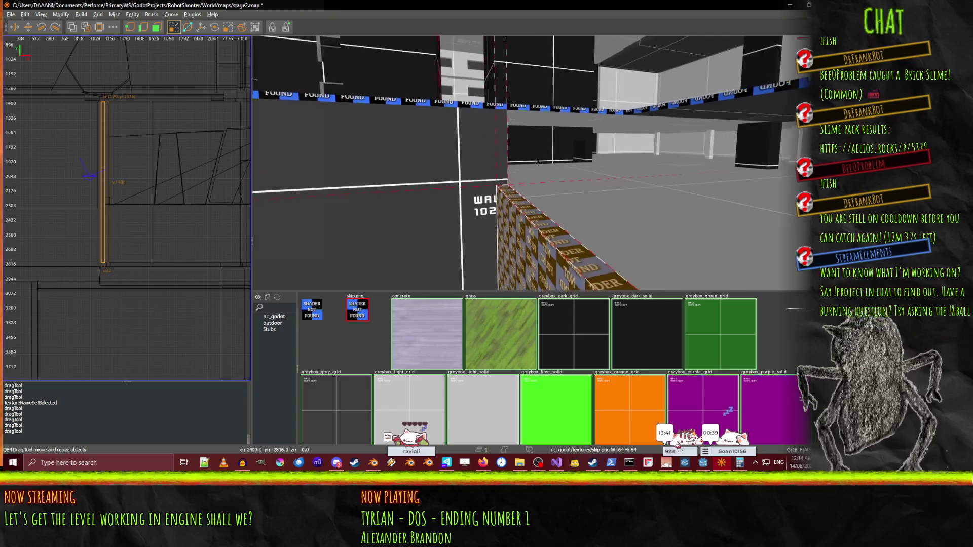
pyautogui.press('Down')
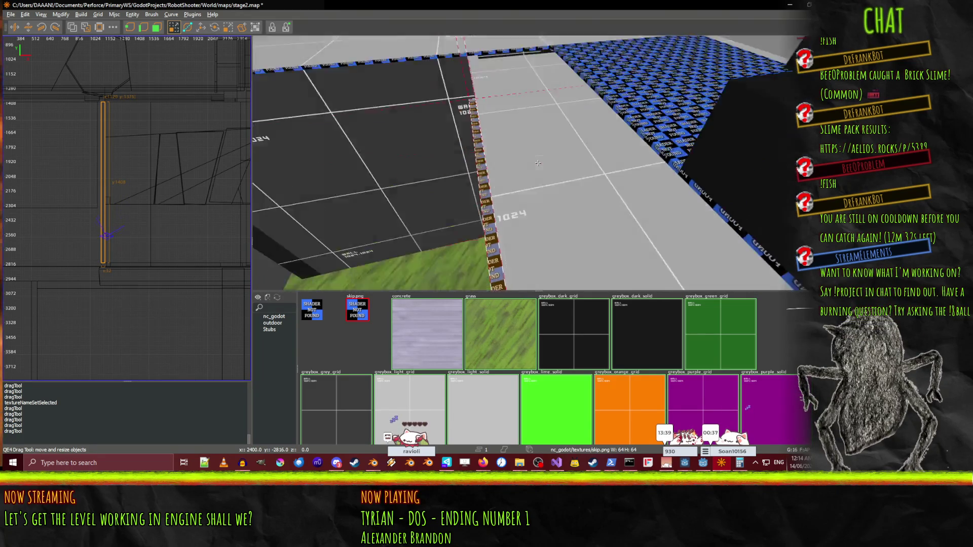
# Fly back toward the blue floor and select the small SHADER NOT FOUND wall brush.
pyautogui.press('Up')
pyautogui.press('Right')
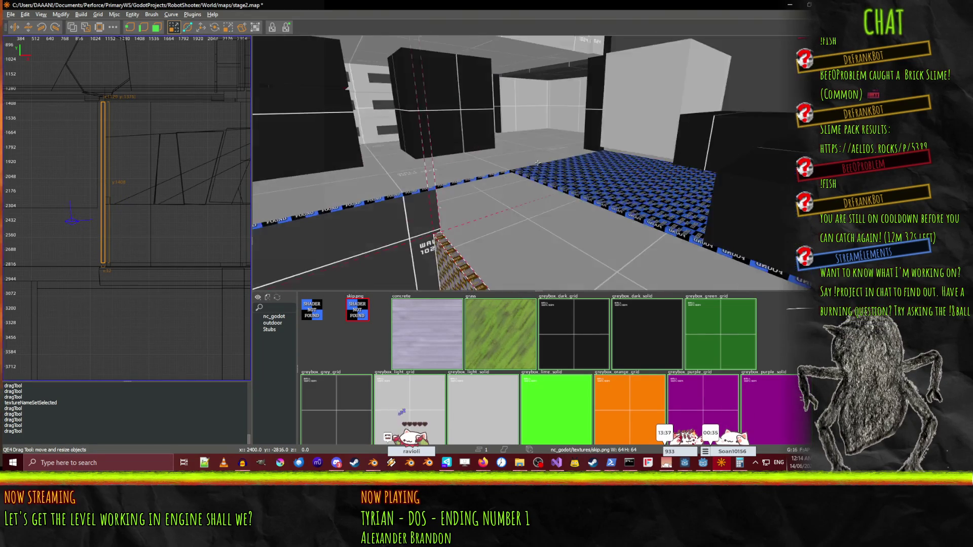
pyautogui.press('Down')
pyautogui.press('Left')
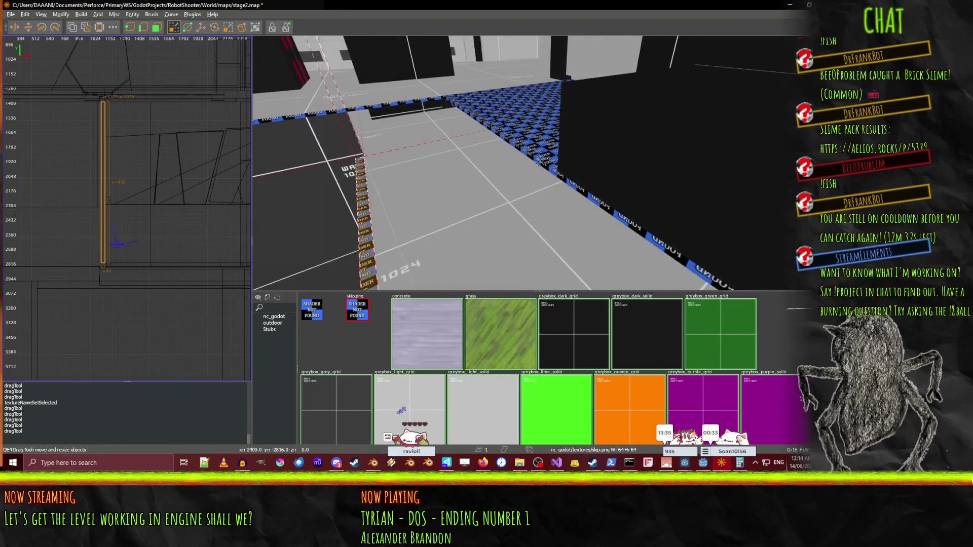
pyautogui.press('Up')
pyautogui.press('Left')
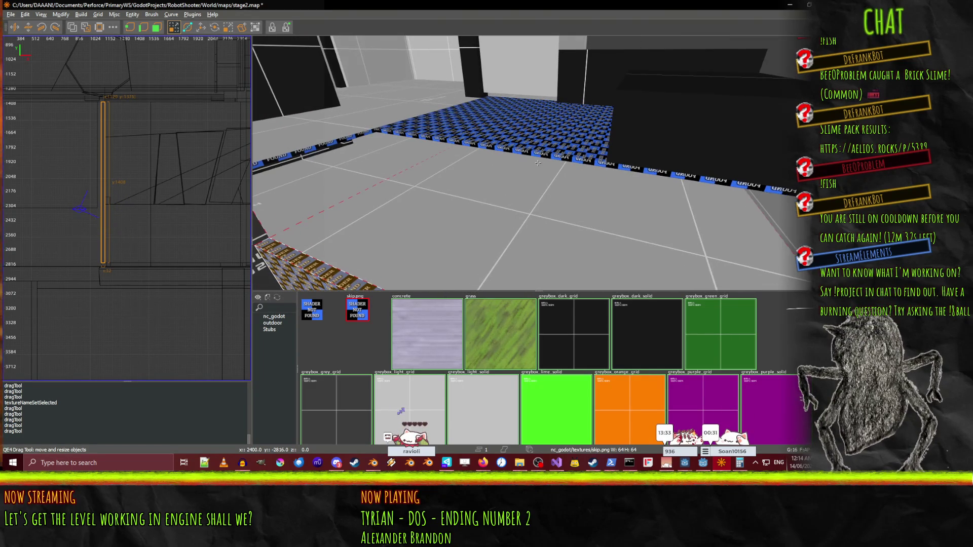
pyautogui.press('Left')
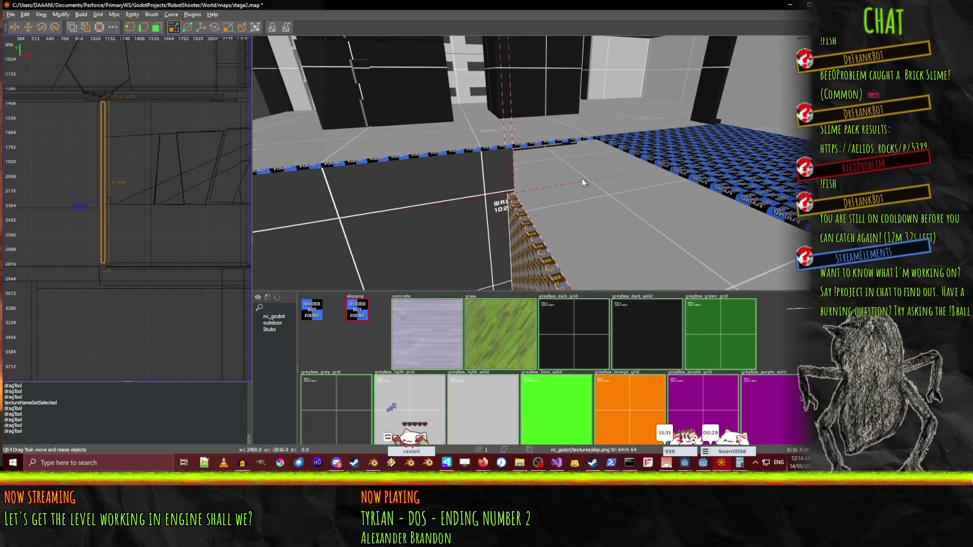
pyautogui.press('Left')
pyautogui.click(537, 162)
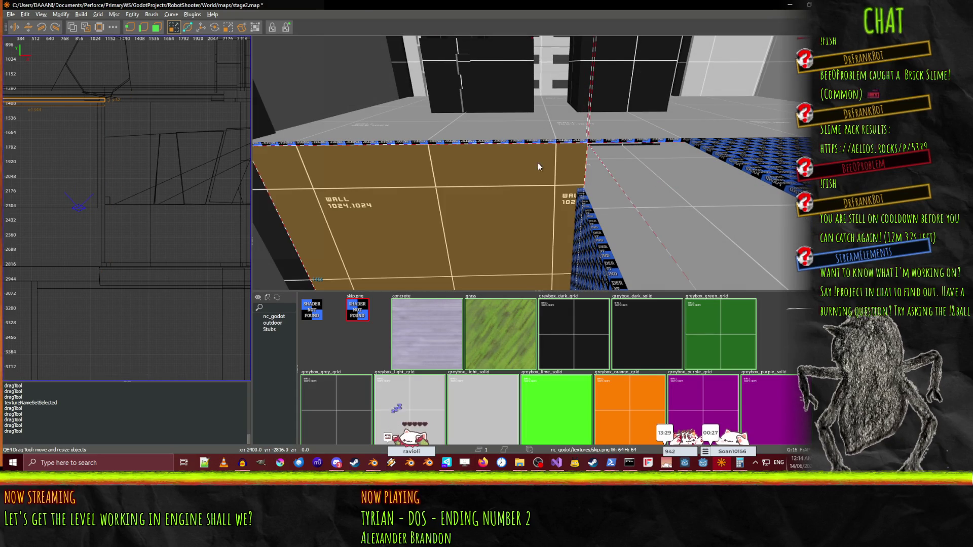
pyautogui.press('Up')
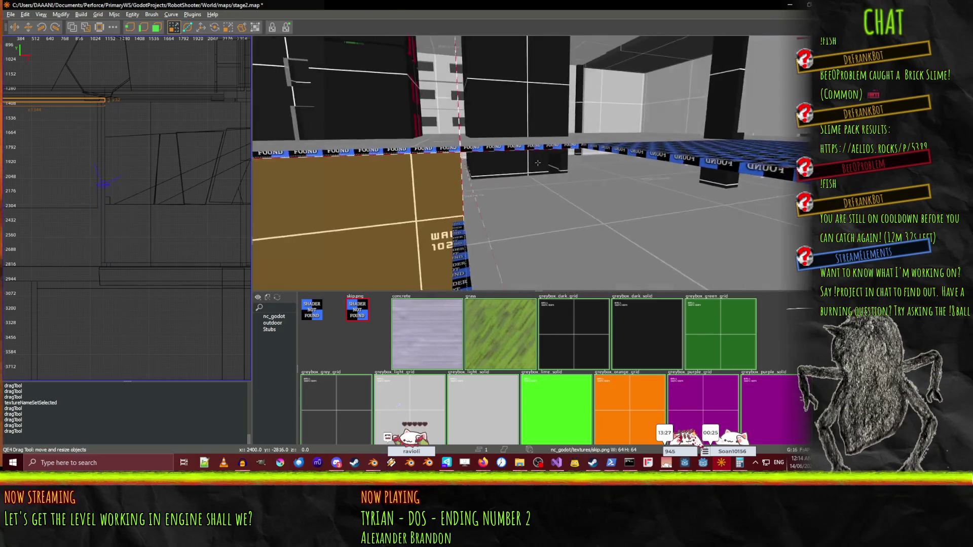
pyautogui.press('Escape')
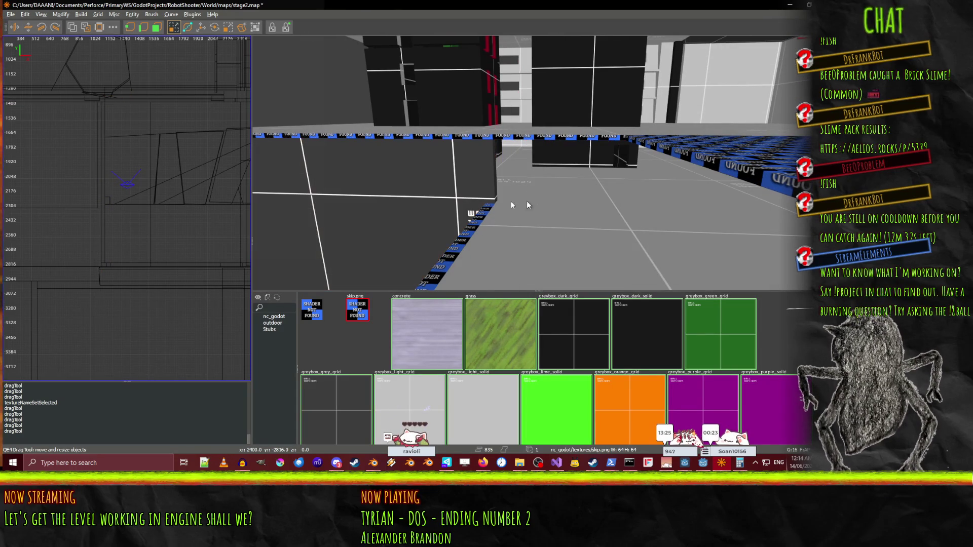
pyautogui.click(106, 101)
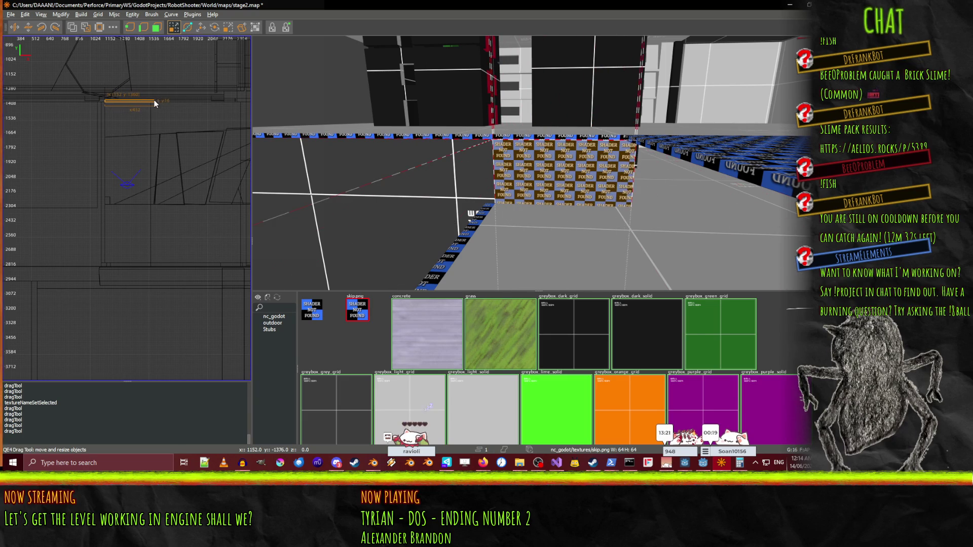
# Narrow the small wall brush to 400 in the top view and extend its bottom to 208 in the side view.
pyautogui.moveTo(152, 103); pyautogui.dragTo(155, 114)
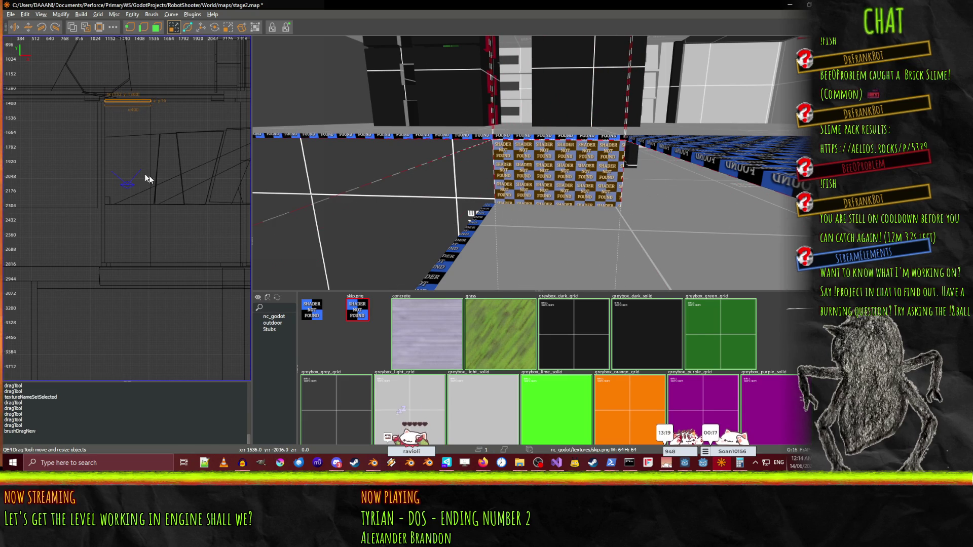
pyautogui.hotkey('ctrl', 'Tab')
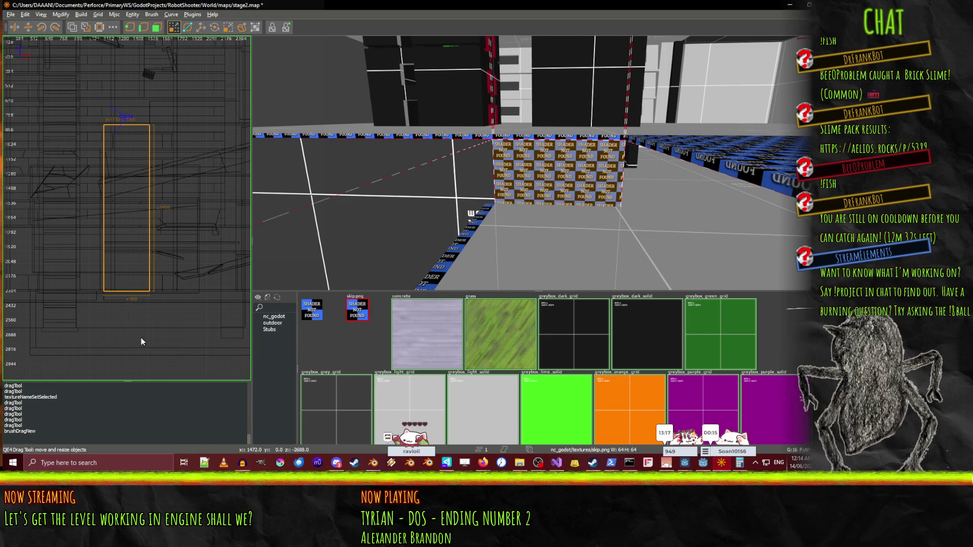
pyautogui.moveTo(131, 191); pyautogui.dragTo(133, 198)
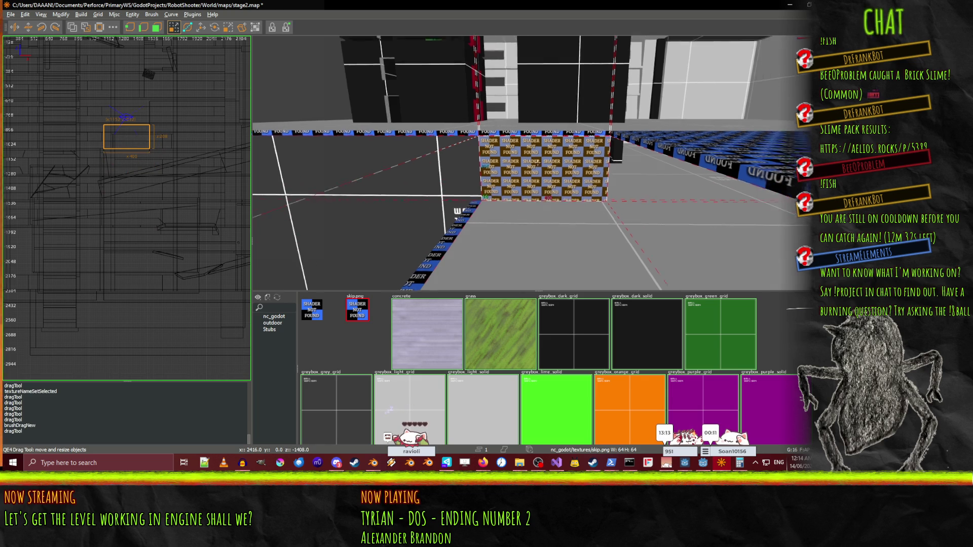
pyautogui.scroll(5, 557, 193)
pyautogui.scroll(5, 537, 163)
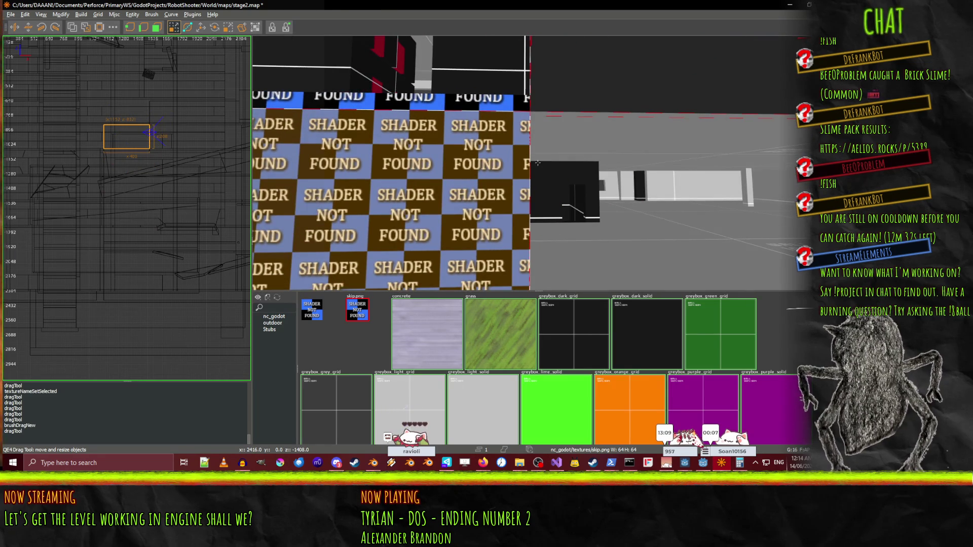
pyautogui.press('Left')
pyautogui.press('Left')
pyautogui.press('Left')
pyautogui.press('Up')
pyautogui.press('Up')
pyautogui.press('Up')
pyautogui.press('Left')
pyautogui.press('Left')
pyautogui.press('Left')
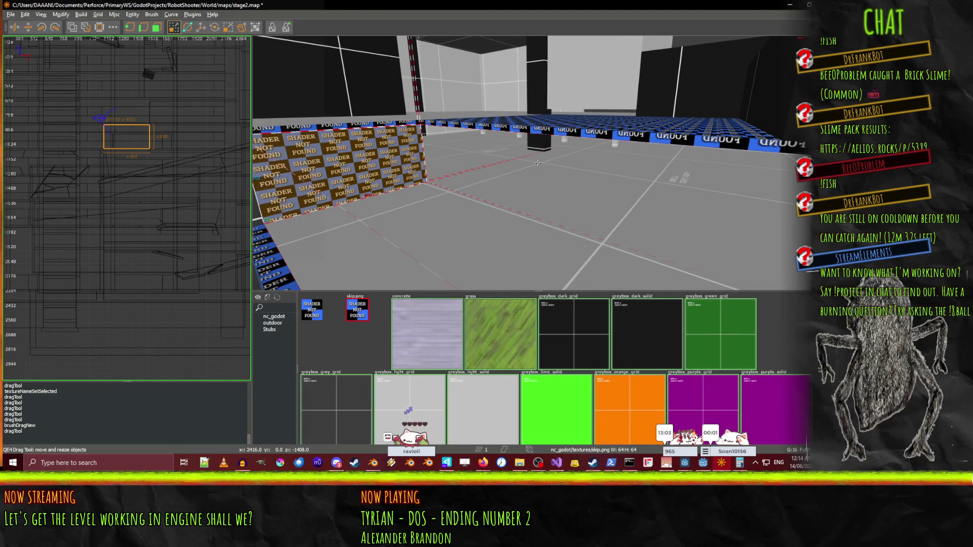
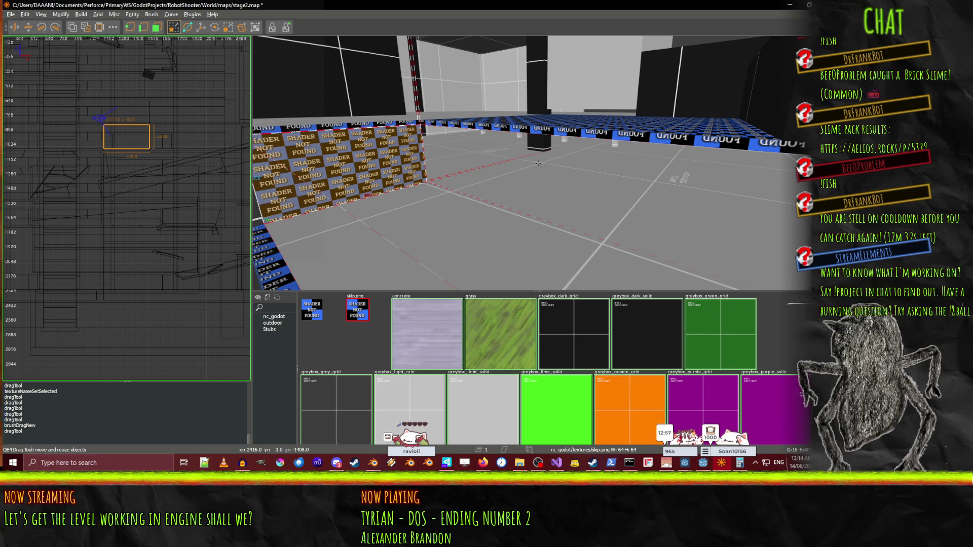
# Fly the 3D camera over the roof and down to face the blue textured wall.
pyautogui.press('d')
pyautogui.press('d')
pyautogui.press('d')
pyautogui.press('pagedown')
pyautogui.press('pagedown')
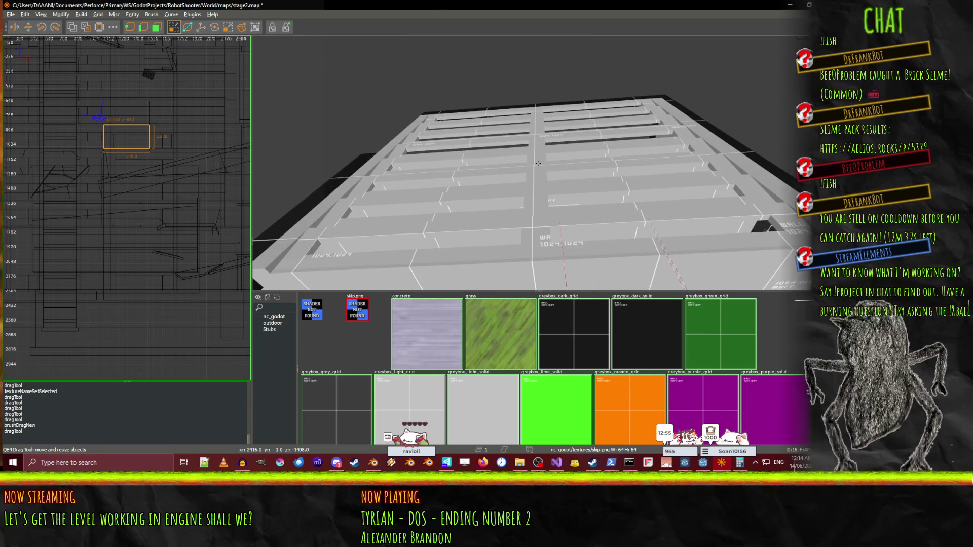
pyautogui.press('d')
pyautogui.press('d')
pyautogui.press('d')
pyautogui.press('pageup')
pyautogui.press('pageup')
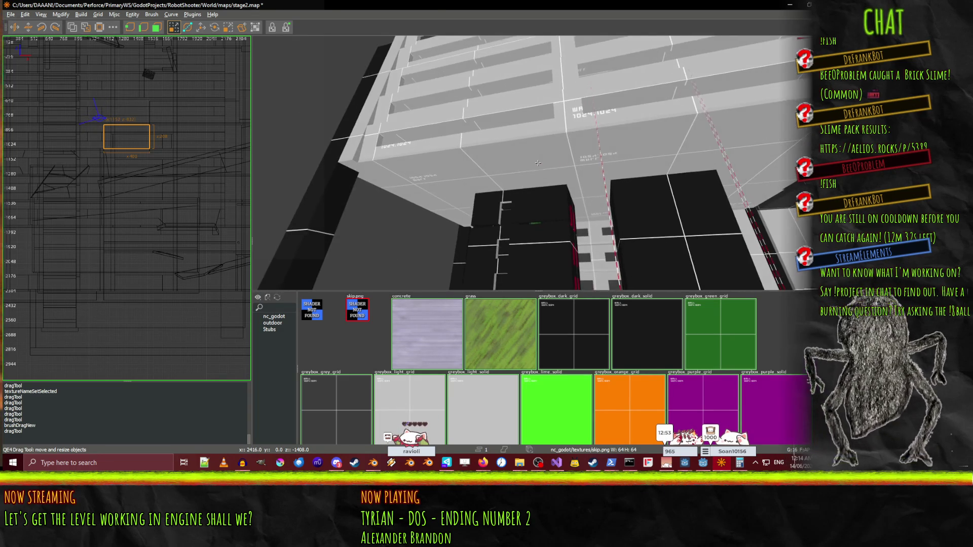
pyautogui.press('pagedown')
pyautogui.press('pagedown')
pyautogui.press('s')
pyautogui.press('s')
pyautogui.press('s')
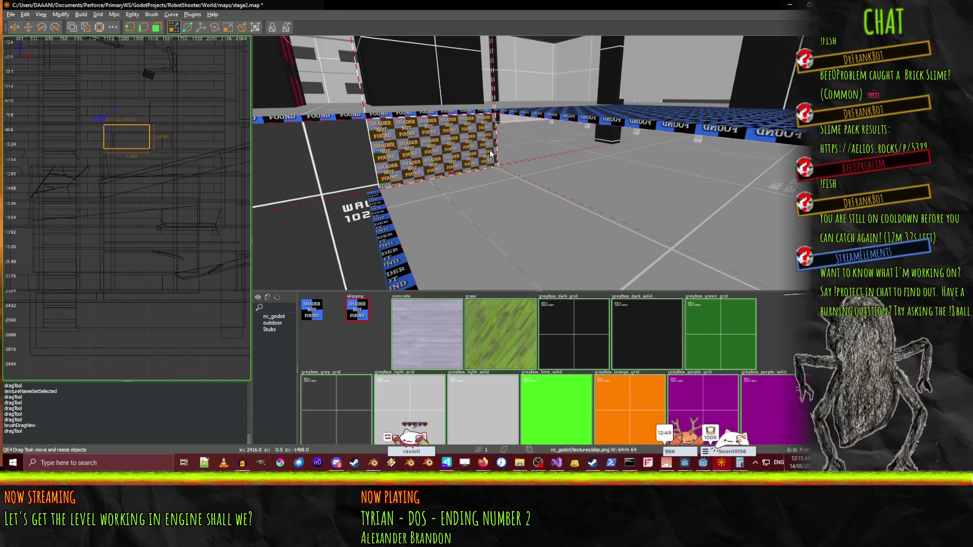
pyautogui.press('Right')
pyautogui.press('Right')
pyautogui.press('Right')
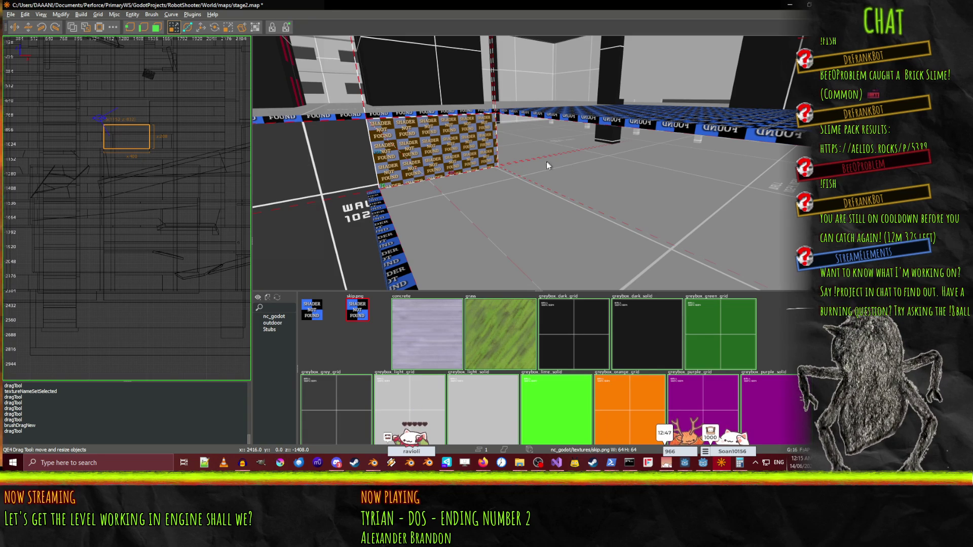
pyautogui.press('d')
pyautogui.press('d')
pyautogui.press('d')
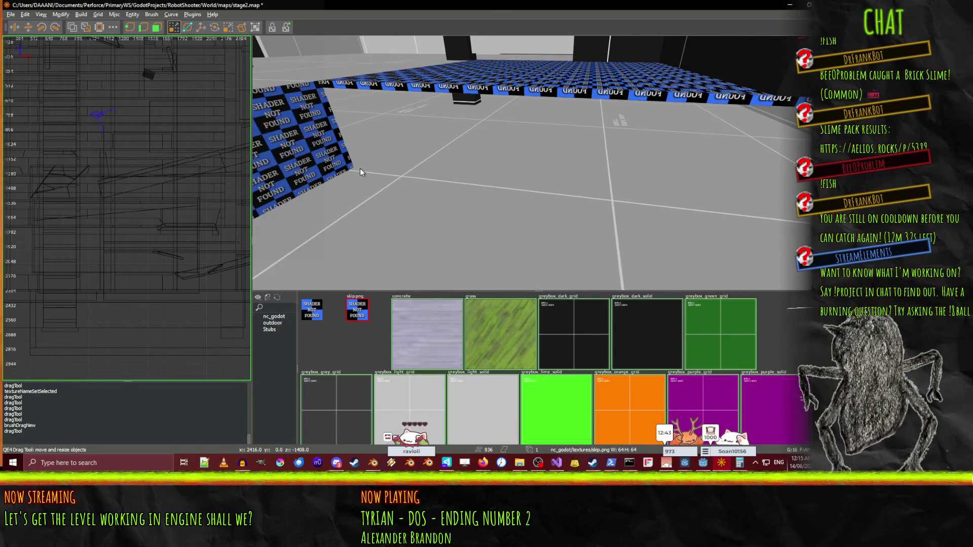
# Switch the 2D view to the XY top-down plan and look along the blue wall.
pyautogui.hotkey('ctrl', 'Tab')
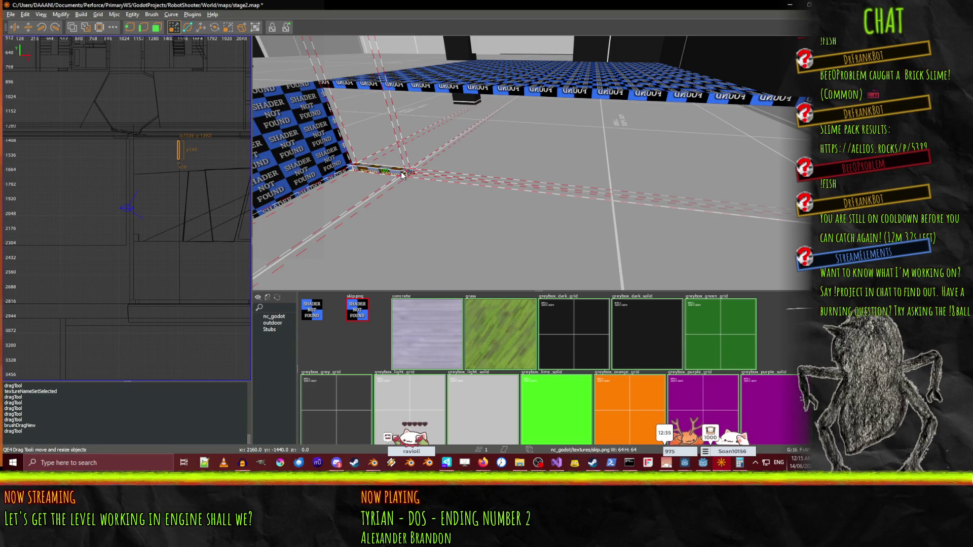
pyautogui.press('w')
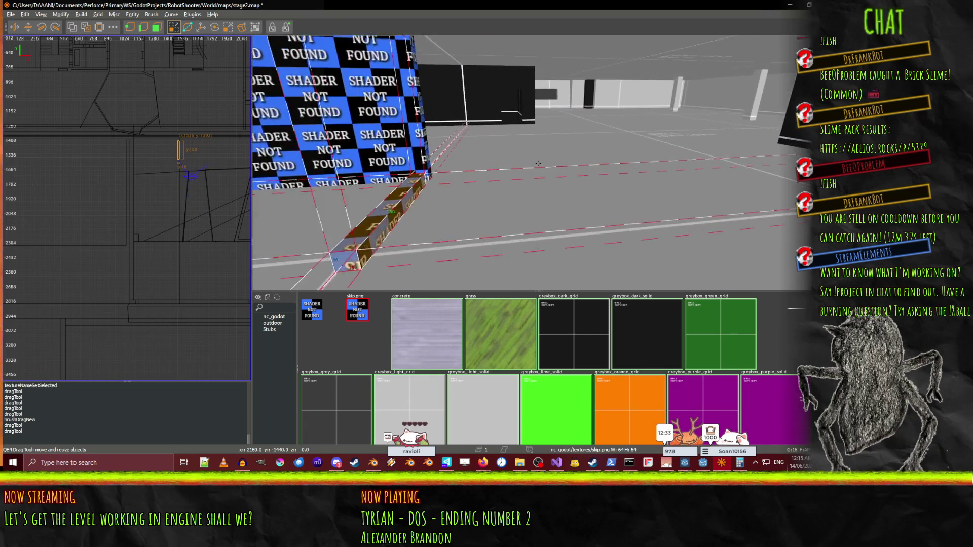
pyautogui.rightClick(438, 158)
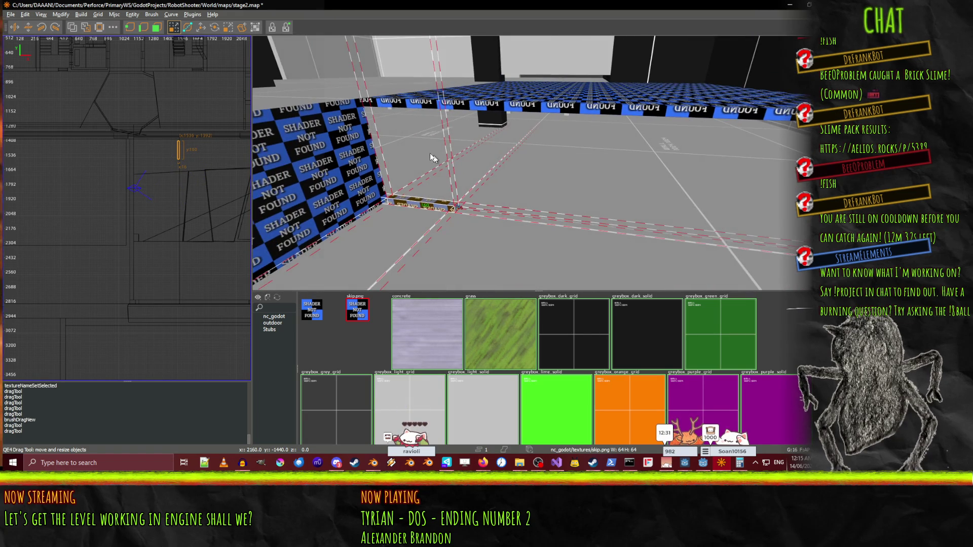
# Raise the skip brush's top face and stretch it along the wall in the 2D view.
pyautogui.moveTo(400, 64); pyautogui.dragTo(400, 53)
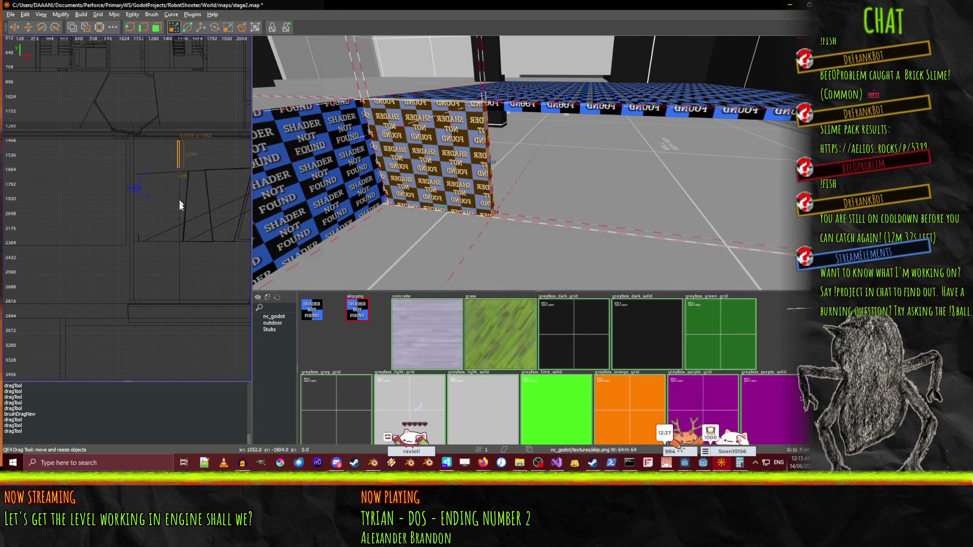
pyautogui.moveTo(180, 198); pyautogui.dragTo(180, 296)
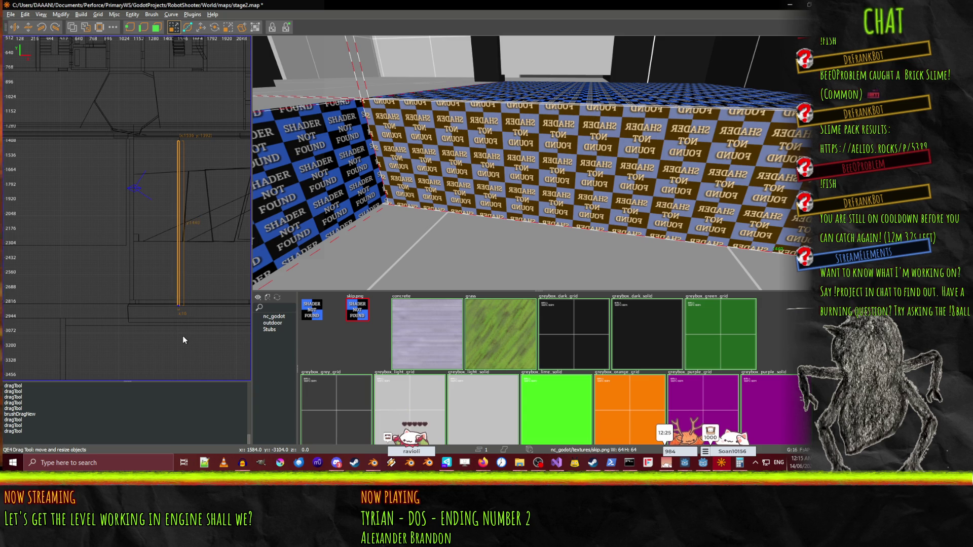
pyautogui.press('d')
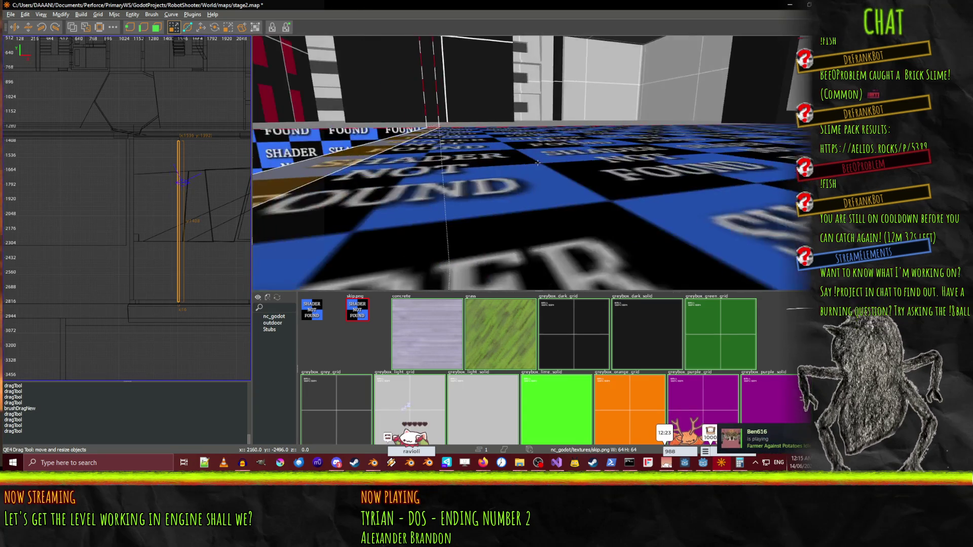
pyautogui.press('d')
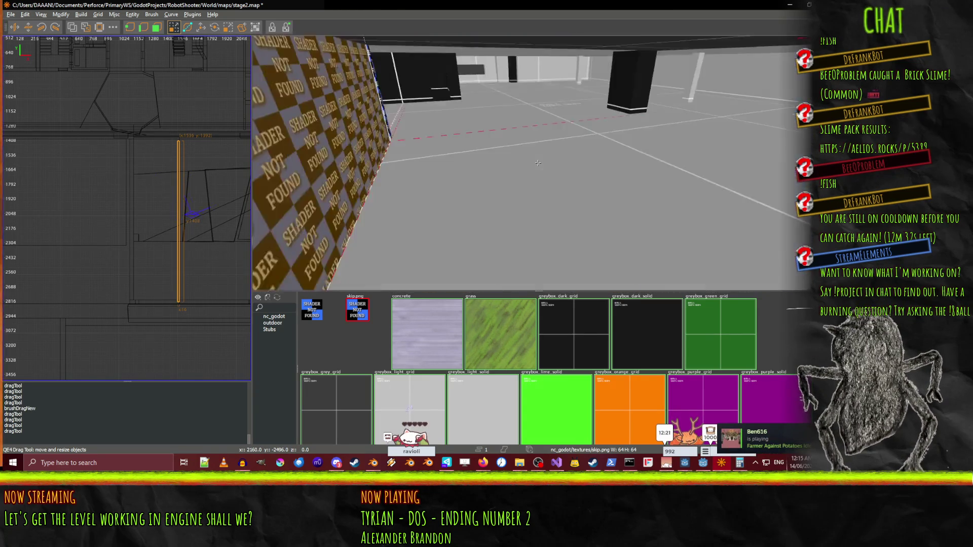
pyautogui.press('w')
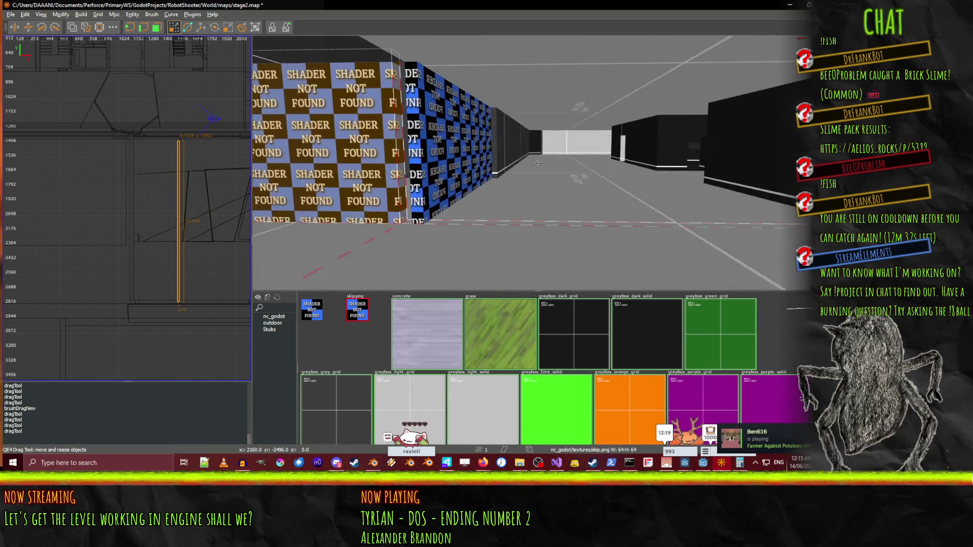
# Circle the camera around the textured block to inspect its sides and the corridor.
pyautogui.rightClick(576, 169)
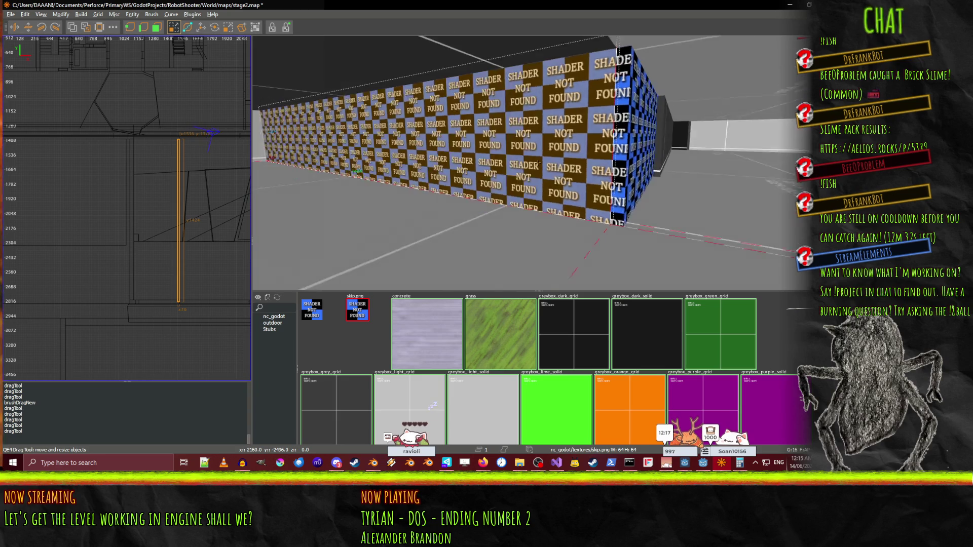
pyautogui.press('a')
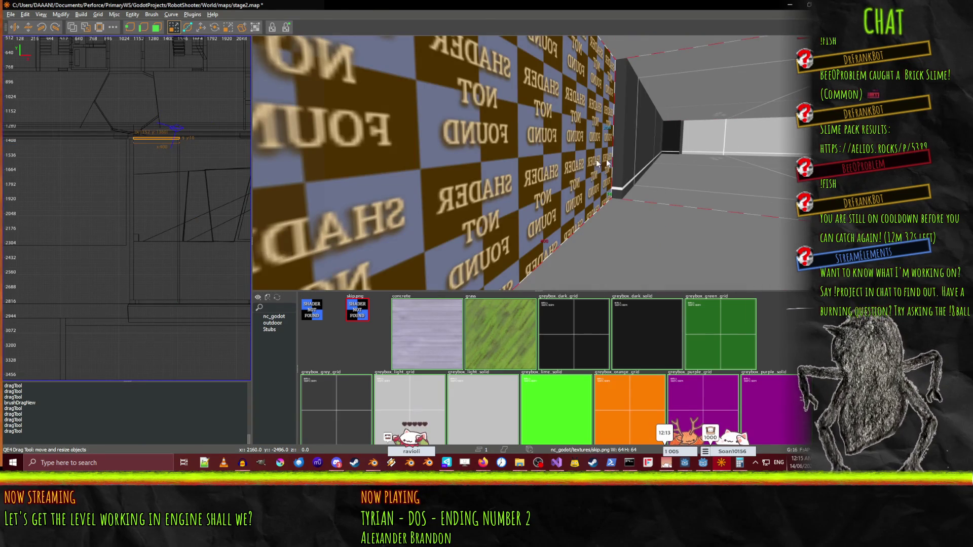
pyautogui.press('a')
pyautogui.press('w')
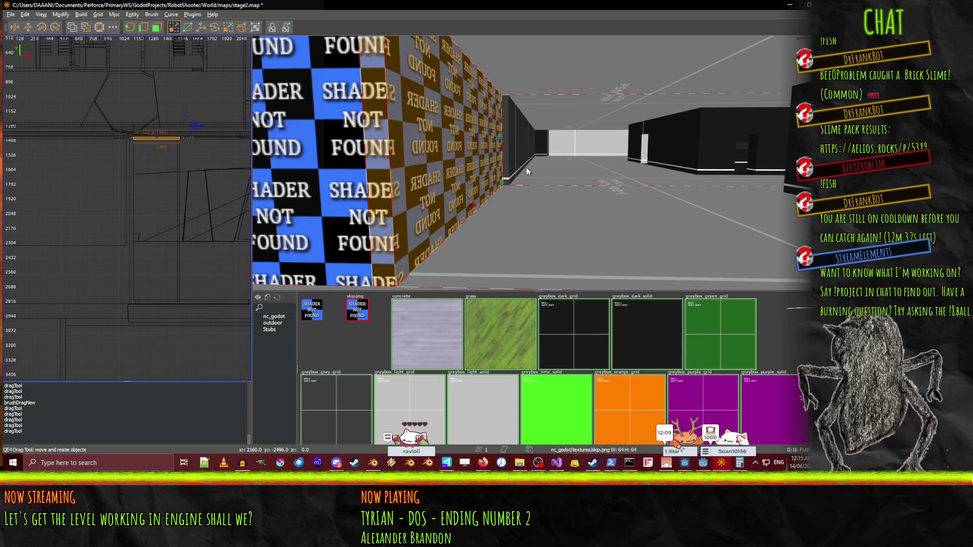
pyautogui.press('a')
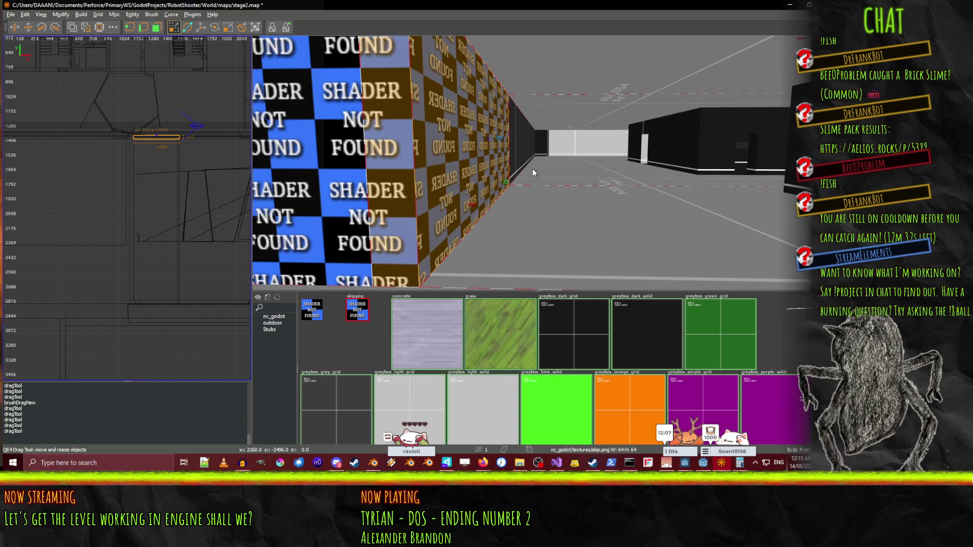
pyautogui.press('s')
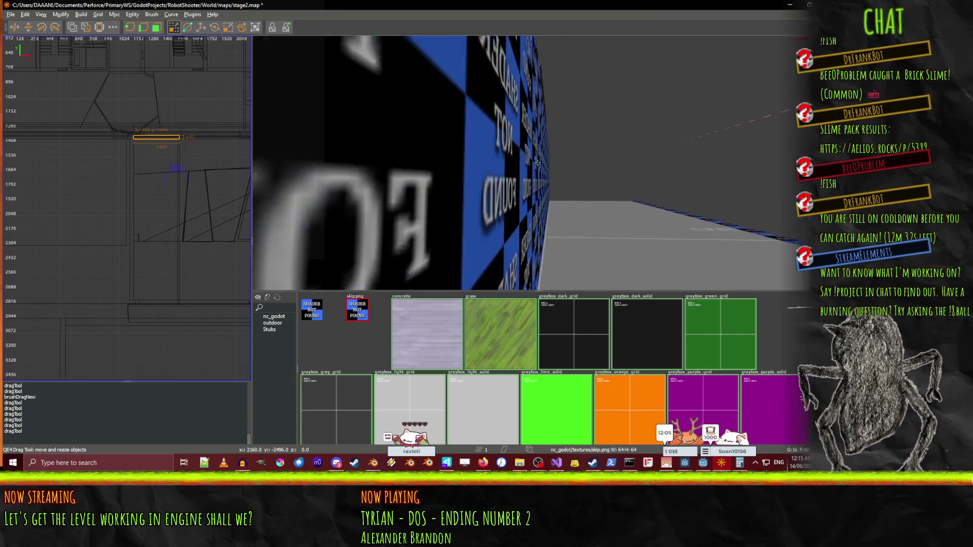
pyautogui.press('s')
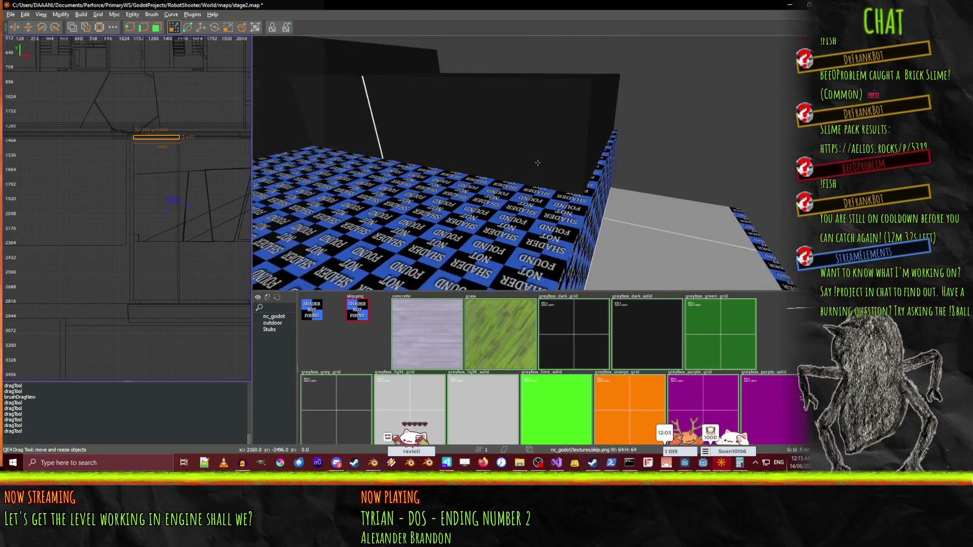
pyautogui.press('a')
pyautogui.rightClick(536, 165)
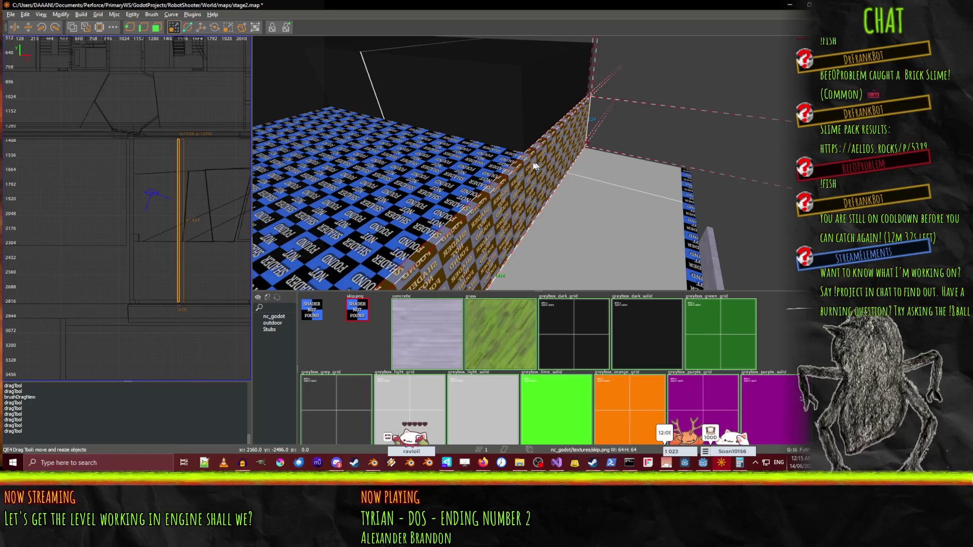
# Select the thin wall brush instead of the large textured block.
pyautogui.click(491, 169)
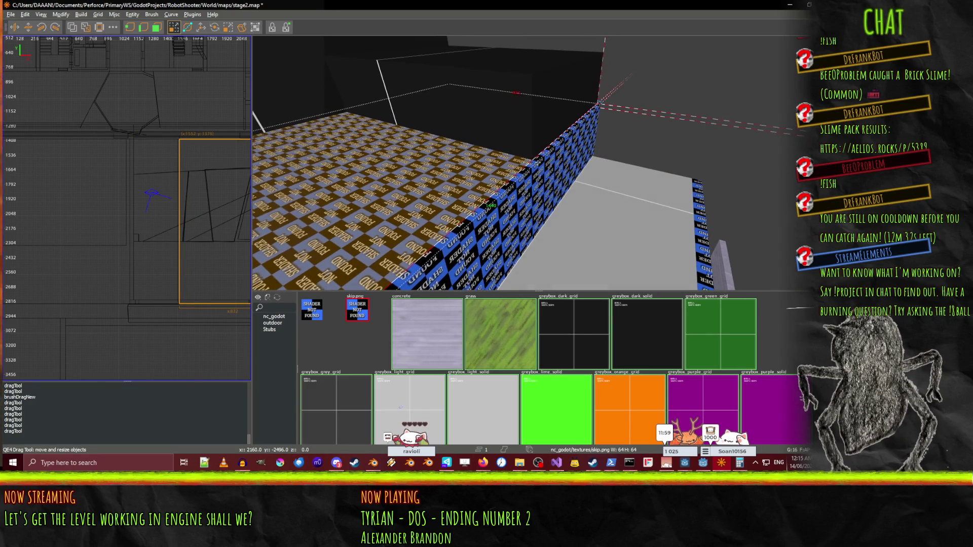
pyautogui.click(538, 162)
pyautogui.rightClick(555, 127)
pyautogui.press('w')
pyautogui.press('s')
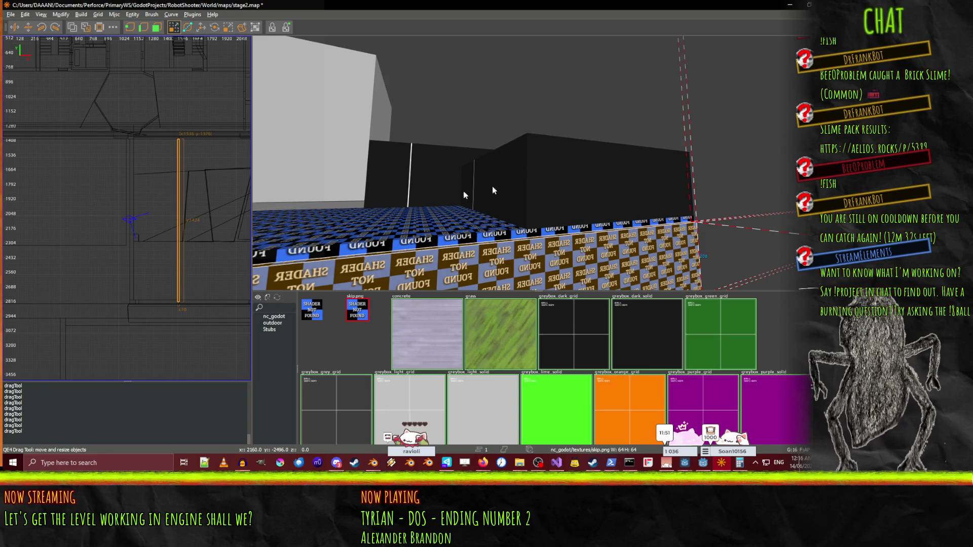
pyautogui.scroll(5, 168, 218)
# Widen the selected brush in the 2D plan view.
pyautogui.middleClick(200, 216)
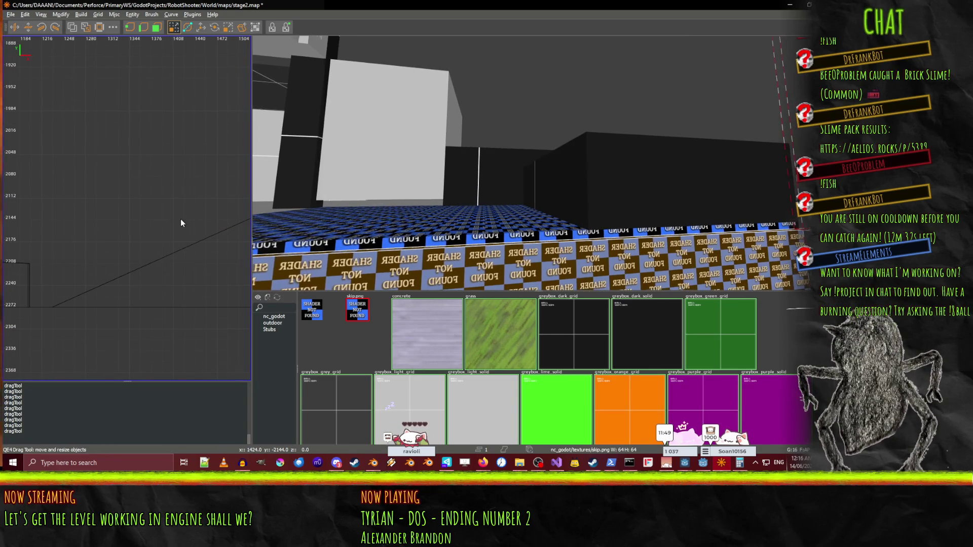
pyautogui.moveTo(59, 245); pyautogui.dragTo(125, 249)
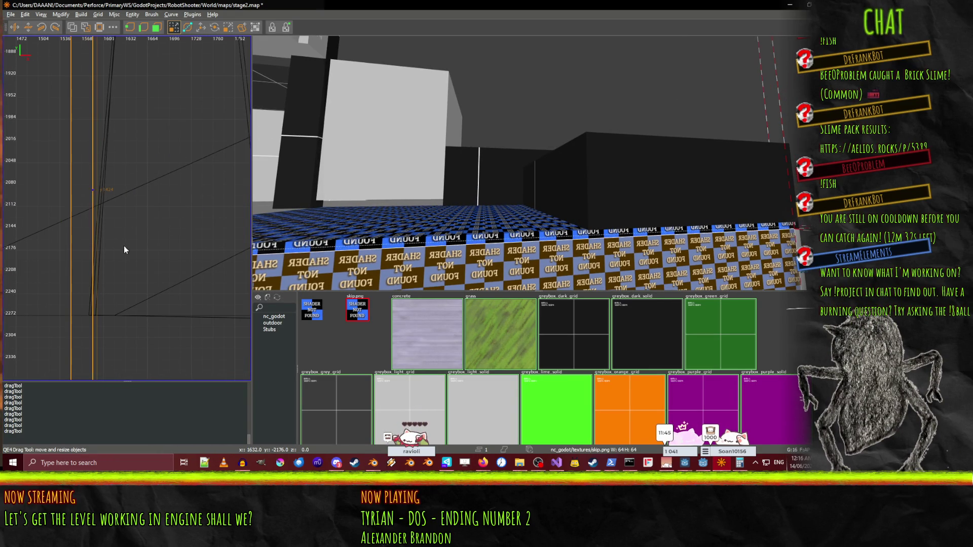
pyautogui.rightClick(264, 245)
# Select the checkered wall and apply the greybox_grey_grid texture to it.
pyautogui.press('s')
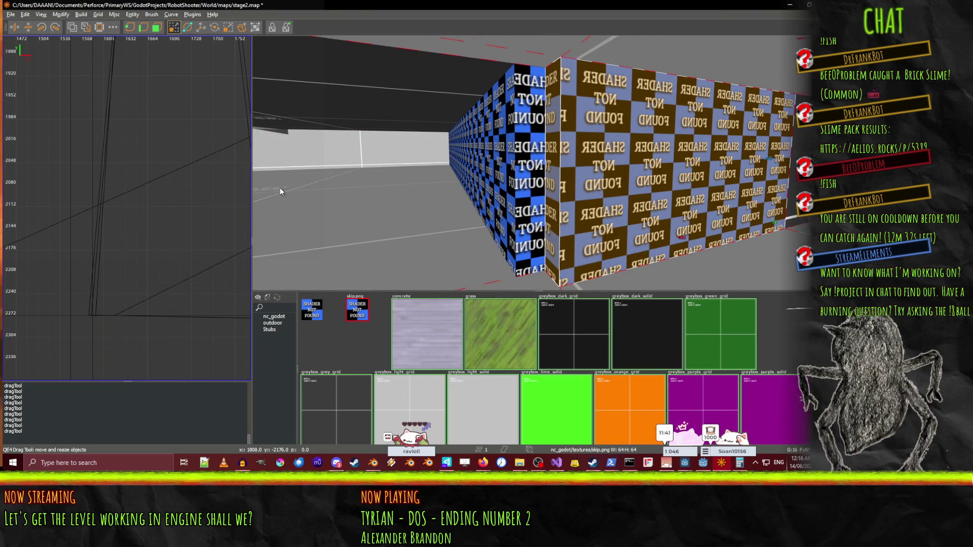
pyautogui.rightClick(287, 196)
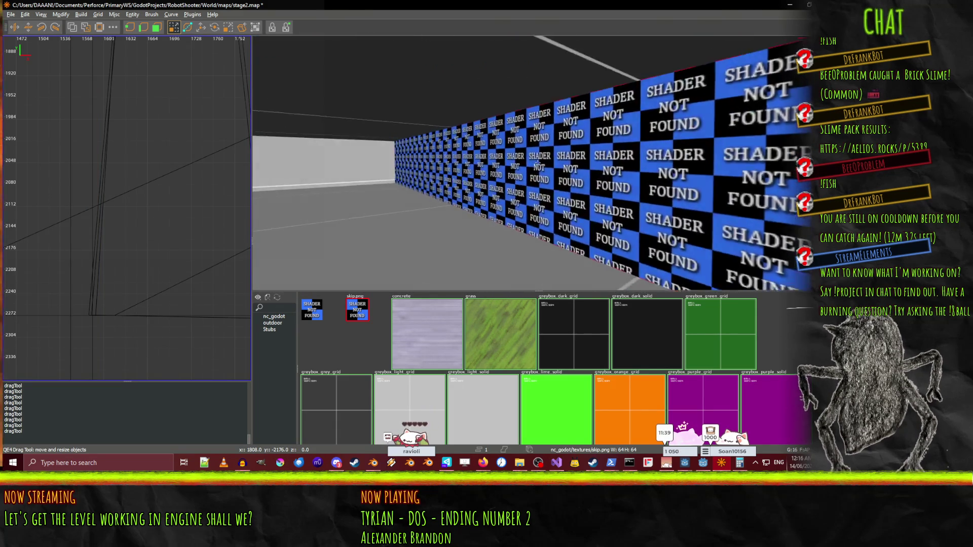
pyautogui.press('w')
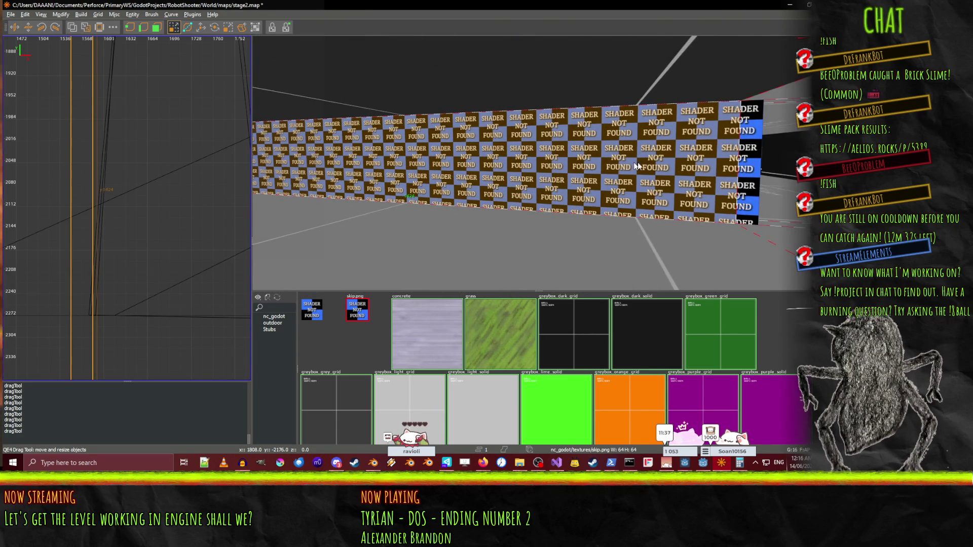
pyautogui.press('d')
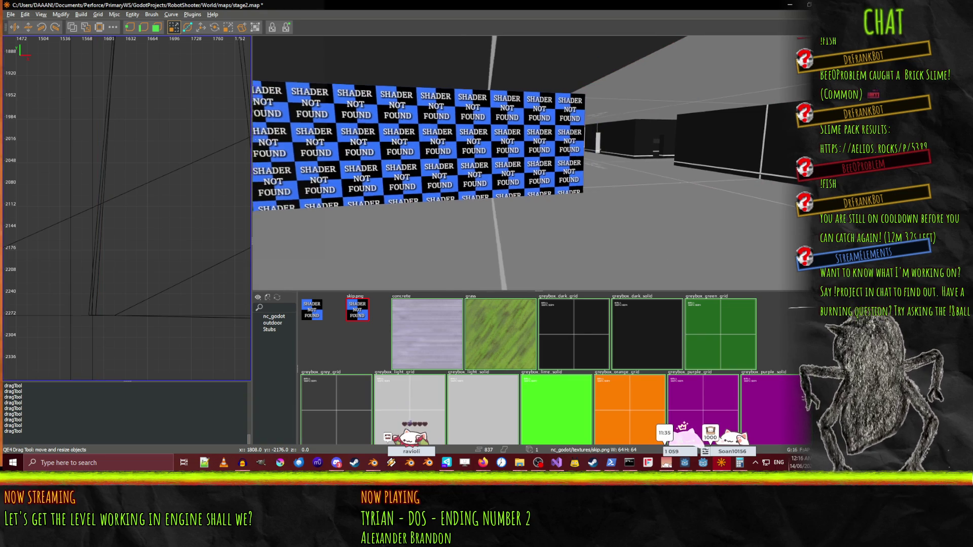
pyautogui.press('s')
pyautogui.click(525, 168)
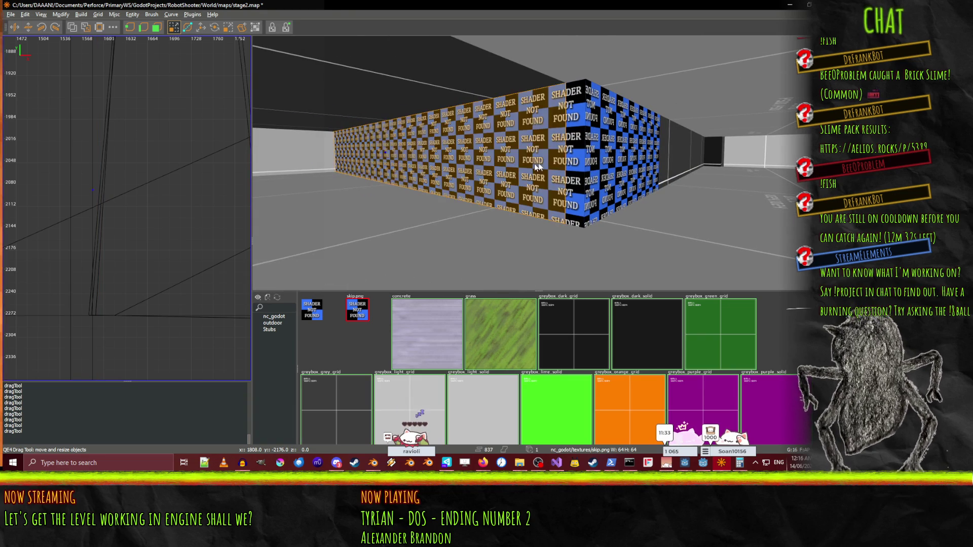
pyautogui.click(599, 160)
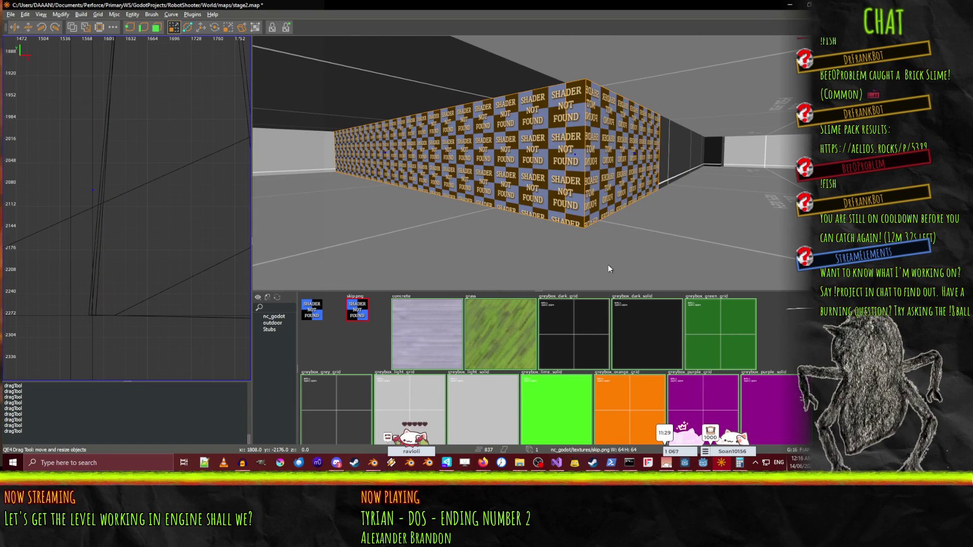
pyautogui.click(354, 407)
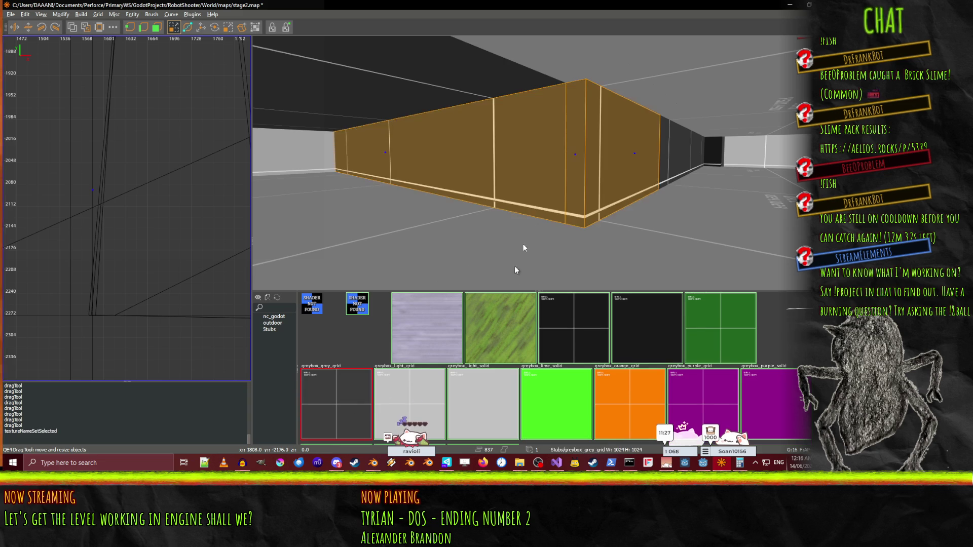
# Select the ceiling alone and apply the greybox_light_grid texture.
pyautogui.rightClick(537, 163)
pyautogui.press('w')
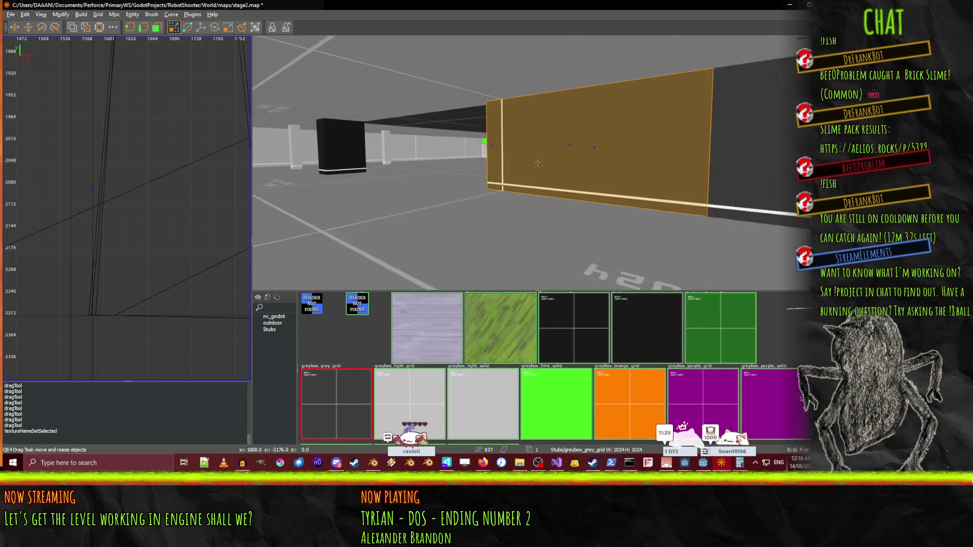
pyautogui.press('w')
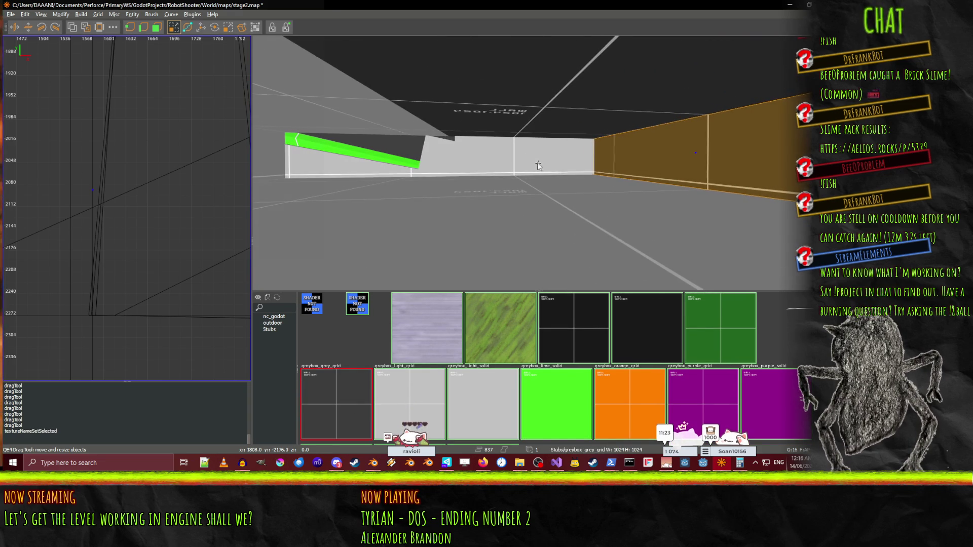
pyautogui.keyDown('shift'); pyautogui.click(558, 91); pyautogui.keyUp('shift')
pyautogui.press('Escape')
pyautogui.keyDown('shift'); pyautogui.click(533, 108); pyautogui.keyUp('shift')
pyautogui.click(434, 417)
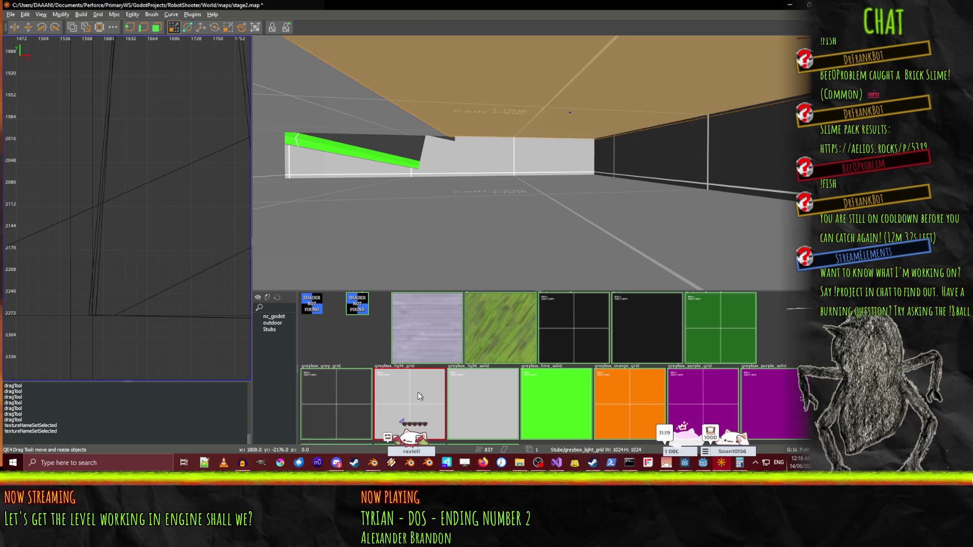
# Select the blue checkered wall and save the map with Ctrl+S.
pyautogui.press('w')
pyautogui.press('a')
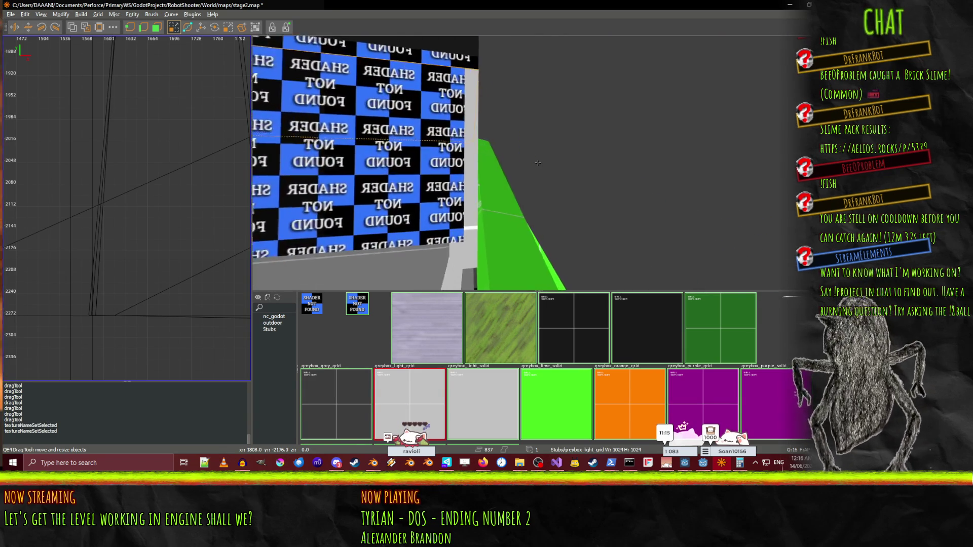
pyautogui.keyDown('shift'); pyautogui.click(428, 143); pyautogui.keyUp('shift')
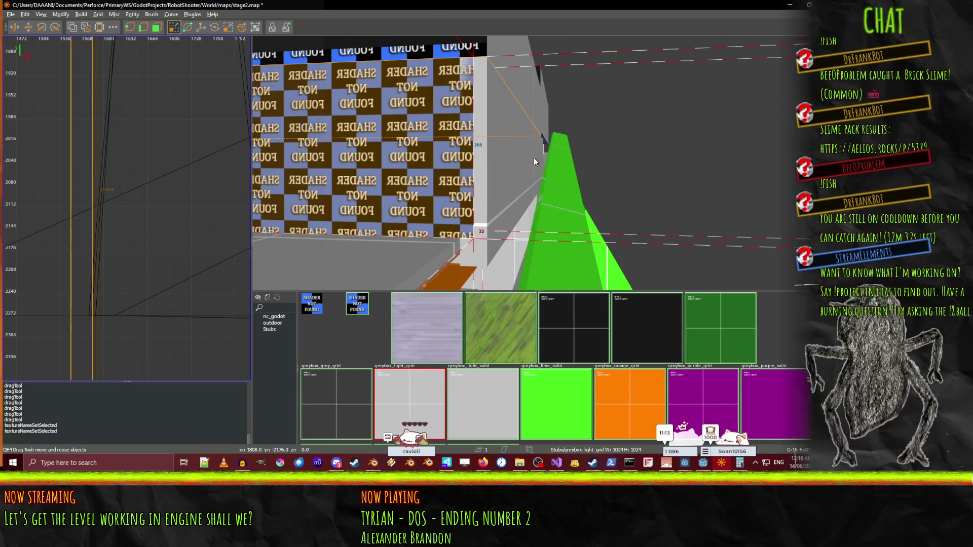
pyautogui.press('s')
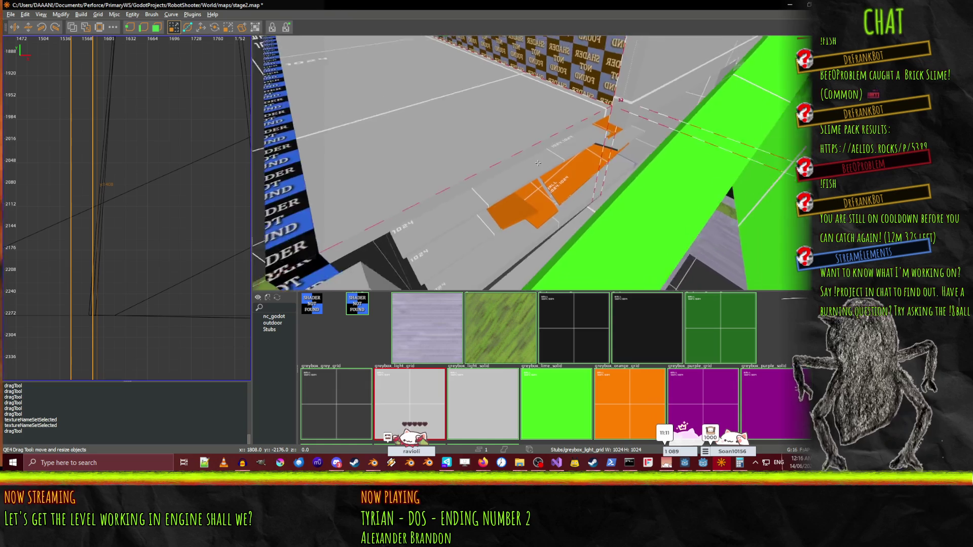
pyautogui.hotkey('ctrl', 's')
# Select the trim strip along the wall top, then fly over to the tan wall.
pyautogui.press('w')
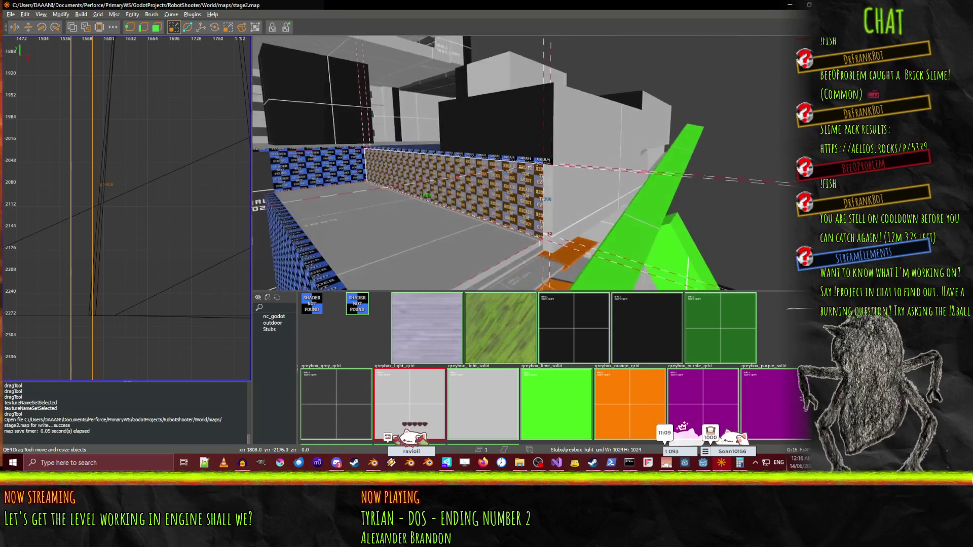
pyautogui.click(499, 141)
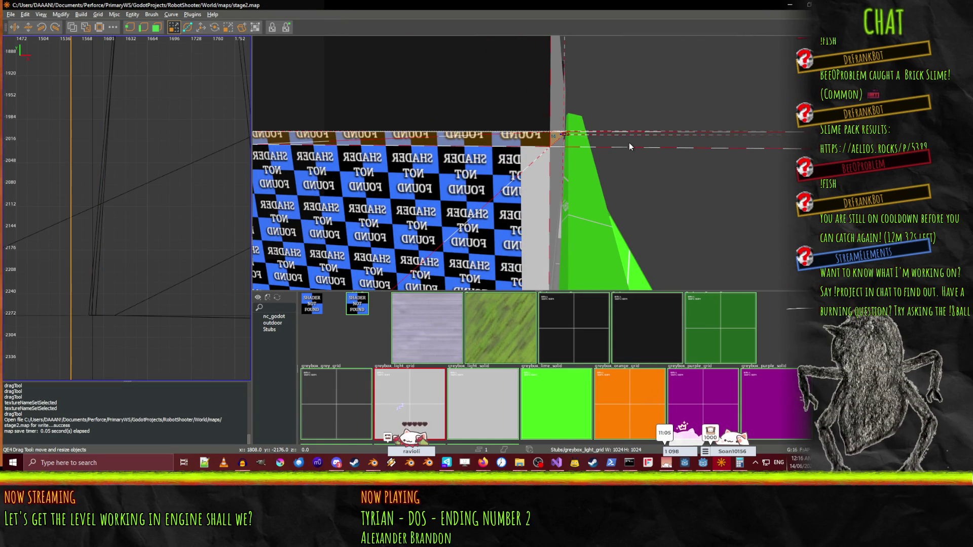
pyautogui.press('w')
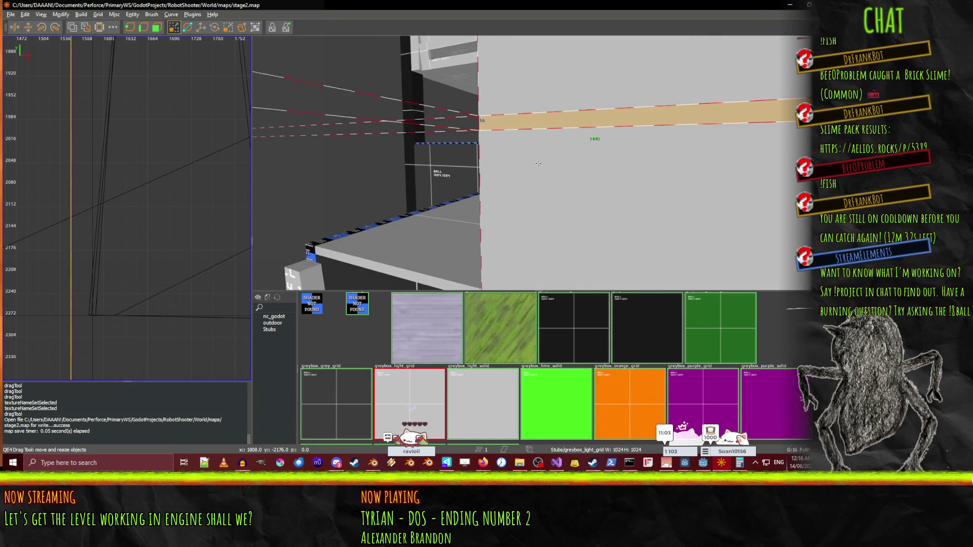
pyautogui.press('s')
pyautogui.press('w')
pyautogui.press('w')
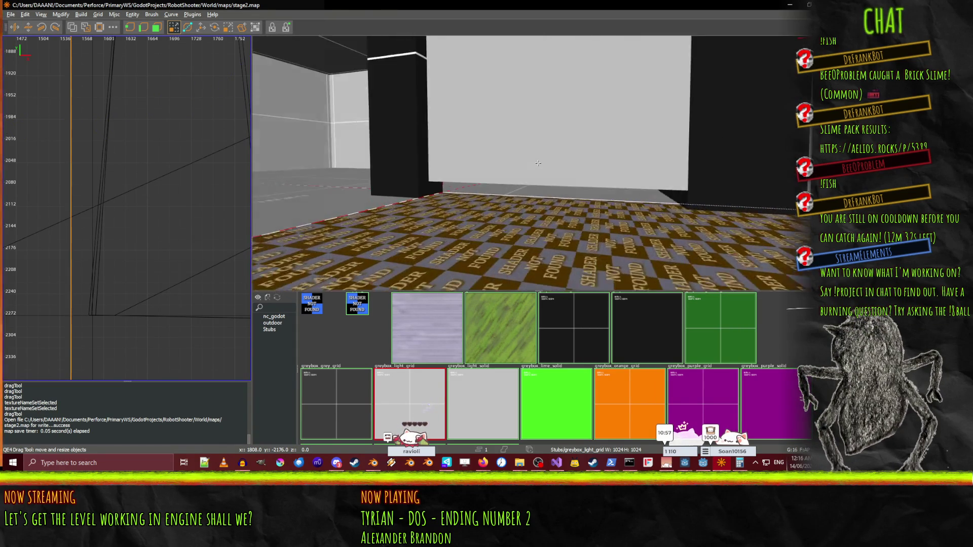
pyautogui.rightClick(531, 163)
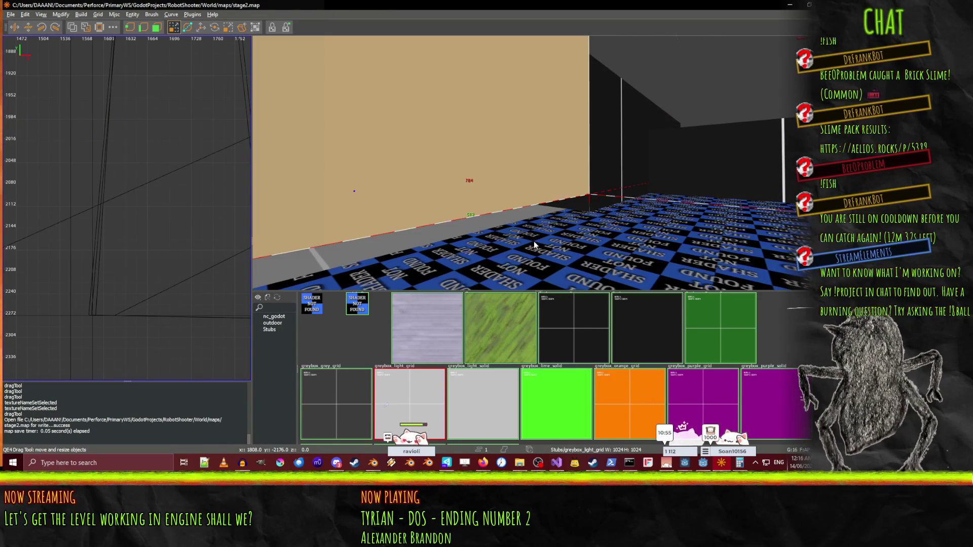
pyautogui.rightClick(531, 256)
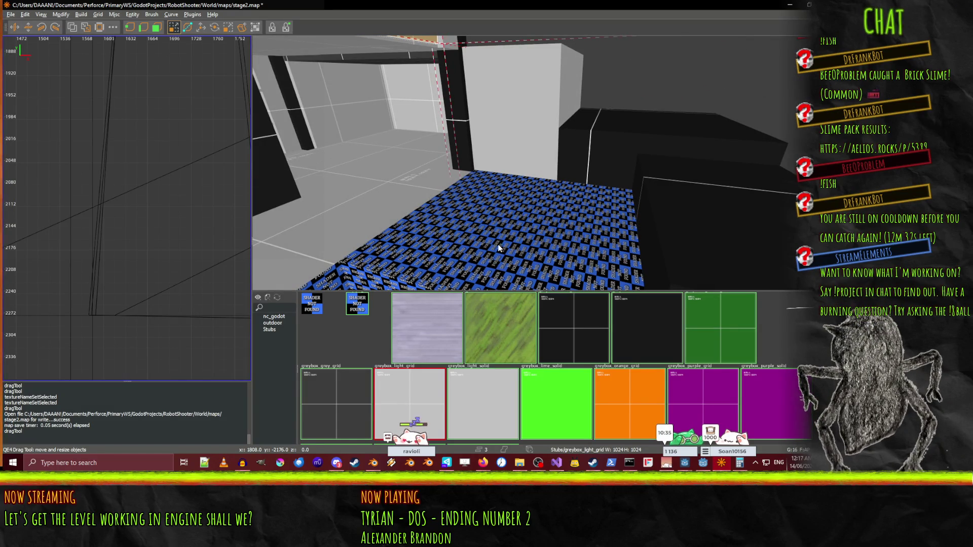
# Select the checkered floor slab, undo its accidental resize, and deselect it.
pyautogui.click(511, 245)
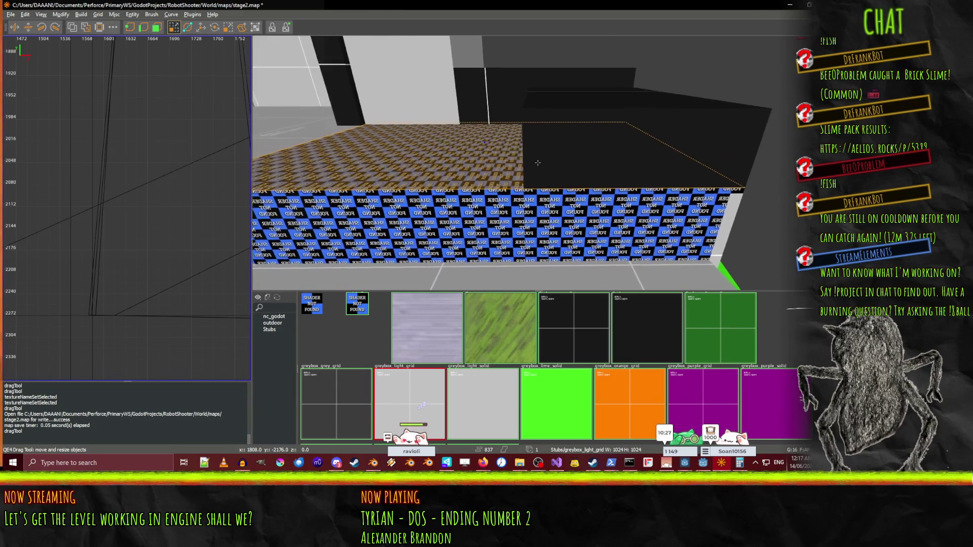
pyautogui.click(537, 162)
pyautogui.click(541, 166)
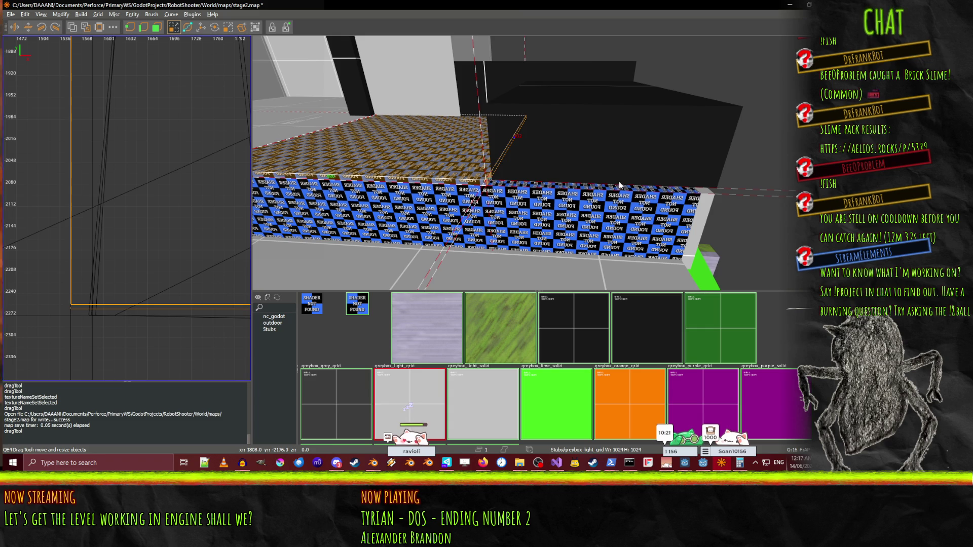
pyautogui.scroll(5, 621, 186)
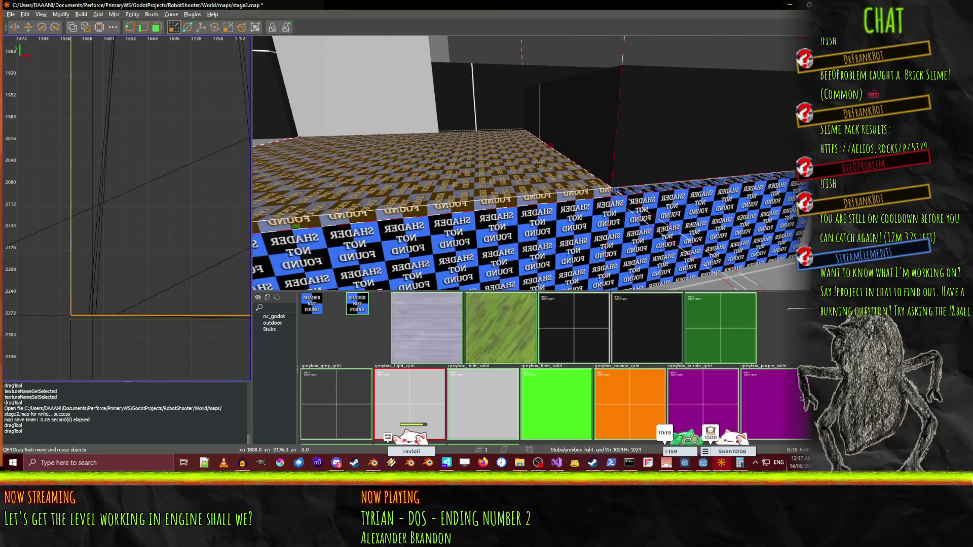
pyautogui.scroll(5, 538, 162)
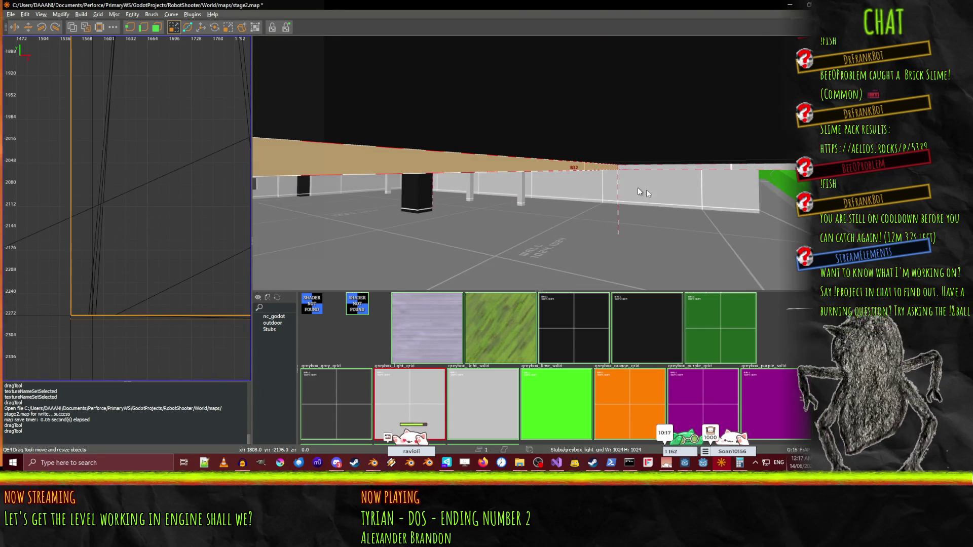
pyautogui.hotkey('ctrl', 'z')
pyautogui.scroll(-5, 537, 163)
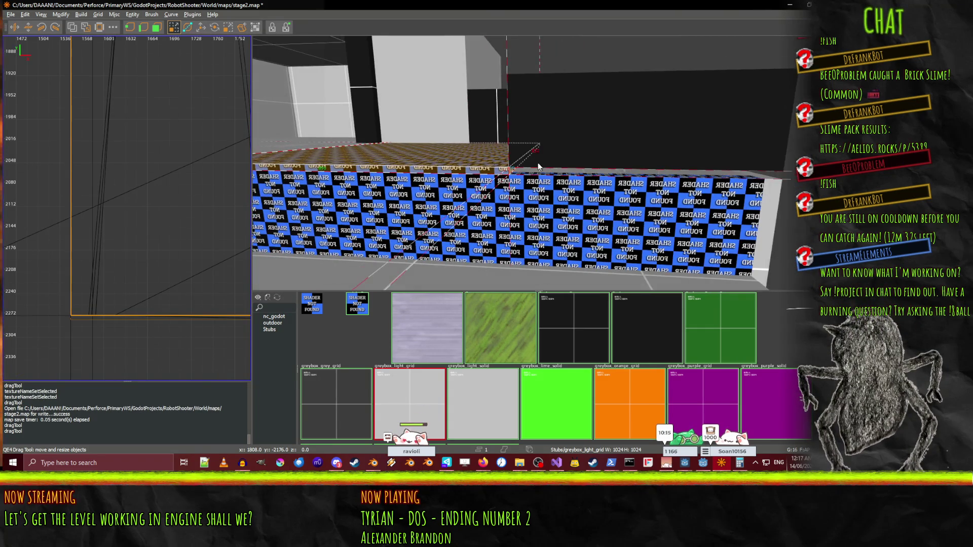
pyautogui.press('Escape')
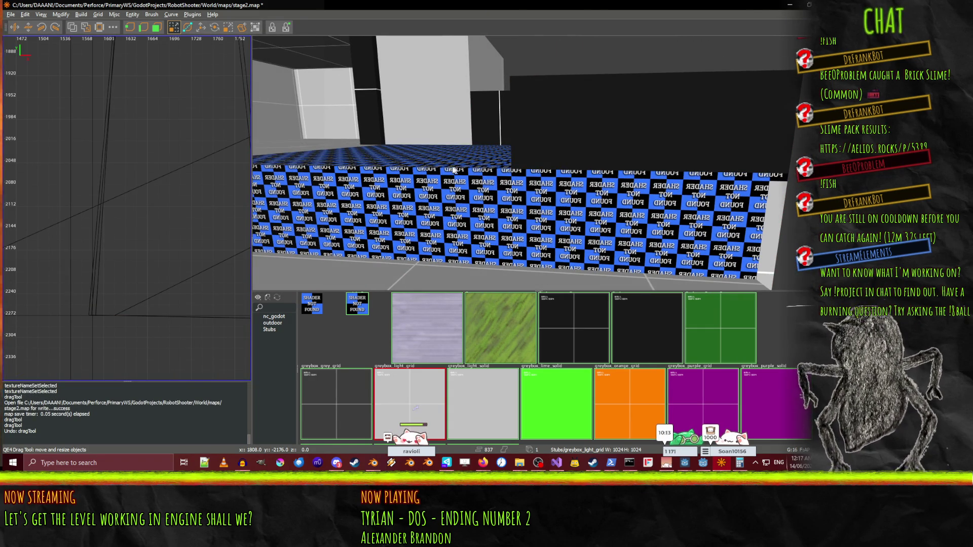
# Apply the concrete texture to the checkered floor slab.
pyautogui.keyDown('shift'); pyautogui.click(451, 166); pyautogui.keyUp('shift')
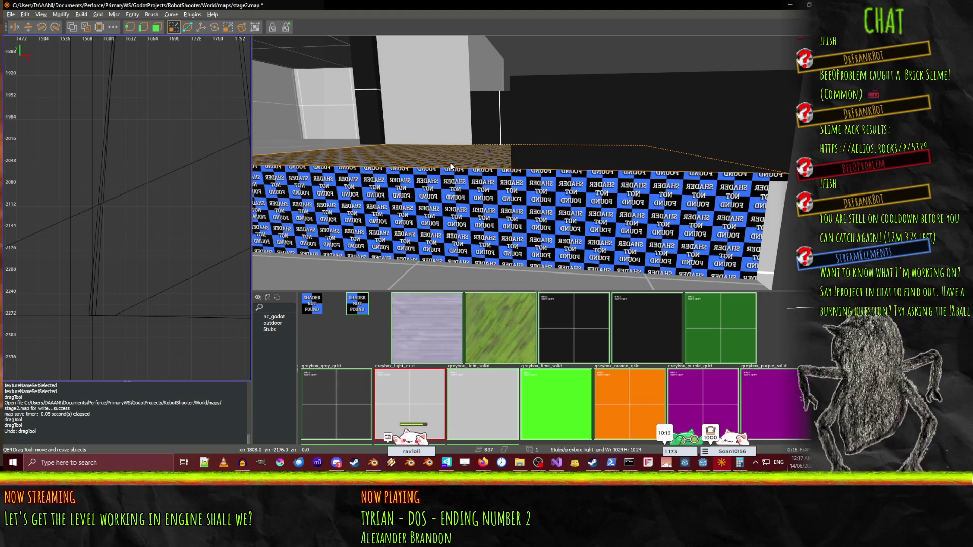
pyautogui.click(431, 337)
pyautogui.scroll(5, 537, 163)
pyautogui.scroll(5, 538, 162)
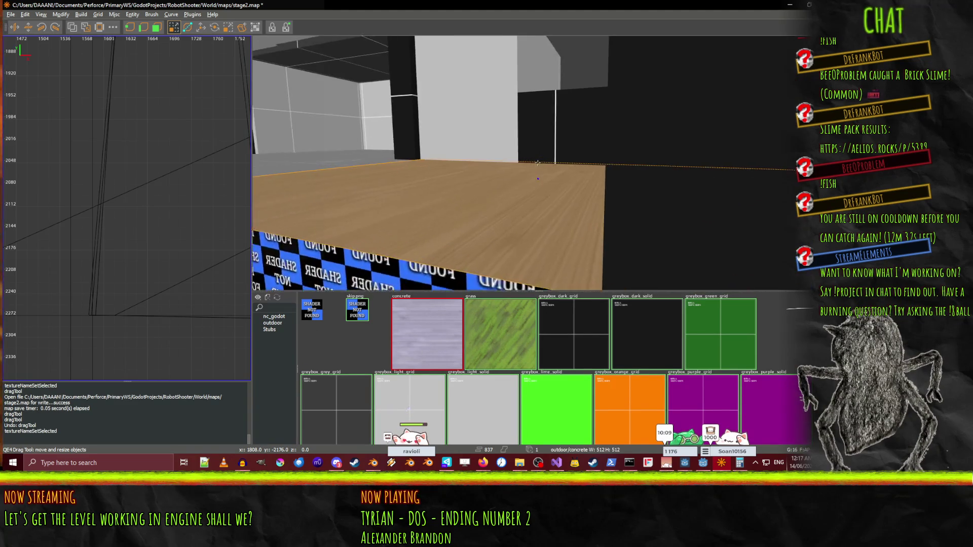
pyautogui.press('Left')
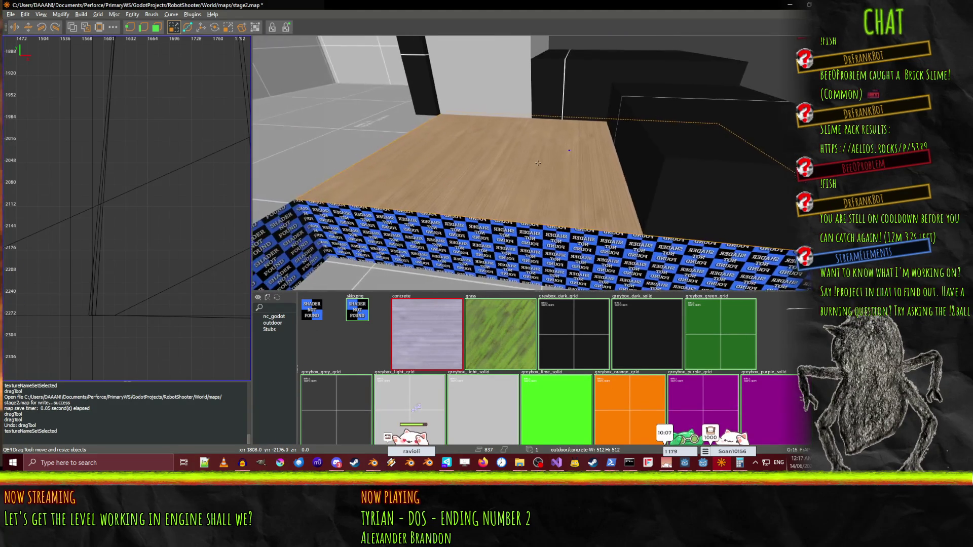
pyautogui.rightClick(612, 126)
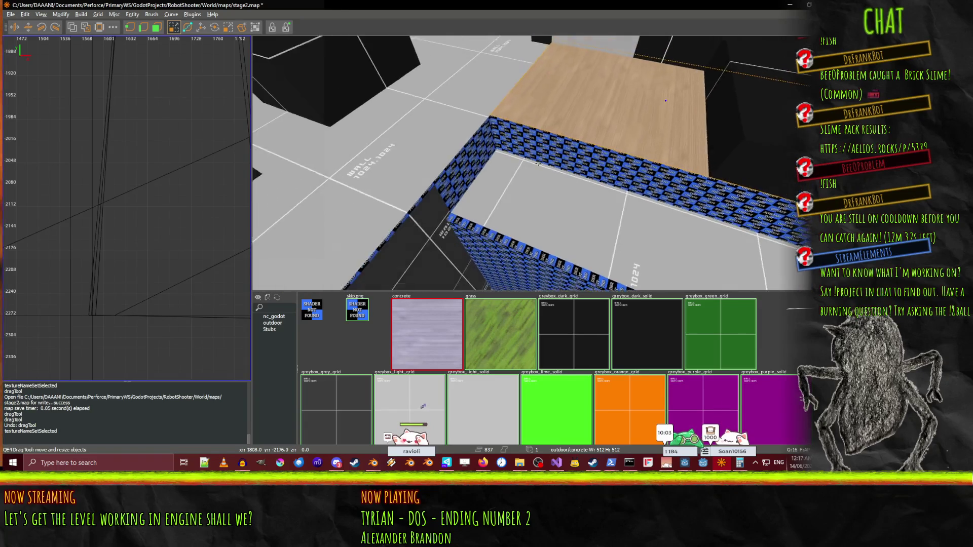
pyautogui.rightClick(488, 157)
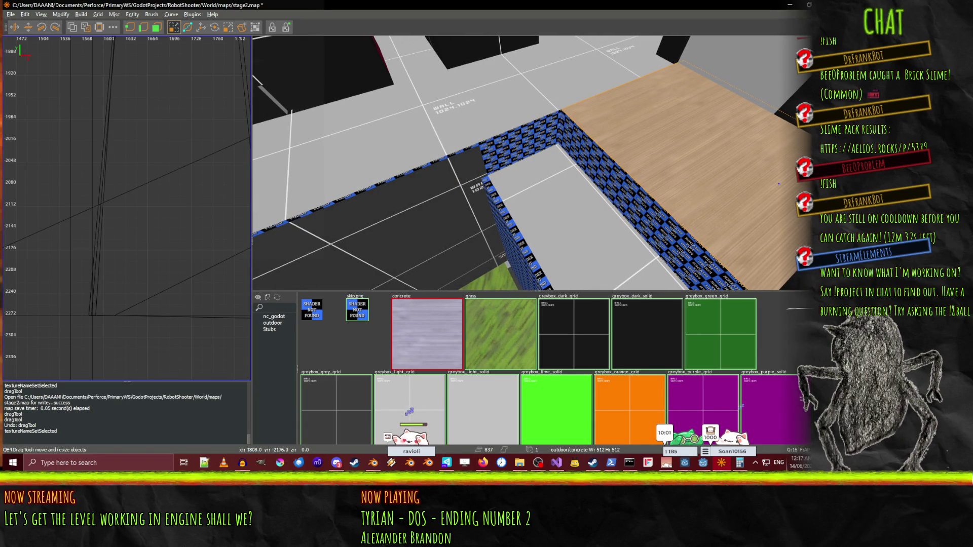
# Return to the Godot editor and open World.tscn from the FileSystem dock.
pyautogui.click(722, 465)
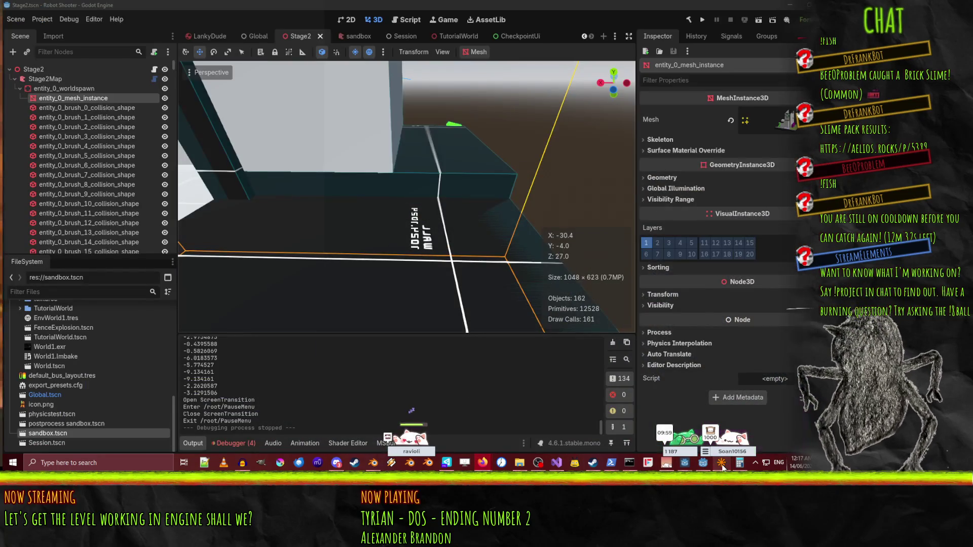
pyautogui.click(722, 465)
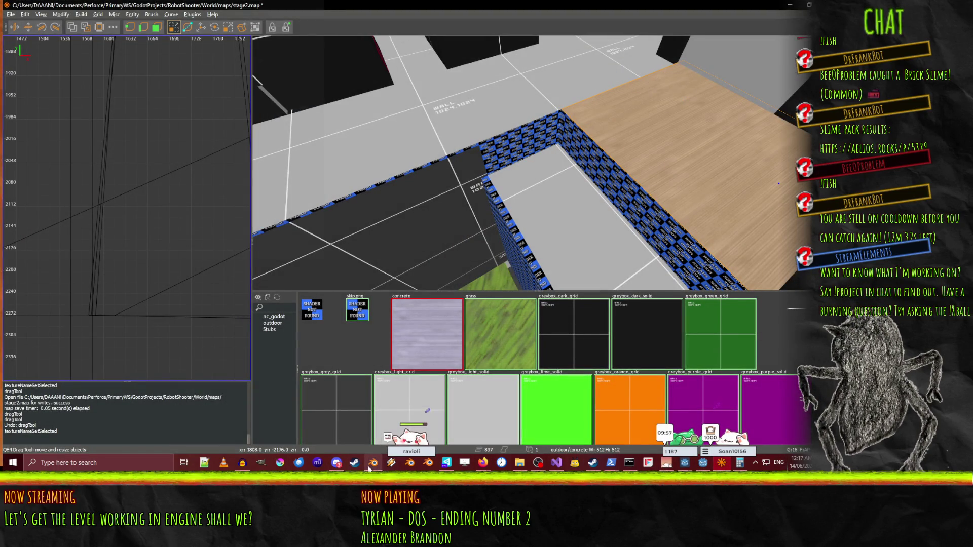
pyautogui.click(372, 463)
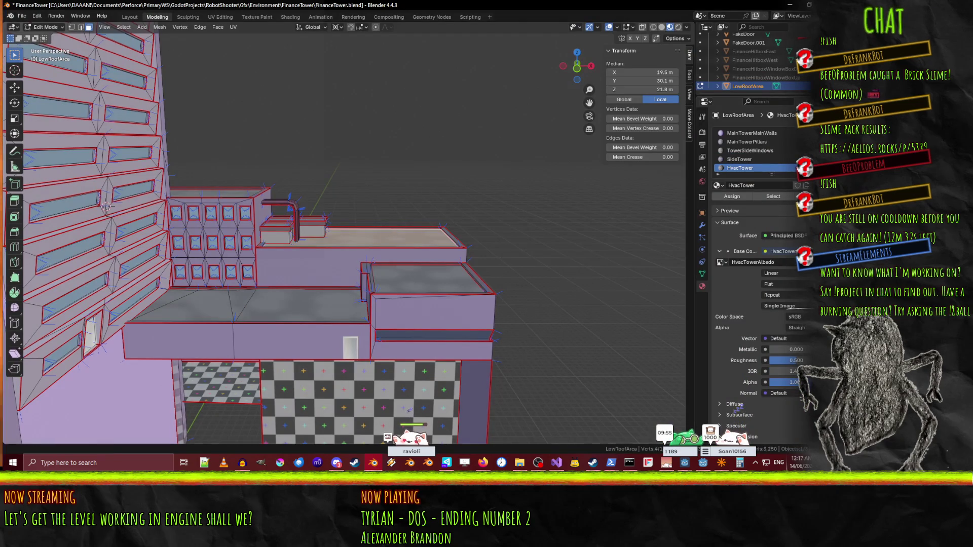
pyautogui.hotkey('alt', 'Tab')
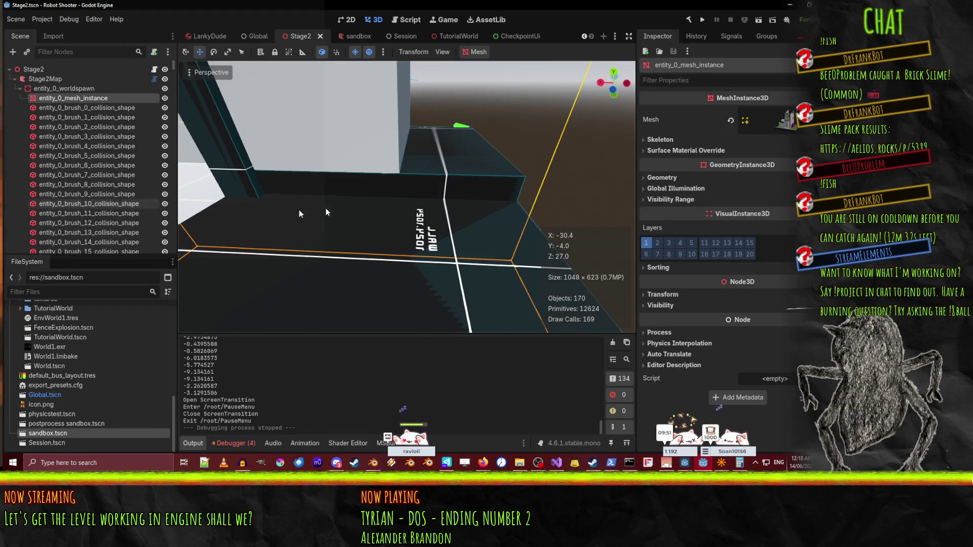
pyautogui.scroll(-2, 27, 398)
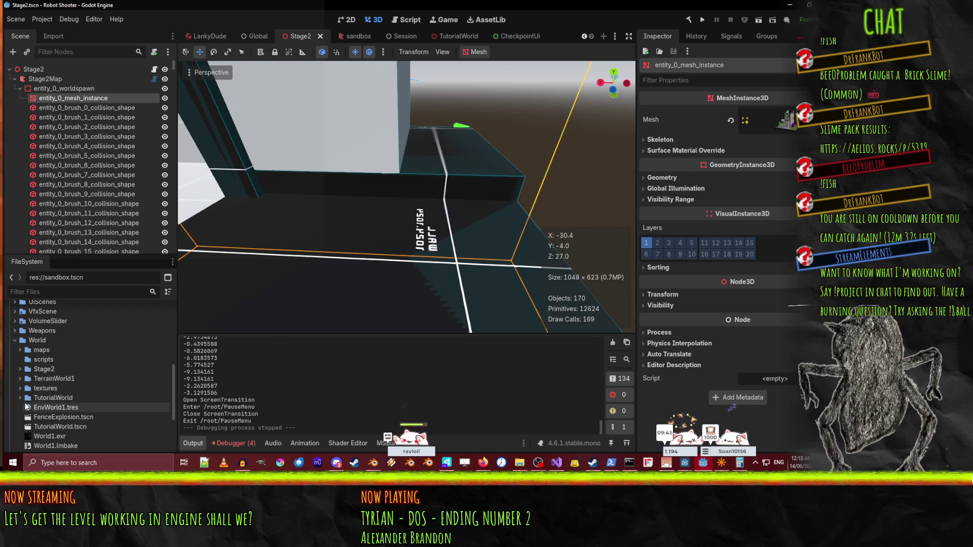
pyautogui.scroll(-2, 45, 438)
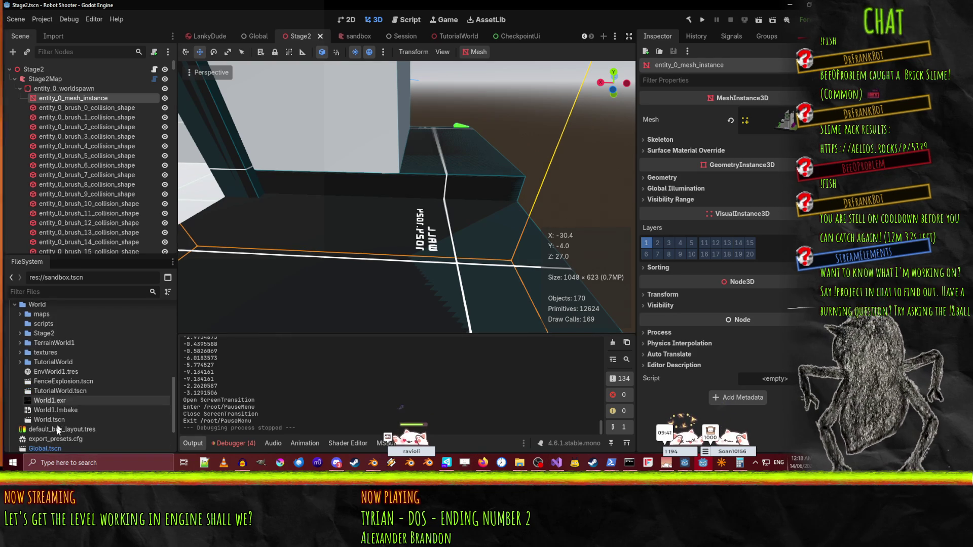
pyautogui.doubleClick(57, 421)
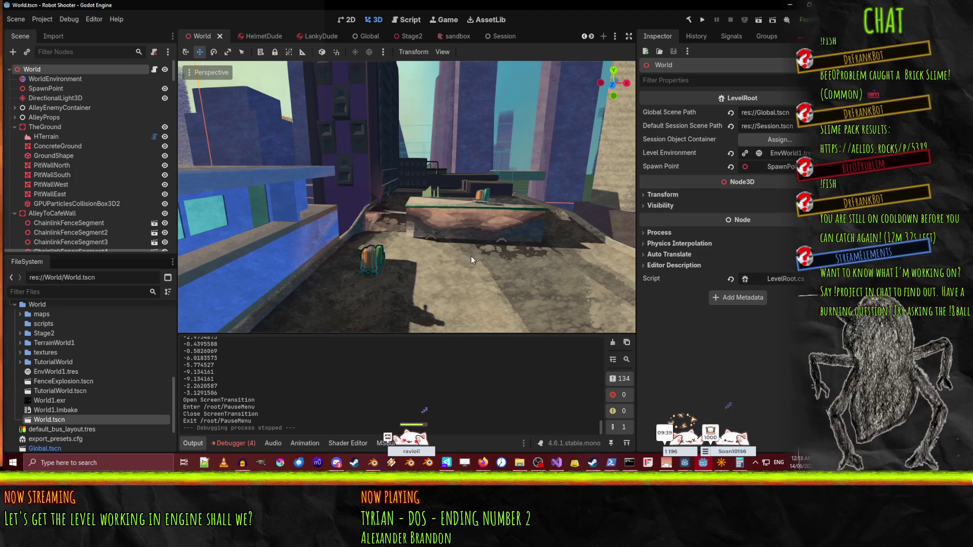
# Freelook around the World level's rooftop ledge and tall tower, then return to TrenchBroom.
pyautogui.moveTo(439, 215); pyautogui.dragTo(424, 211)
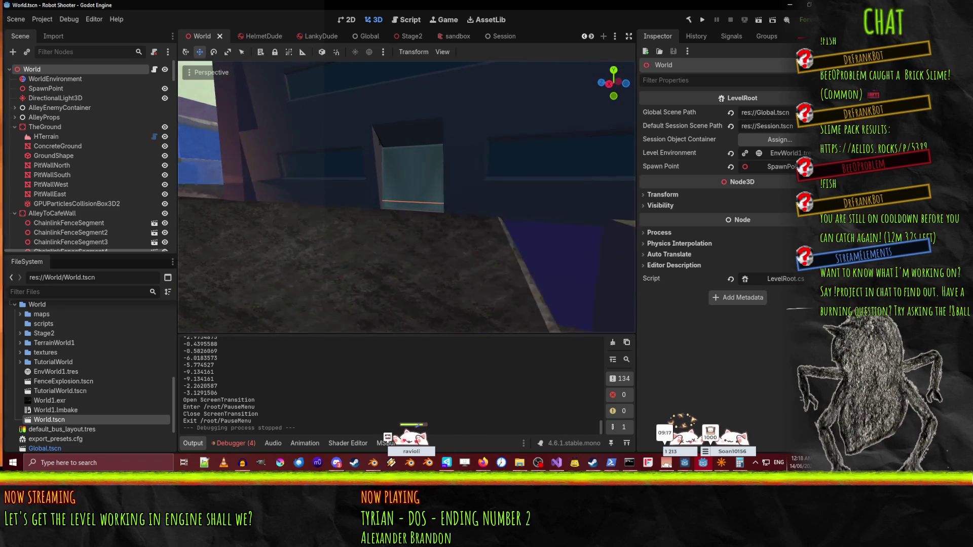
pyautogui.moveTo(424, 212); pyautogui.dragTo(423, 212)
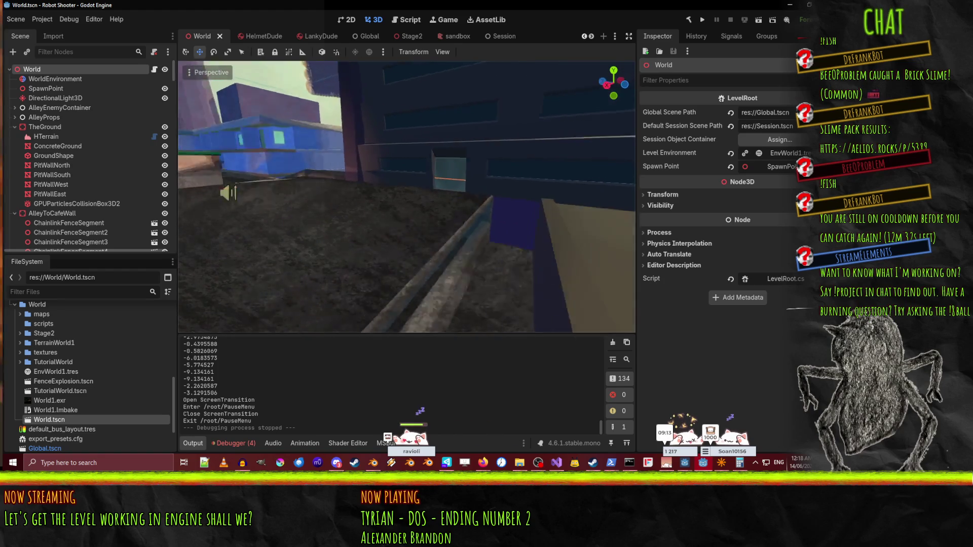
pyautogui.moveTo(423, 212); pyautogui.dragTo(423, 212)
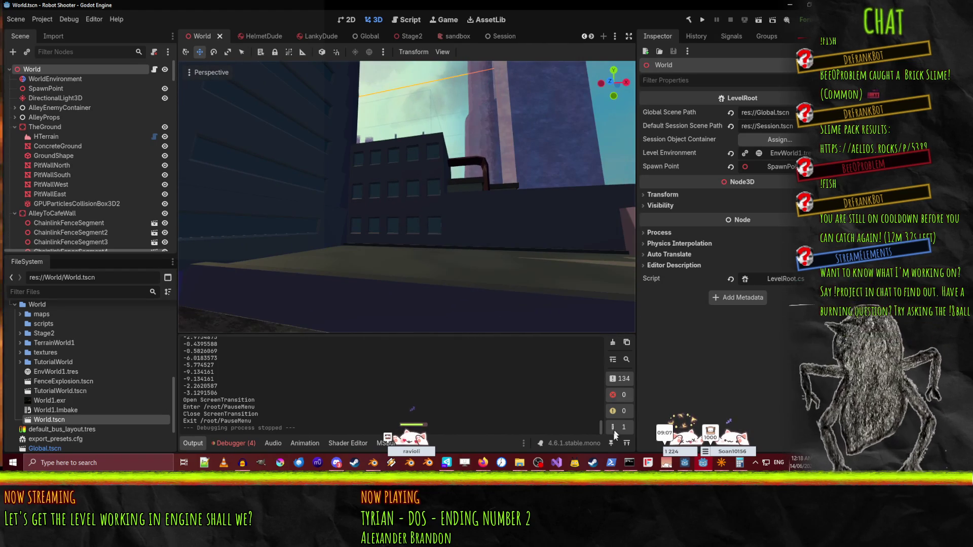
pyautogui.moveTo(538, 162)
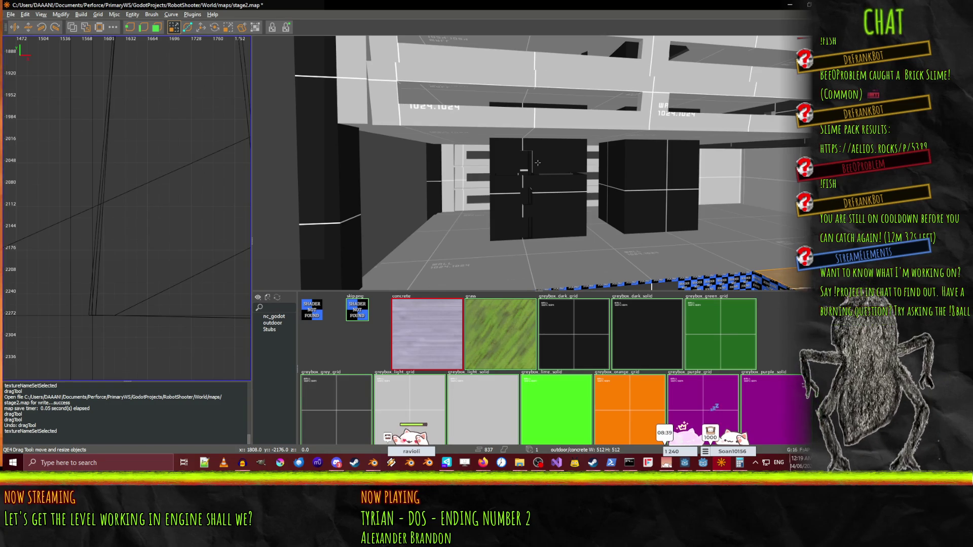
# Fly to the walkway between the checker walls and apply skip.png to the thin floor strip.
pyautogui.press('w')
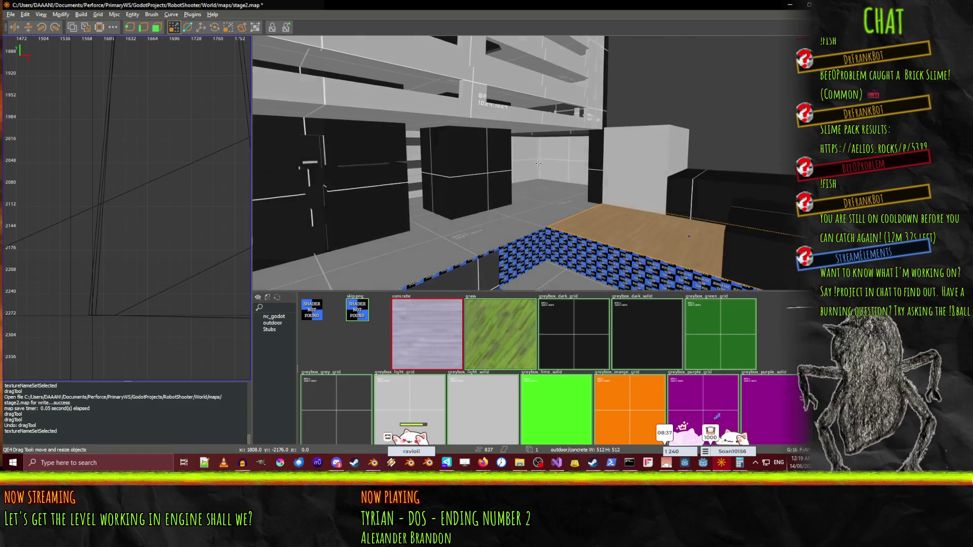
pyautogui.press('w')
pyautogui.rightClick(538, 162)
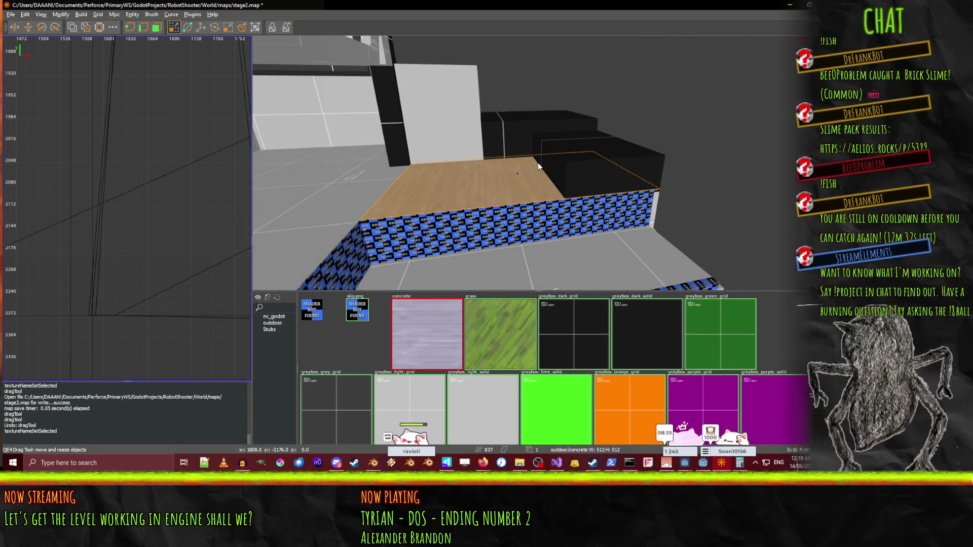
pyautogui.rightClick(564, 225)
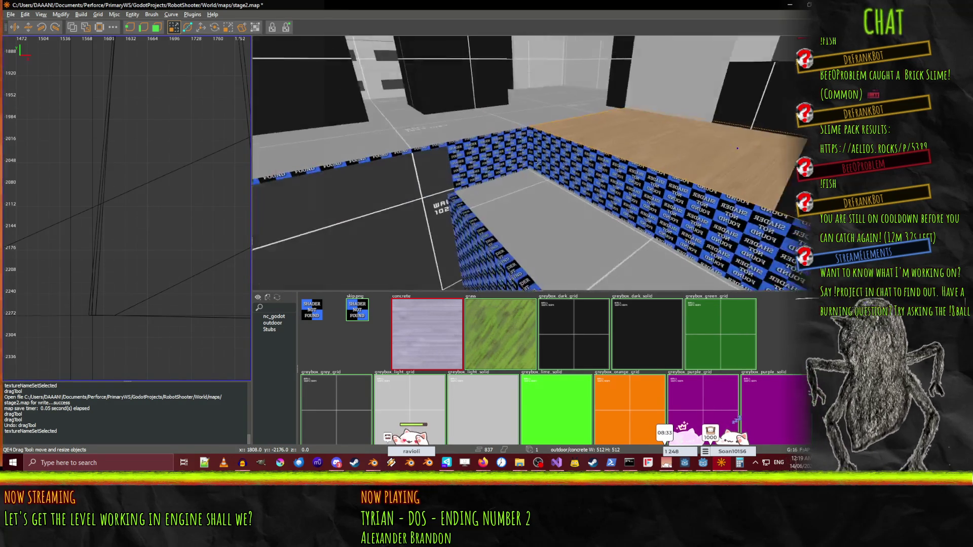
pyautogui.press('s')
pyautogui.rightClick(538, 162)
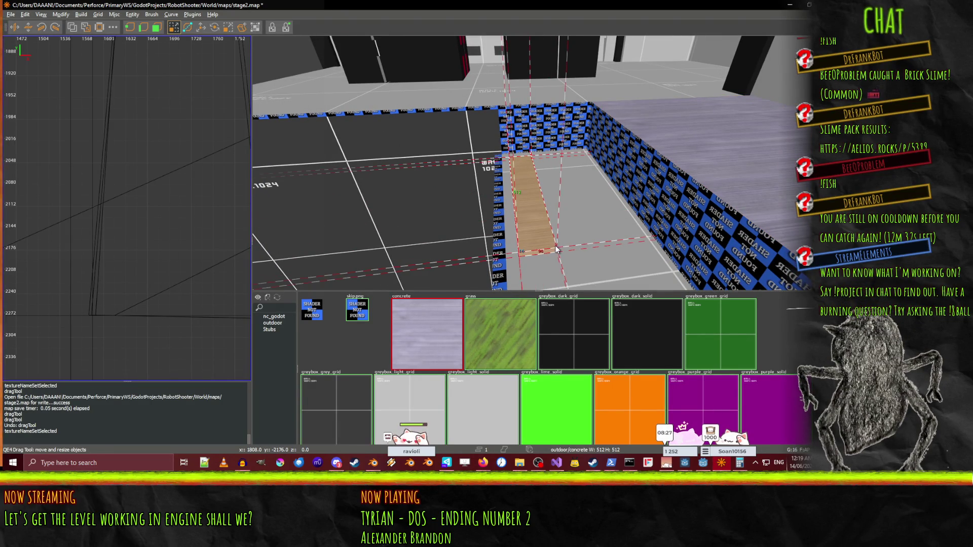
pyautogui.click(357, 309)
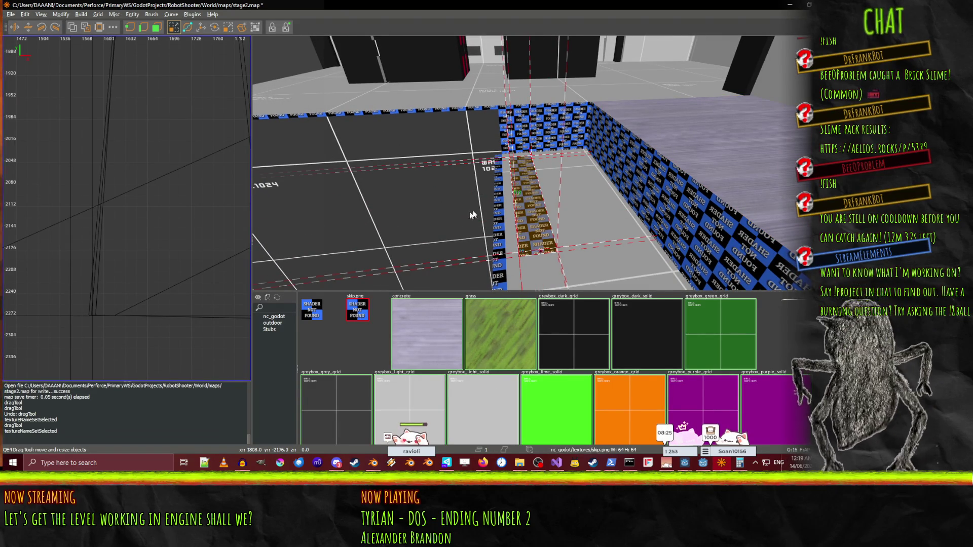
pyautogui.rightClick(525, 175)
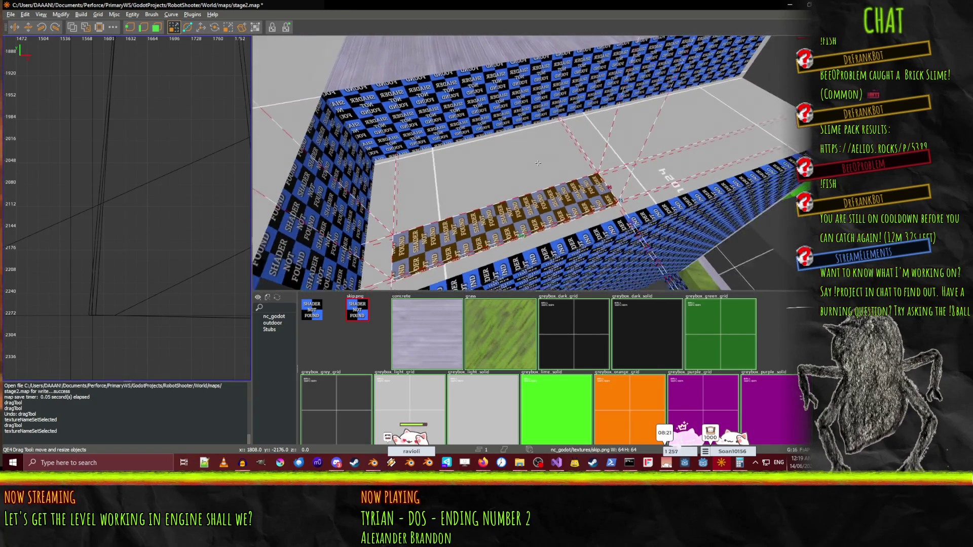
pyautogui.rightClick(538, 162)
# Widen the skip strip to the right in the 2D view.
pyautogui.scroll(-3, 85, 216)
pyautogui.scroll(-3, 85, 216)
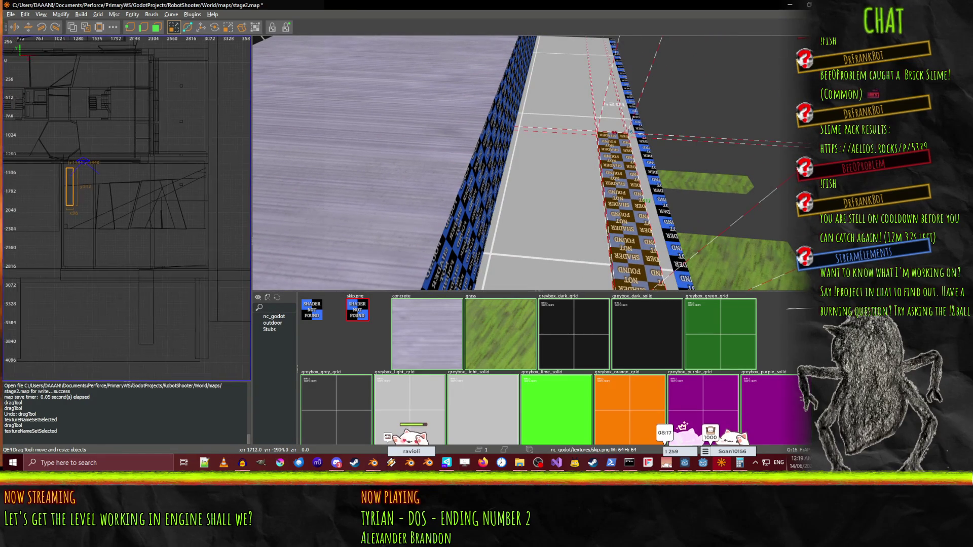
pyautogui.scroll(3, 93, 199)
pyautogui.moveTo(114, 193)
pyautogui.mouseDown()
pyautogui.moveTo(105, 196)
pyautogui.moveTo(133, 195)
pyautogui.mouseUp()
pyautogui.scroll(3, 133, 195)
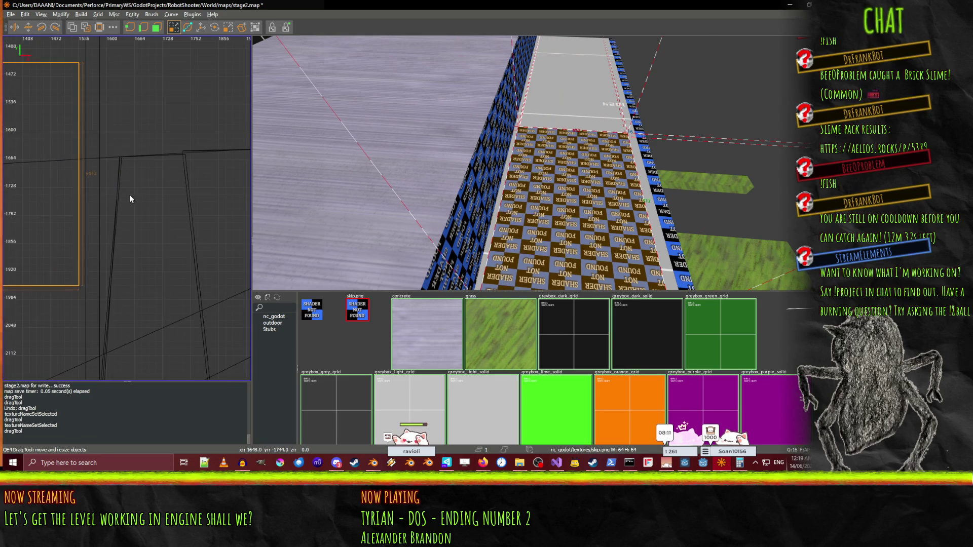
pyautogui.moveTo(124, 196)
pyautogui.mouseDown()
pyautogui.moveTo(139, 194)
pyautogui.moveTo(120, 193)
pyautogui.mouseUp()
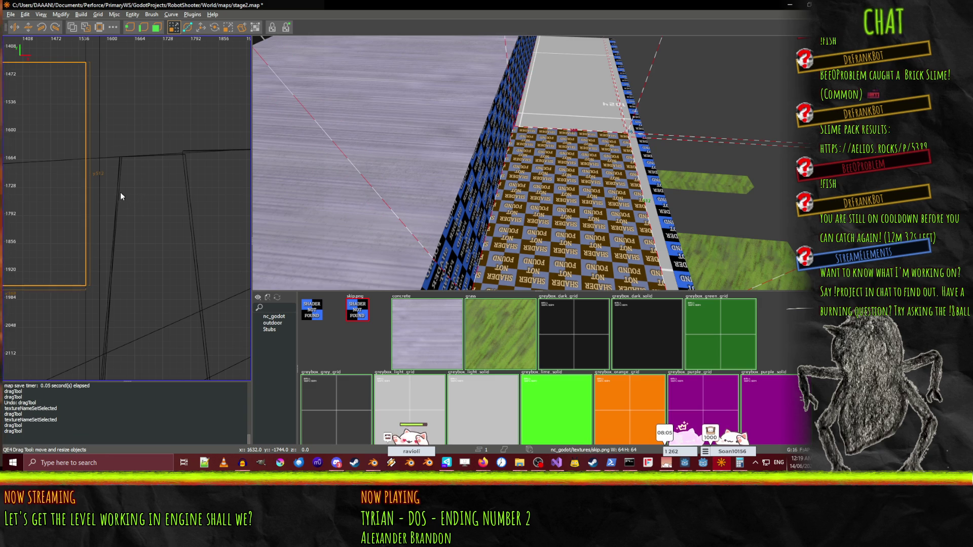
pyautogui.scroll(-2, 120, 193)
# On a 32-unit grid, trim the right edge, raise the top edge, and lengthen the strip downward.
pyautogui.press(']')
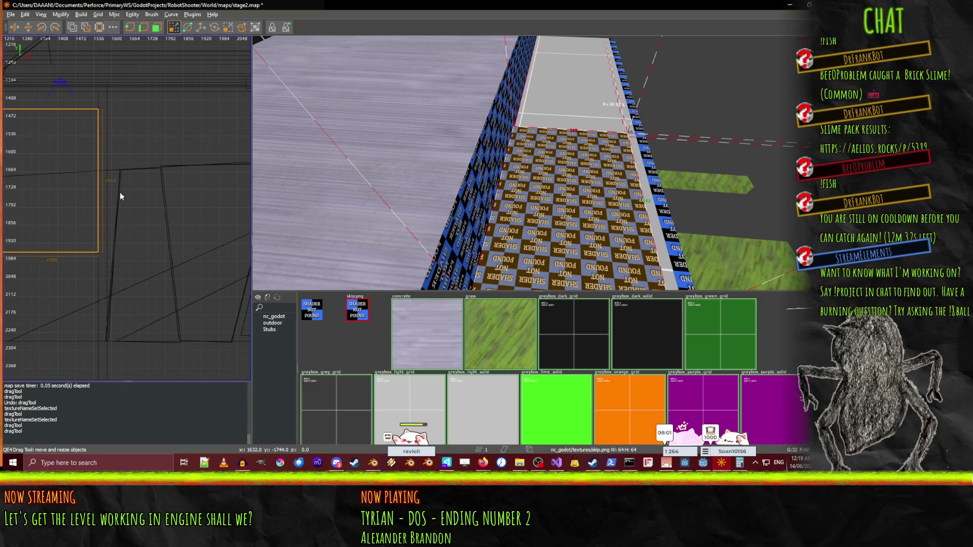
pyautogui.moveTo(143, 198); pyautogui.dragTo(123, 194)
pyautogui.scroll(-2, 120, 194)
pyautogui.moveTo(59, 141); pyautogui.dragTo(62, 124)
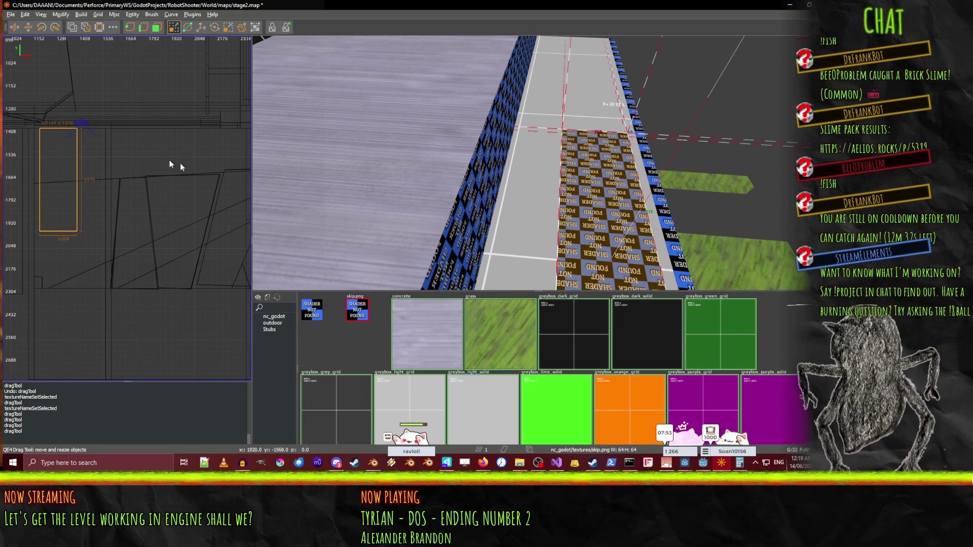
pyautogui.scroll(3, 538, 162)
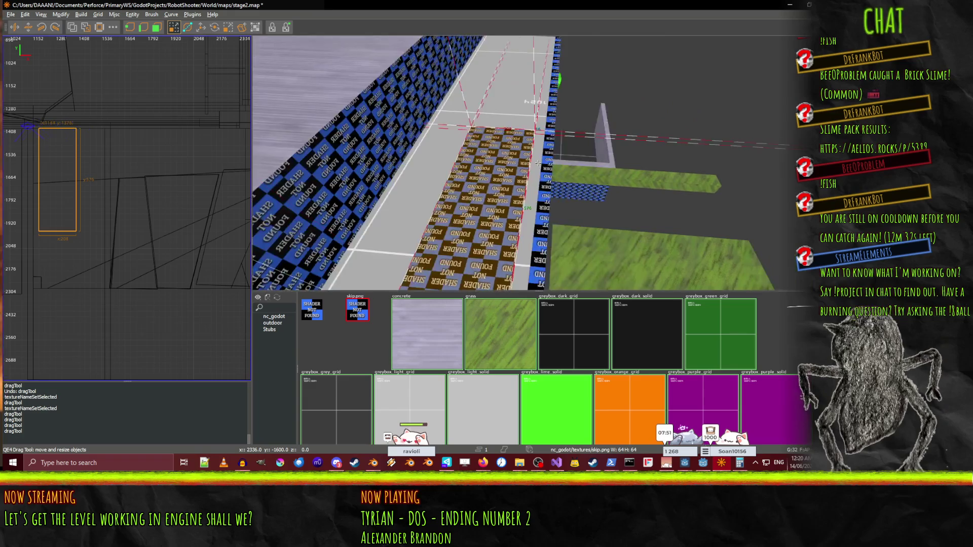
pyautogui.scroll(5, 538, 163)
pyautogui.scroll(3, 538, 163)
pyautogui.scroll(-2, 75, 263)
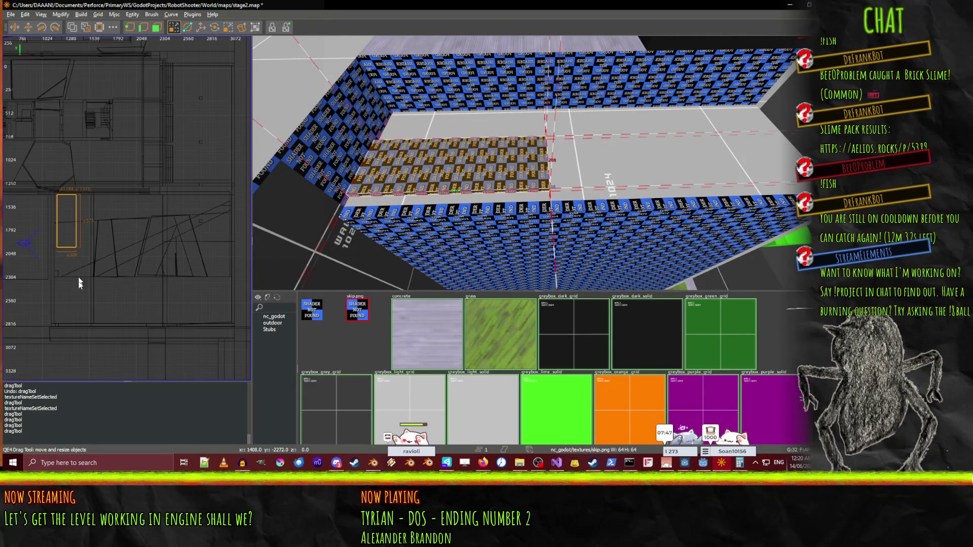
pyautogui.moveTo(72, 288); pyautogui.dragTo(72, 344)
# Fly down the corridor and apply the concrete texture to the checker ledge's top face.
pyautogui.scroll(5, 538, 163)
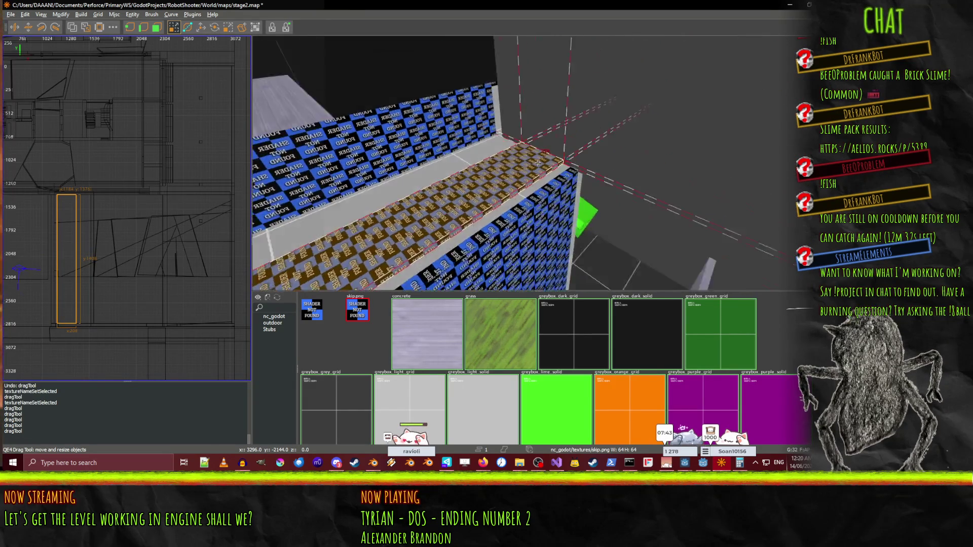
pyautogui.press('w')
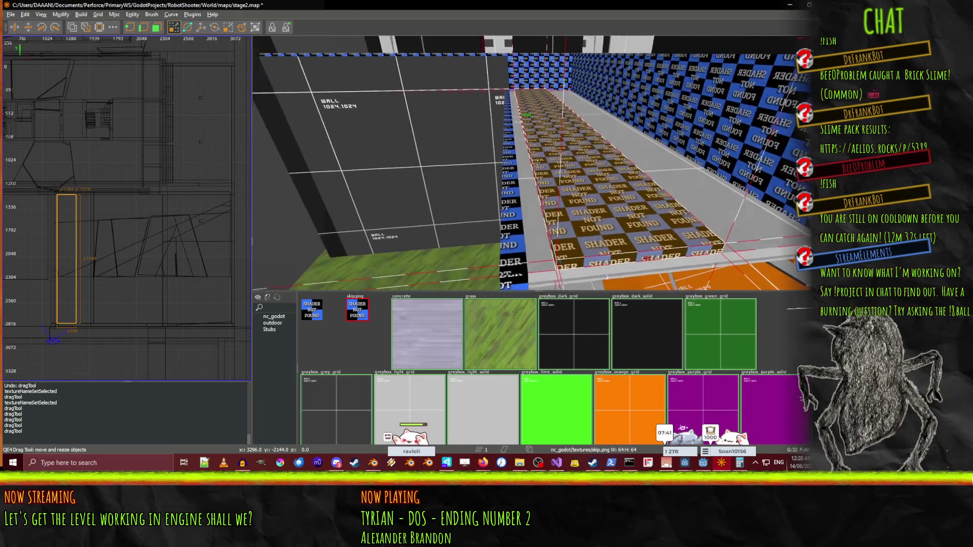
pyautogui.press('w')
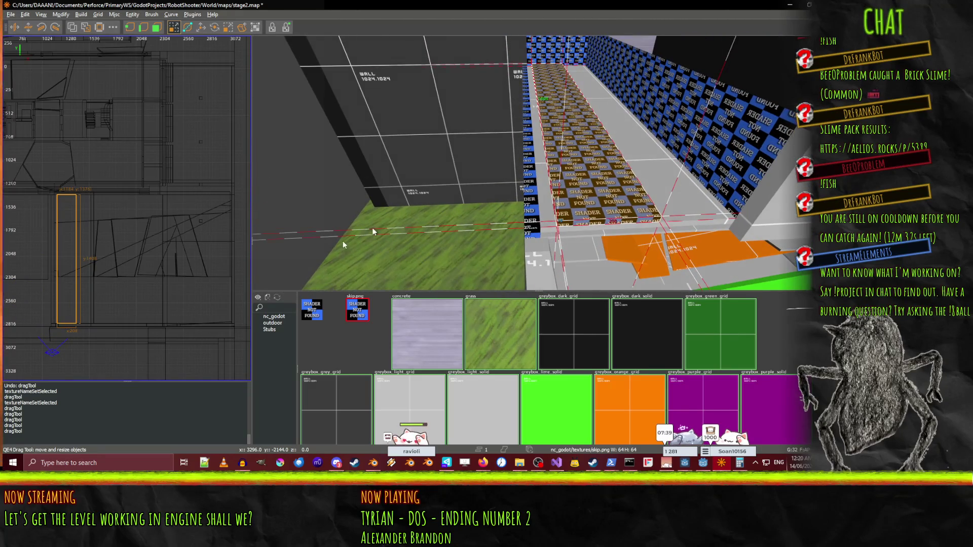
pyautogui.moveTo(41, 261); pyautogui.dragTo(35, 257)
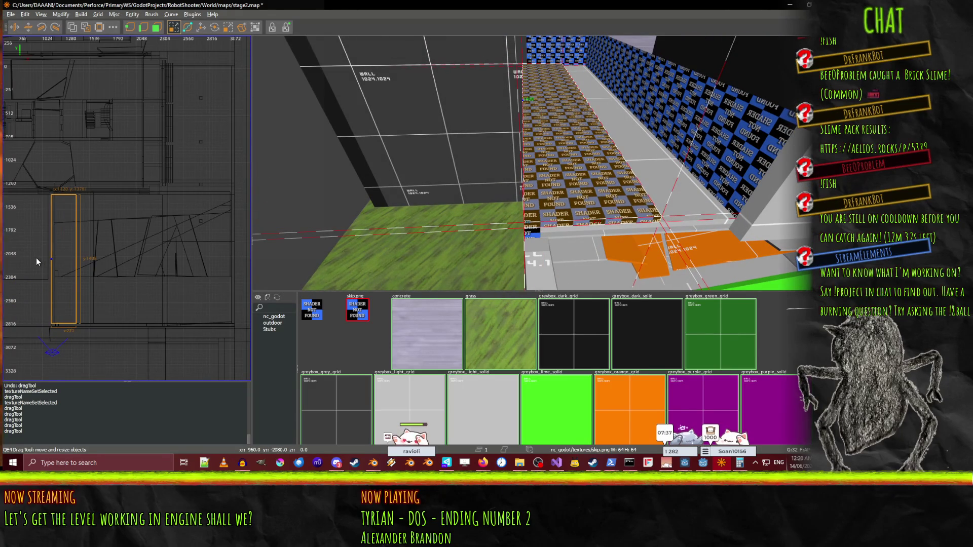
pyautogui.moveTo(499, 180); pyautogui.dragTo(535, 167)
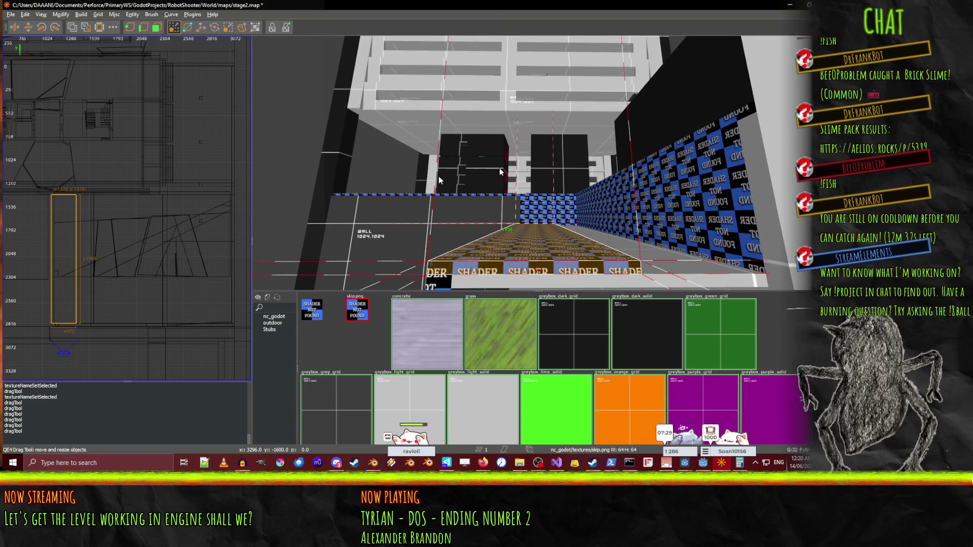
pyautogui.moveTo(508, 132); pyautogui.dragTo(506, 88)
pyautogui.rightClick(506, 89)
pyautogui.moveTo(537, 163); pyautogui.dragTo(486, 172)
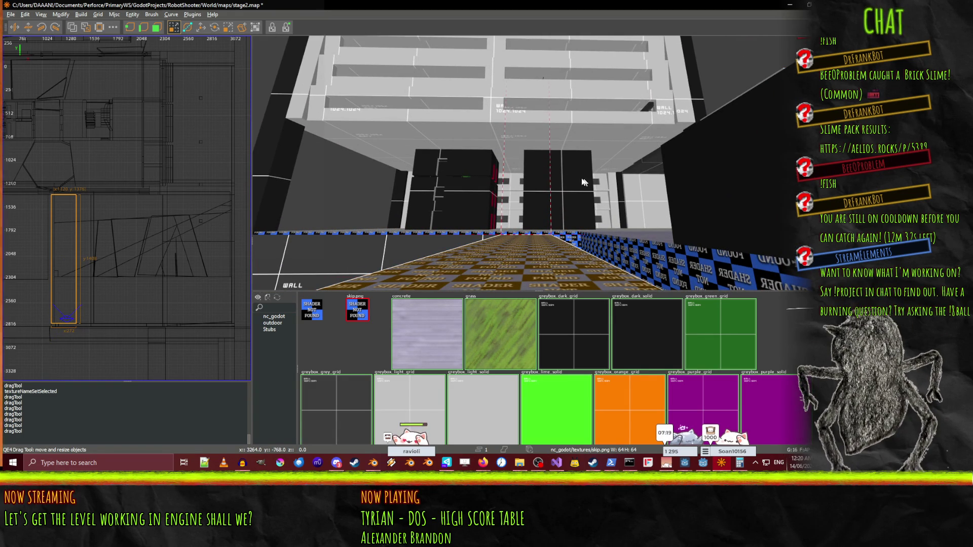
pyautogui.rightClick(558, 181)
pyautogui.press('Up')
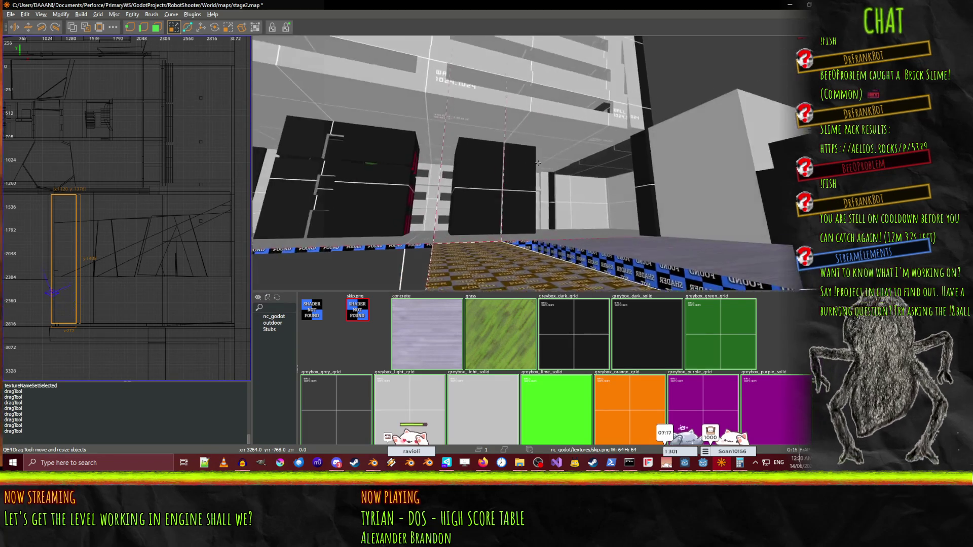
pyautogui.press('Left')
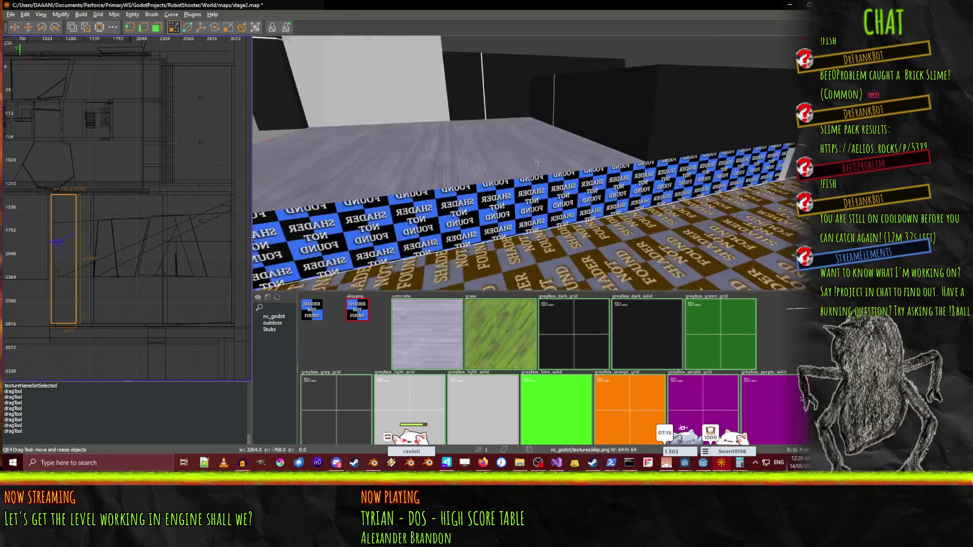
pyautogui.rightClick(538, 163)
pyautogui.keyDown('ctrl'); pyautogui.keyDown('shift'); pyautogui.click(586, 224); pyautogui.keyUp('shift'); pyautogui.keyUp('ctrl')
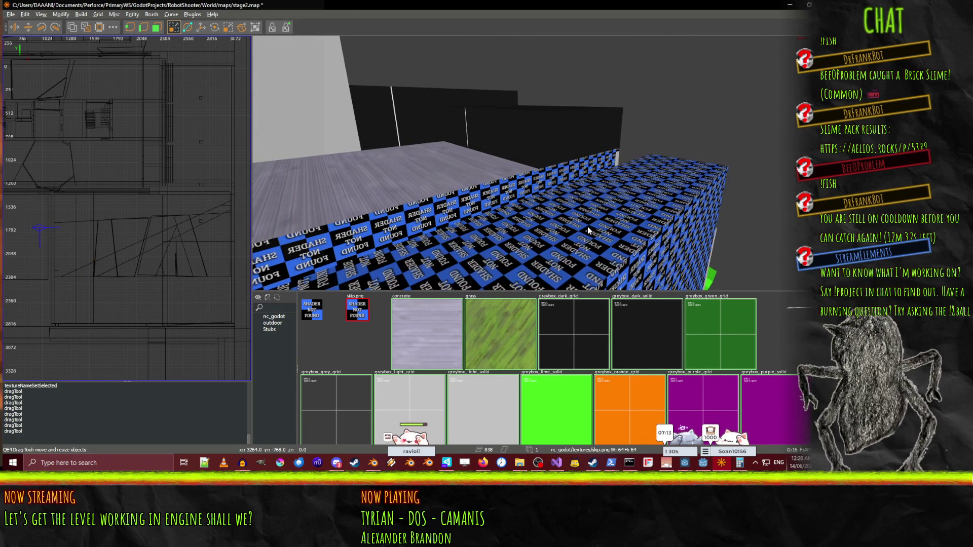
pyautogui.click(425, 333)
# Apply greybox_dark_solid to the selected corridor side walls.
pyautogui.rightClick(533, 172)
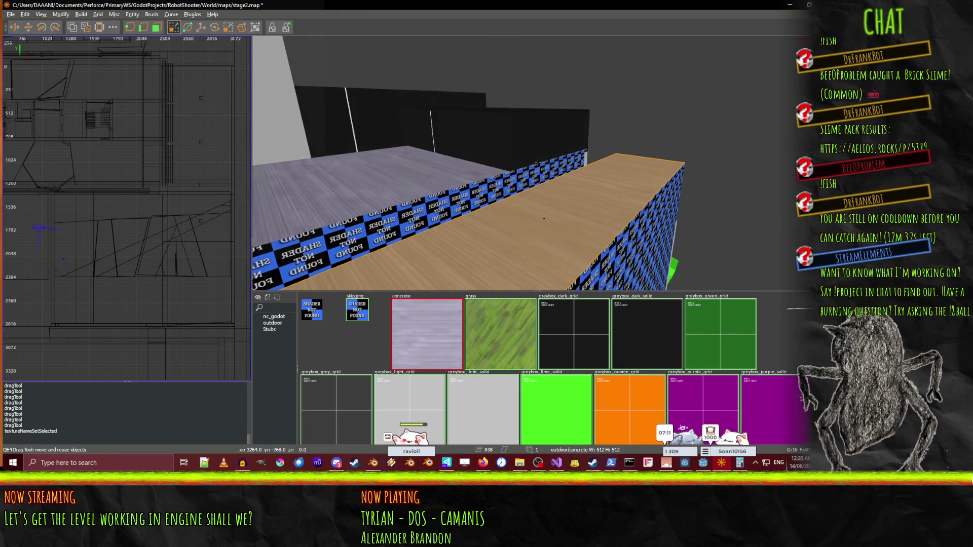
pyautogui.rightClick(533, 172)
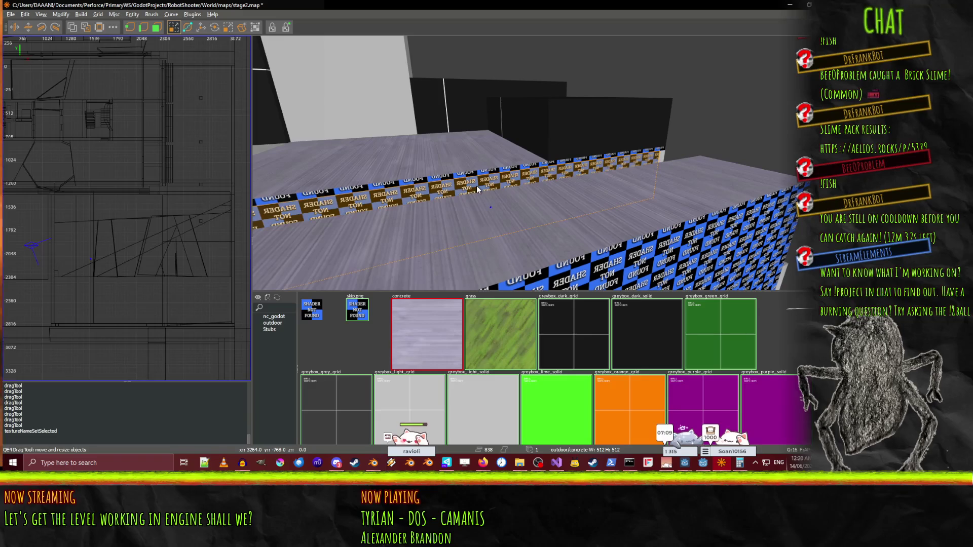
pyautogui.rightClick(492, 195)
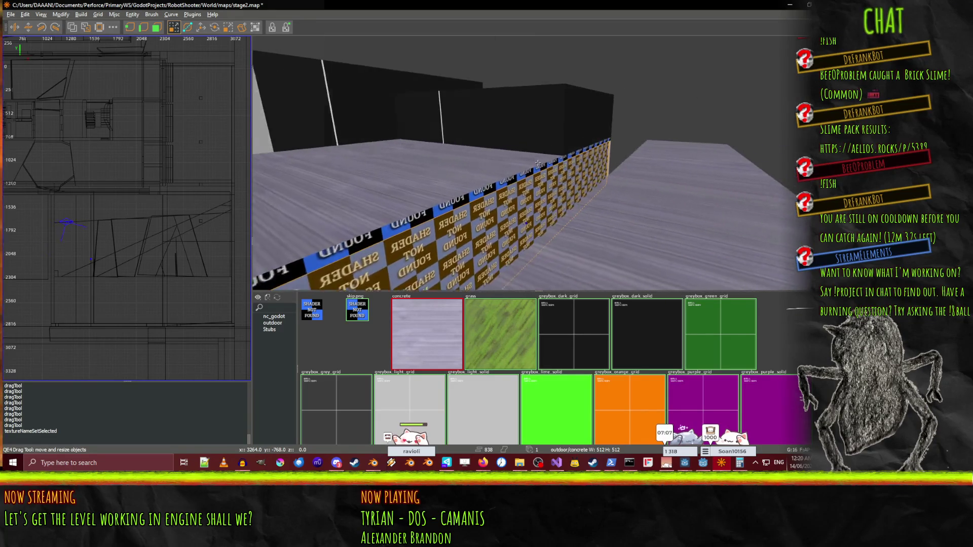
pyautogui.rightClick(538, 162)
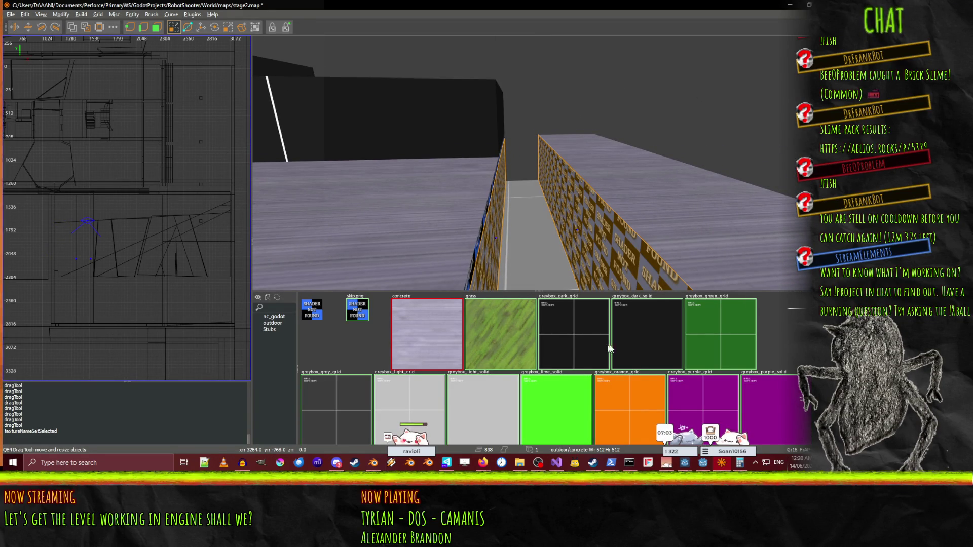
pyautogui.click(638, 349)
# Give the right wall's NOT FOUND top trim strip the greybox_light_solid texture.
pyautogui.rightClick(624, 253)
pyautogui.press('s')
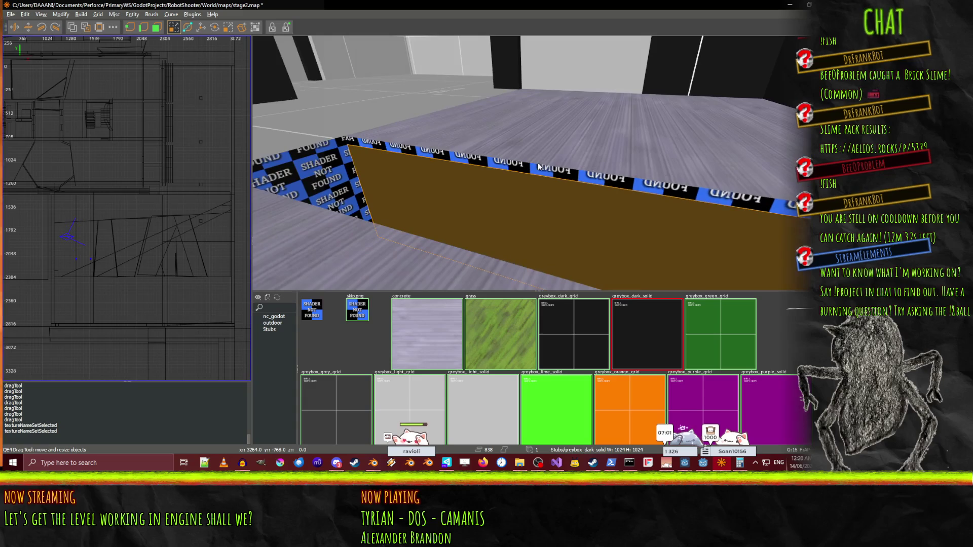
pyautogui.rightClick(538, 163)
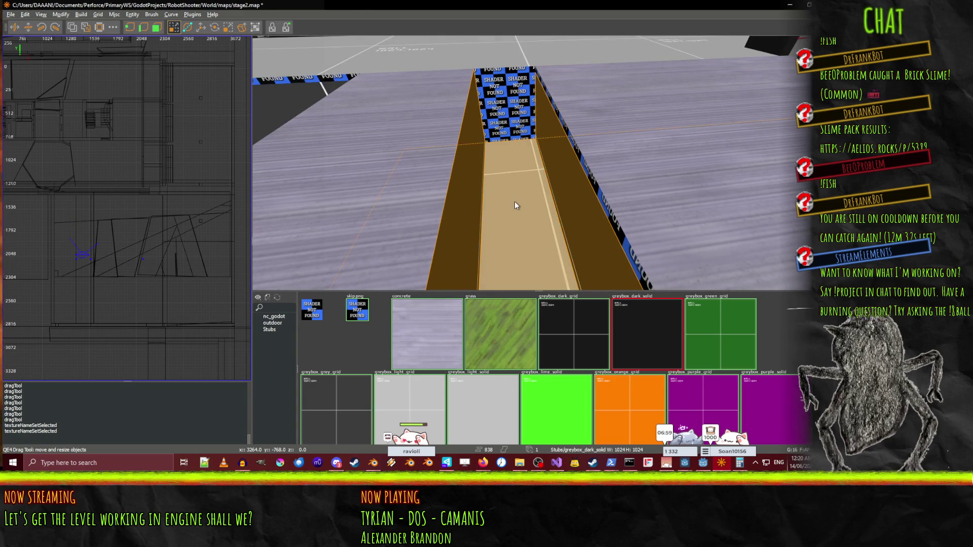
pyautogui.press('Escape')
pyautogui.click(515, 105)
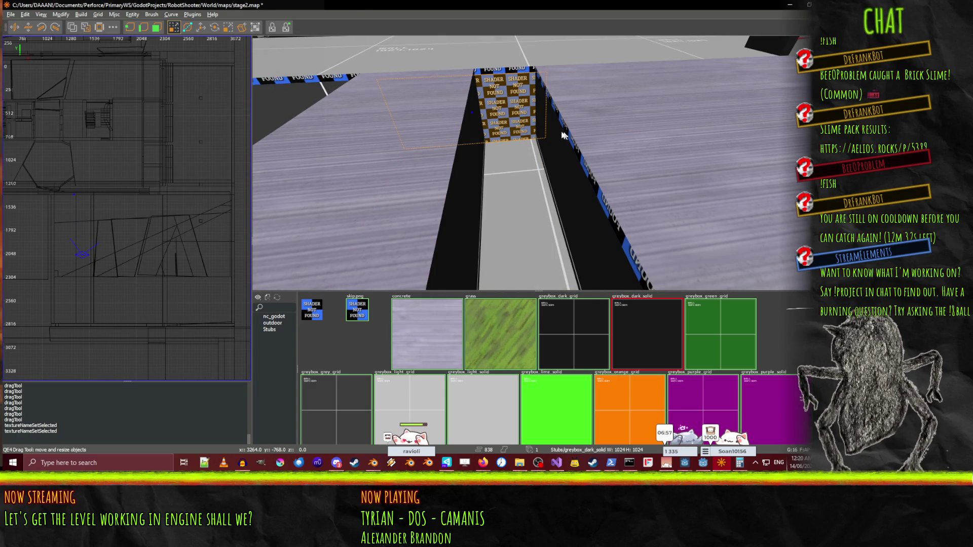
pyautogui.rightClick(531, 130)
pyautogui.press('w')
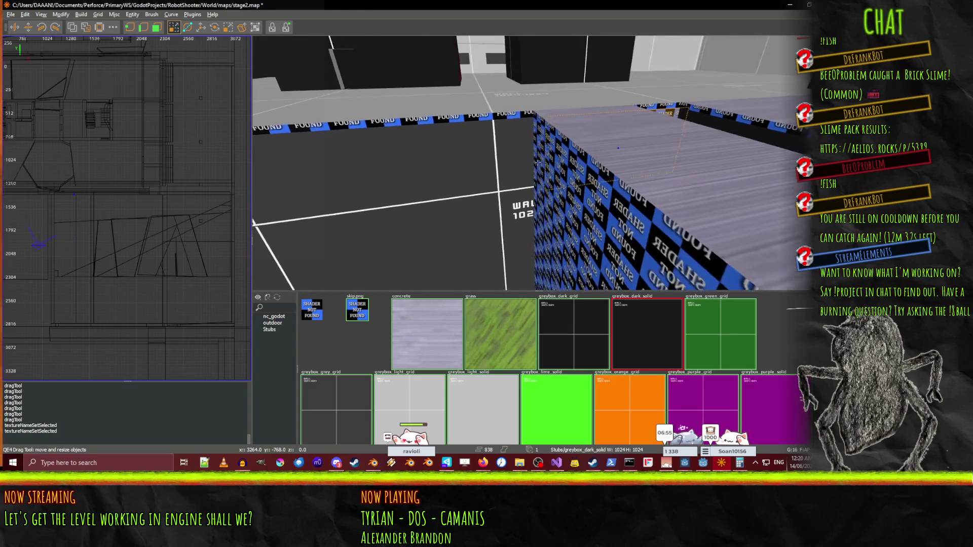
pyautogui.rightClick(537, 162)
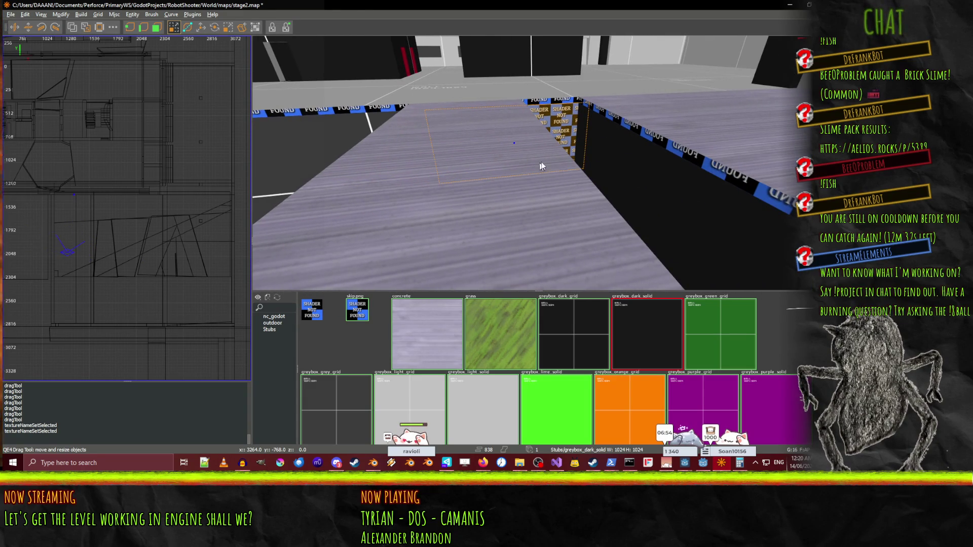
pyautogui.keyDown('shift'); pyautogui.click(630, 128); pyautogui.keyUp('shift')
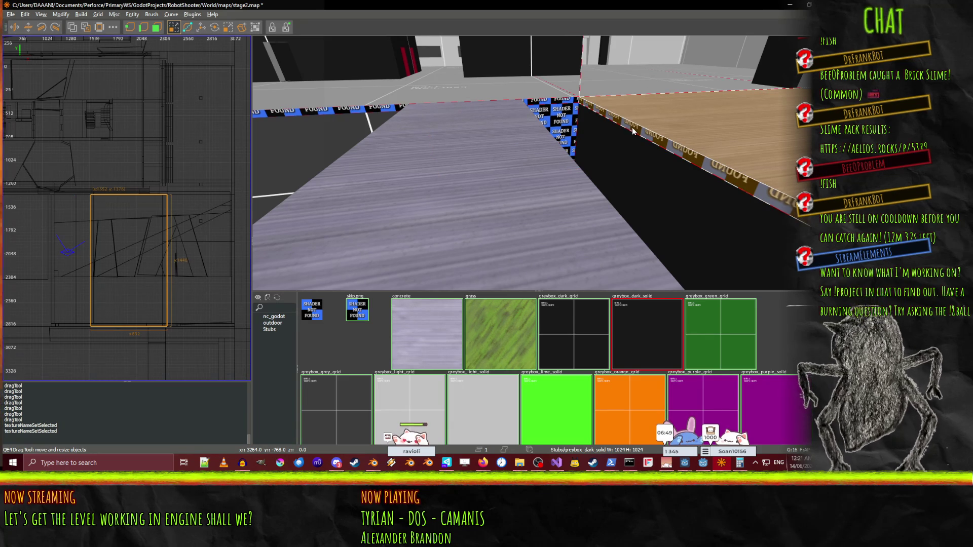
pyautogui.press('Escape')
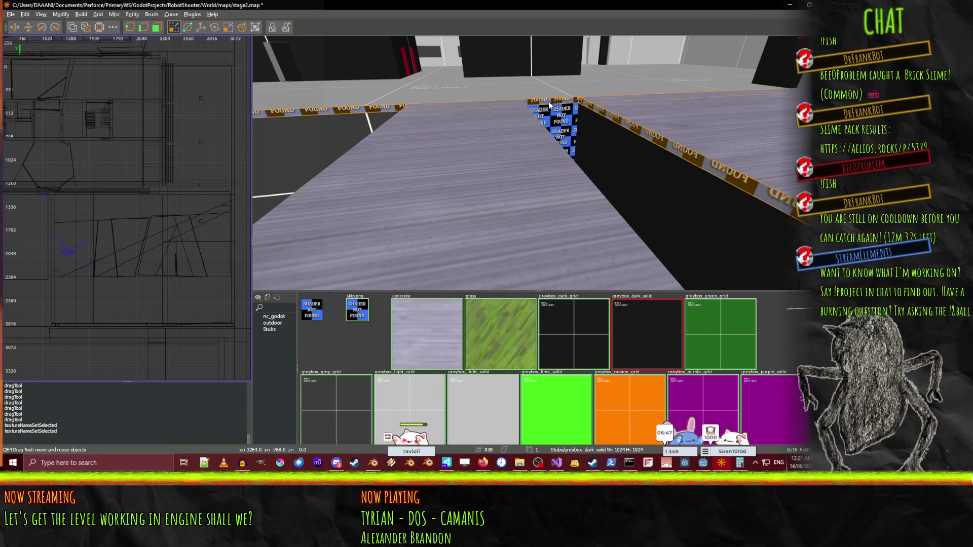
pyautogui.click(643, 138)
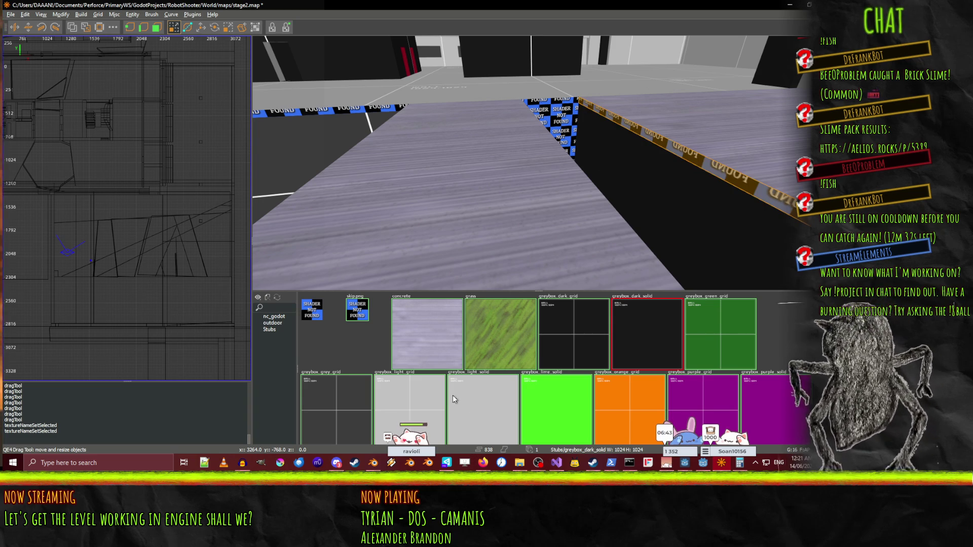
pyautogui.click(474, 409)
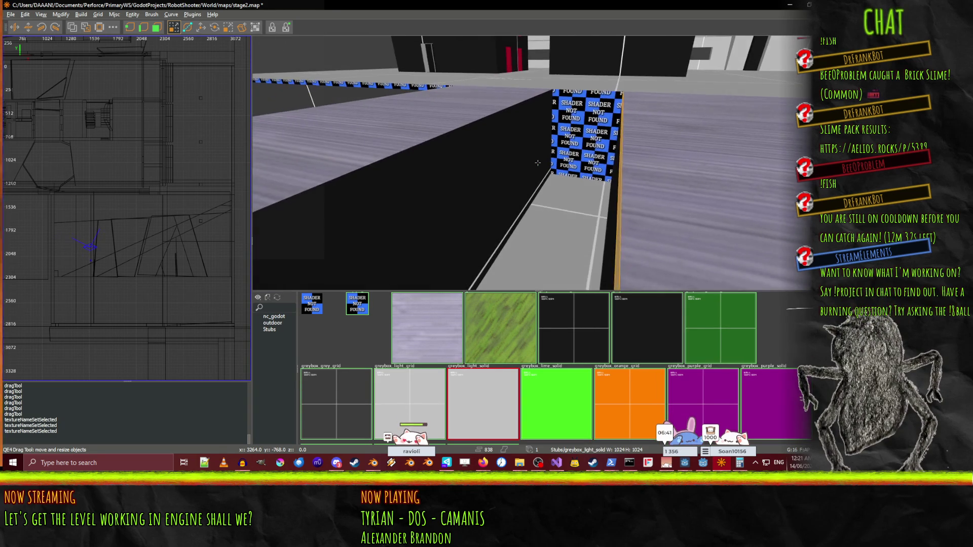
# Select the large wall brush and fly down toward the walls and orange brush.
pyautogui.rightClick(501, 136)
pyautogui.keyDown('shift'); pyautogui.click(501, 136); pyautogui.keyUp('shift')
pyautogui.rightClick(500, 136)
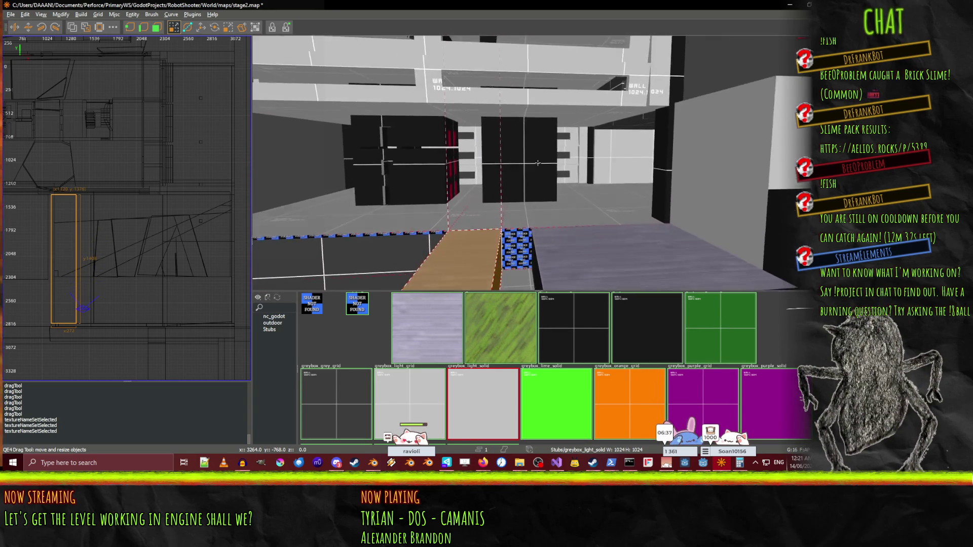
pyautogui.press('w')
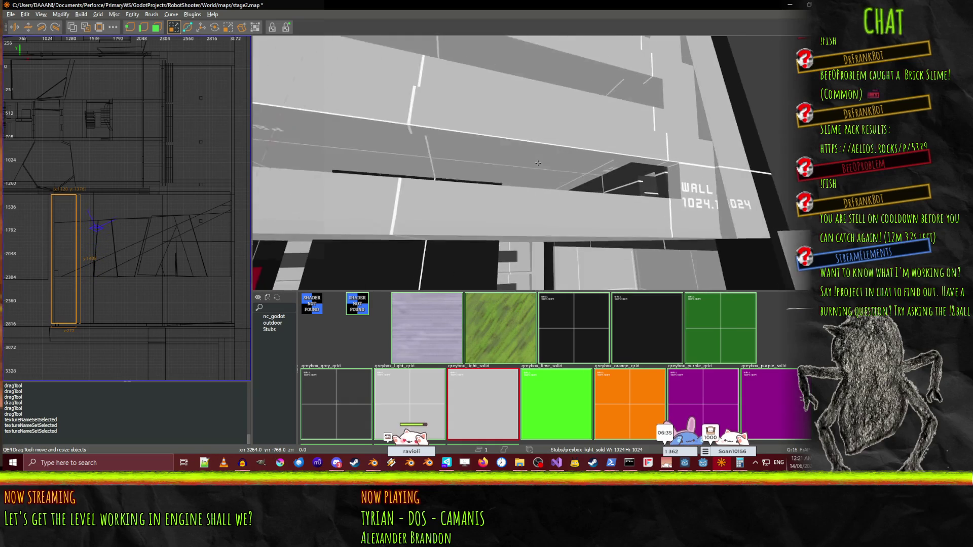
pyautogui.press('w')
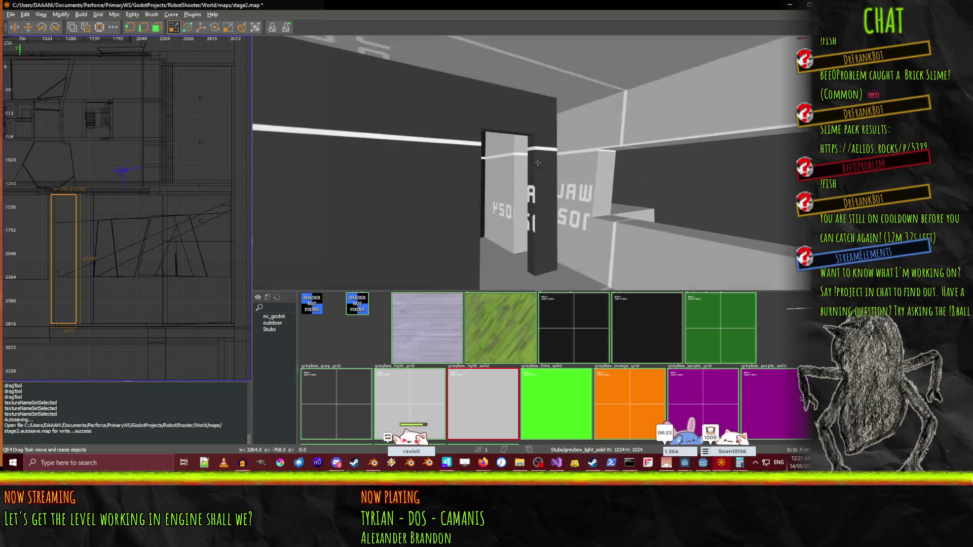
pyautogui.press('w')
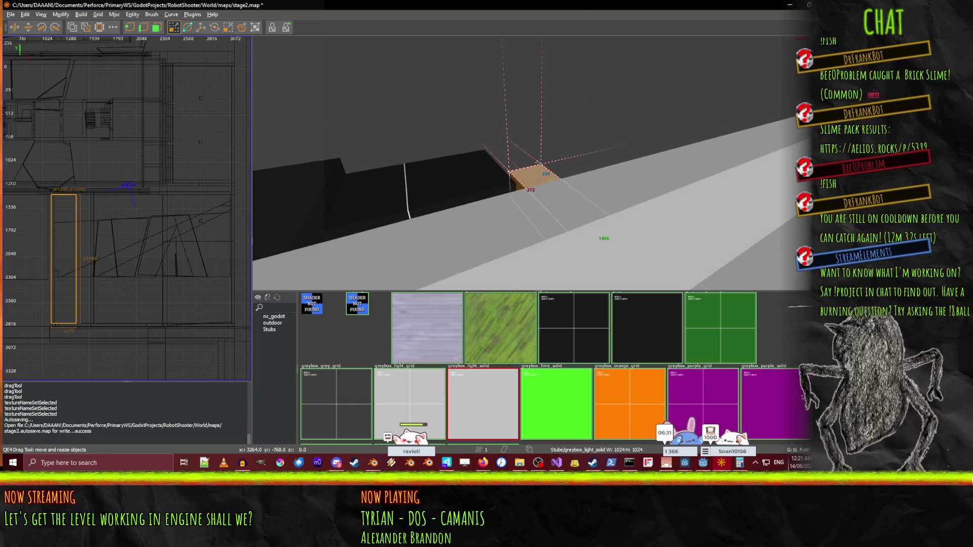
pyautogui.press('w')
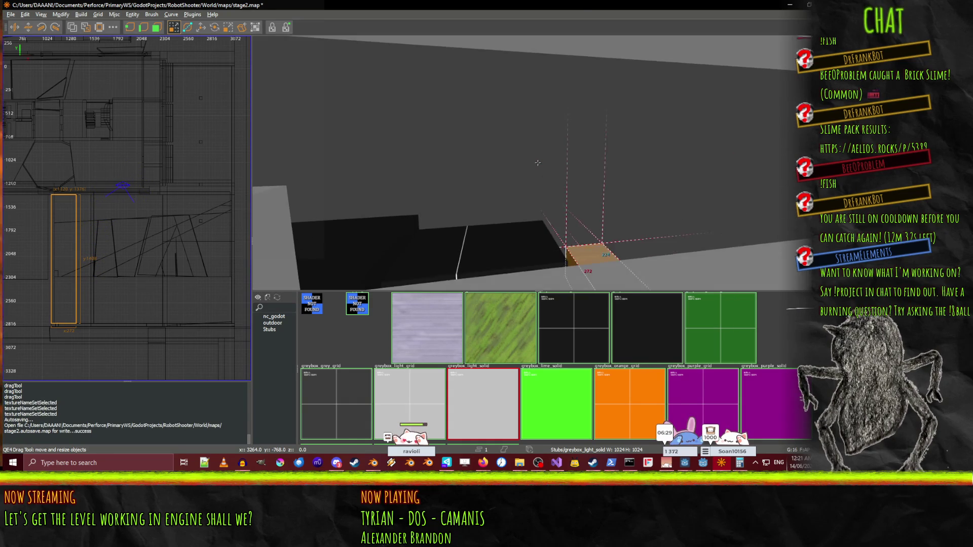
pyautogui.press('w')
pyautogui.press('w')
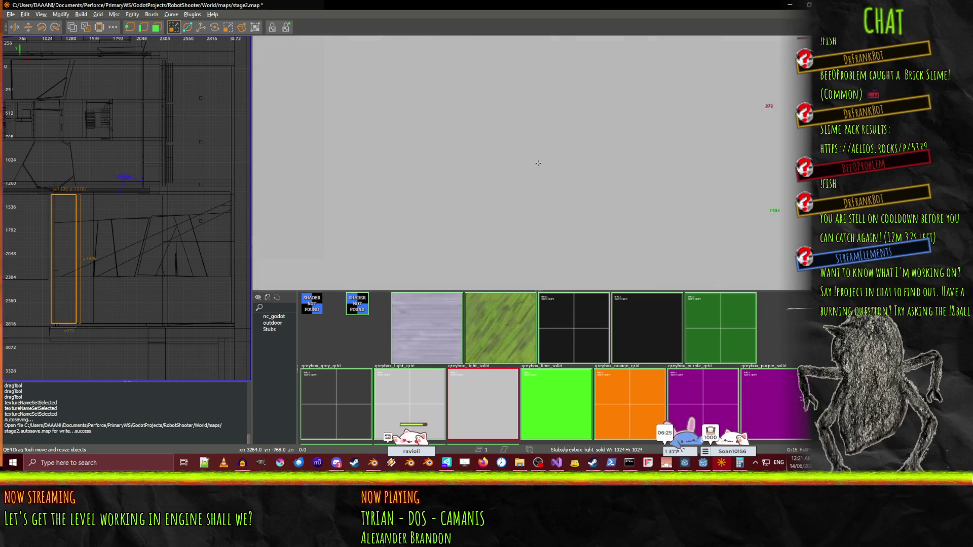
pyautogui.press('w')
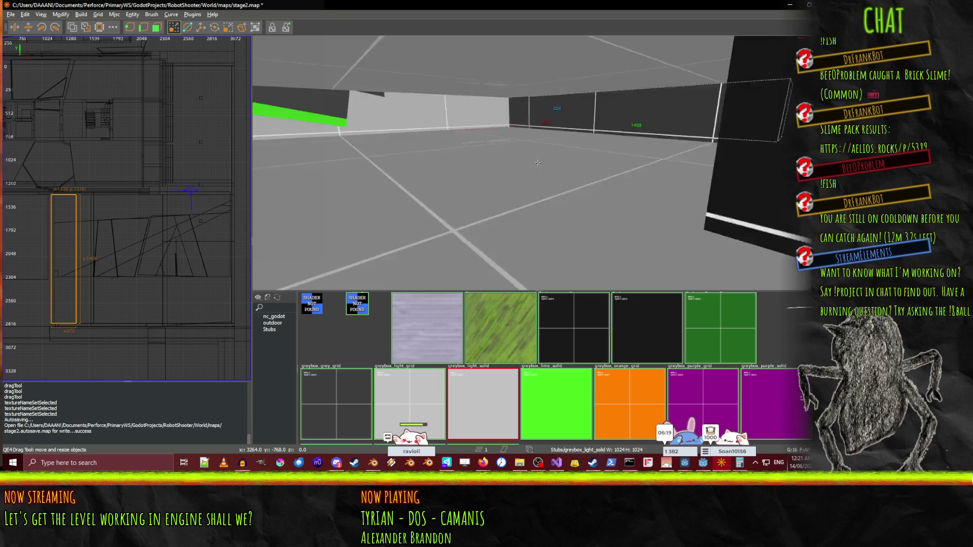
pyautogui.press('w')
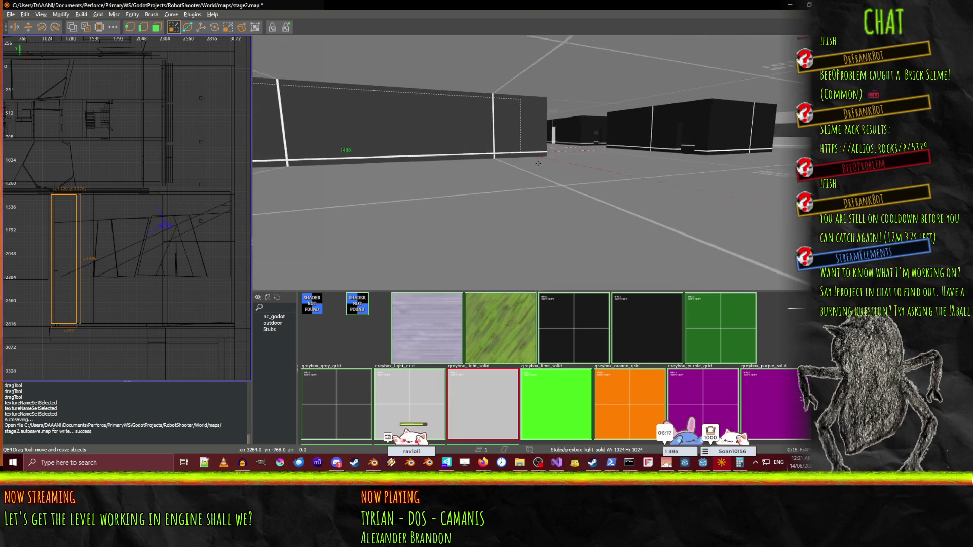
pyautogui.press('w')
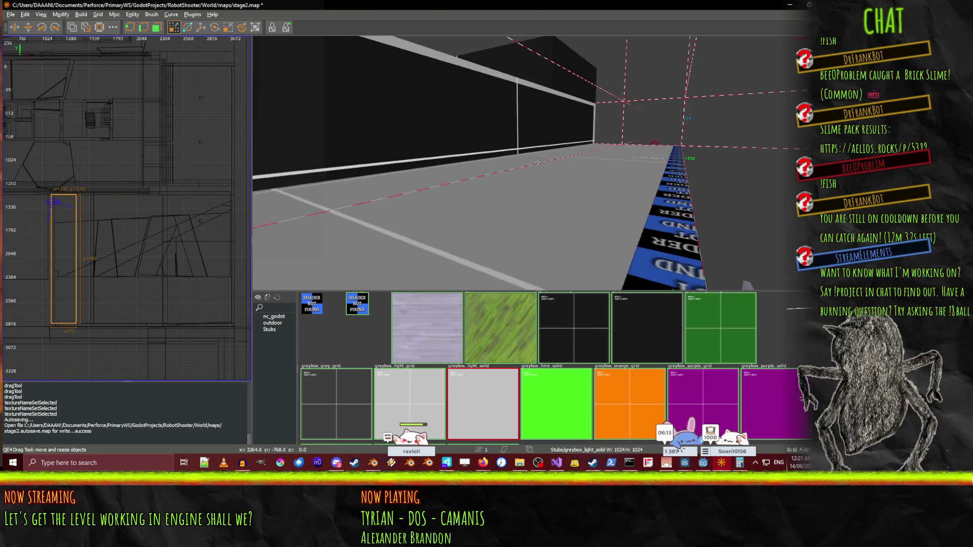
# Fly around the building and close in on the brown checkered wall.
pyautogui.press('s')
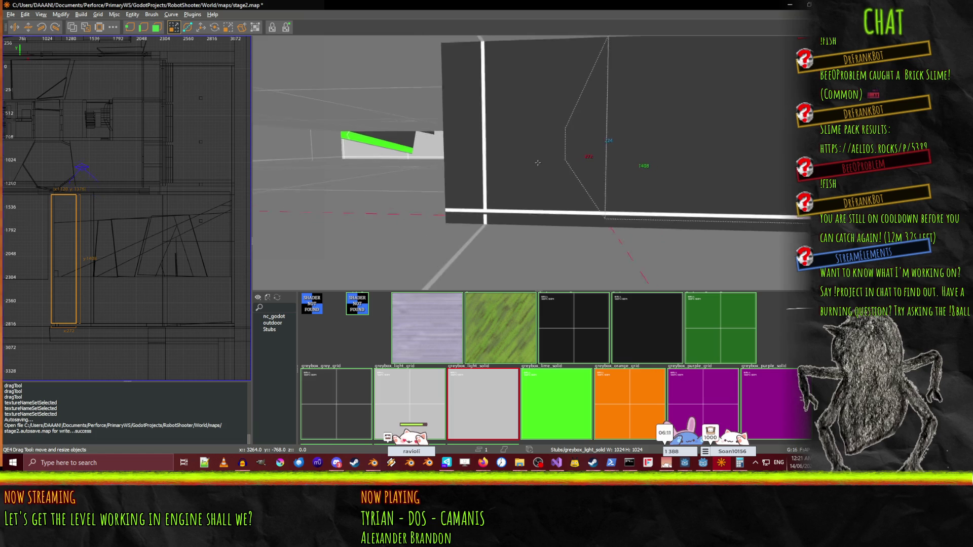
pyautogui.press('d')
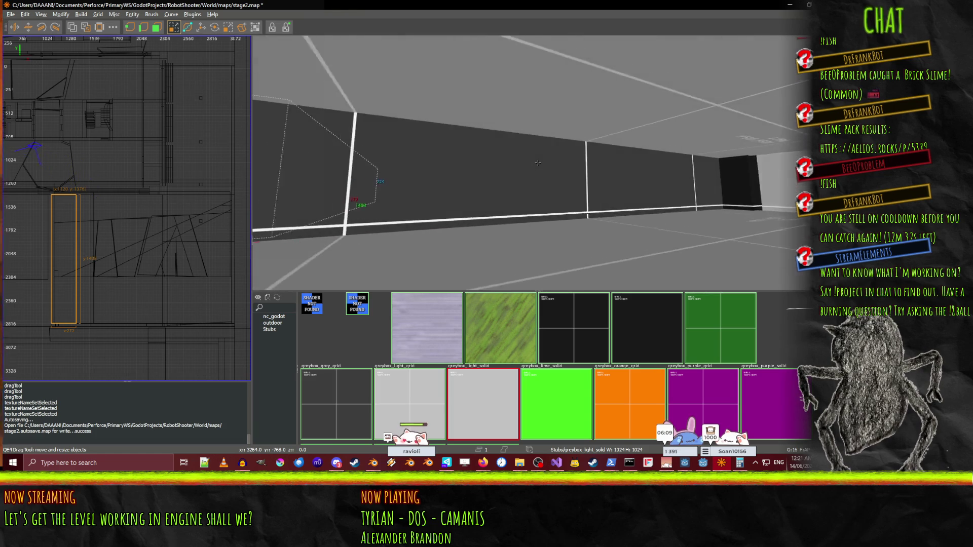
pyautogui.press('a')
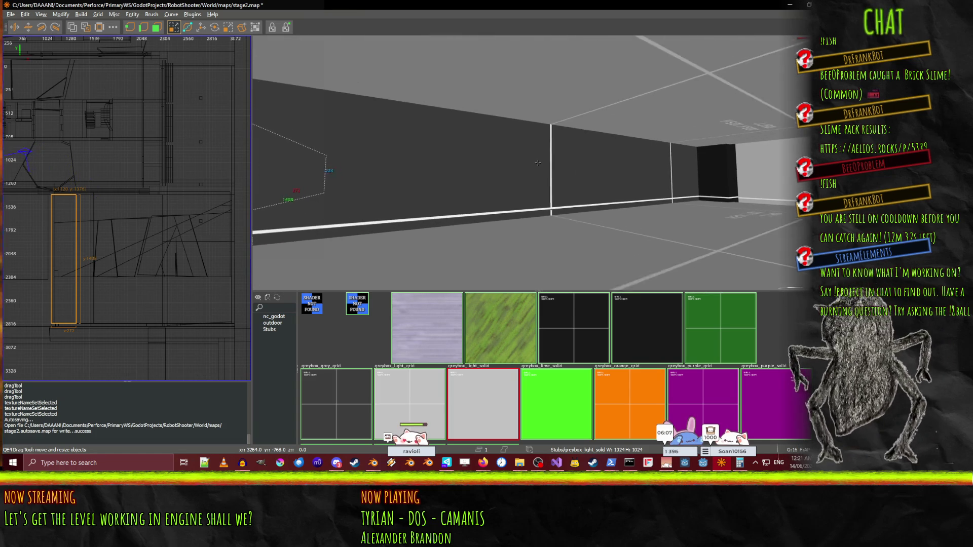
pyautogui.press('w')
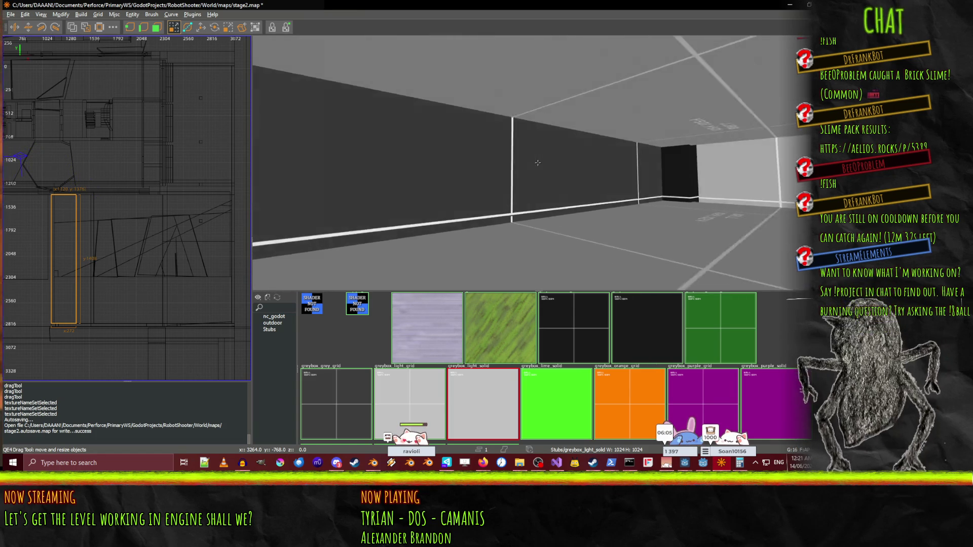
pyautogui.press('s')
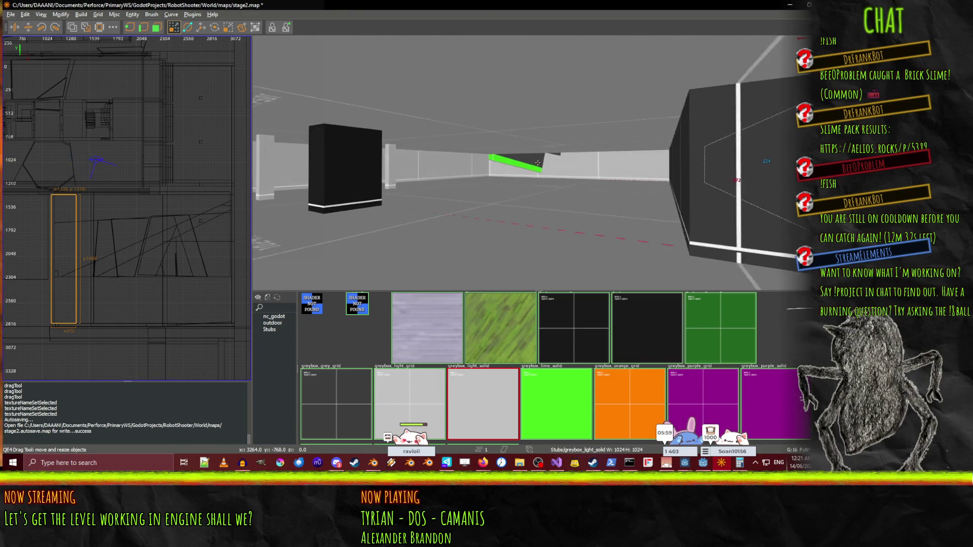
pyautogui.press('w')
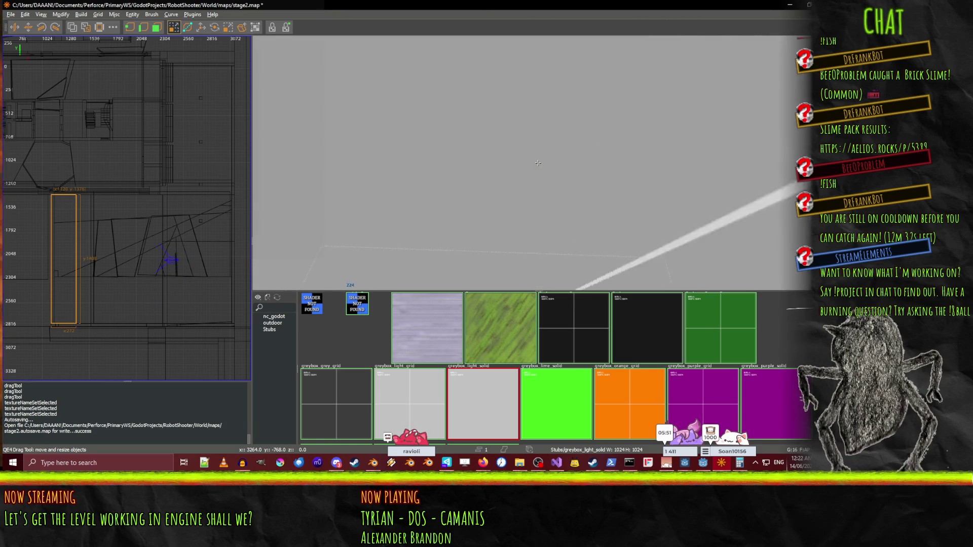
pyautogui.press('w')
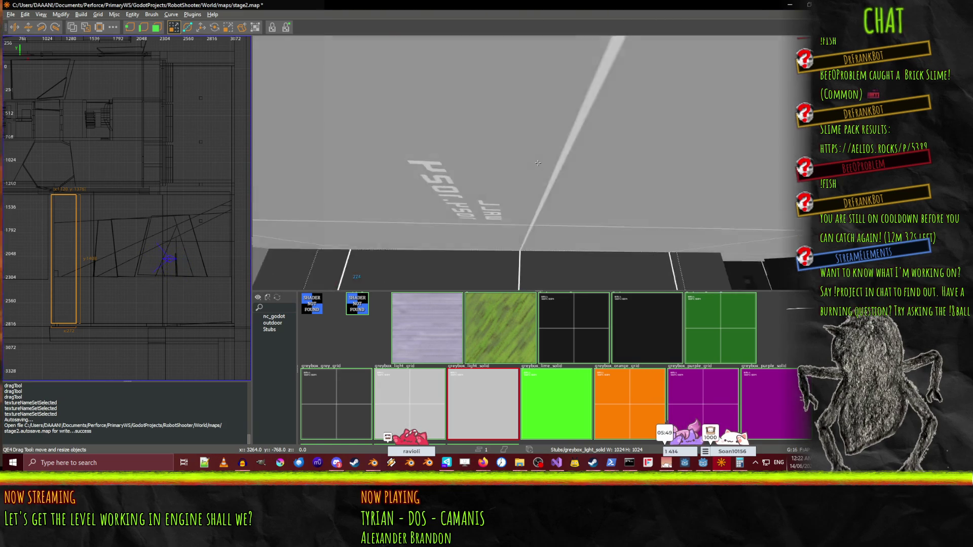
pyautogui.press('s')
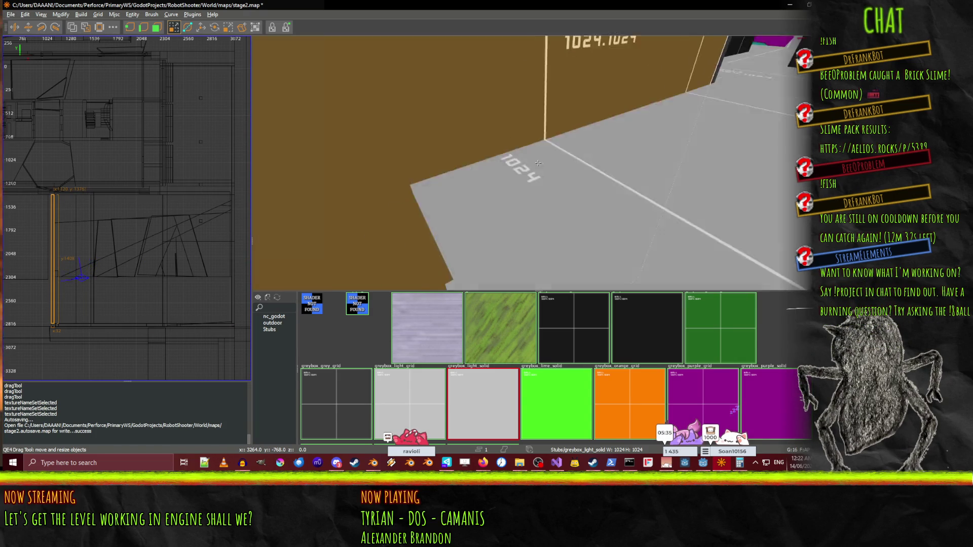
pyautogui.press('s')
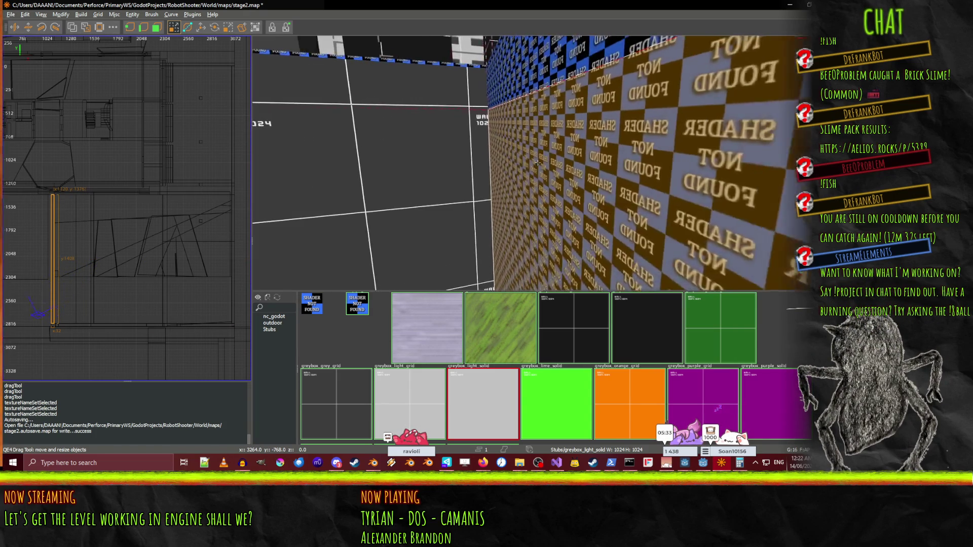
pyautogui.press('s')
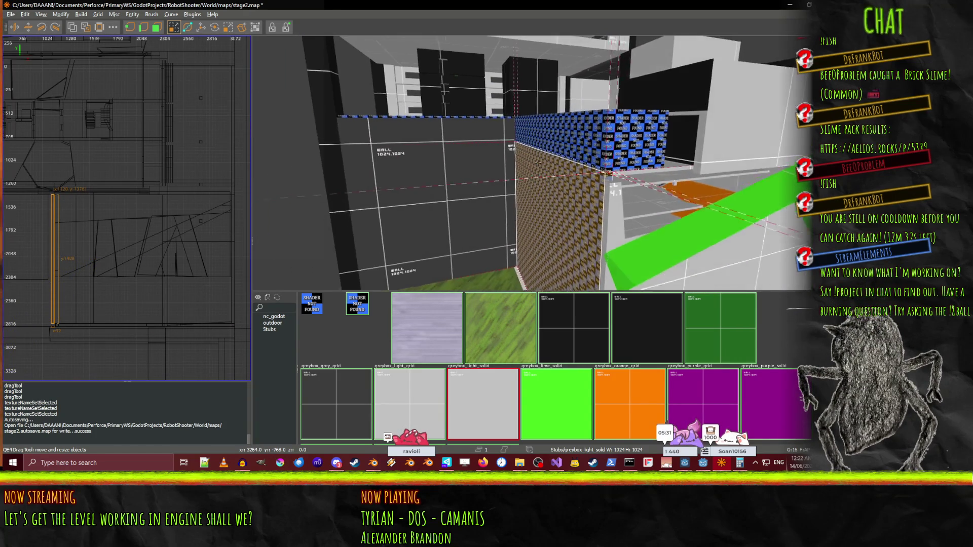
pyautogui.press('w')
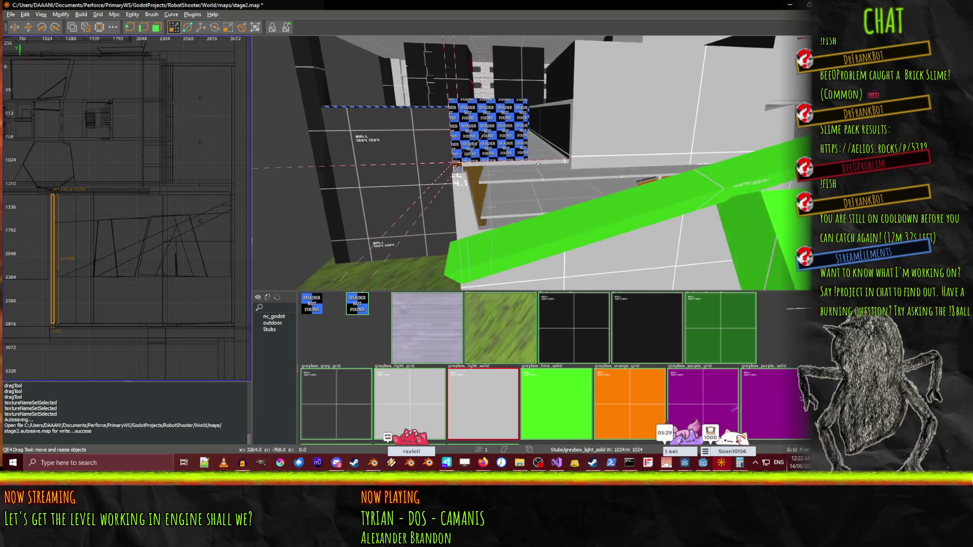
pyautogui.press('Left')
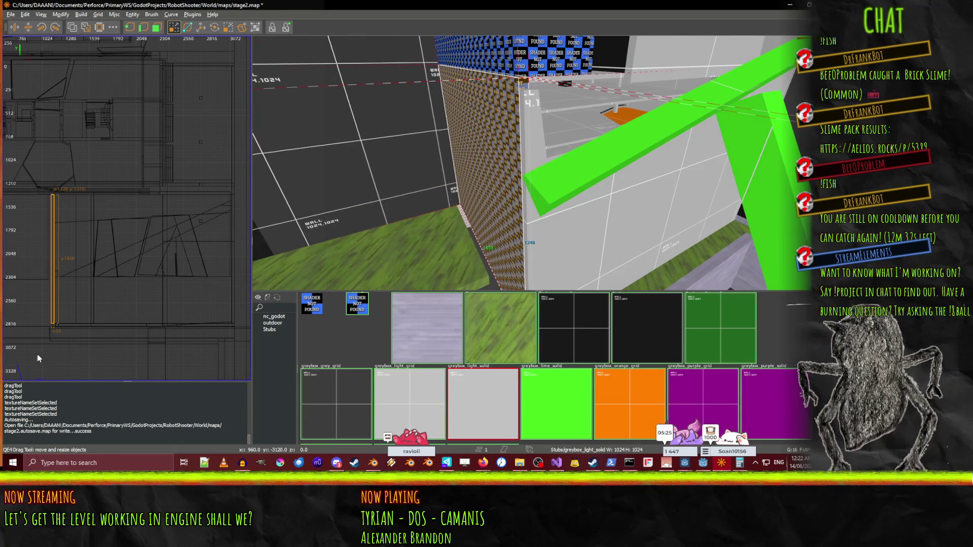
# In side view with grid 32, shorten the brown wall brush to 224 units tall.
pyautogui.hotkey('ctrl', 'Tab')
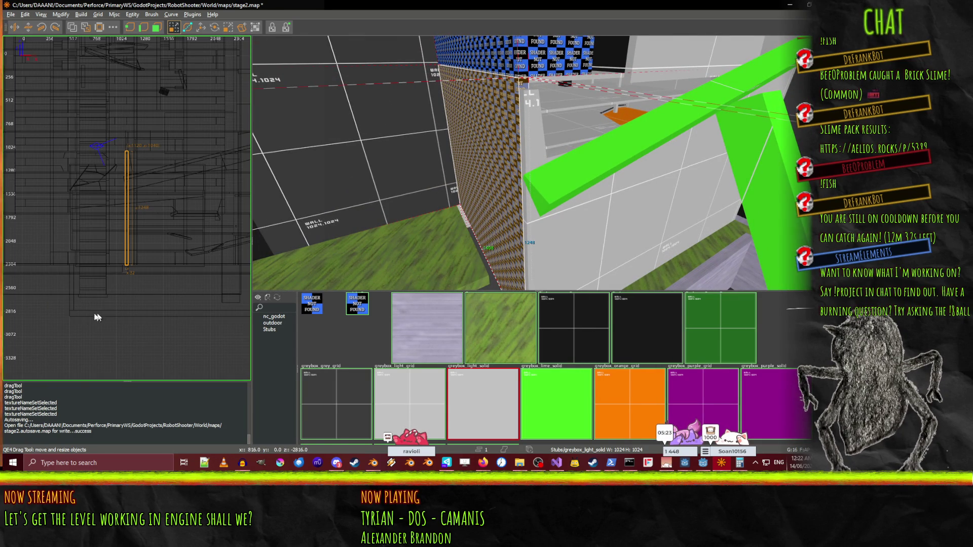
pyautogui.moveTo(127, 311); pyautogui.dragTo(129, 313)
pyautogui.hotkey('ctrl', 'z')
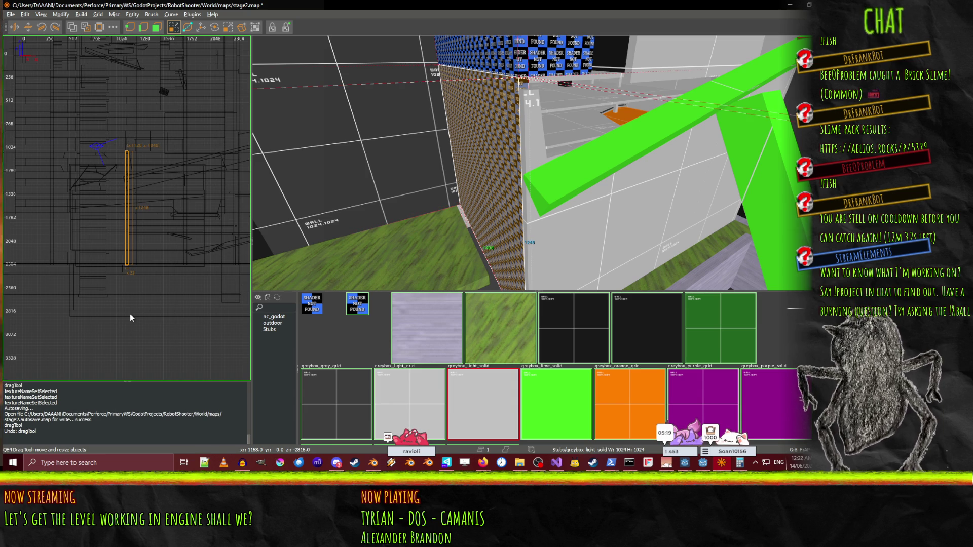
pyautogui.press('6')
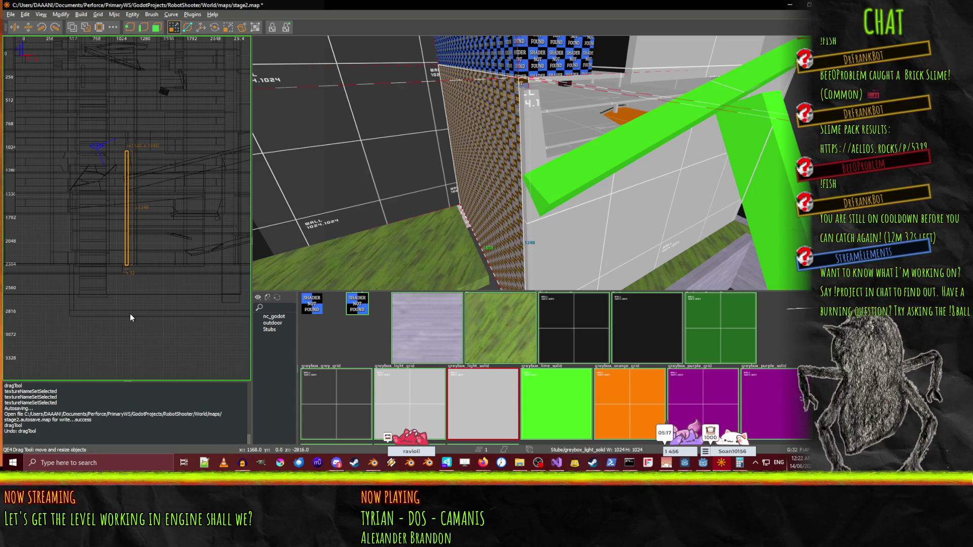
pyautogui.moveTo(129, 320); pyautogui.dragTo(130, 304)
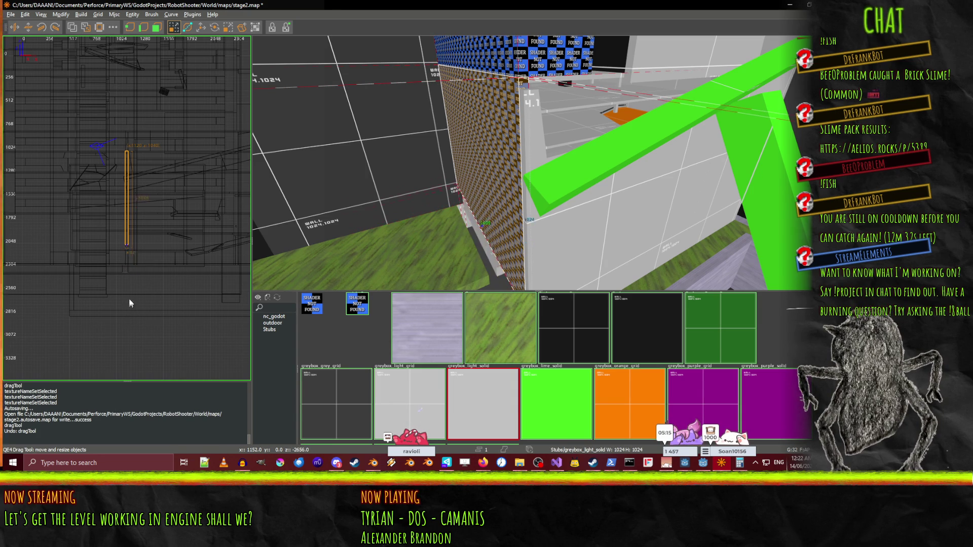
pyautogui.moveTo(128, 219); pyautogui.dragTo(123, 224)
pyautogui.rightClick(344, 202)
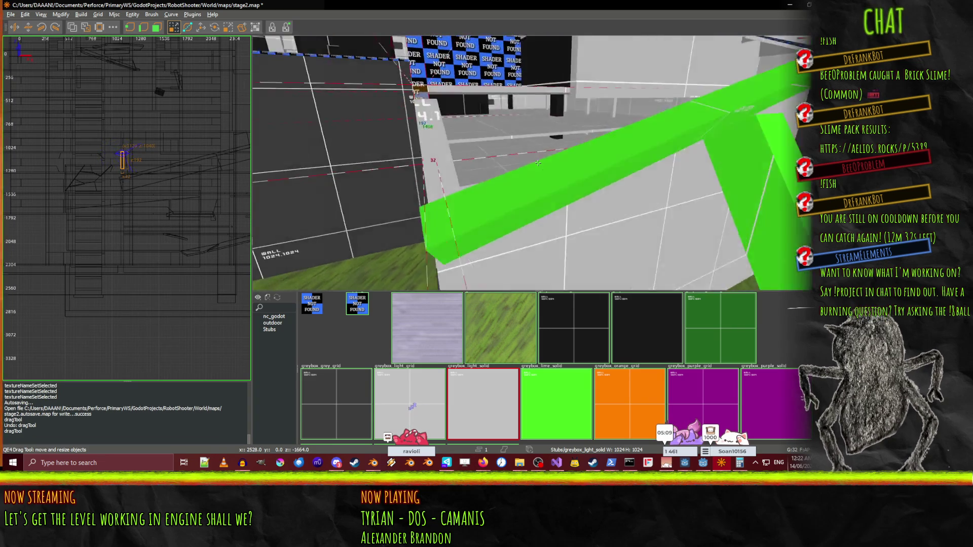
pyautogui.rightClick(384, 223)
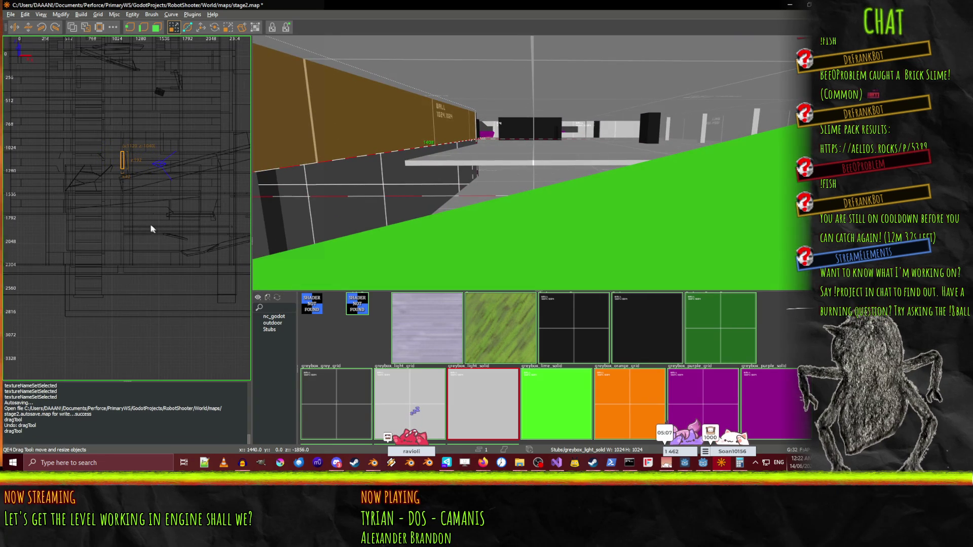
pyautogui.moveTo(127, 215); pyautogui.dragTo(127, 218)
pyautogui.rightClick(538, 163)
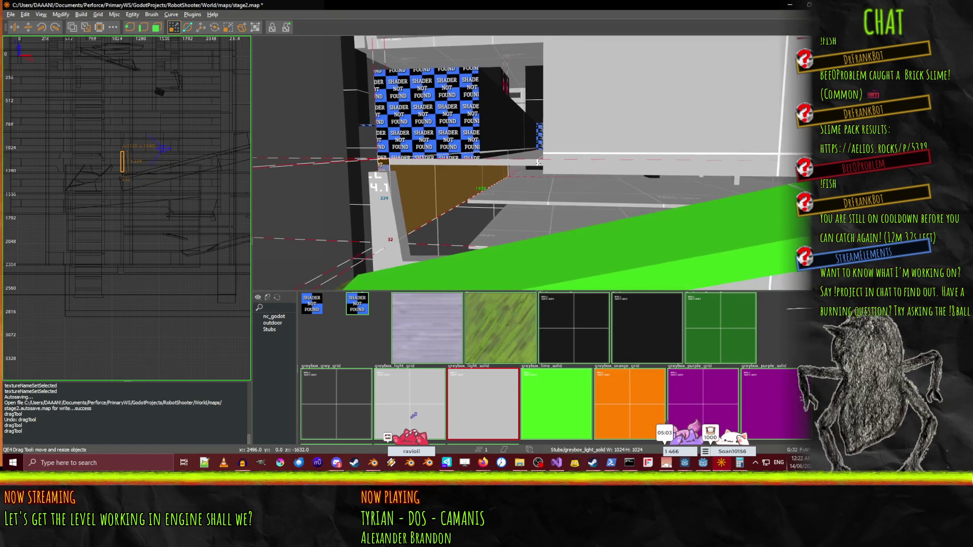
pyautogui.rightClick(538, 162)
# Slide the short brown block sideways along X in the 2D view.
pyautogui.moveTo(148, 162); pyautogui.dragTo(169, 164)
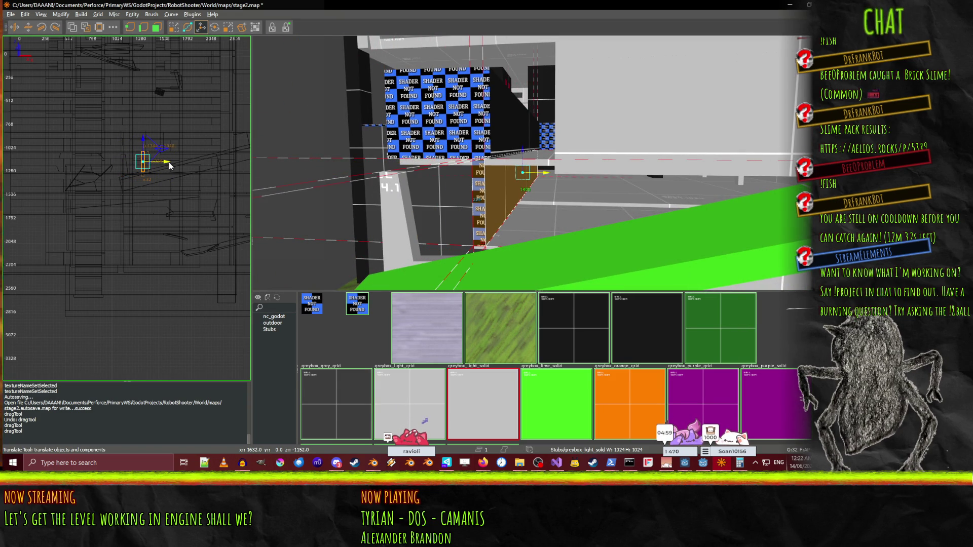
pyautogui.scroll(2, 166, 162)
pyautogui.scroll(2, 487, 180)
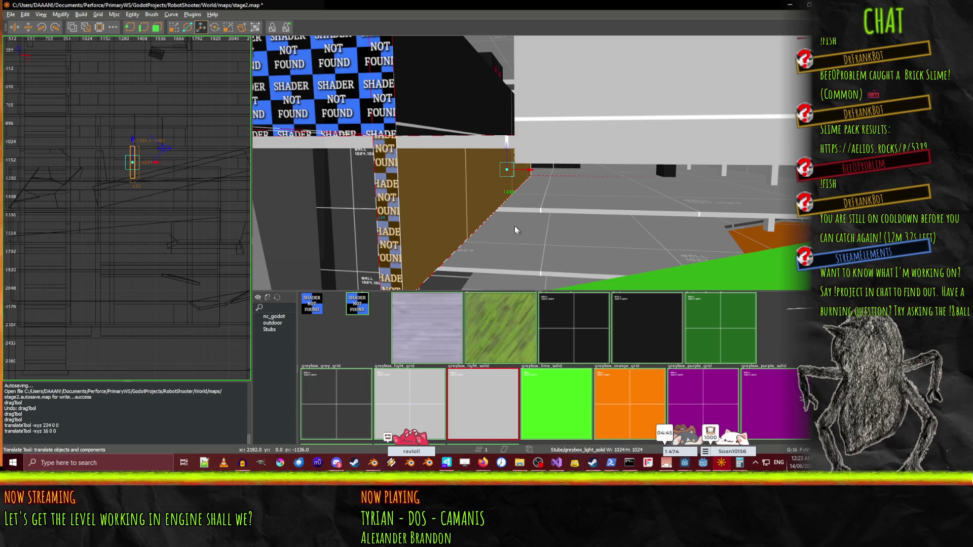
pyautogui.scroll(-5, 516, 230)
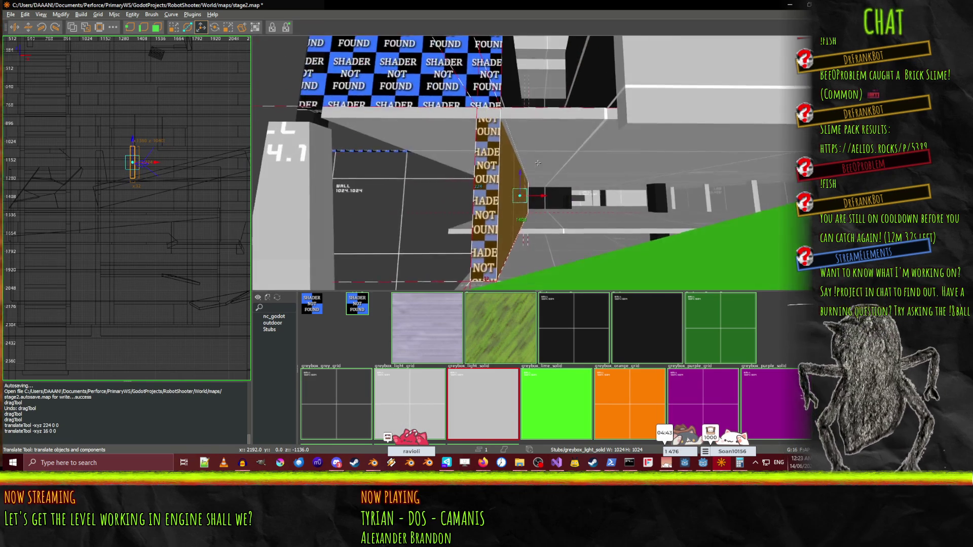
pyautogui.scroll(-3, 537, 163)
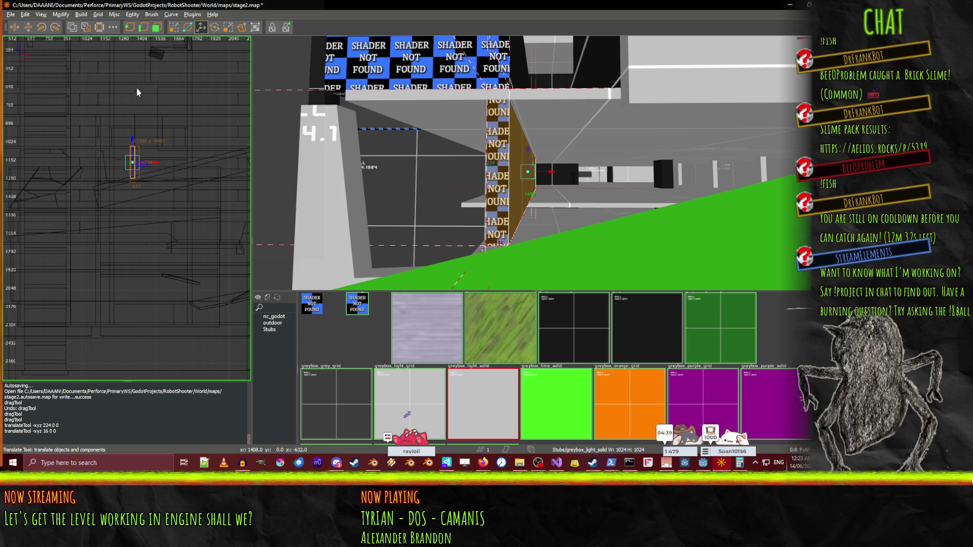
# Settle the block on a 16-unit X shift using undo/redo, then deselect.
pyautogui.press('q')
pyautogui.moveTo(140, 117); pyautogui.dragTo(137, 118)
pyautogui.hotkey('ctrl', 'z')
pyautogui.keyDown('shift'); pyautogui.click(135, 108); pyautogui.keyUp('shift')
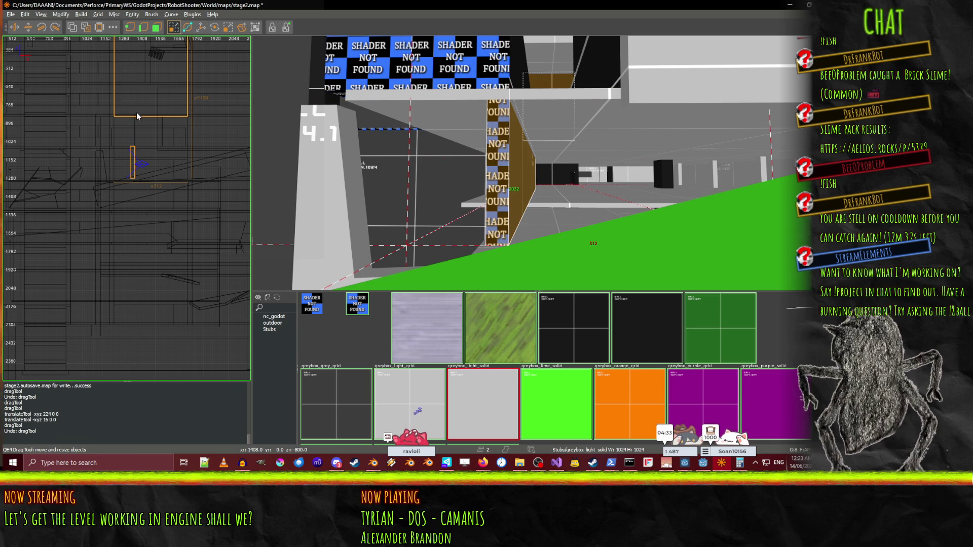
pyautogui.hotkey('ctrl', 'y')
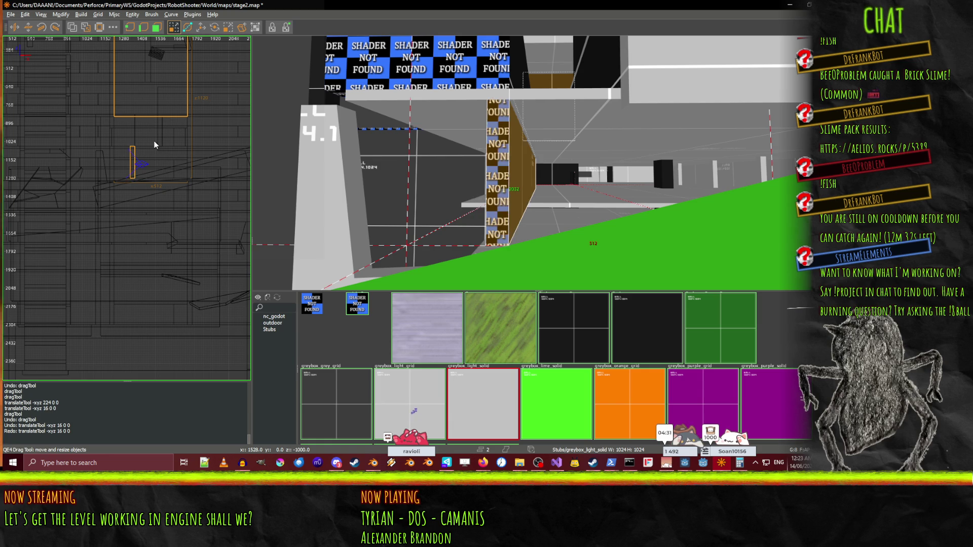
pyautogui.keyDown('shift'); pyautogui.click(135, 126); pyautogui.keyUp('shift')
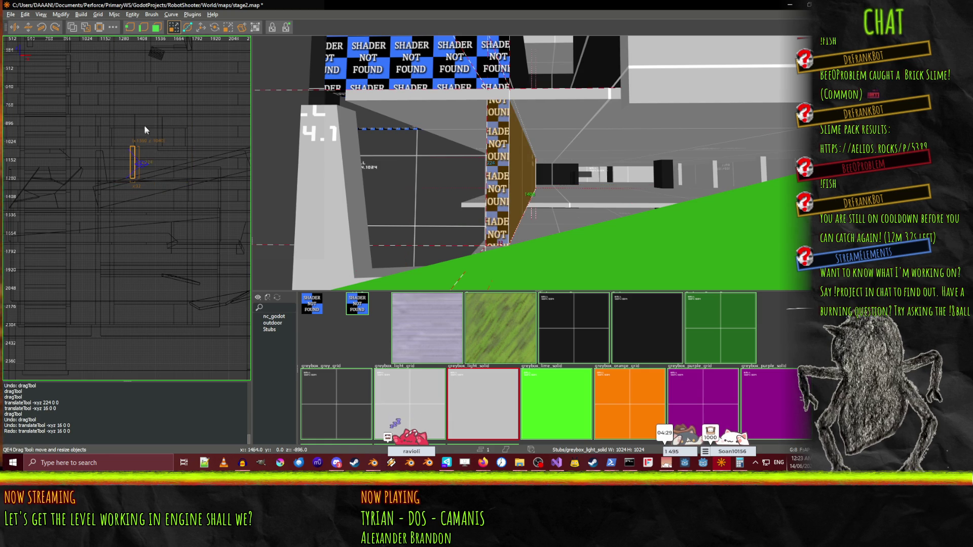
pyautogui.hotkey('ctrl', 'z')
pyautogui.hotkey('ctrl', 'y')
pyautogui.press('Escape')
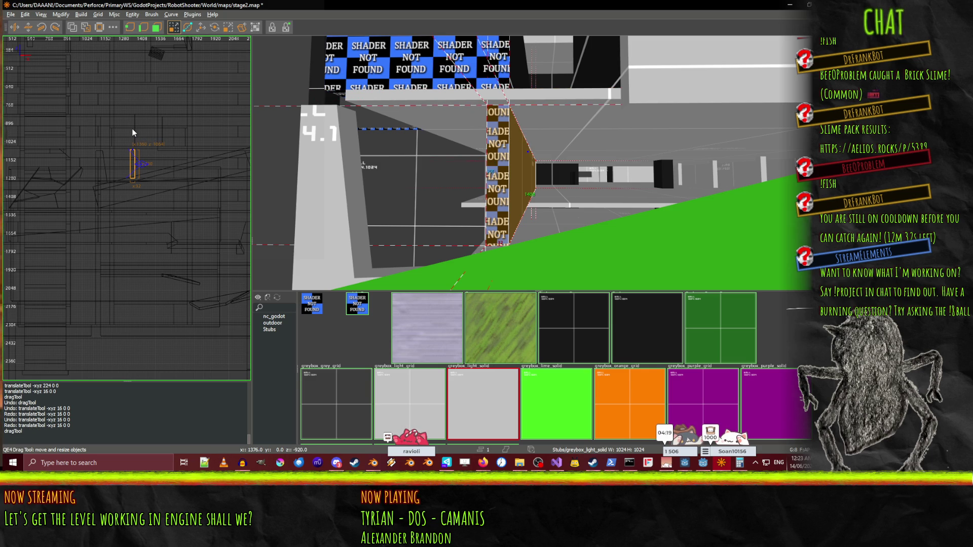
pyautogui.rightClick(538, 162)
# Fly down the corridor, selecting the floor strip and toggling the corridor wall.
pyautogui.press('Up')
pyautogui.press('Up')
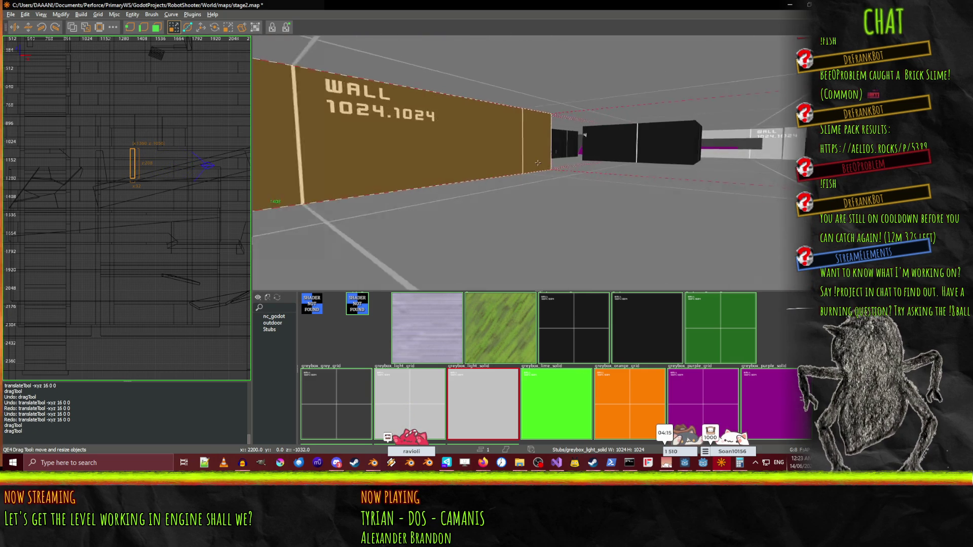
pyautogui.press('Up')
pyautogui.rightClick(537, 162)
pyautogui.keyDown('shift'); pyautogui.click(537, 187); pyautogui.keyUp('shift')
pyautogui.rightClick(513, 205)
pyautogui.rightClick(528, 190)
pyautogui.keyDown('shift'); pyautogui.click(479, 180); pyautogui.keyUp('shift')
pyautogui.keyDown('shift'); pyautogui.click(475, 176); pyautogui.keyUp('shift')
pyautogui.keyDown('shift'); pyautogui.click(475, 176); pyautogui.keyUp('shift')
pyautogui.keyDown('shift'); pyautogui.click(475, 175); pyautogui.keyUp('shift')
pyautogui.rightClick(476, 175)
pyautogui.press('Up')
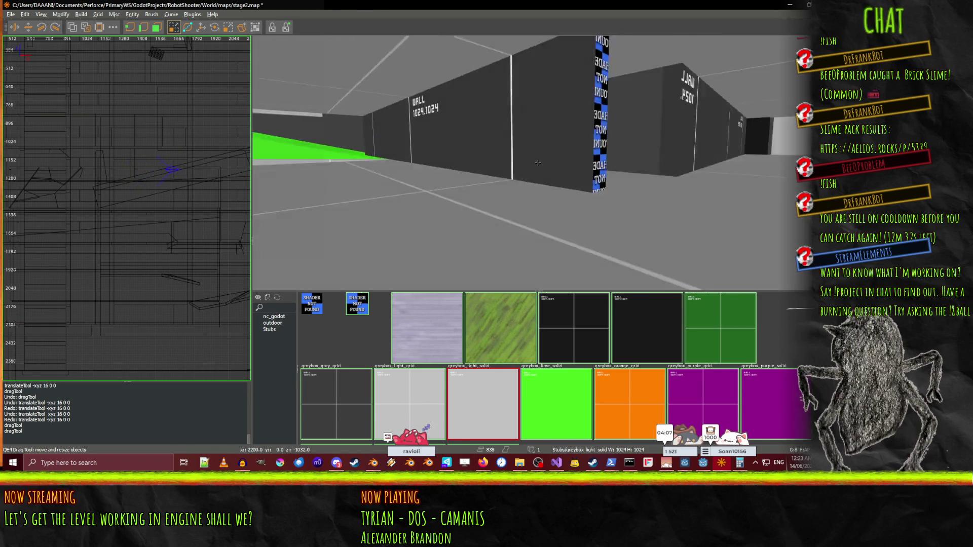
# Inspect the floor strip from another angle, briefly selecting the brown wall brush.
pyautogui.keyDown('shift'); pyautogui.click(538, 162); pyautogui.keyUp('shift')
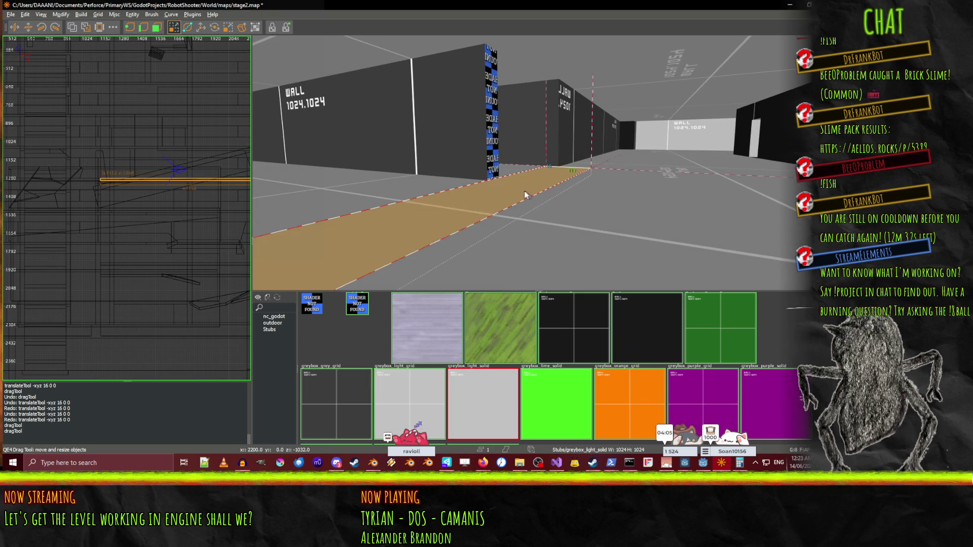
pyautogui.rightClick(542, 166)
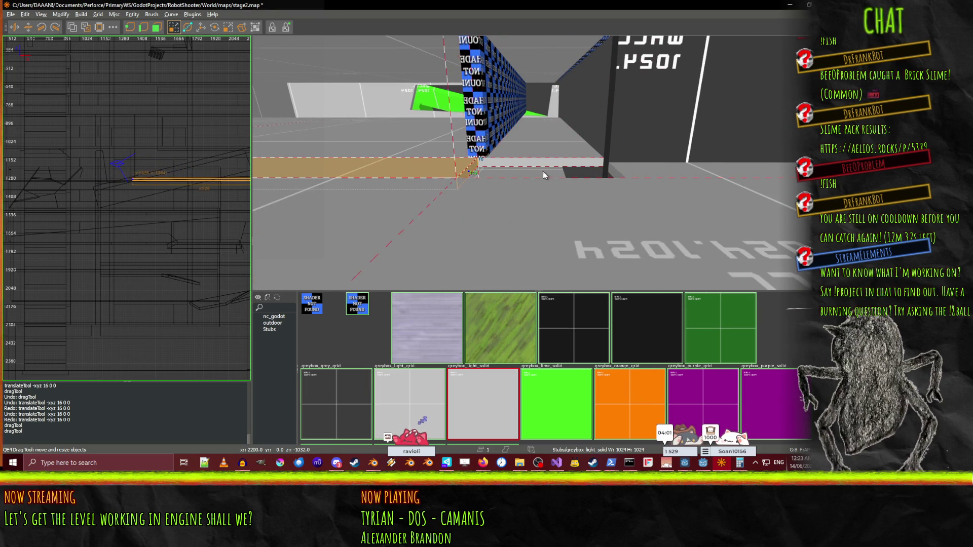
pyautogui.rightClick(533, 169)
pyautogui.press('w')
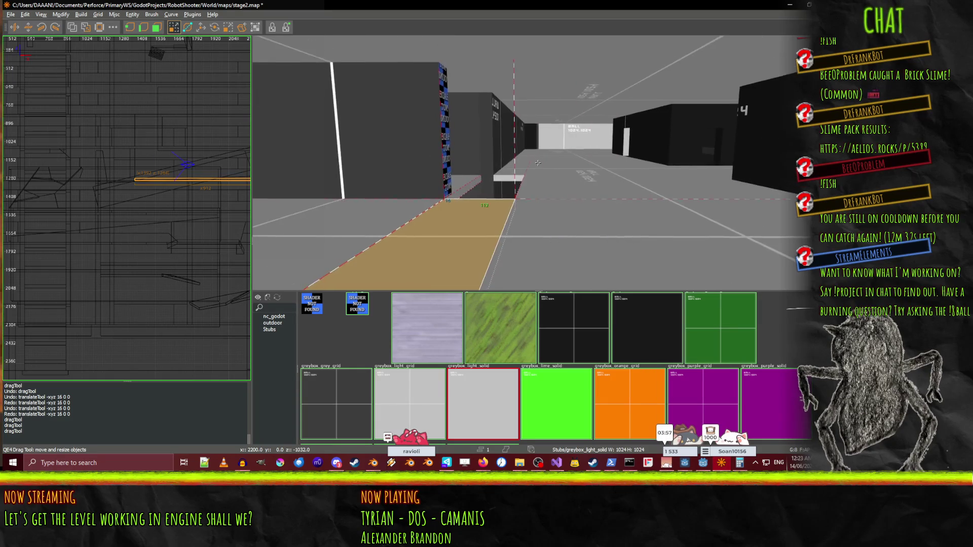
pyautogui.rightClick(534, 152)
pyautogui.keyDown('shift'); pyautogui.click(534, 152); pyautogui.keyUp('shift')
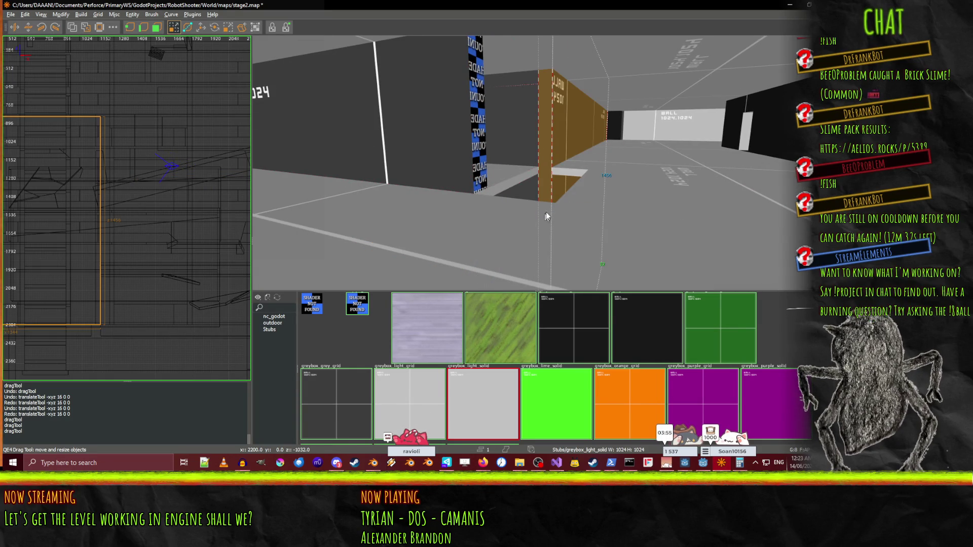
pyautogui.scroll(-5, 542, 219)
pyautogui.press('Escape')
# Select the tan floor strip beside the checkered wall and delete it.
pyautogui.rightClick(563, 193)
pyautogui.press('w')
pyautogui.rightClick(538, 163)
pyautogui.click(500, 195)
pyautogui.moveTo(598, 182)
pyautogui.mouseDown()
pyautogui.moveTo(549, 189)
pyautogui.moveTo(664, 197)
pyautogui.moveTo(603, 202)
pyautogui.mouseUp()
pyautogui.hotkey('ctrl', 'z')
pyautogui.hotkey('ctrl', 'z')
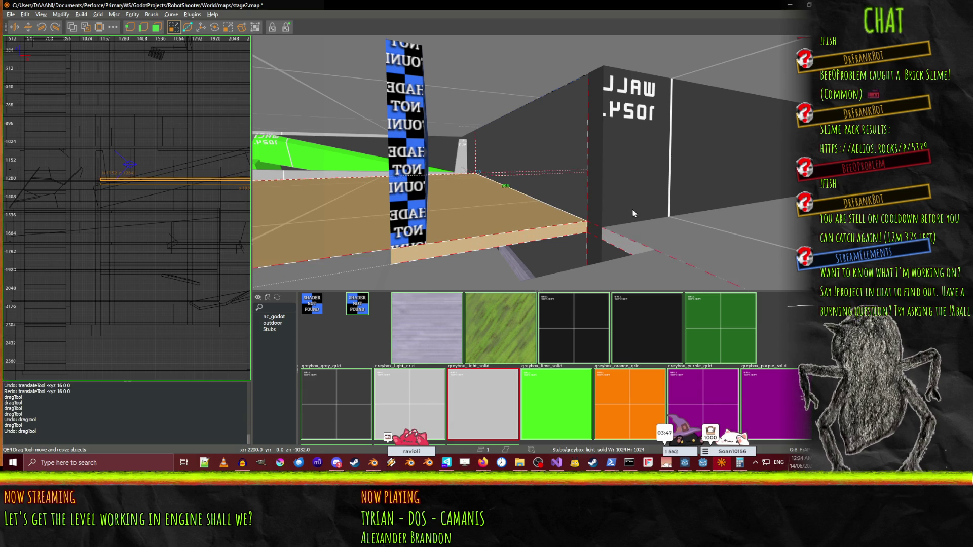
pyautogui.rightClick(583, 240)
pyautogui.press('Delete')
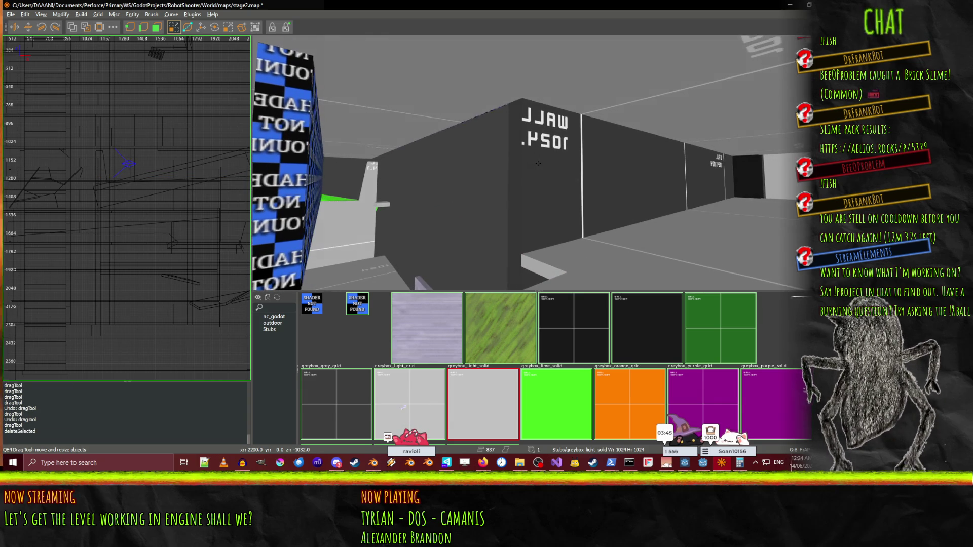
# Restore the deleted floor strip and resize it slightly.
pyautogui.hotkey('ctrl', 'z')
pyautogui.hotkey('ctrl', 'z')
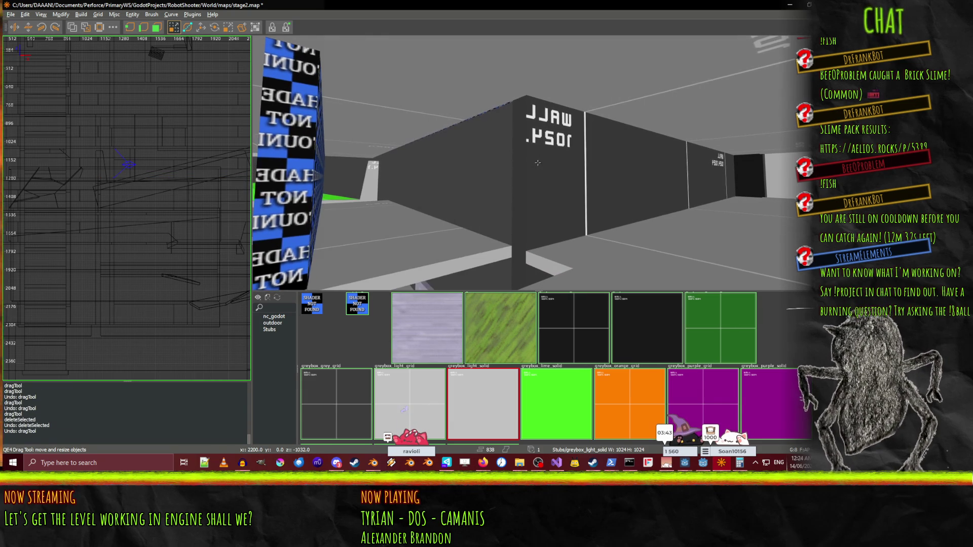
pyautogui.rightClick(536, 168)
pyautogui.keyDown('shift'); pyautogui.click(537, 162); pyautogui.keyUp('shift')
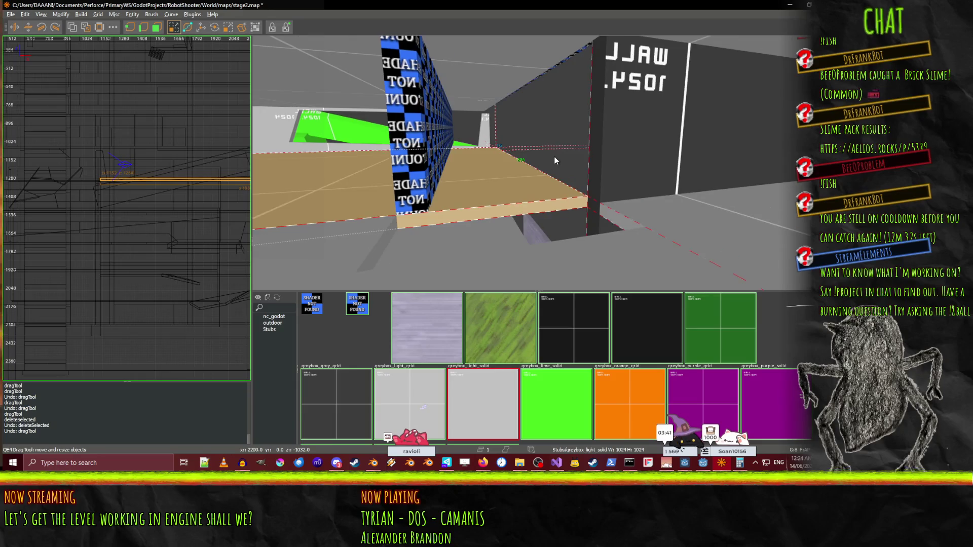
pyautogui.scroll(-5, 538, 163)
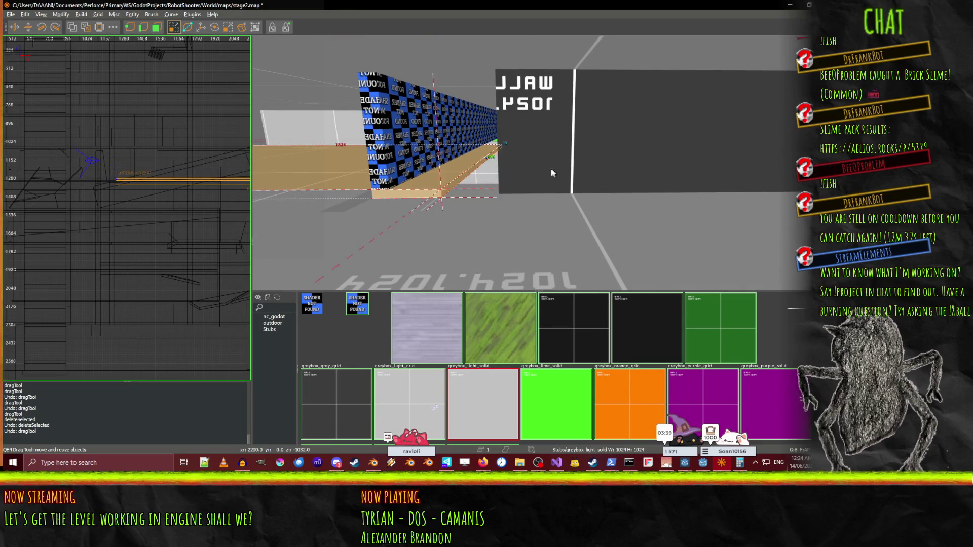
pyautogui.moveTo(522, 172); pyautogui.dragTo(516, 168)
pyautogui.rightClick(515, 167)
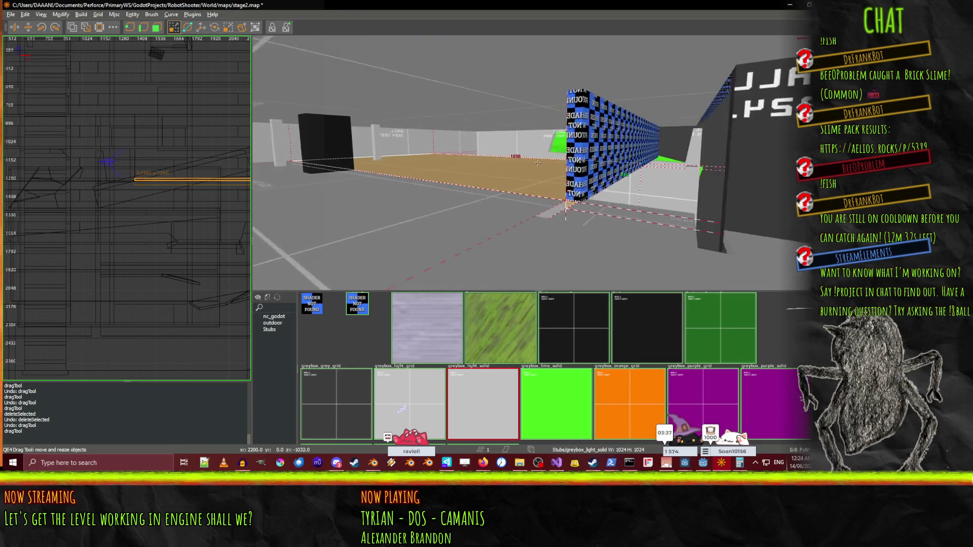
# Select the small stray block on the corridor floor and delete it.
pyautogui.press('Up')
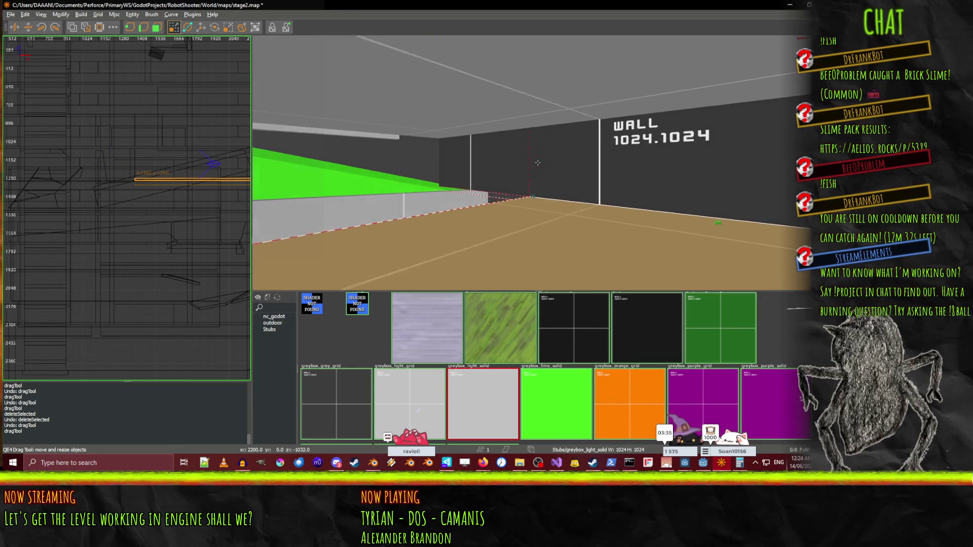
pyautogui.press('w')
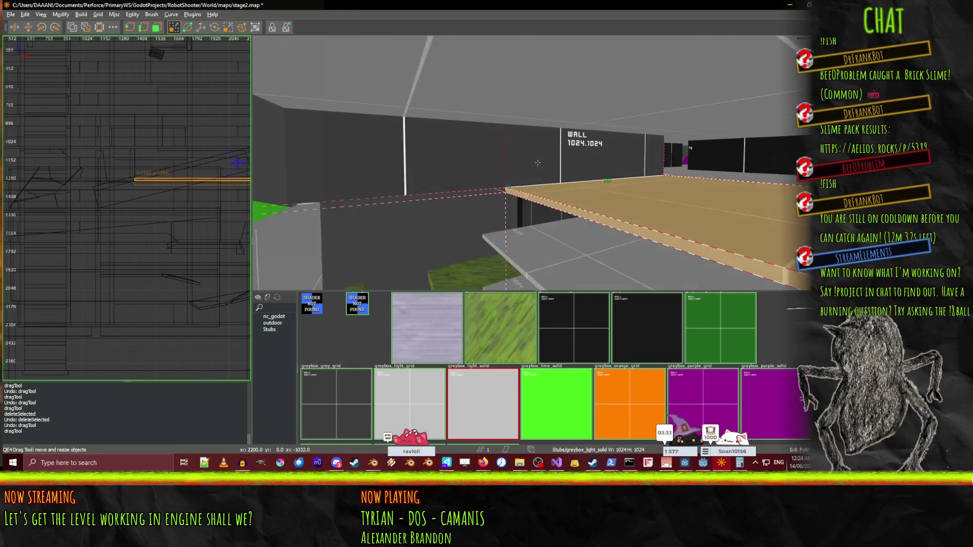
pyautogui.press('s')
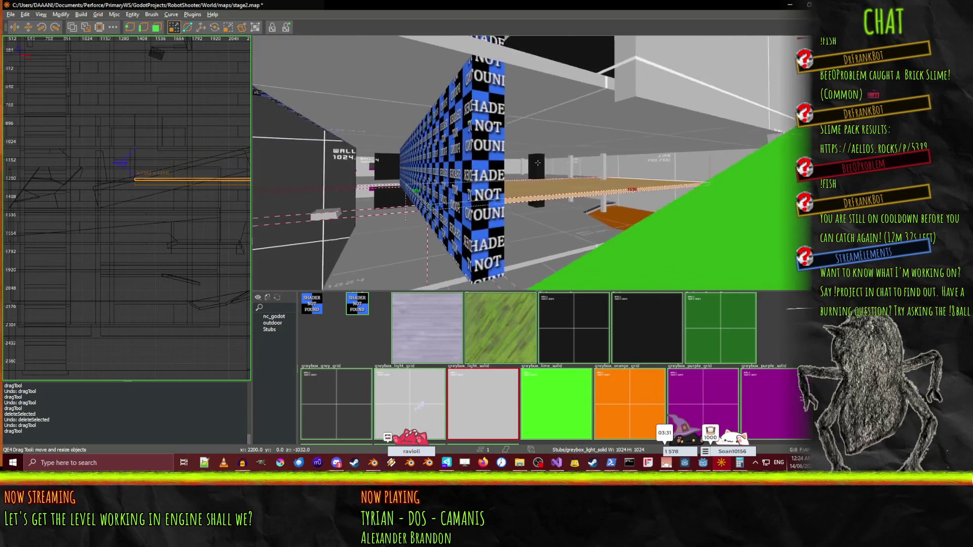
pyautogui.press('s')
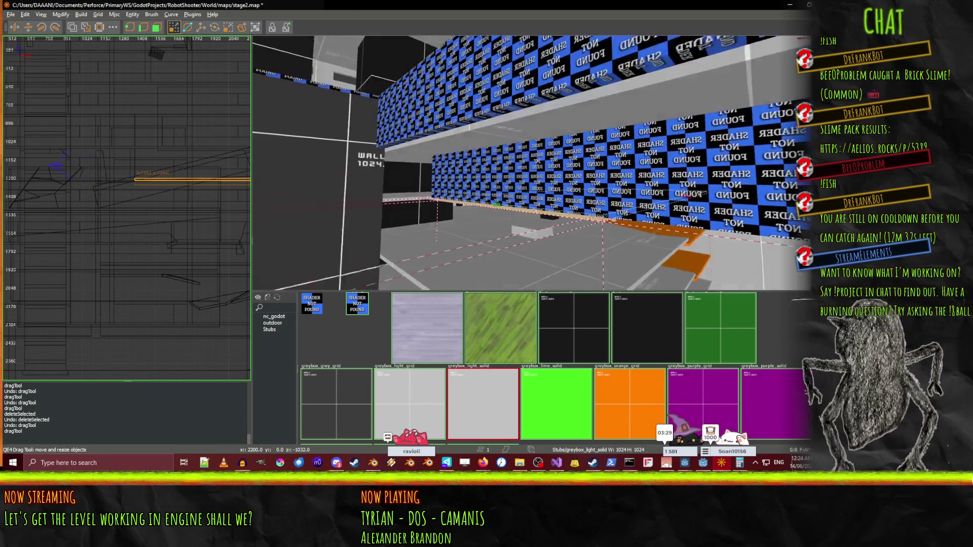
pyautogui.press('w')
pyautogui.rightClick(538, 163)
pyautogui.keyDown('shift'); pyautogui.click(498, 219); pyautogui.keyUp('shift')
pyautogui.click(501, 212)
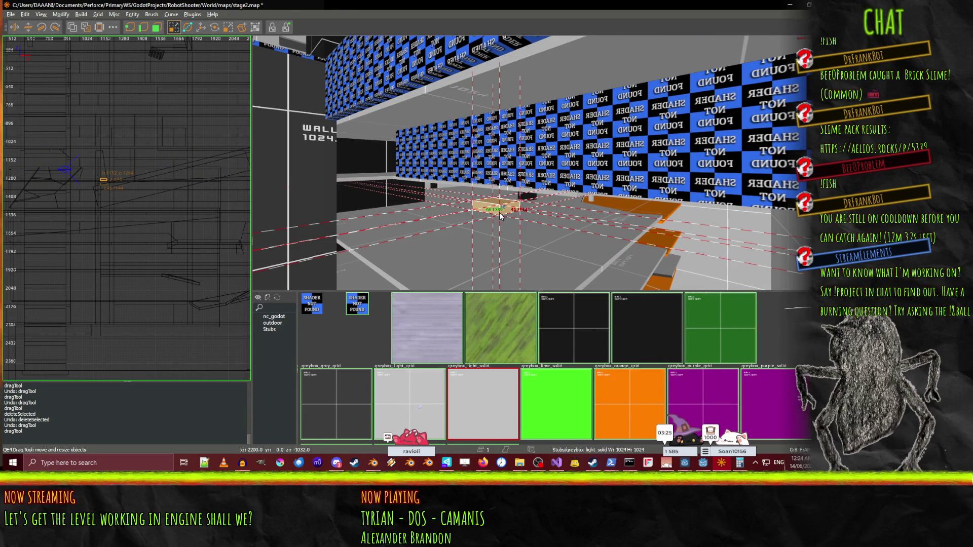
pyautogui.press('Delete')
pyautogui.rightClick(497, 213)
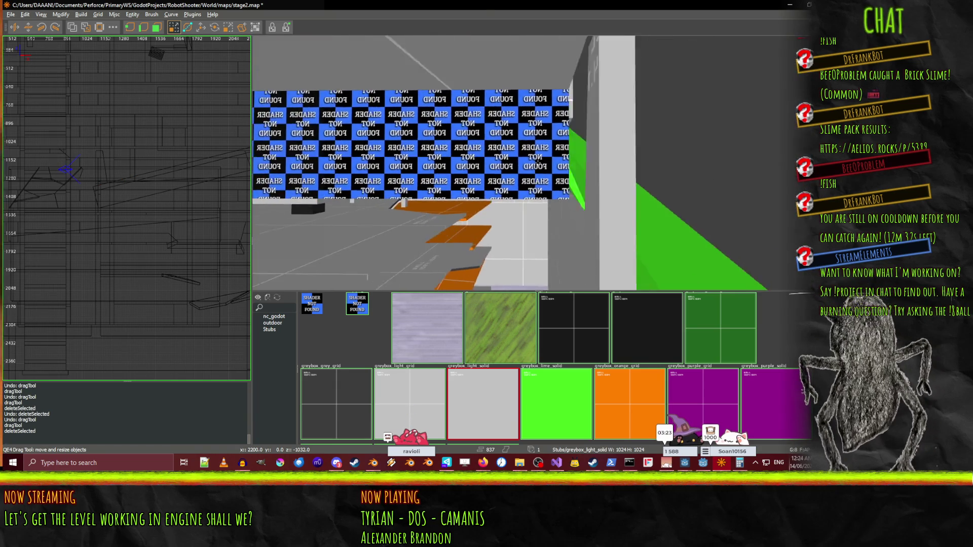
pyautogui.rightClick(538, 163)
pyautogui.press('Up')
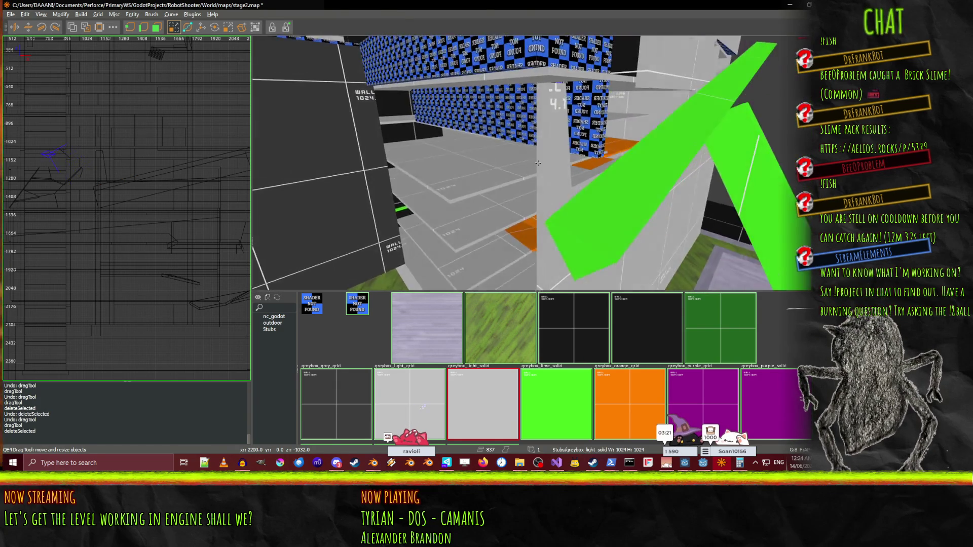
pyautogui.press('Down')
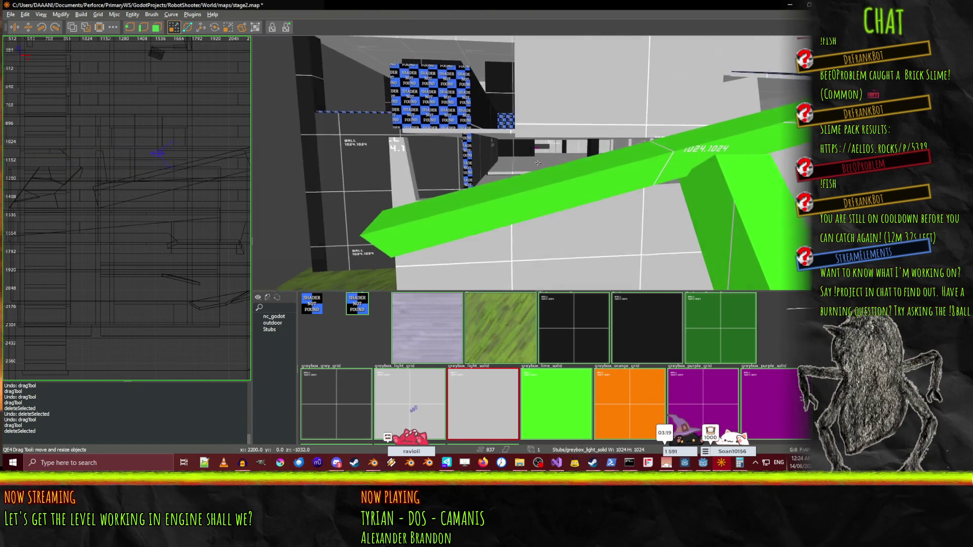
pyautogui.press('Up')
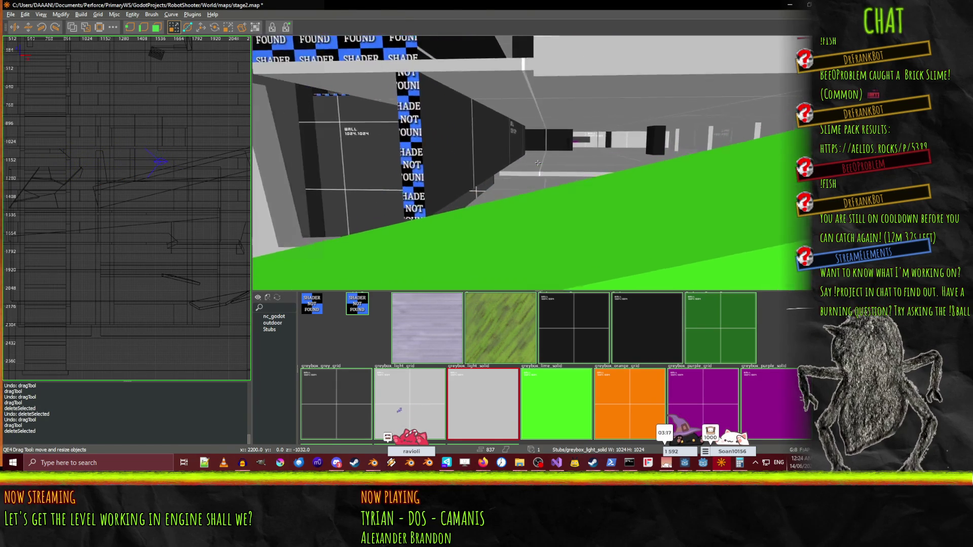
pyautogui.press('Down')
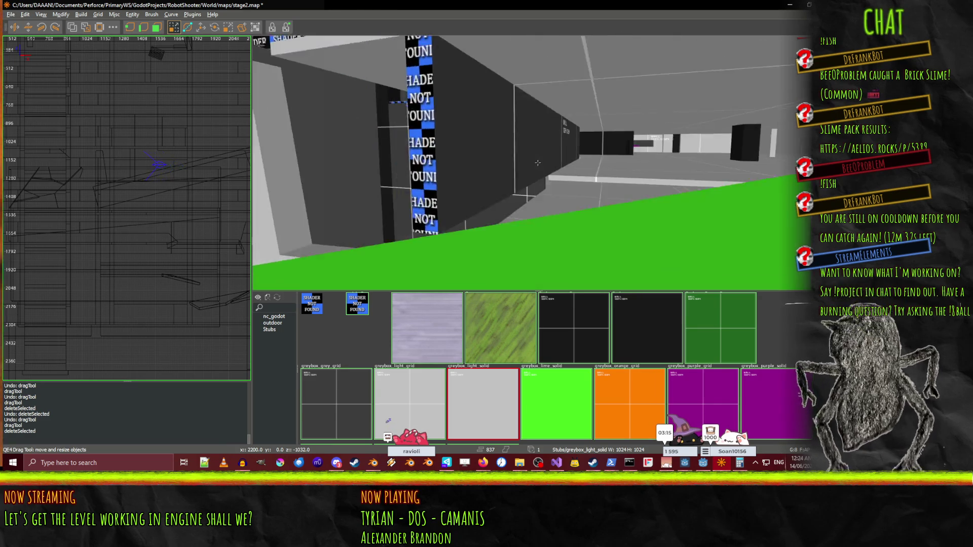
pyautogui.press('Up')
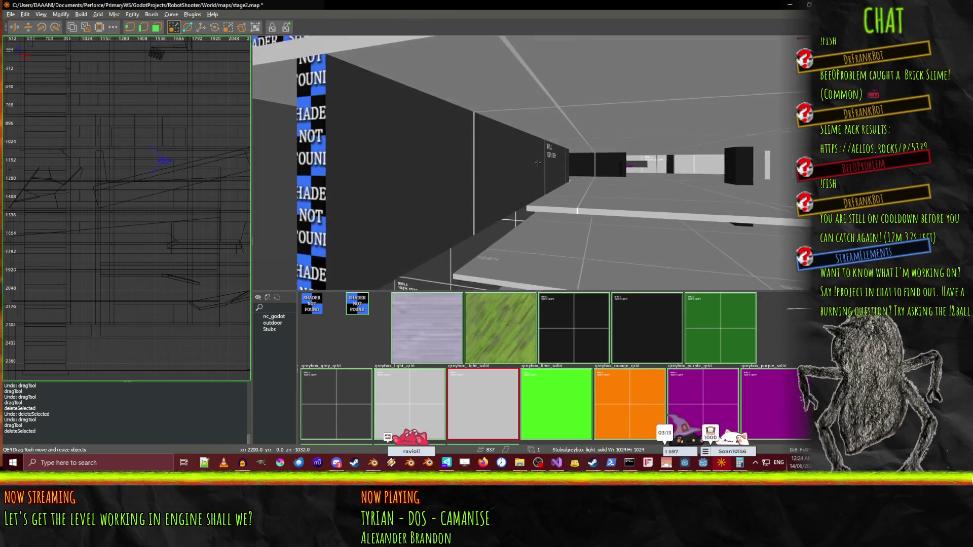
pyautogui.press('Up')
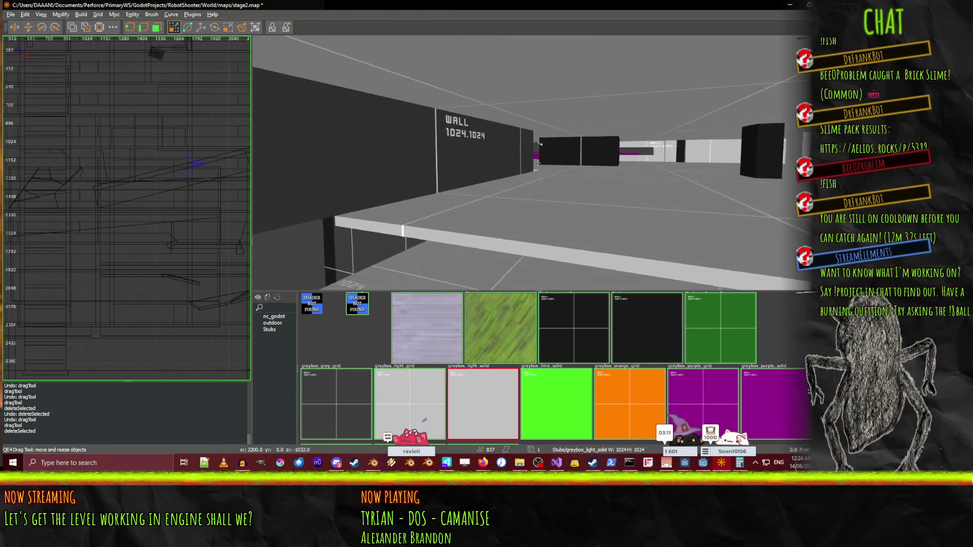
pyautogui.press('Up')
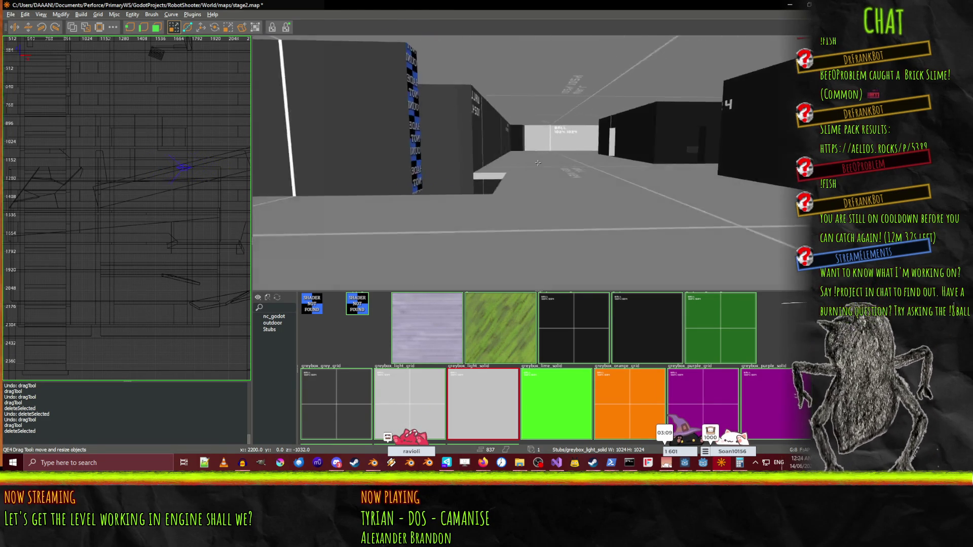
pyautogui.press('Up')
pyautogui.click(557, 166)
pyautogui.press('Up')
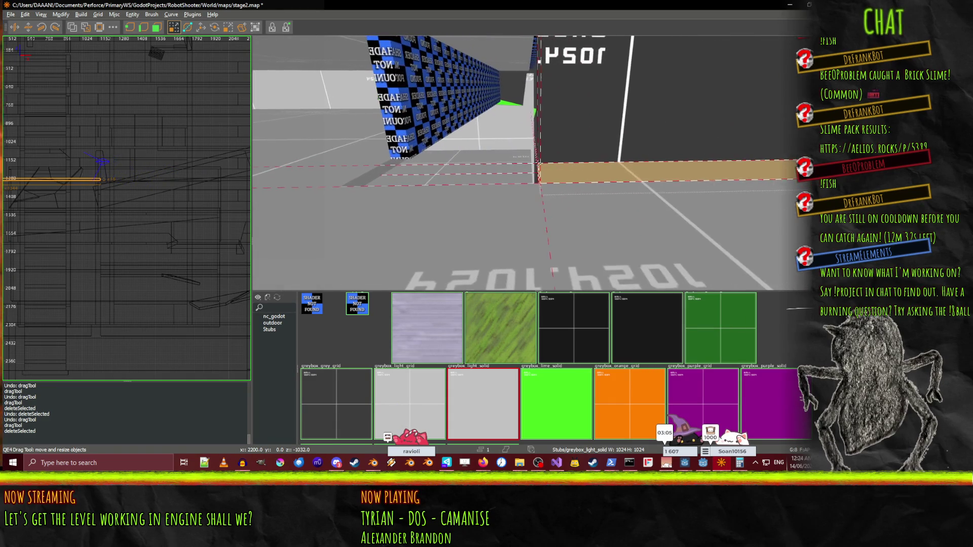
pyautogui.press('Up')
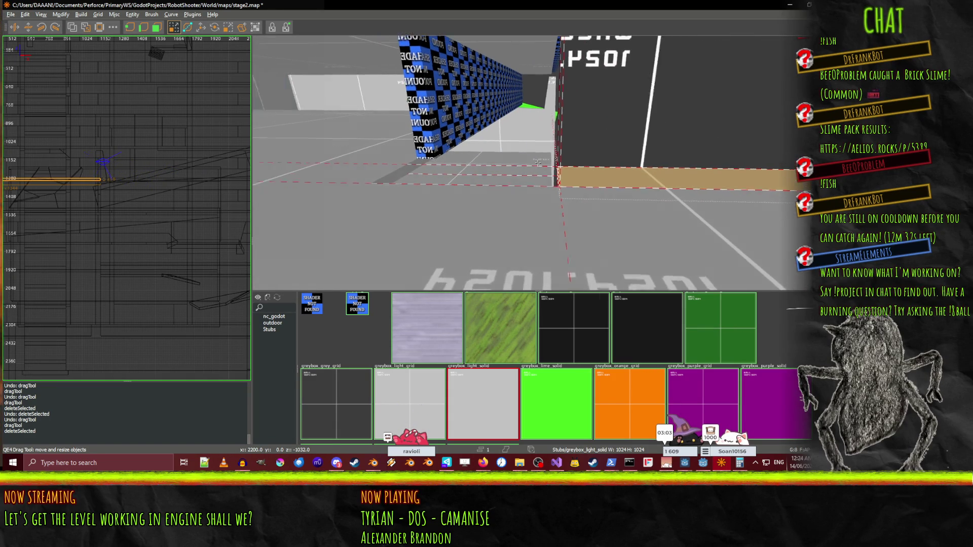
pyautogui.press('Left')
pyautogui.press('Down')
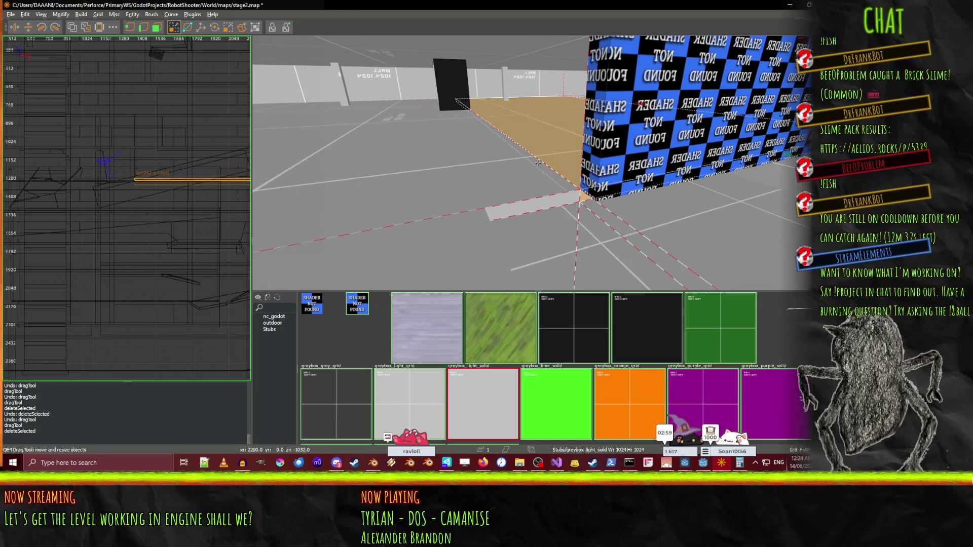
pyautogui.press('a')
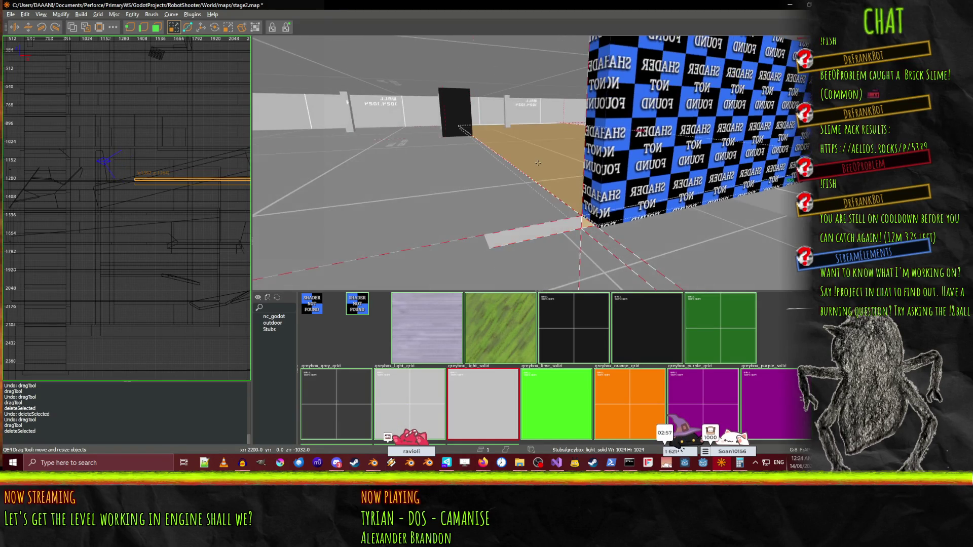
pyautogui.keyDown('shift'); pyautogui.click(471, 127); pyautogui.keyUp('shift')
pyautogui.rightClick(473, 125)
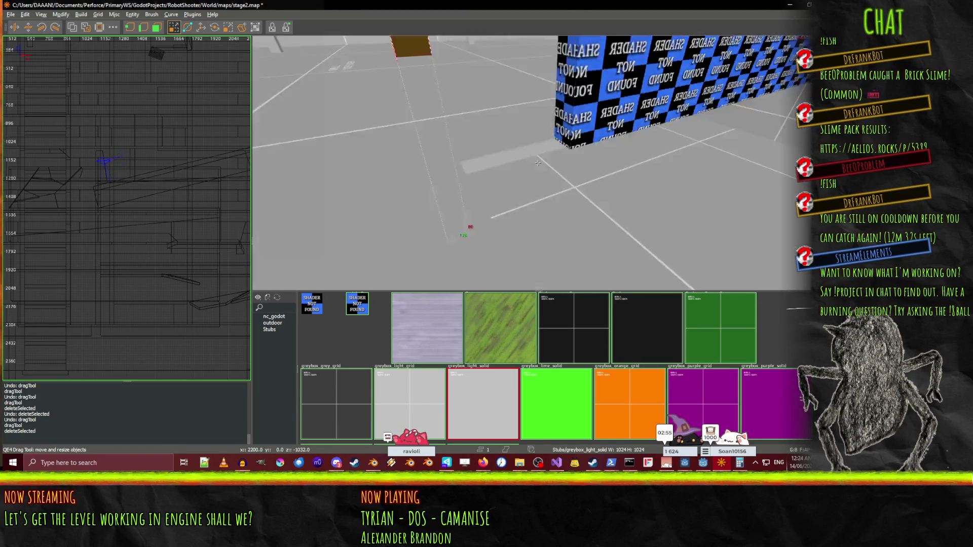
pyautogui.press('Up')
pyautogui.press('Down')
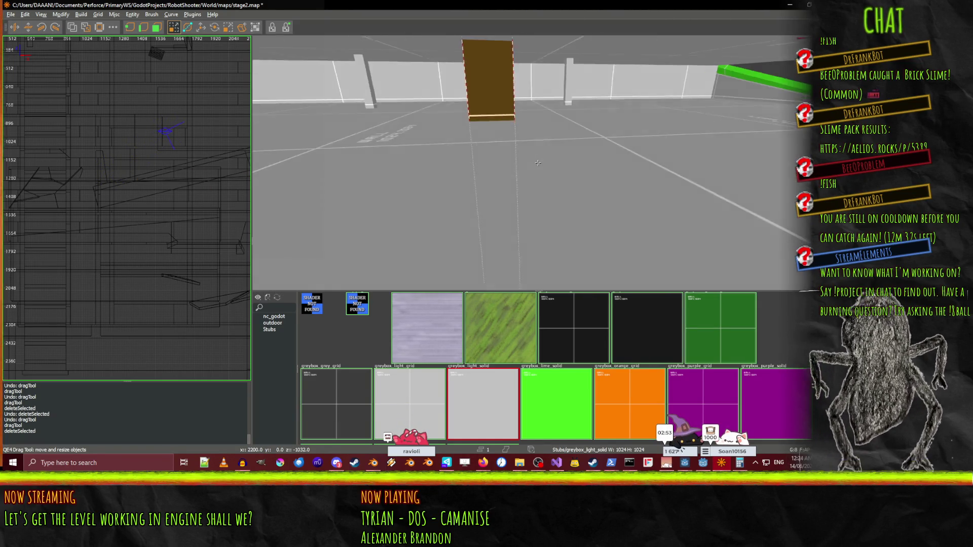
pyautogui.press('Up')
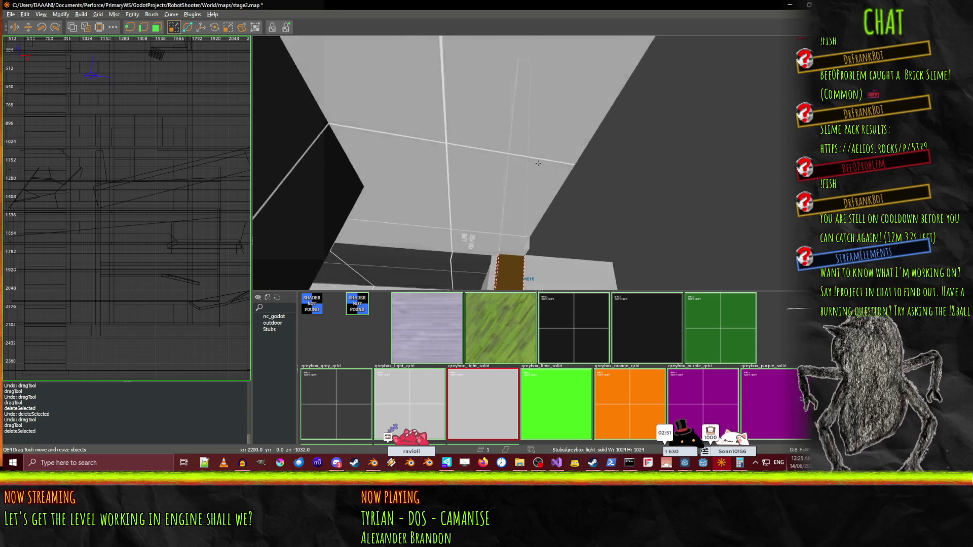
pyautogui.press('Down')
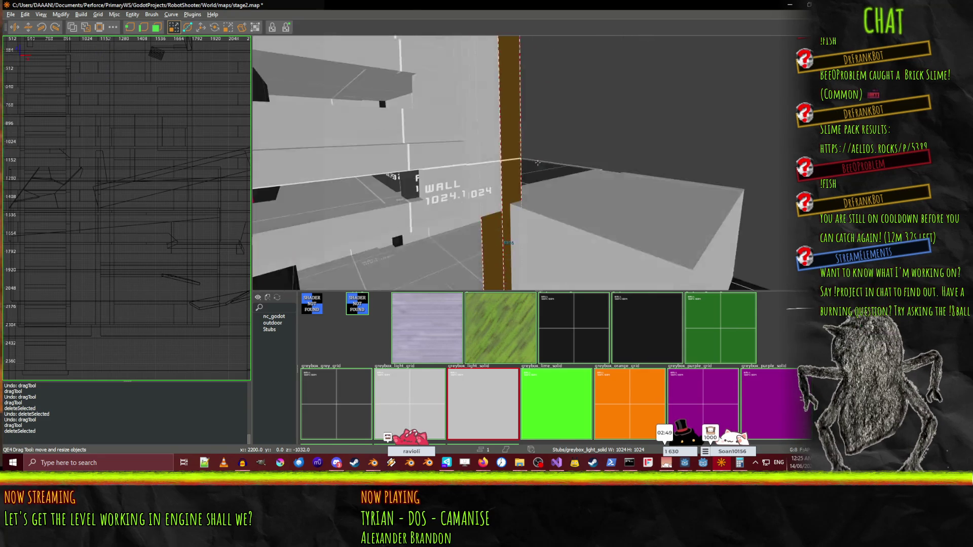
pyautogui.press('Up')
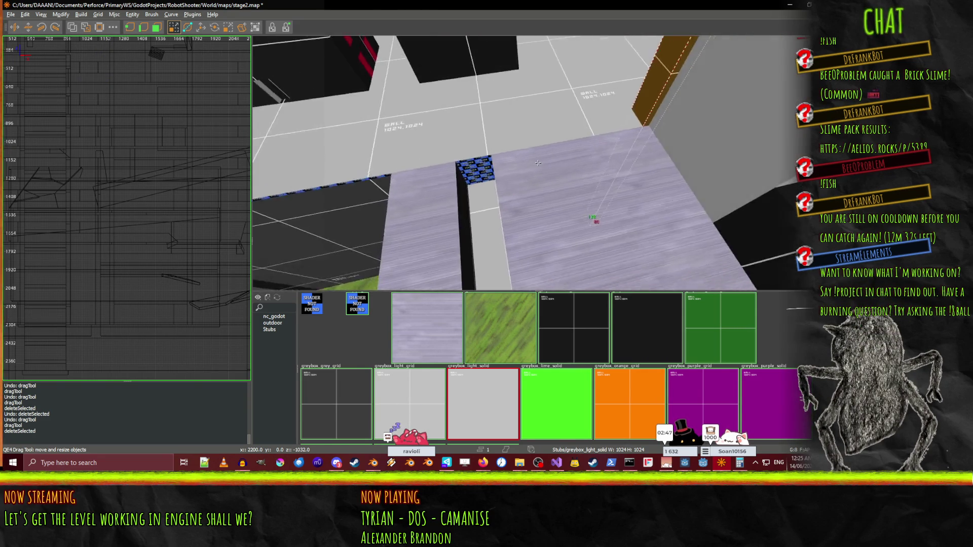
pyautogui.press('Up')
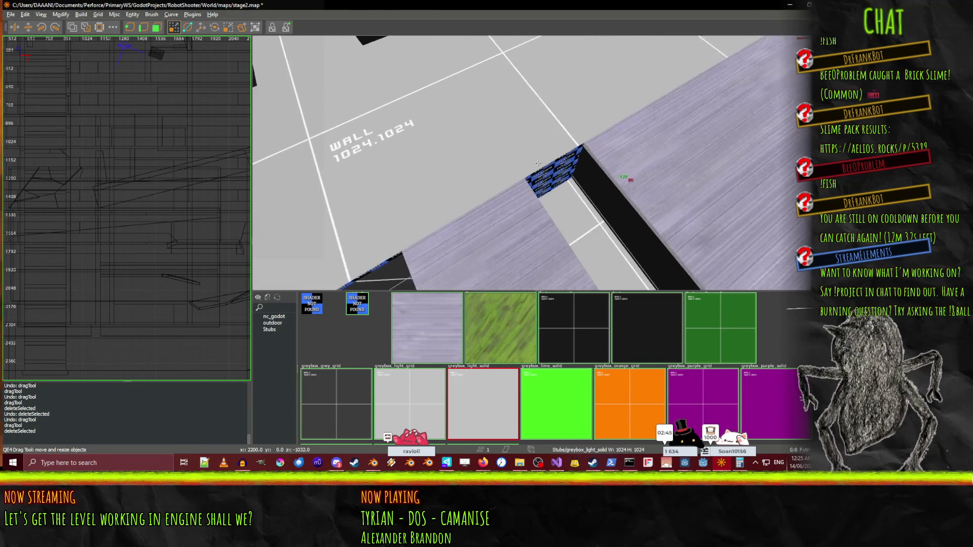
pyautogui.press('Down')
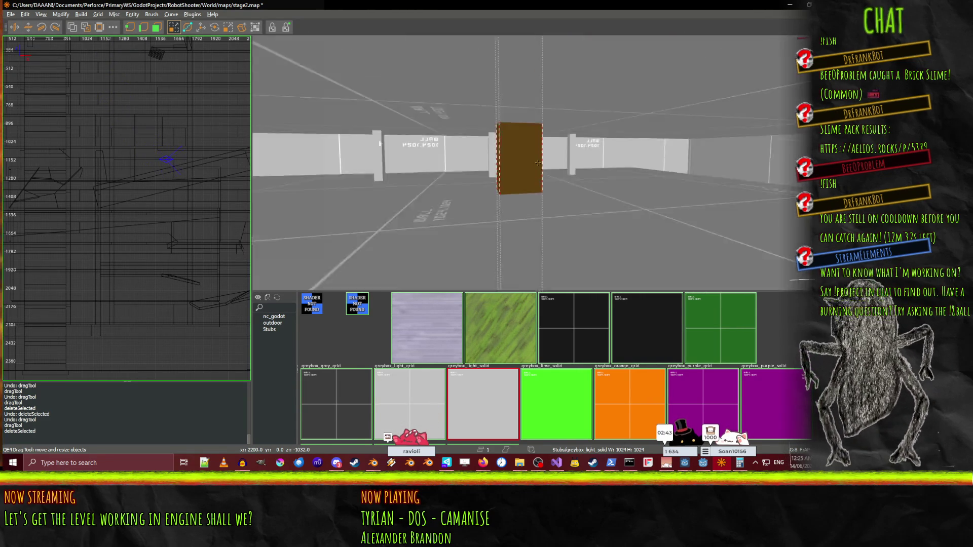
pyautogui.press('Down')
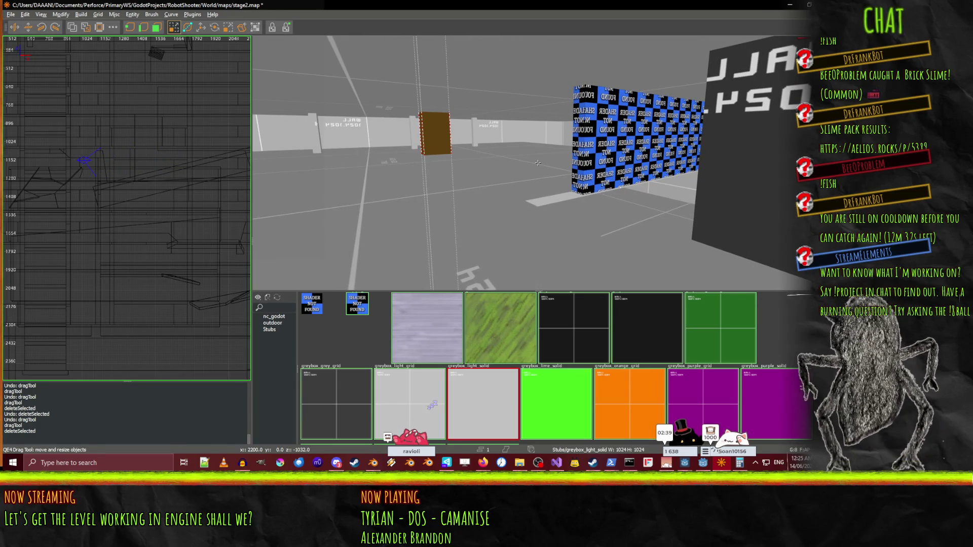
pyautogui.press('Up')
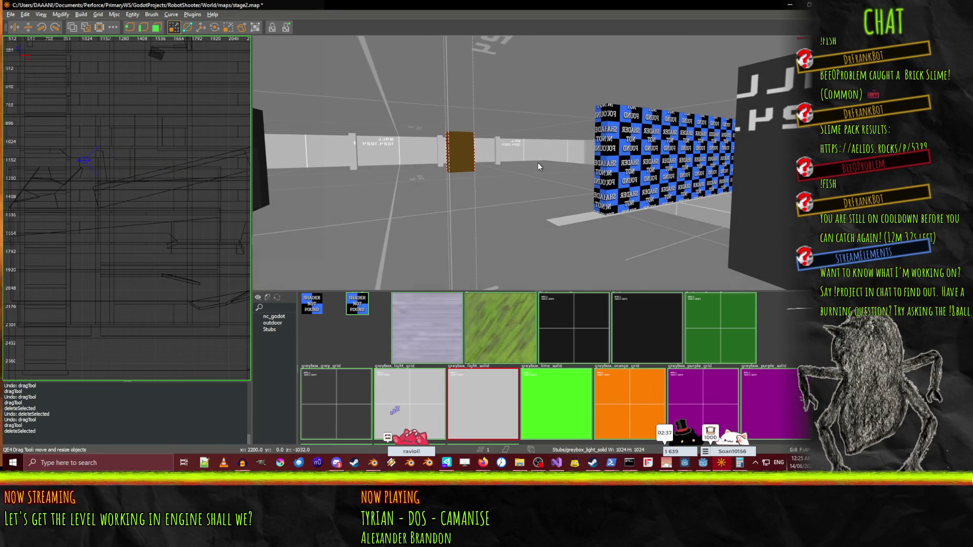
pyautogui.press('Escape')
pyautogui.rightClick(545, 175)
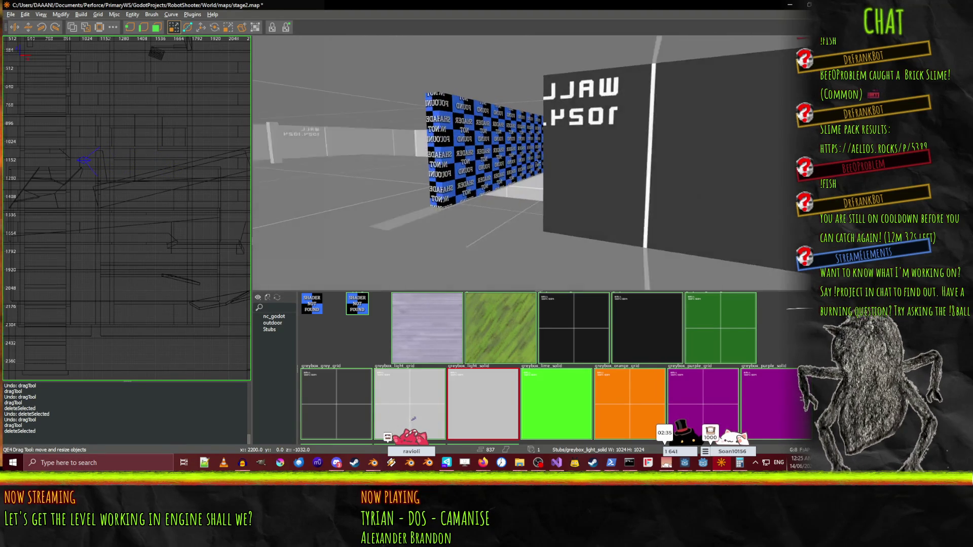
pyautogui.press('Up')
# Select the left and right tan floor strip brushes near the black block.
pyautogui.keyDown('shift'); pyautogui.click(525, 182); pyautogui.keyUp('shift')
pyautogui.rightClick(523, 180)
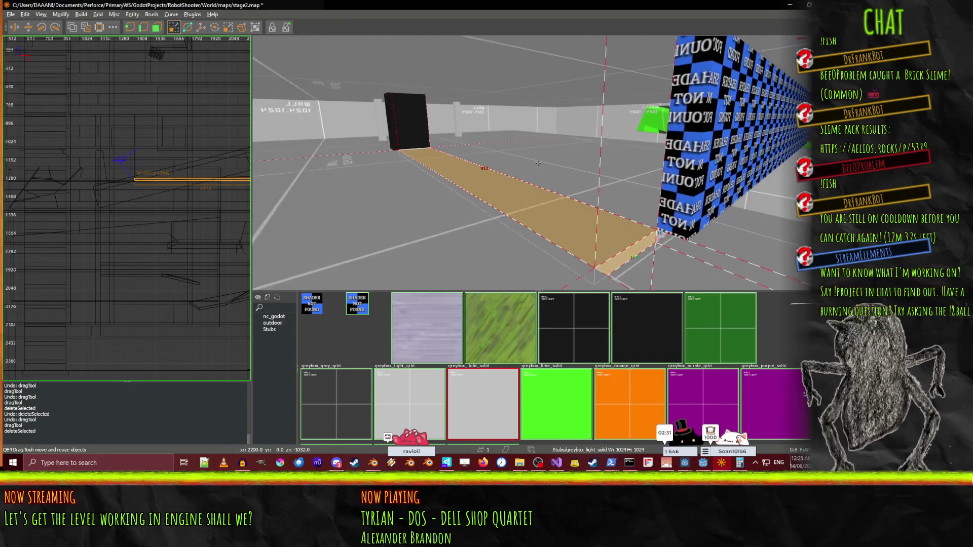
pyautogui.press('Up')
pyautogui.rightClick(486, 193)
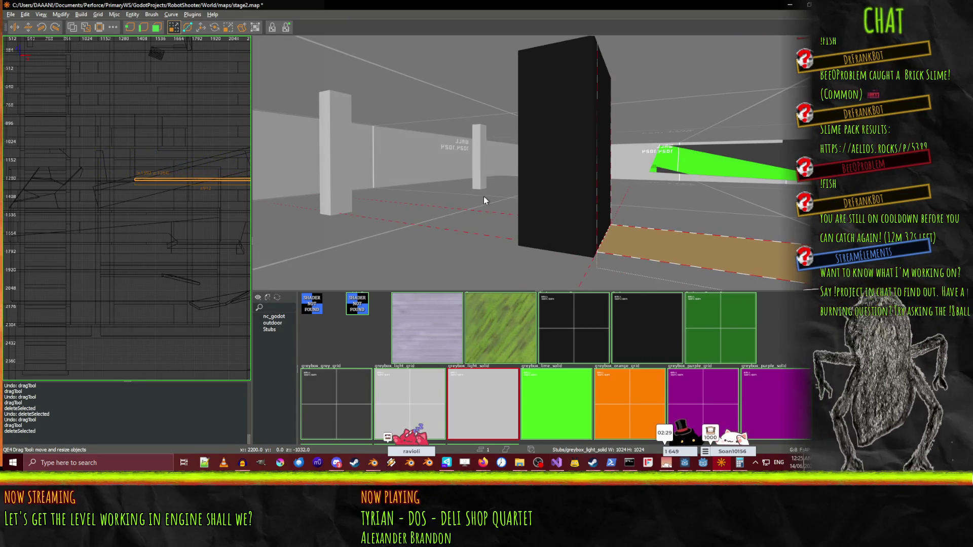
pyautogui.keyDown('shift'); pyautogui.click(479, 223); pyautogui.keyUp('shift')
pyautogui.keyDown('shift'); pyautogui.click(587, 240); pyautogui.keyUp('shift')
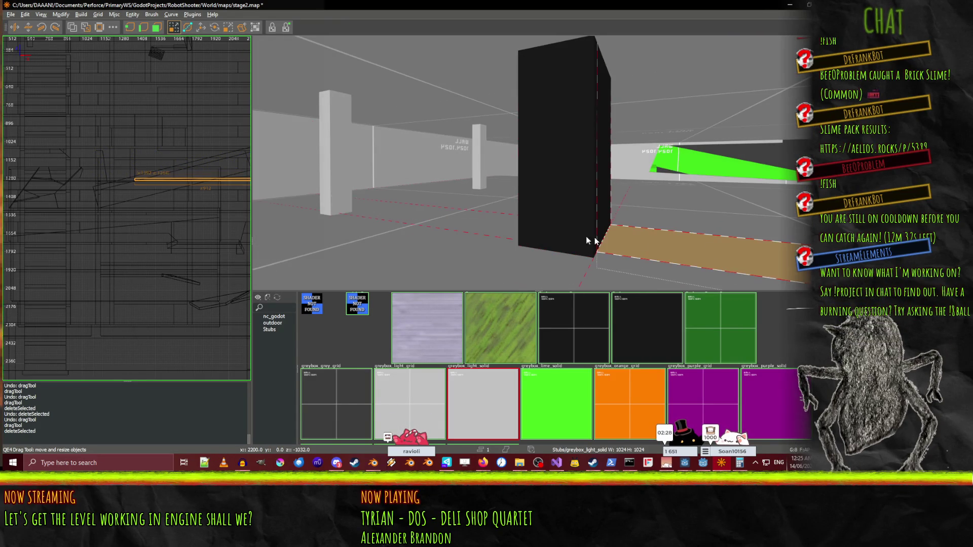
pyautogui.keyDown('shift'); pyautogui.click(481, 227); pyautogui.keyUp('shift')
pyautogui.press('w')
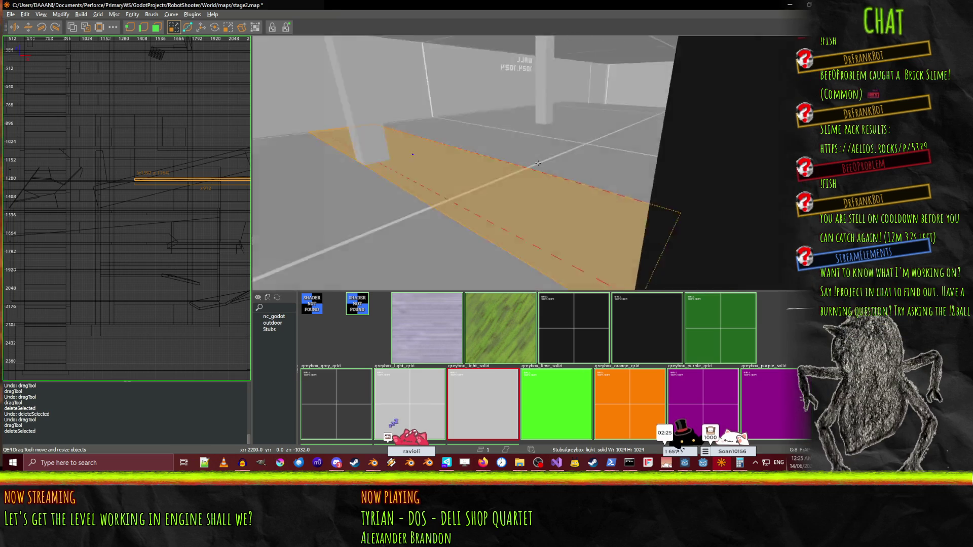
pyautogui.press('s')
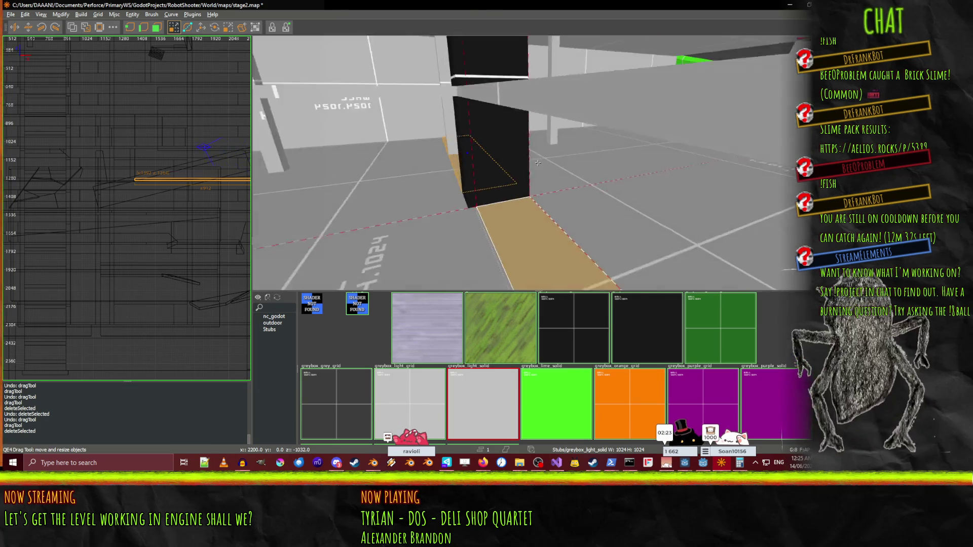
pyautogui.press('w')
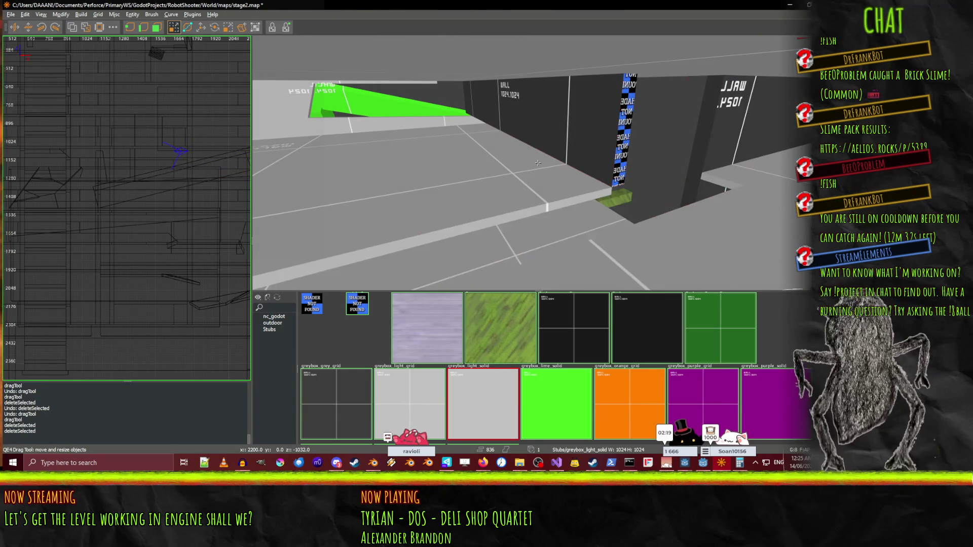
pyautogui.rightClick(397, 155)
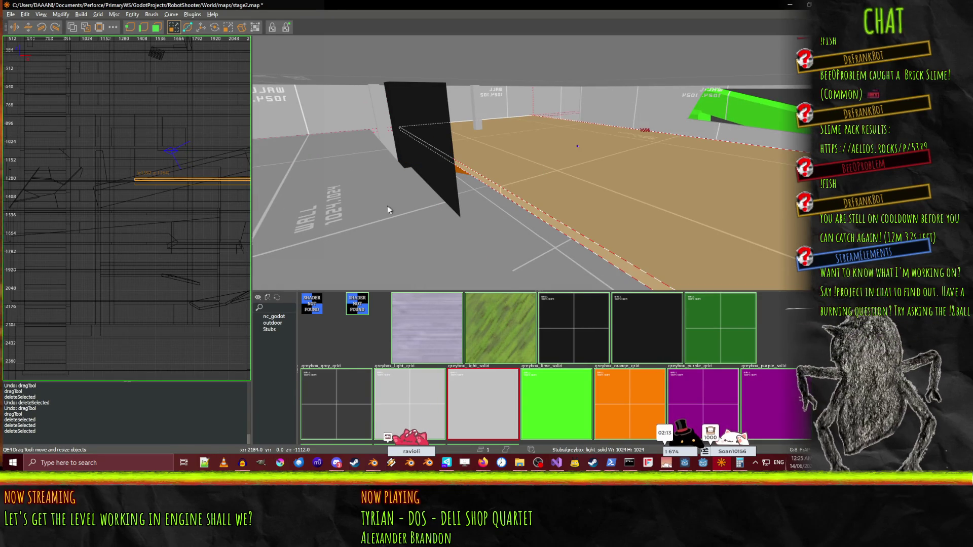
# Raise the floor brush and slide it under the black wall.
pyautogui.moveTo(329, 215)
pyautogui.mouseDown()
pyautogui.moveTo(372, 128)
pyautogui.moveTo(350, 135)
pyautogui.mouseUp()
pyautogui.hotkey('ctrl', 'z')
pyautogui.moveTo(467, 190); pyautogui.dragTo(451, 195)
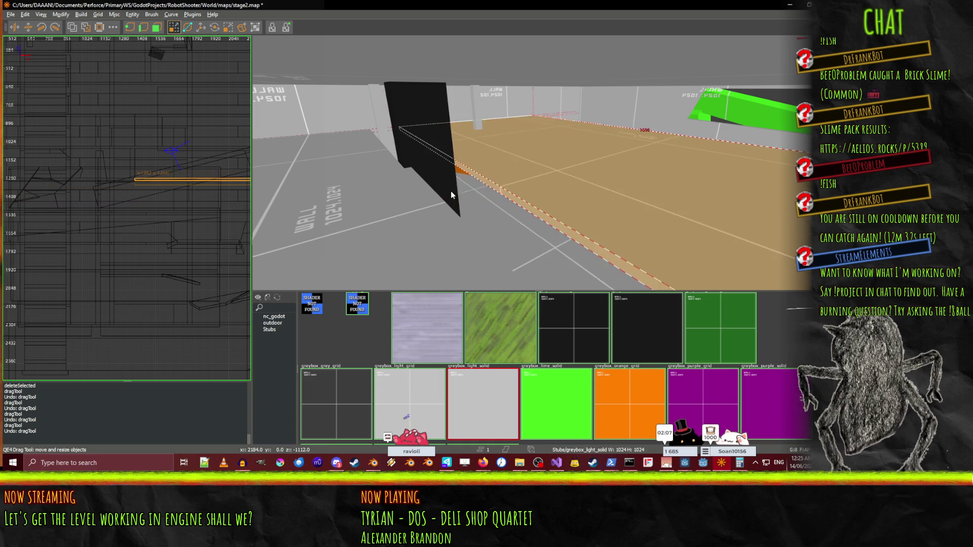
pyautogui.press('Down')
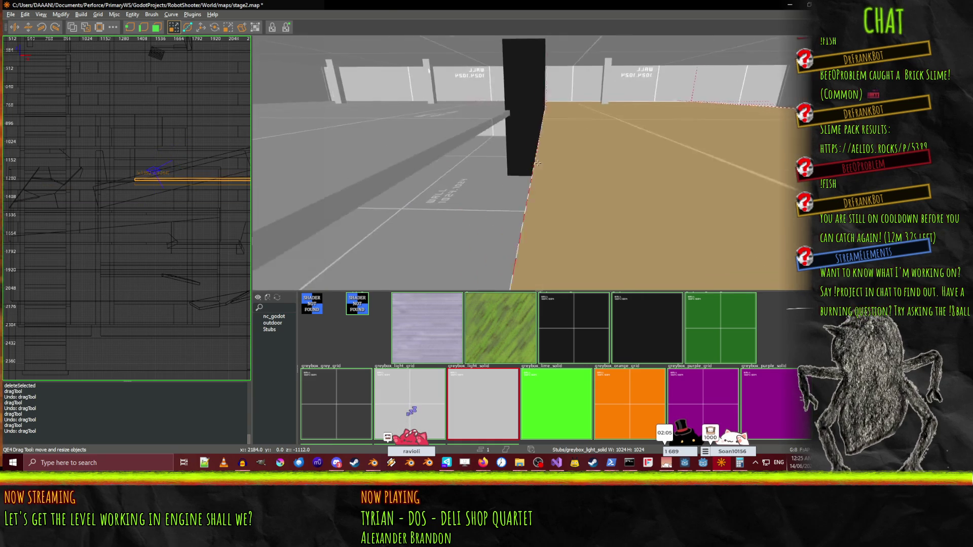
pyautogui.press('Down')
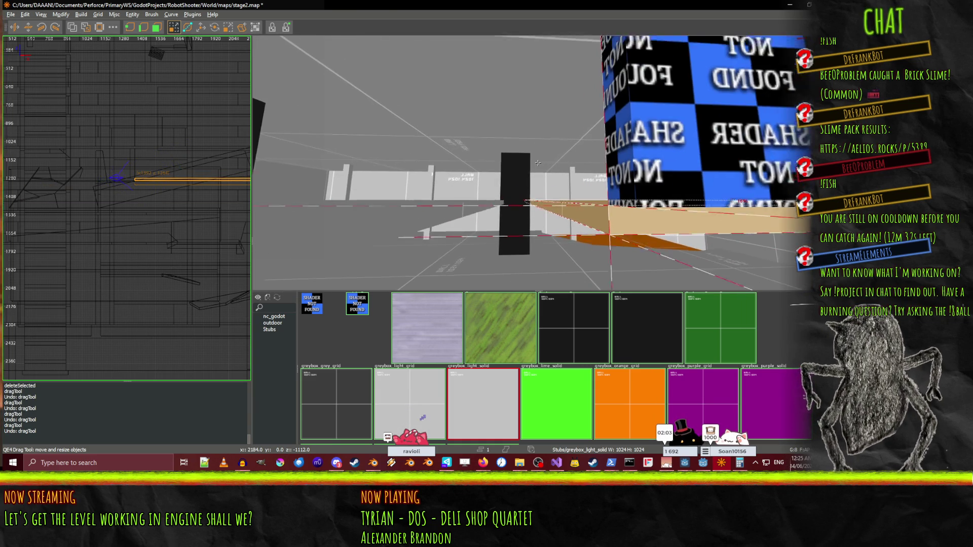
# Stretch the floor brush's left face outward in several drags until it reaches the wall.
pyautogui.moveTo(512, 234); pyautogui.dragTo(499, 215)
pyautogui.rightClick(499, 215)
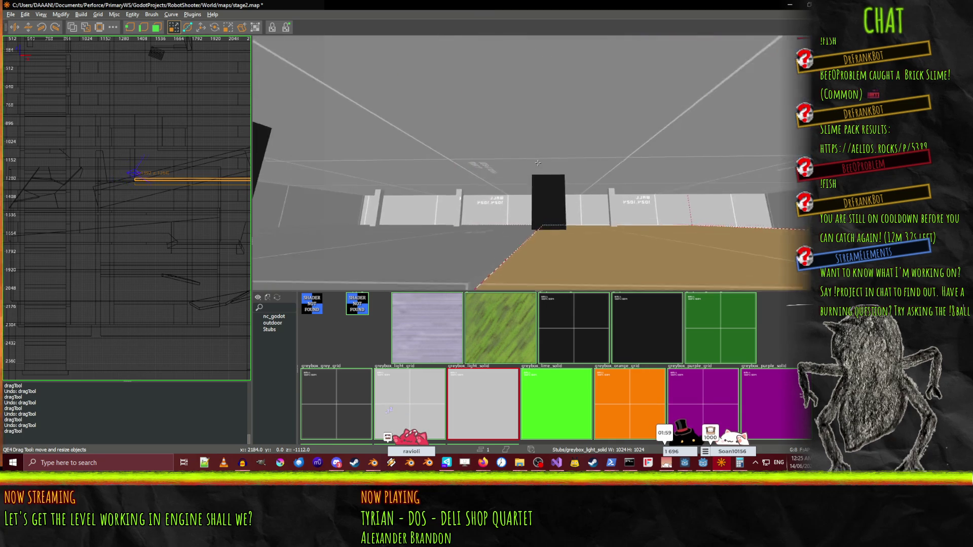
pyautogui.press('Down')
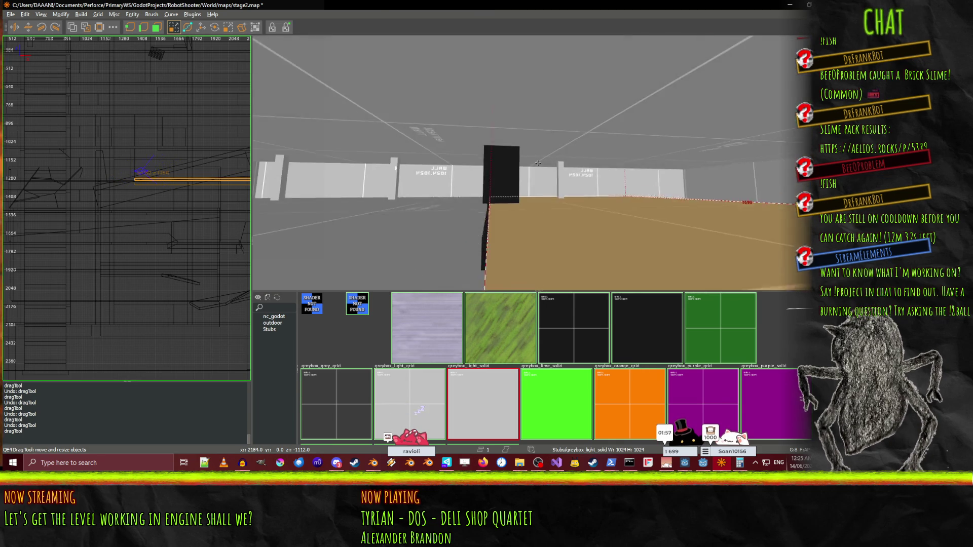
pyautogui.press('Right')
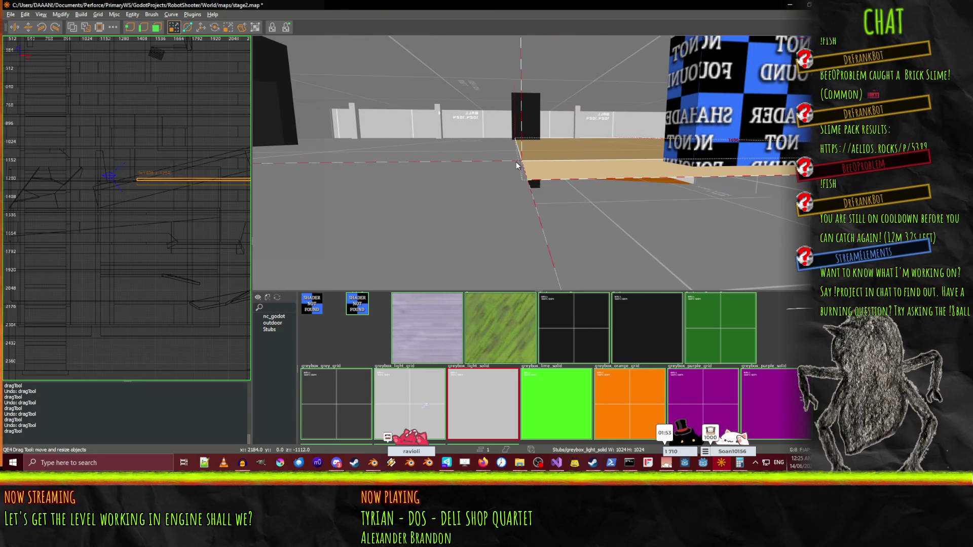
pyautogui.moveTo(530, 164); pyautogui.dragTo(460, 159)
pyautogui.rightClick(460, 159)
pyautogui.press('Up')
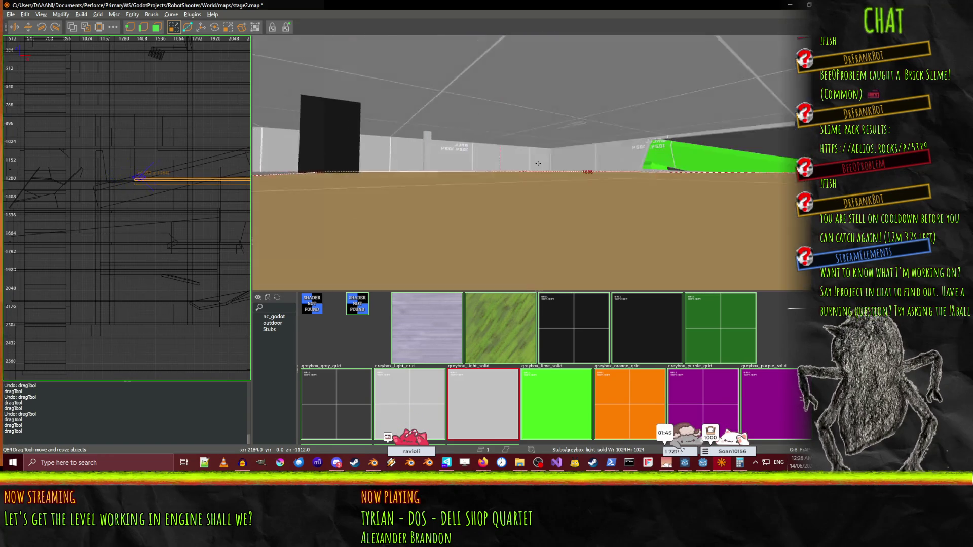
pyautogui.press('Up')
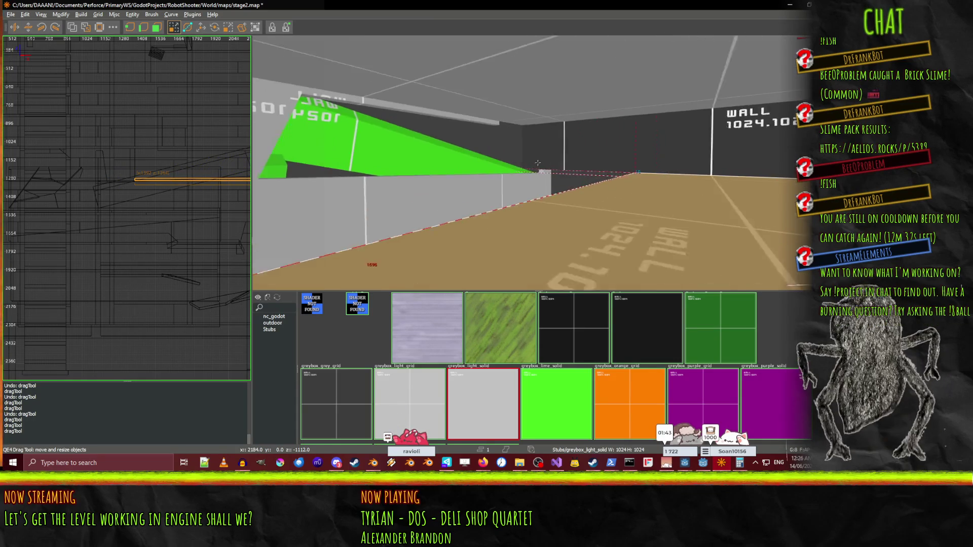
pyautogui.press('Down')
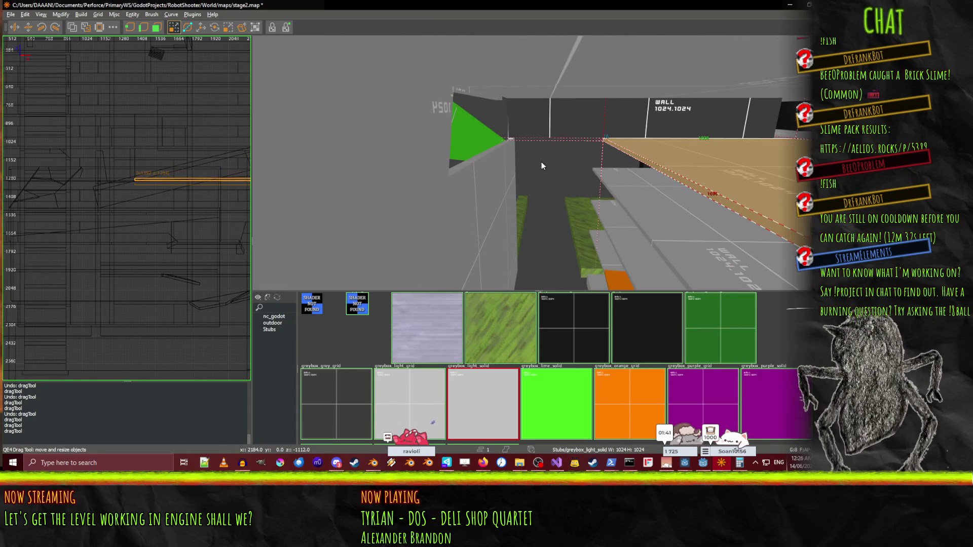
pyautogui.moveTo(548, 150)
pyautogui.mouseDown()
pyautogui.moveTo(549, 141)
pyautogui.moveTo(391, 144)
pyautogui.mouseUp()
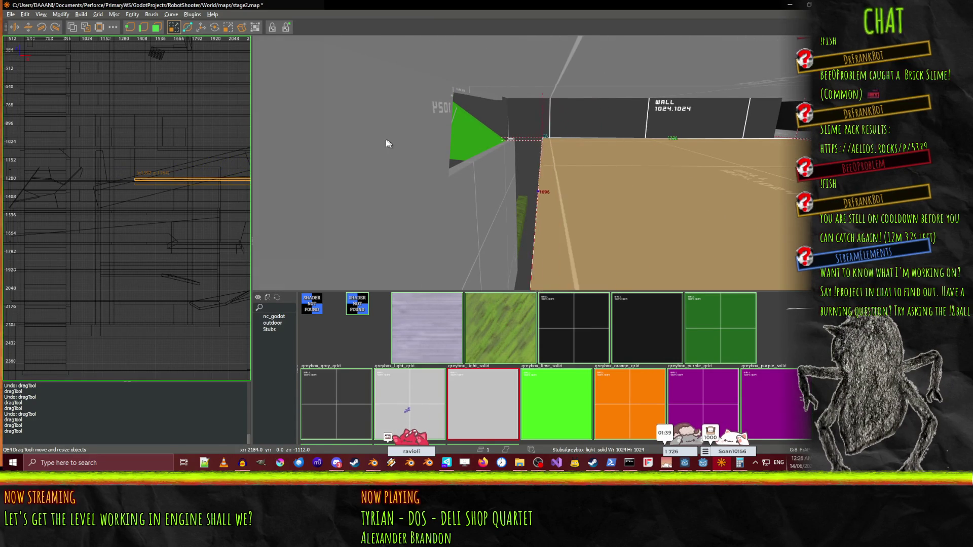
pyautogui.moveTo(312, 134)
pyautogui.mouseDown()
pyautogui.moveTo(288, 133)
pyautogui.moveTo(302, 140)
pyautogui.mouseUp()
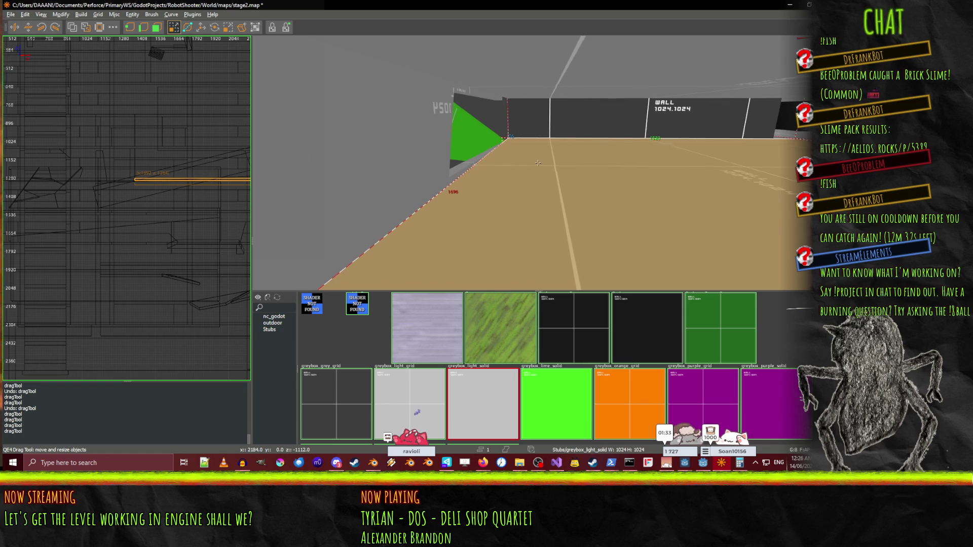
pyautogui.press('Right')
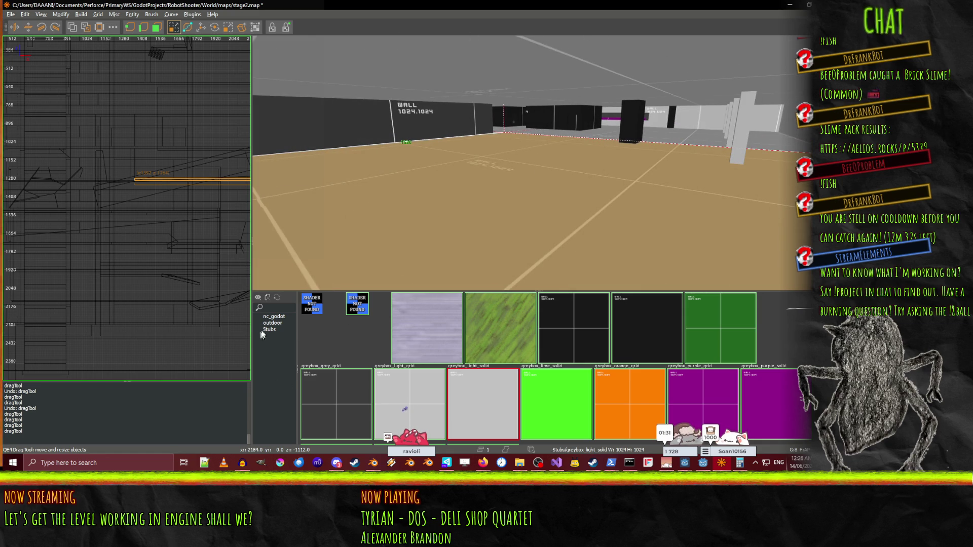
pyautogui.click(272, 330)
# Apply the nc_godot skip texture to the floor.
pyautogui.click(277, 323)
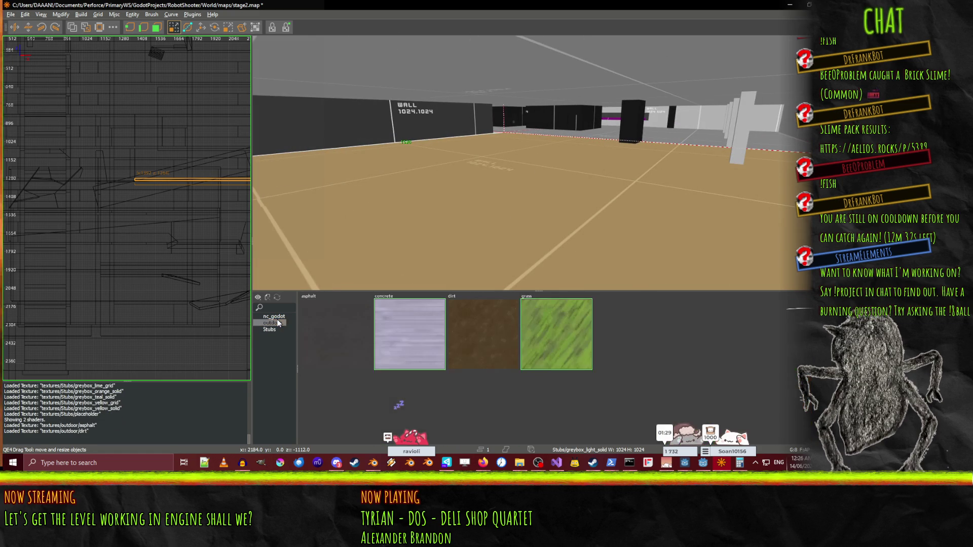
pyautogui.click(278, 318)
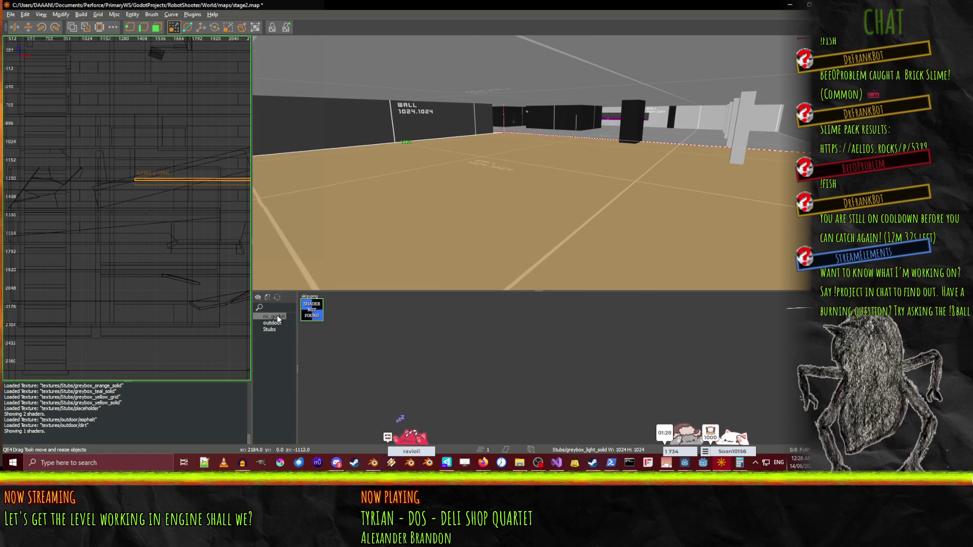
pyautogui.click(318, 315)
pyautogui.moveTo(368, 233); pyautogui.dragTo(476, 226)
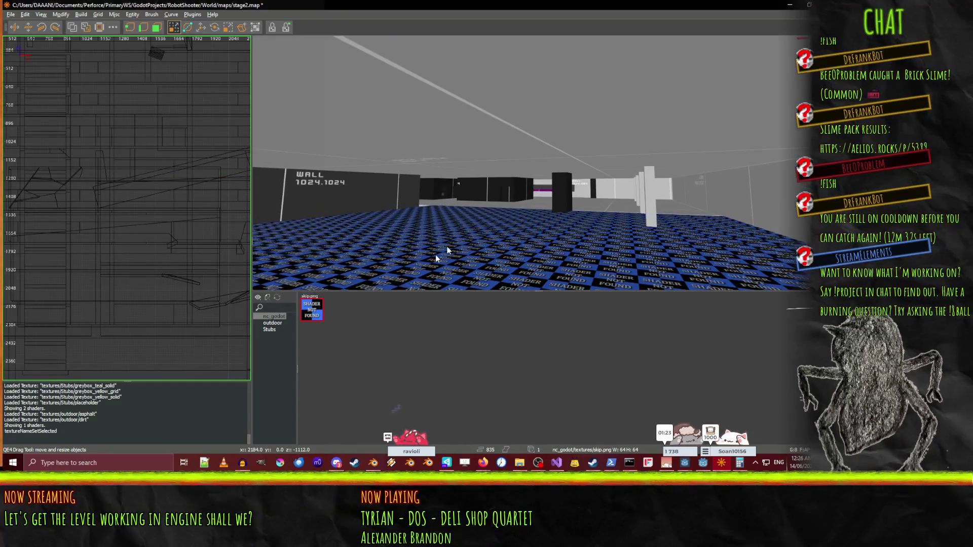
# Apply greybox_light_grid from Stubs to the floor and the ceiling brush.
pyautogui.click(271, 330)
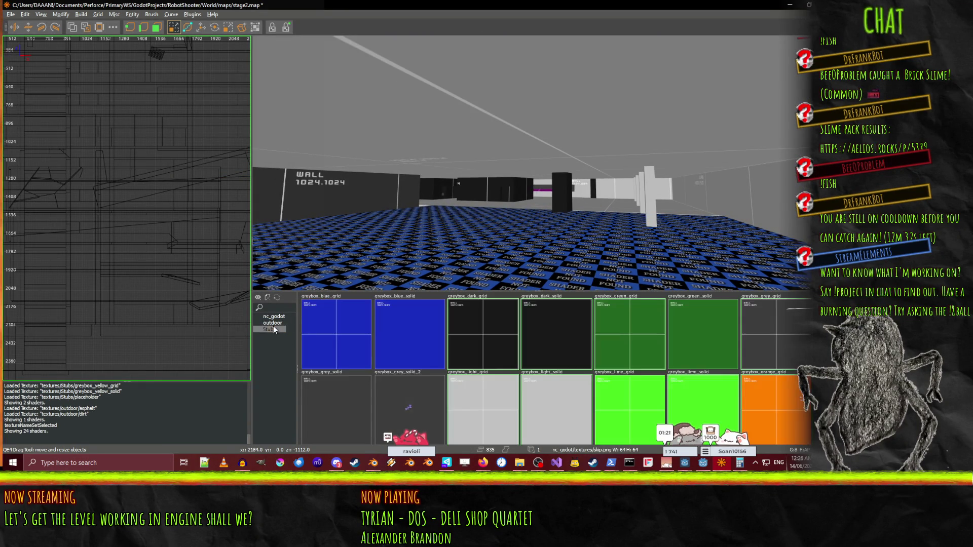
pyautogui.click(503, 419)
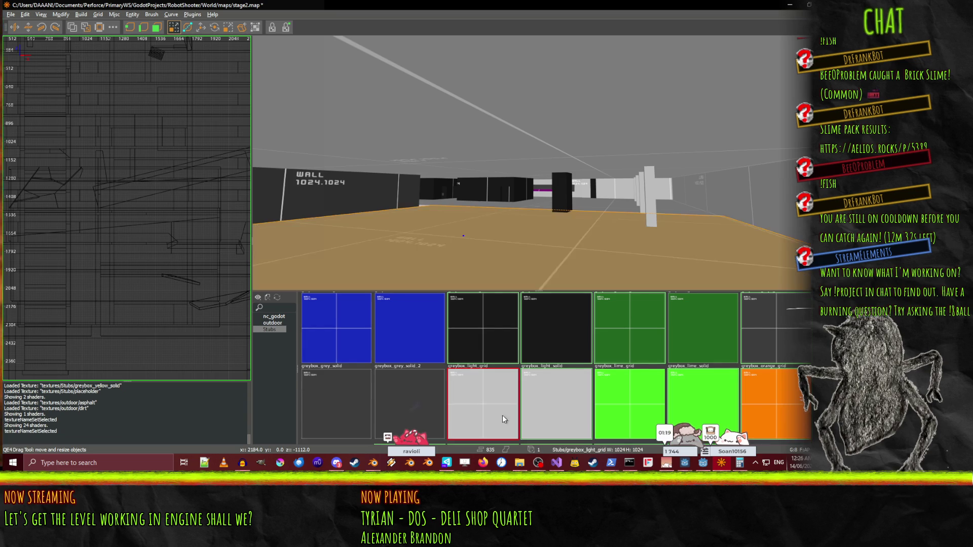
pyautogui.rightClick(538, 166)
pyautogui.keyDown('shift'); pyautogui.click(525, 175); pyautogui.keyUp('shift')
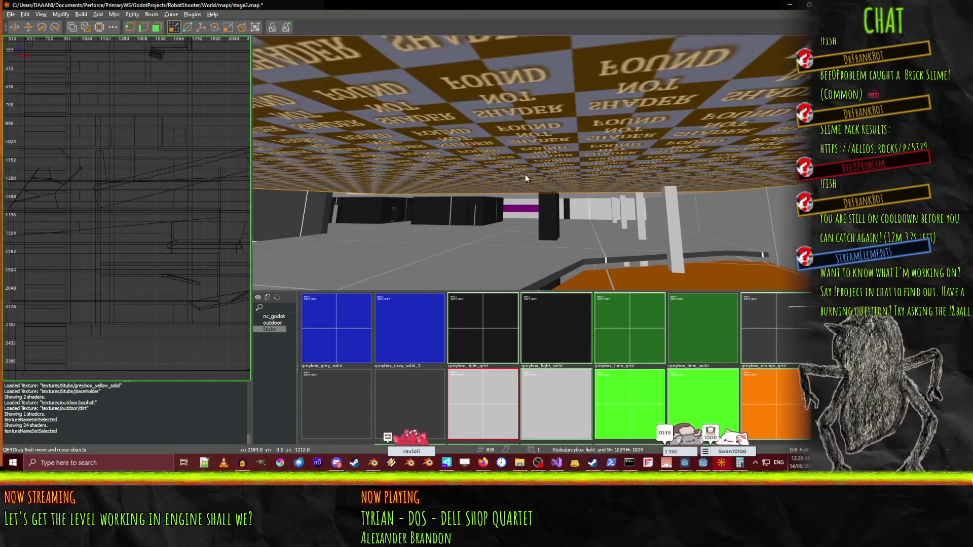
pyautogui.click(469, 409)
pyautogui.press('Escape')
pyautogui.rightClick(520, 243)
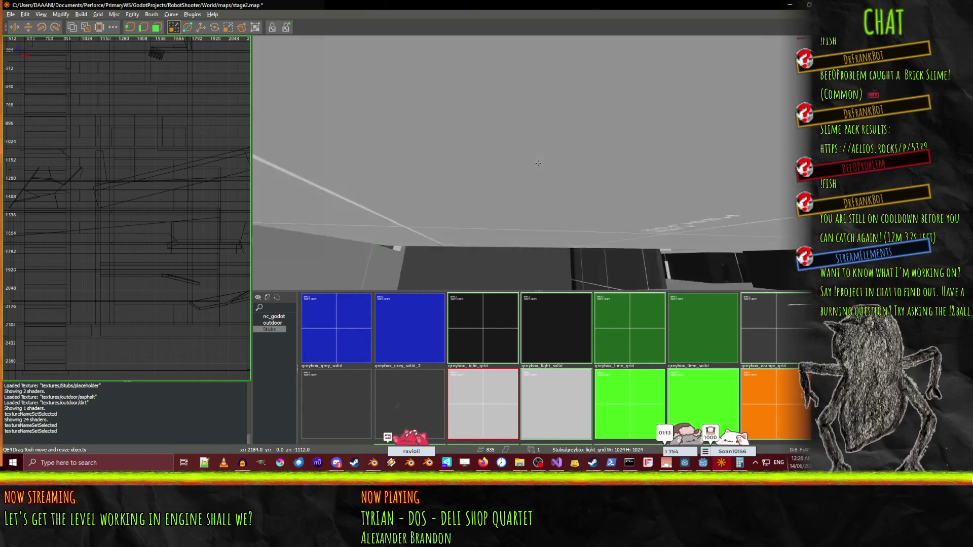
# Fly the view down the corridor toward the checkered wall.
pyautogui.press('Up')
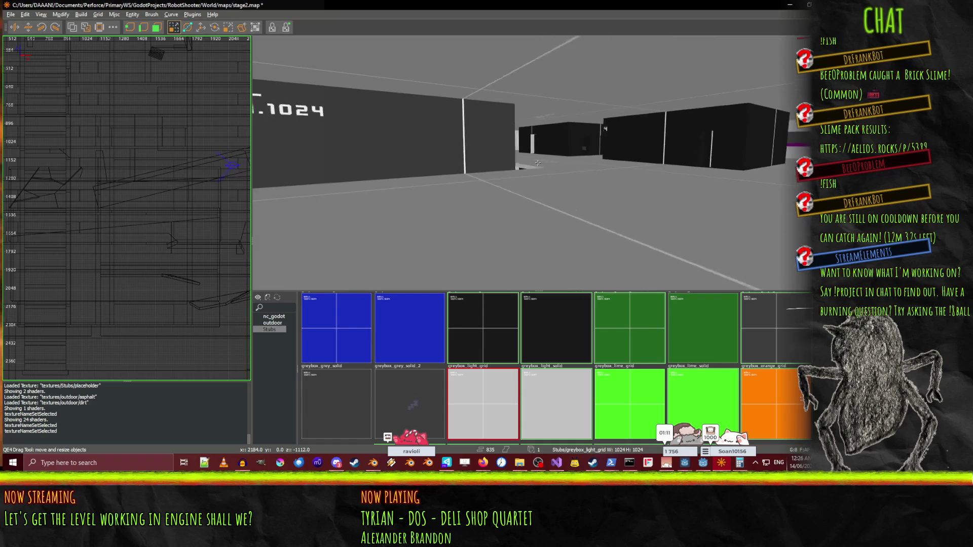
pyautogui.press('Up')
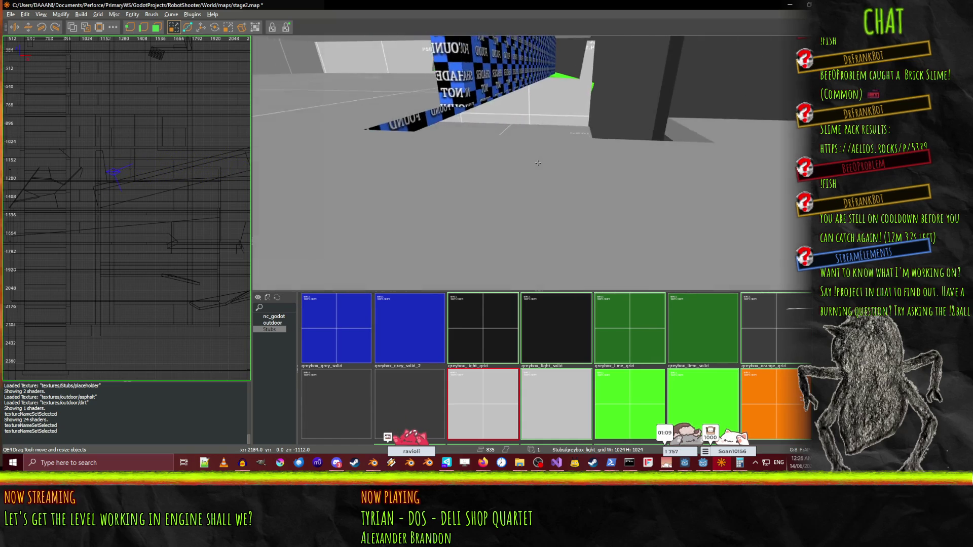
pyautogui.press('Up')
pyautogui.rightClick(585, 189)
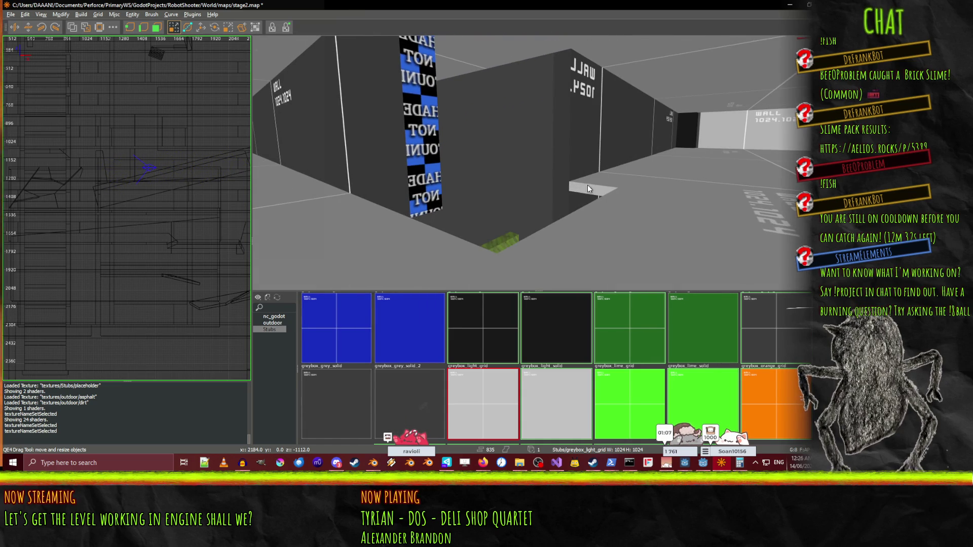
pyautogui.press('Up')
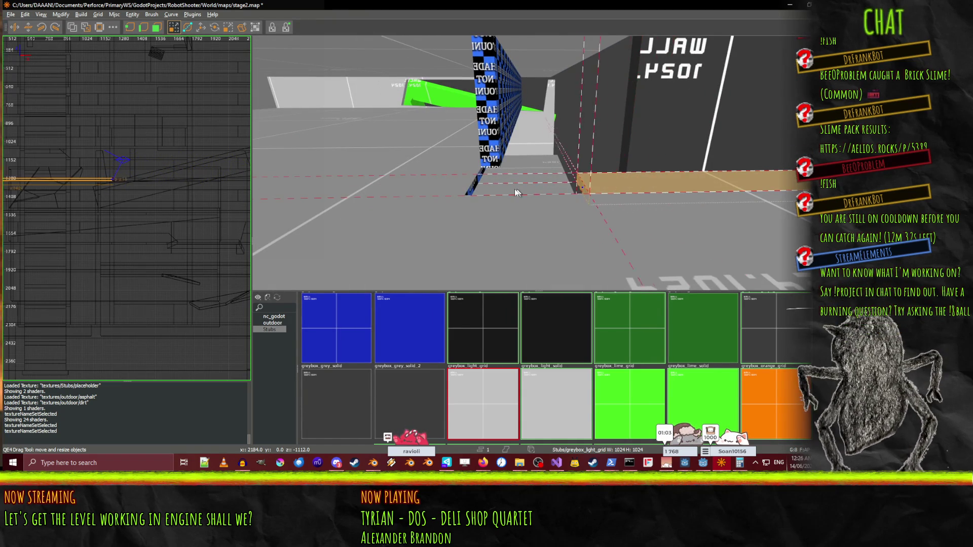
pyautogui.rightClick(411, 189)
pyautogui.press('Up')
pyautogui.rightClick(539, 166)
pyautogui.rightClick(539, 166)
pyautogui.press('Up')
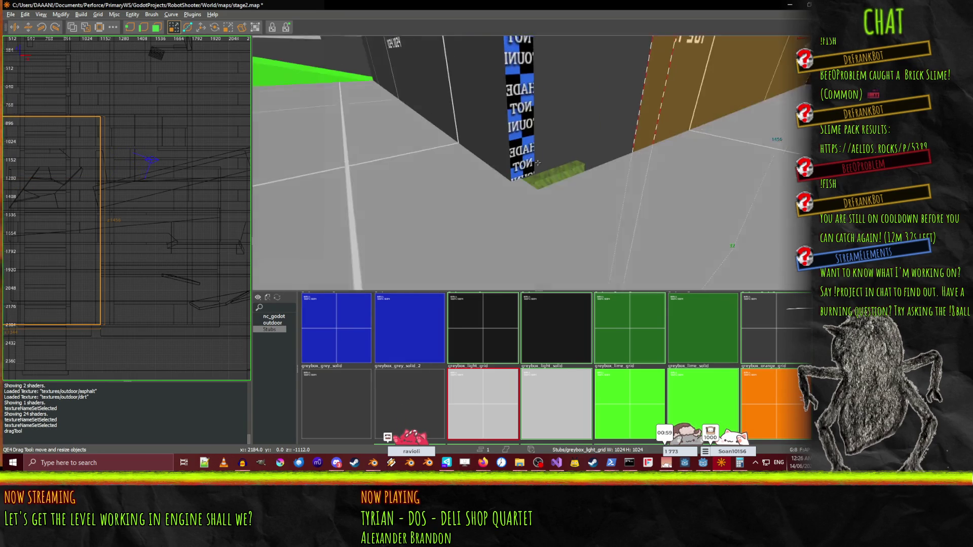
pyautogui.press('Down')
pyautogui.rightClick(554, 187)
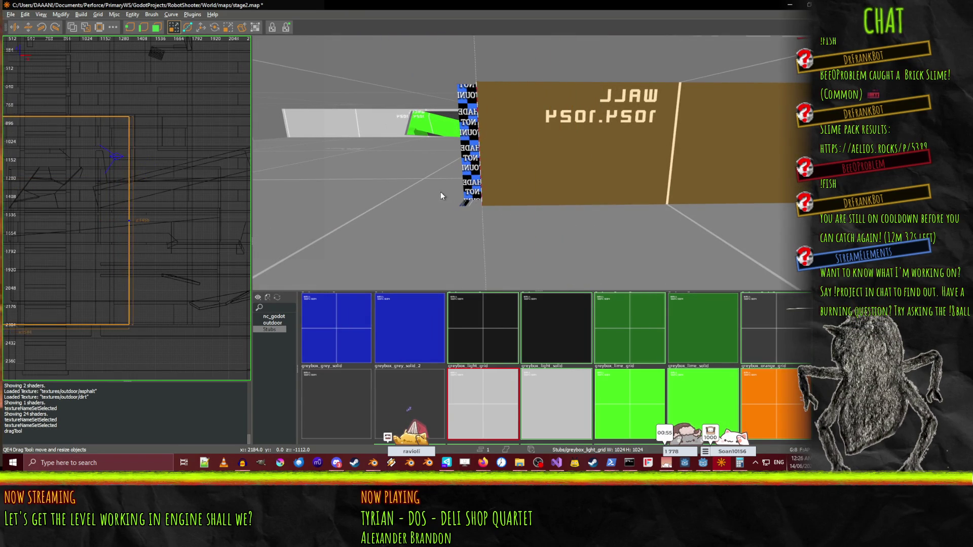
pyautogui.rightClick(424, 189)
pyautogui.press('Down')
pyautogui.press('Up')
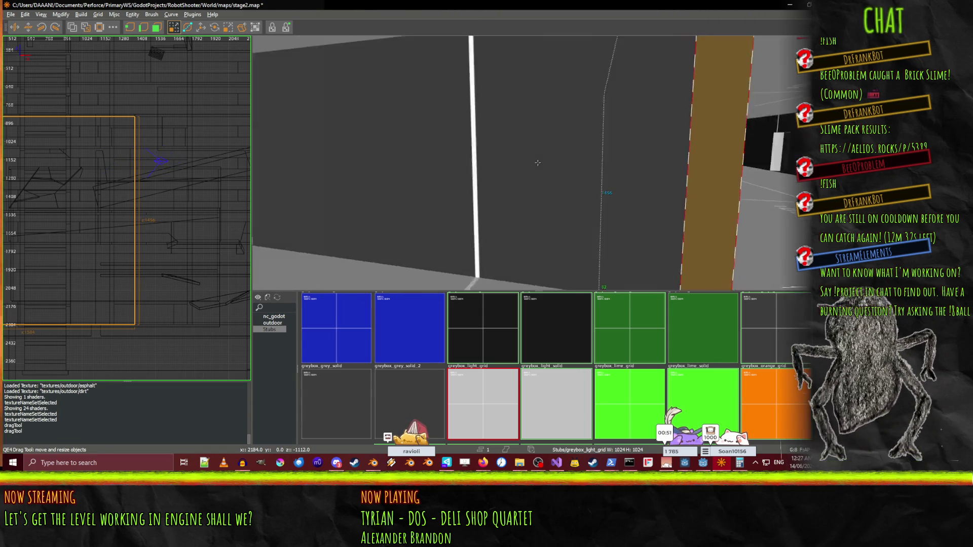
pyautogui.press('Down')
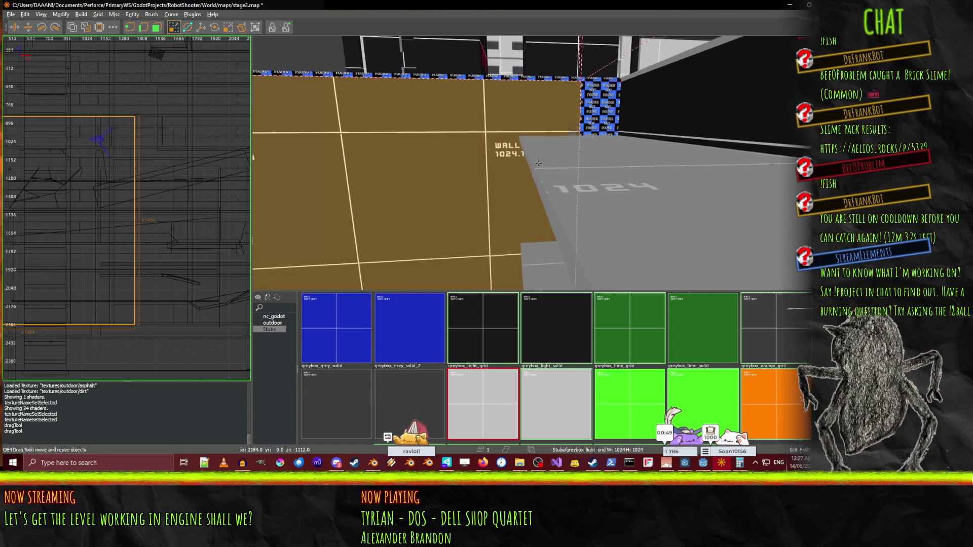
pyautogui.press('Up')
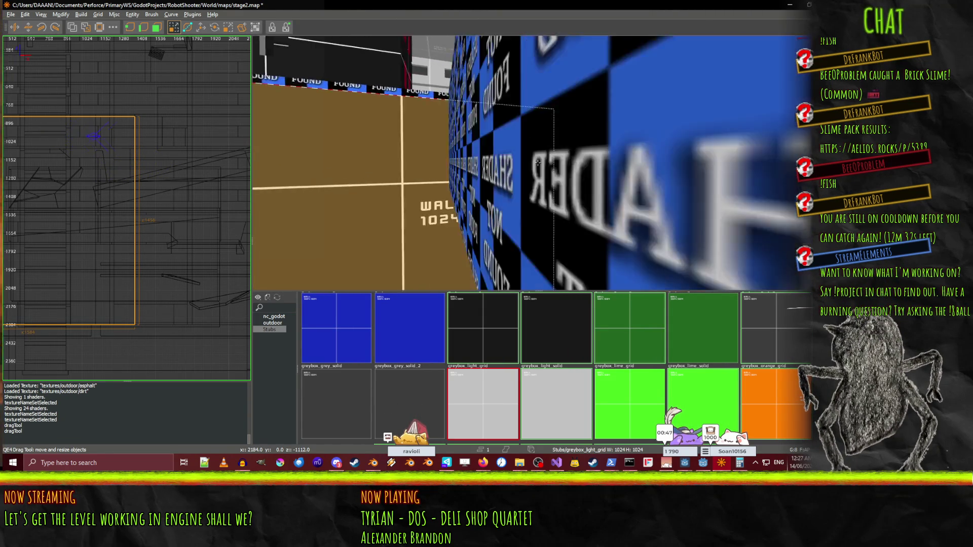
# Select the larger WALL 1024.1024 wall brush beside the grass.
pyautogui.keyDown('shift'); pyautogui.click(541, 159); pyautogui.keyUp('shift')
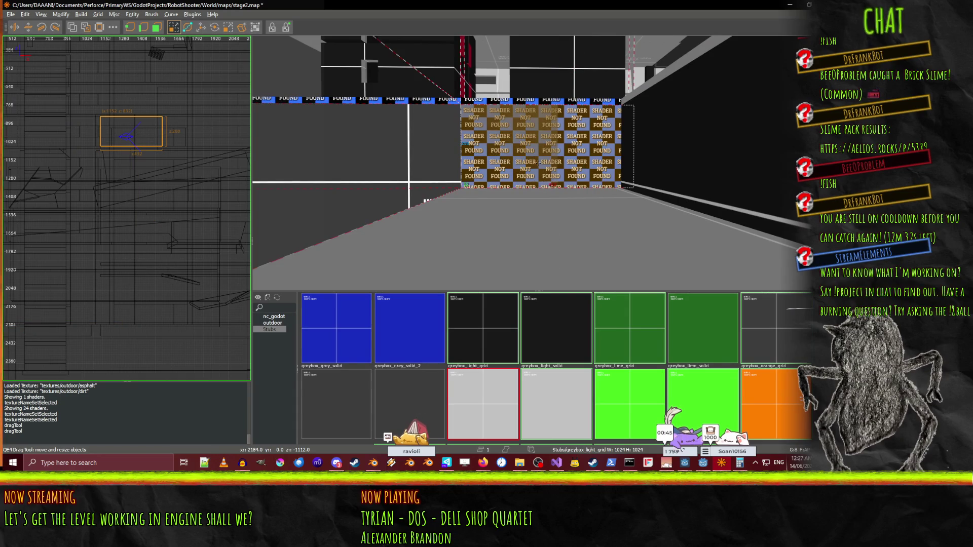
pyautogui.press('Up')
pyautogui.press('Left')
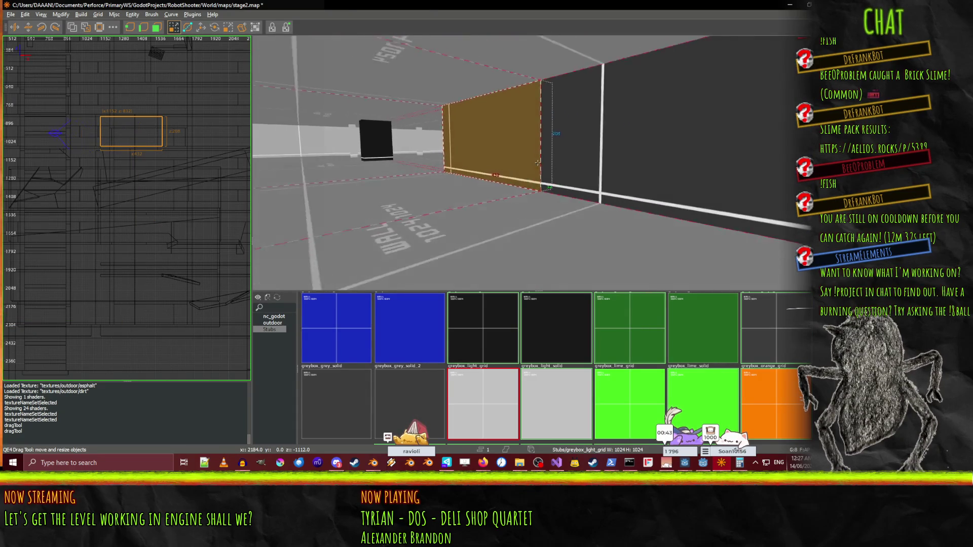
pyautogui.keyDown('shift'); pyautogui.click(538, 162); pyautogui.keyUp('shift')
pyautogui.press('Up')
pyautogui.press('Down')
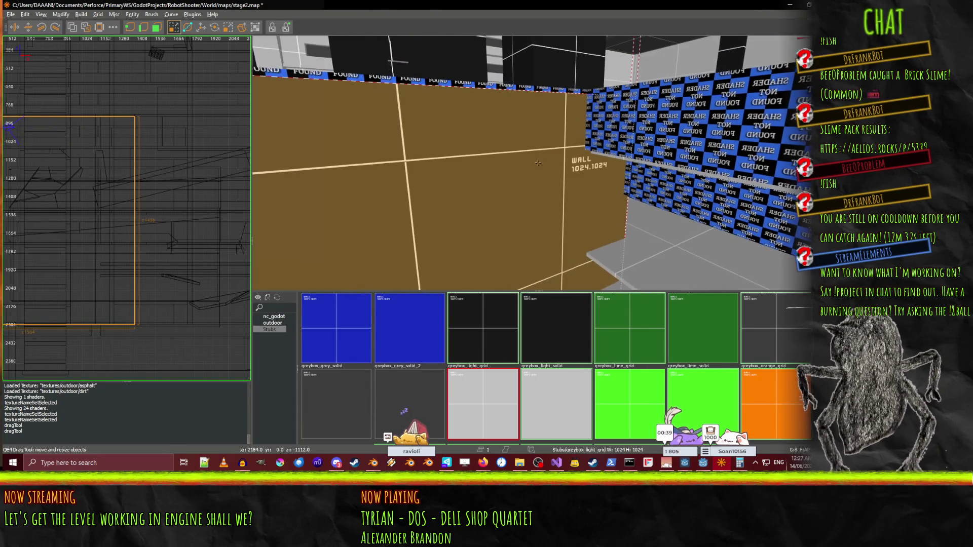
pyautogui.press('Down')
pyautogui.press('z')
pyautogui.press('a')
pyautogui.press('Down')
pyautogui.press('Up')
pyautogui.press('Up')
pyautogui.press('Up')
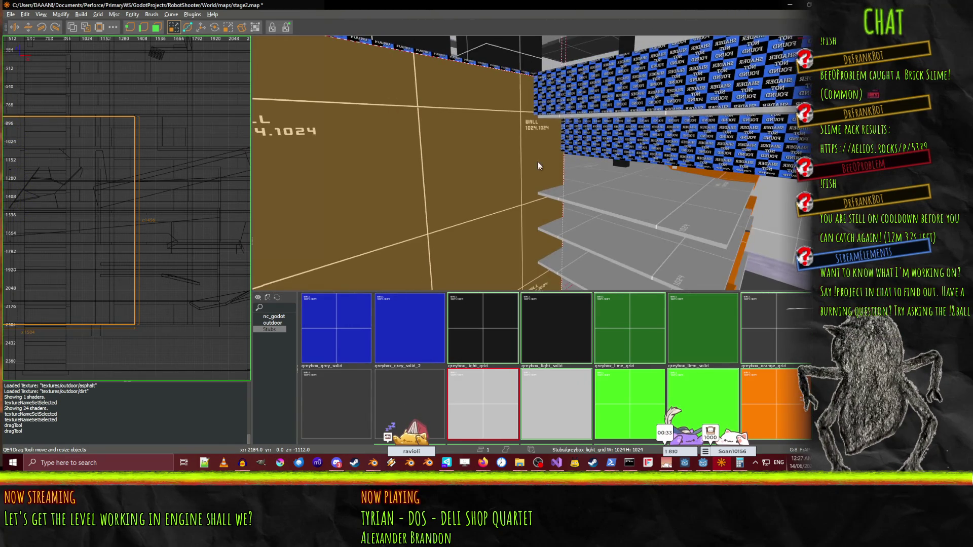
# Drag the wall brush's top face to change its height.
pyautogui.moveTo(508, 52); pyautogui.dragTo(497, 89)
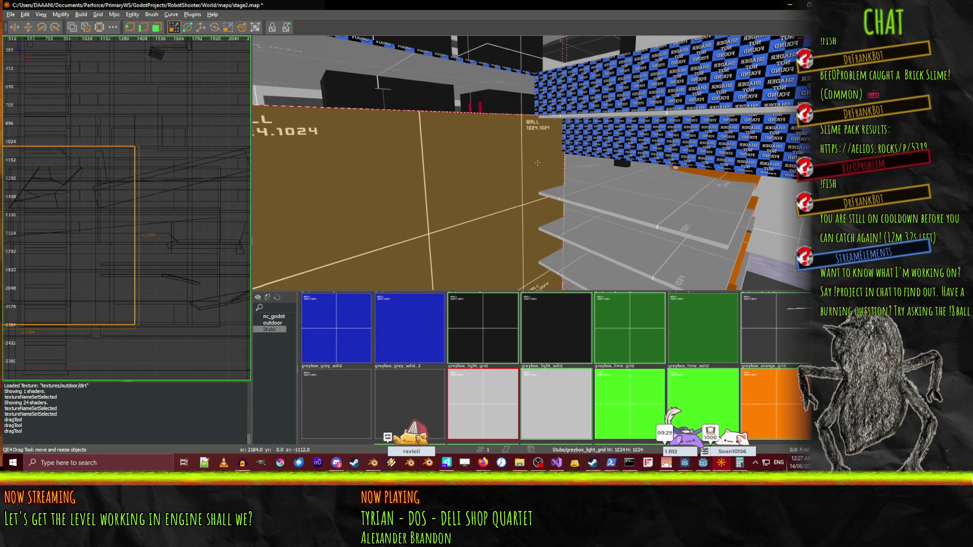
pyautogui.press('Up')
pyautogui.rightClick(444, 83)
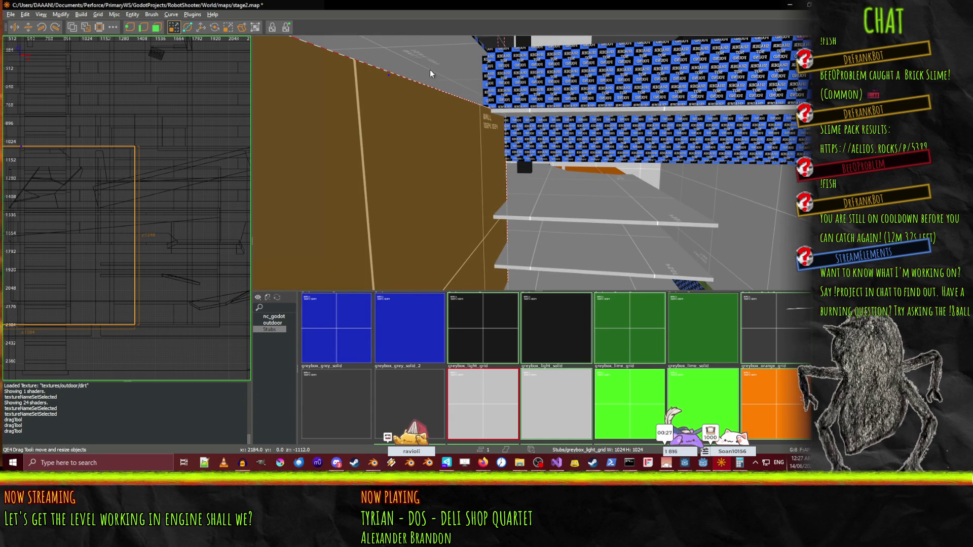
pyautogui.rightClick(429, 78)
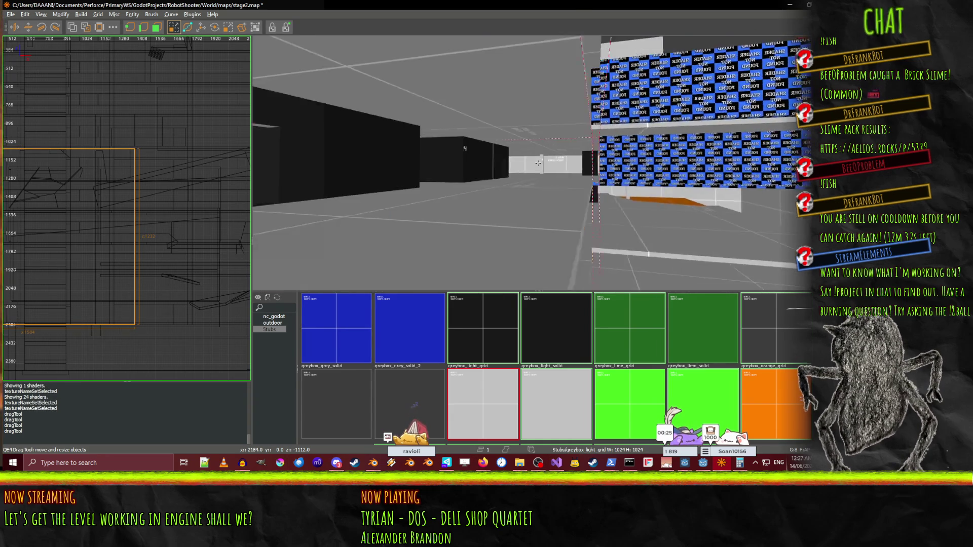
pyautogui.press('Up')
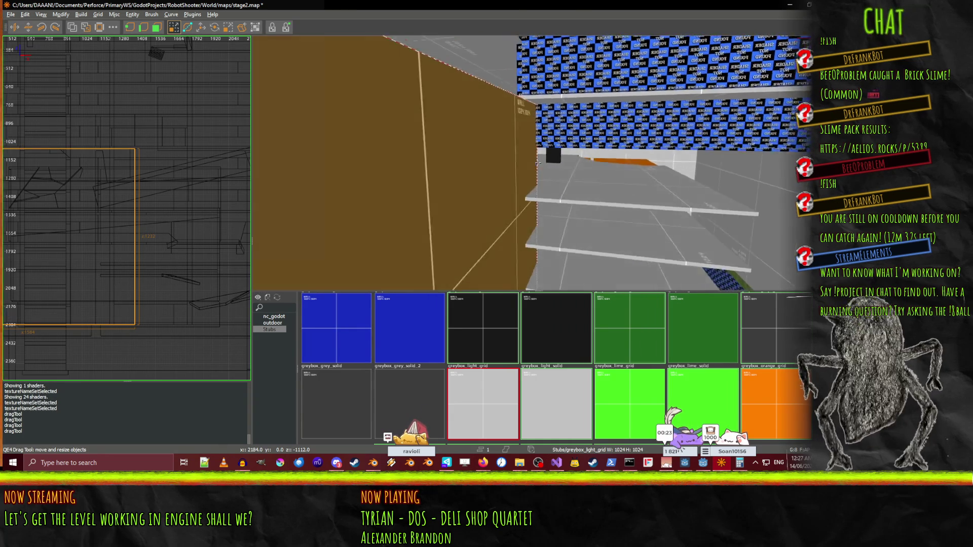
pyautogui.rightClick(538, 165)
pyautogui.press('Up')
pyautogui.press('Down')
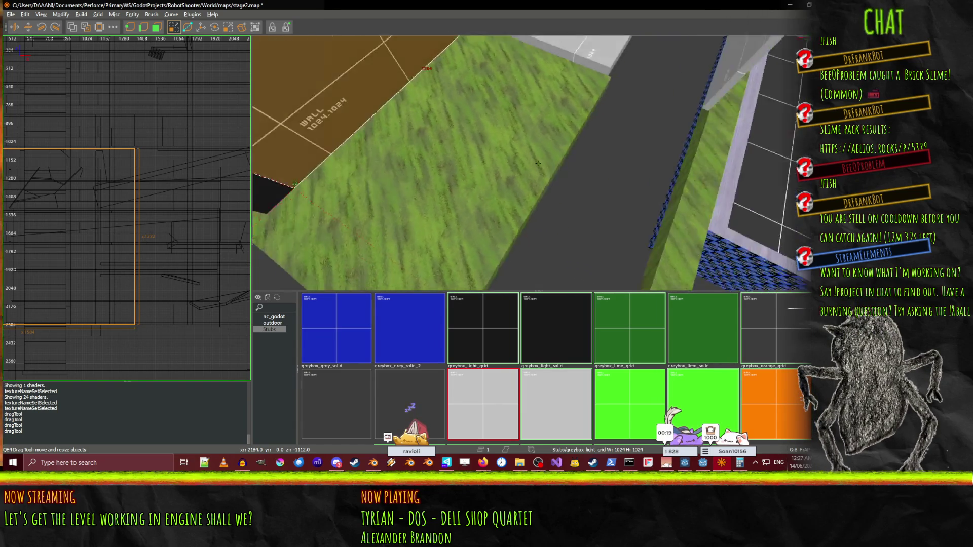
# Inspect the resized wall from its ends and both sides.
pyautogui.rightClick(537, 162)
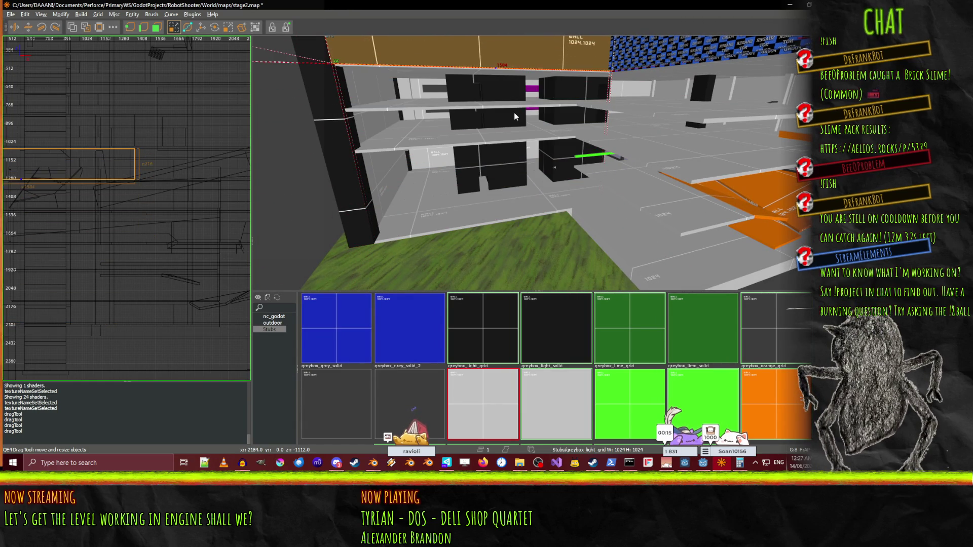
pyautogui.rightClick(514, 112)
pyautogui.press('Up')
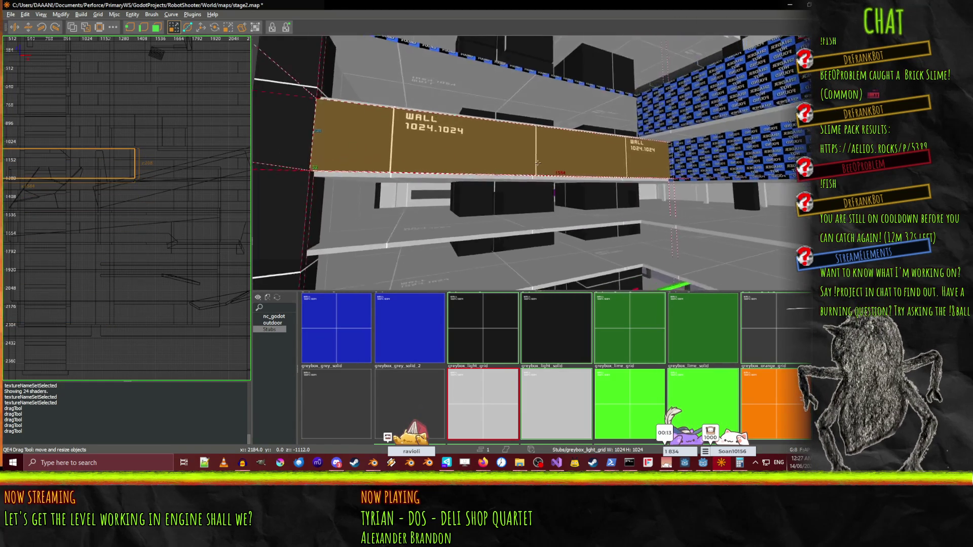
pyautogui.press('Left')
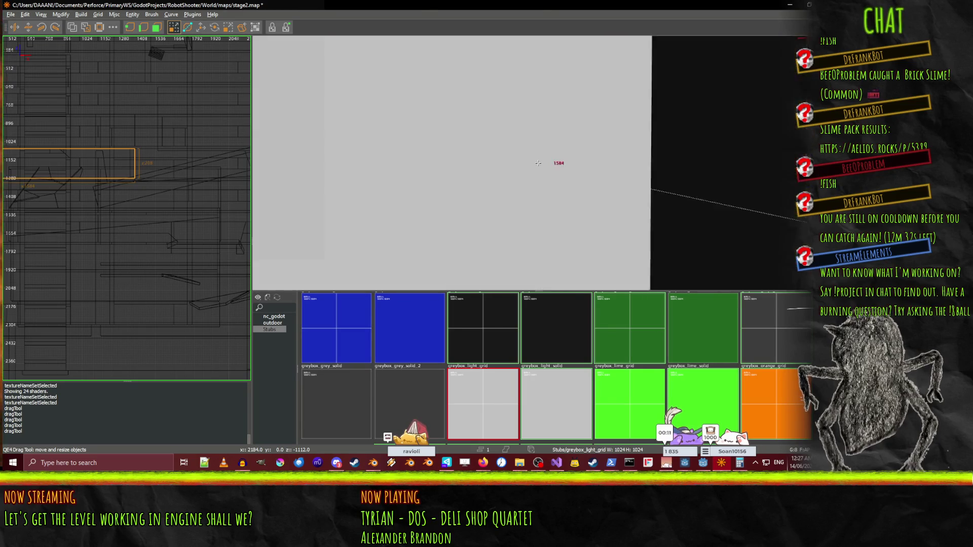
pyautogui.press('Left')
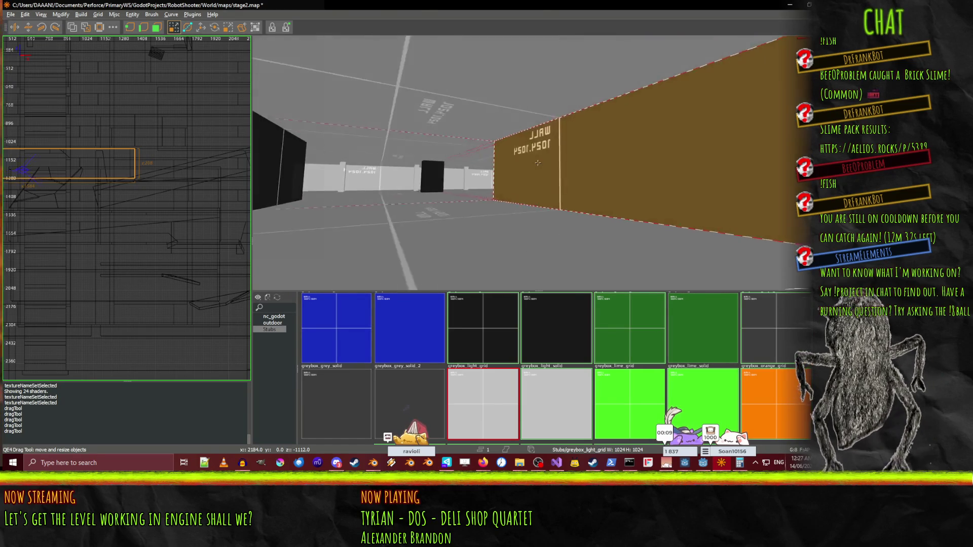
pyautogui.press('Left')
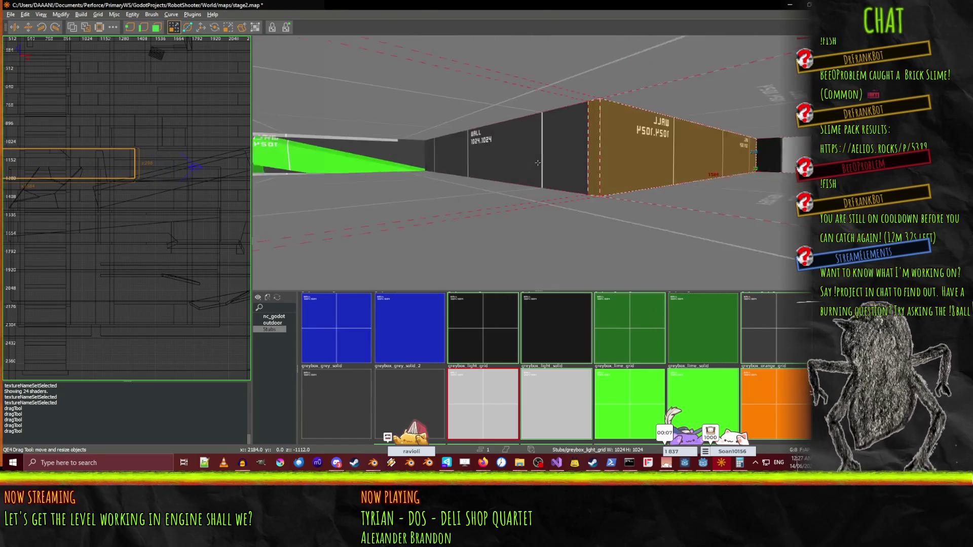
pyautogui.press('Up')
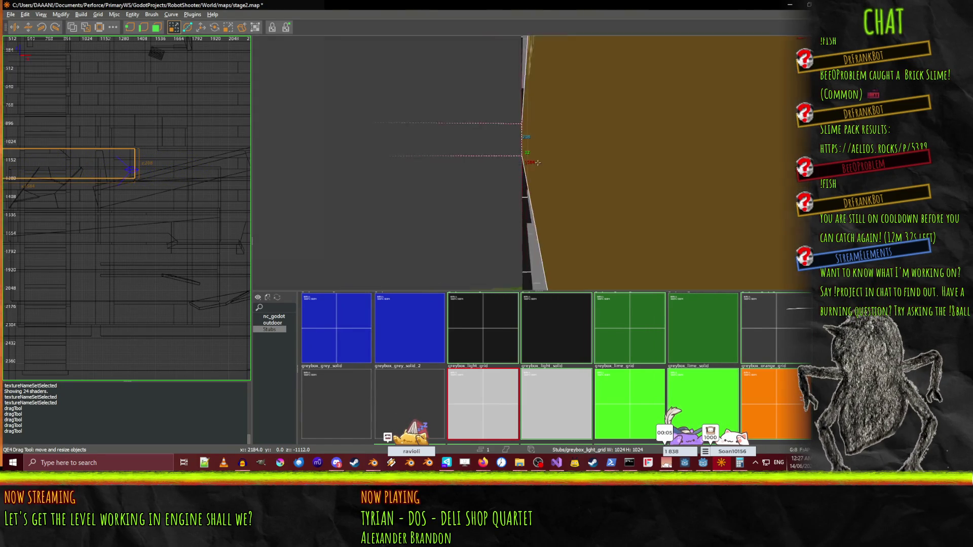
pyautogui.press('Down')
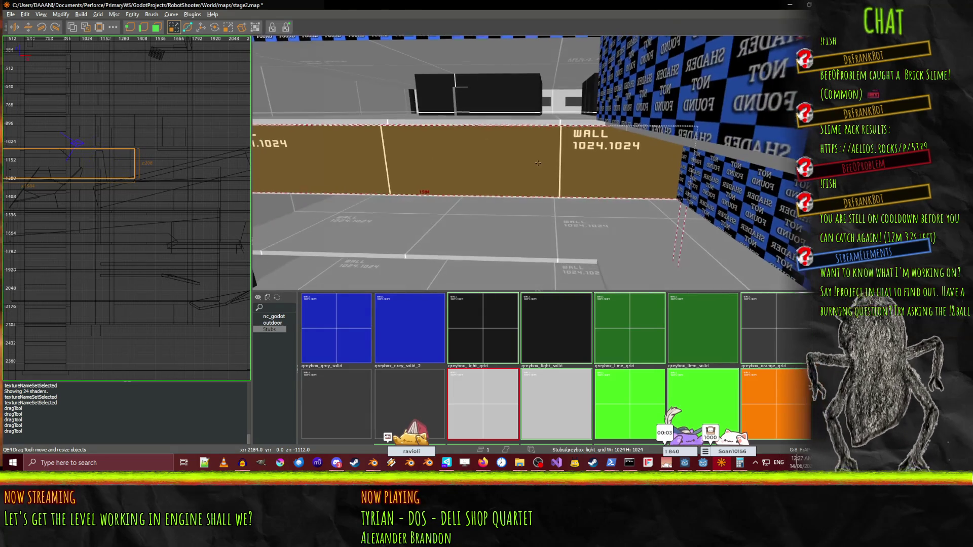
# Apply the nc_godot skip texture to the selected wall.
pyautogui.click(266, 318)
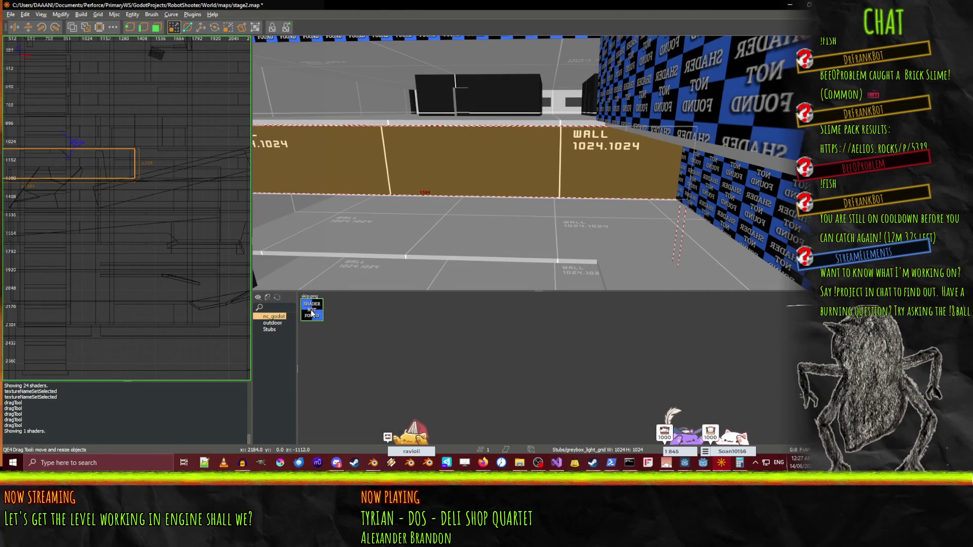
pyautogui.click(311, 314)
pyautogui.click(270, 329)
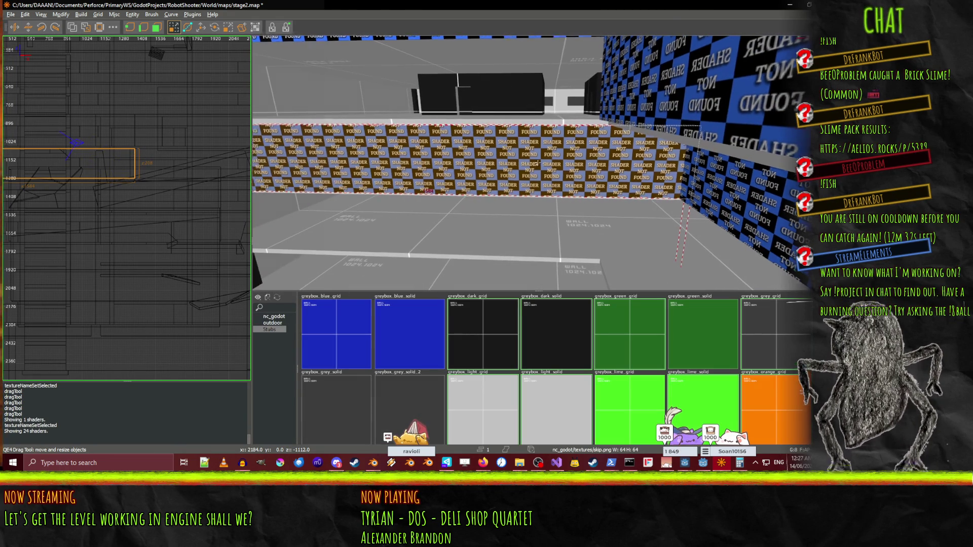
pyautogui.press('Up')
pyautogui.press('Up')
pyautogui.press('Right')
# Texture the other wall with greybox_dark_grid, then switch it to greybox_grey_grid.
pyautogui.press('Escape')
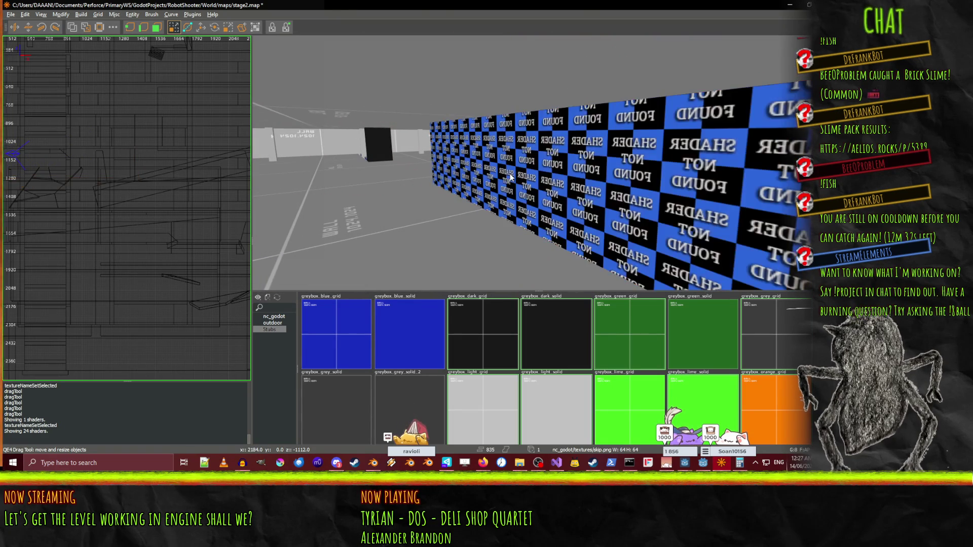
pyautogui.click(460, 314)
pyautogui.rightClick(462, 256)
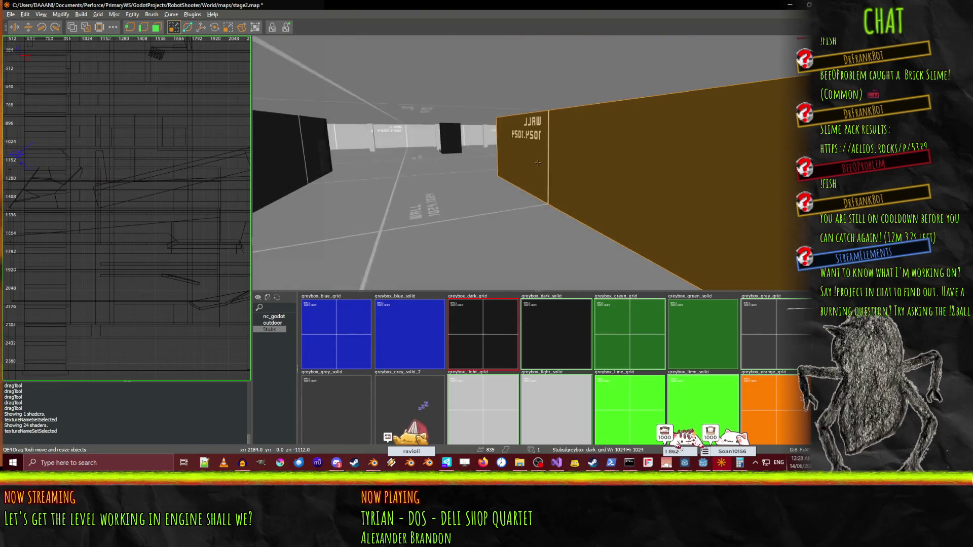
pyautogui.rightClick(562, 173)
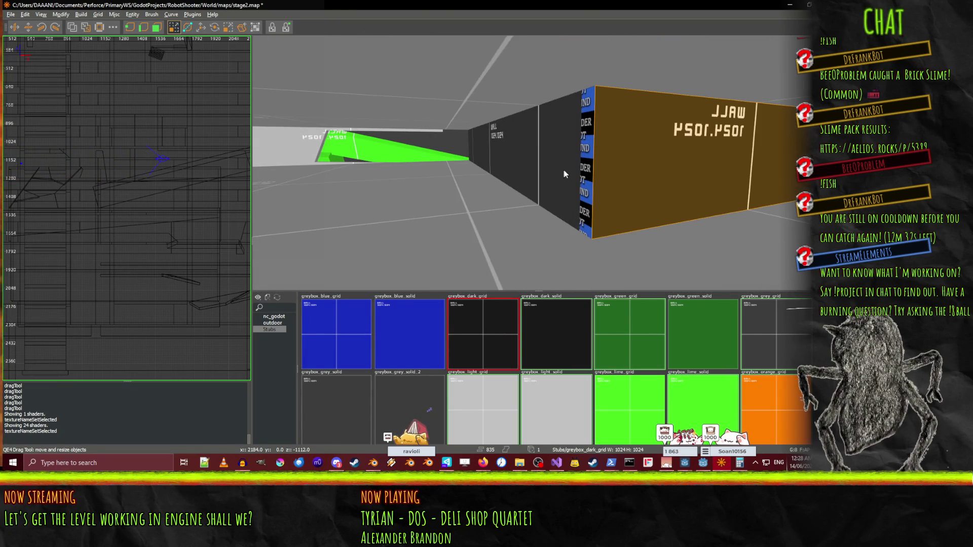
pyautogui.rightClick(558, 230)
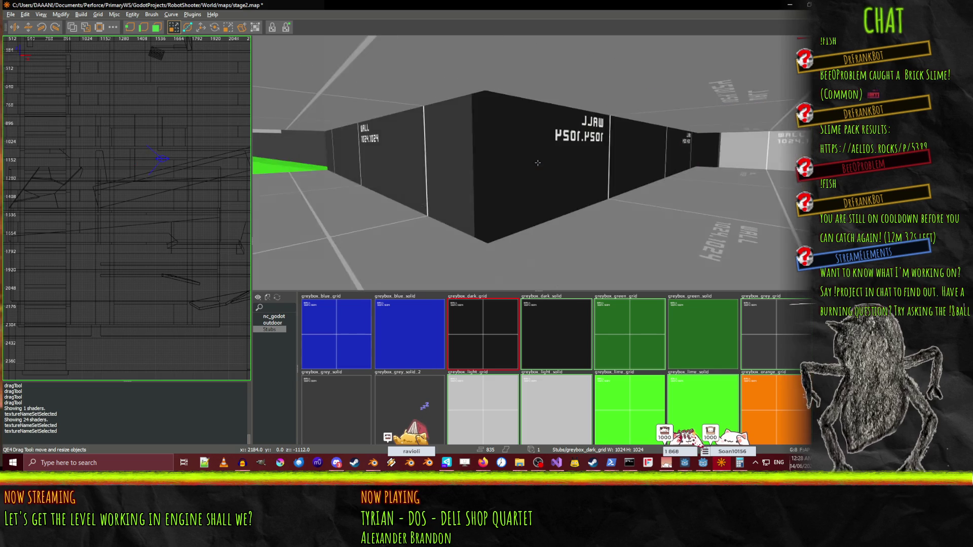
pyautogui.rightClick(580, 161)
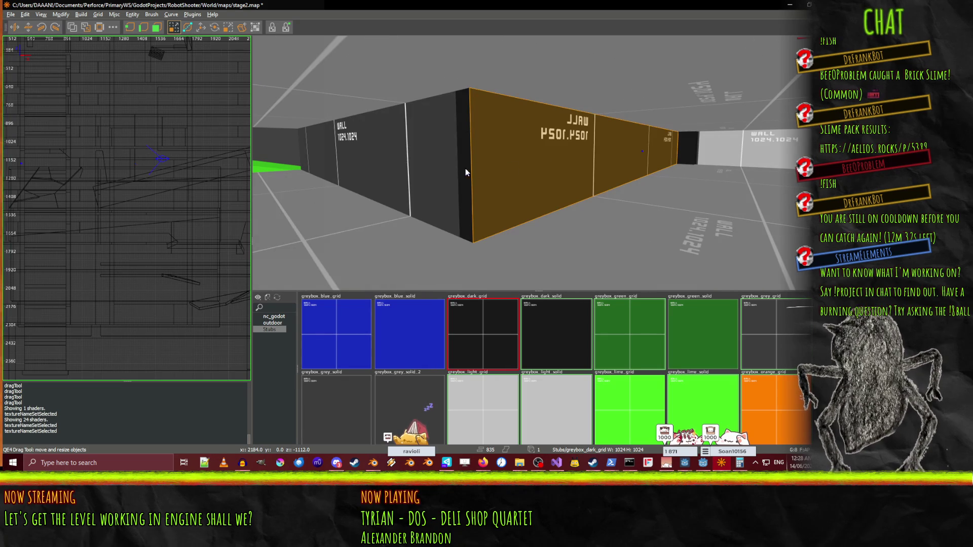
pyautogui.click(743, 303)
pyautogui.rightClick(660, 201)
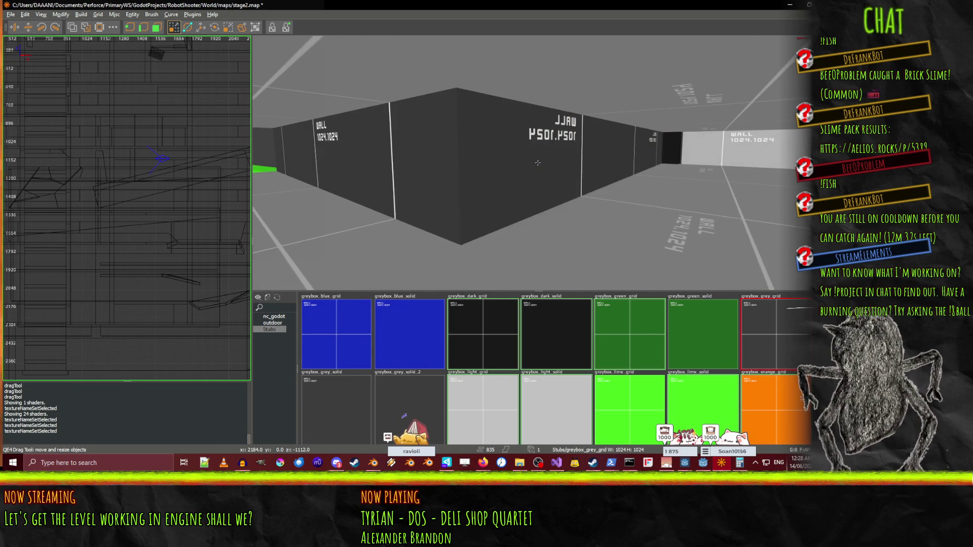
pyautogui.press('w')
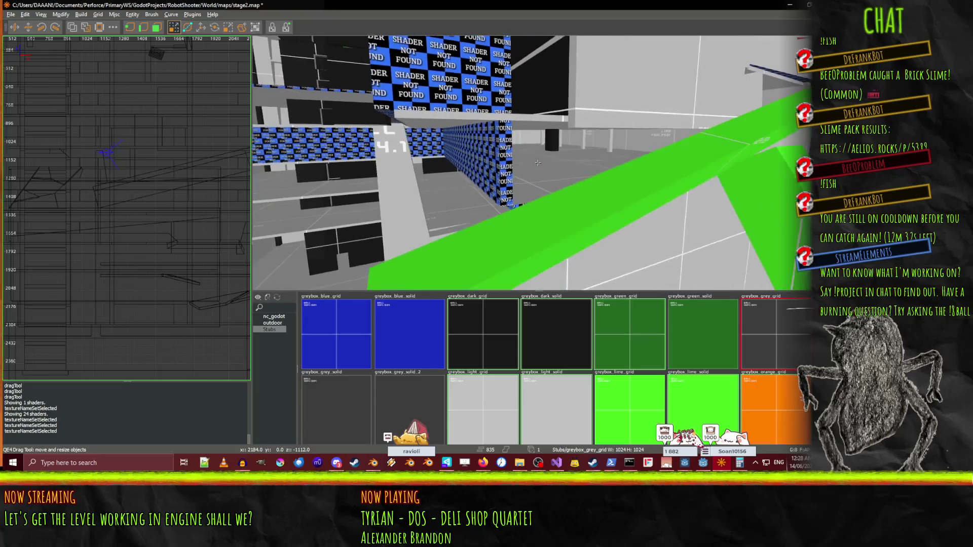
pyautogui.rightClick(537, 163)
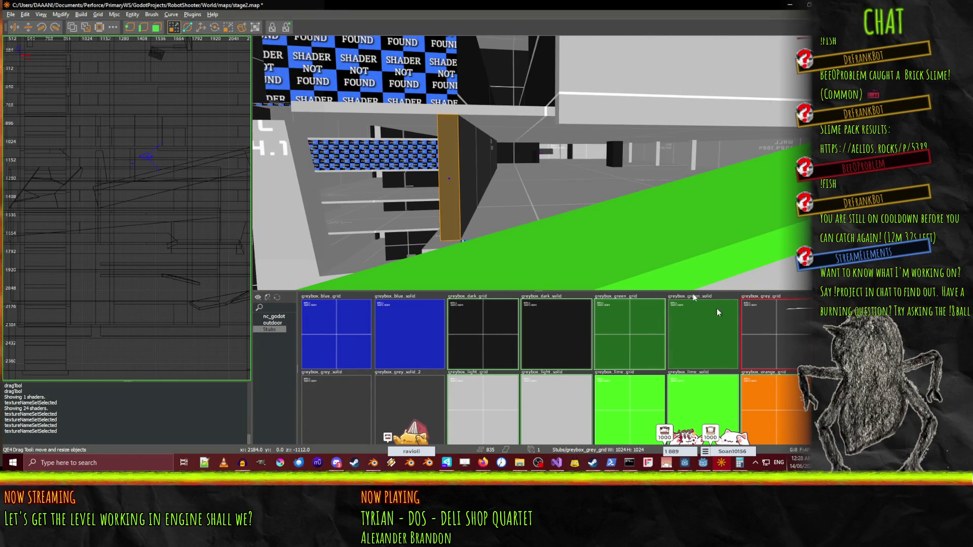
pyautogui.press('w')
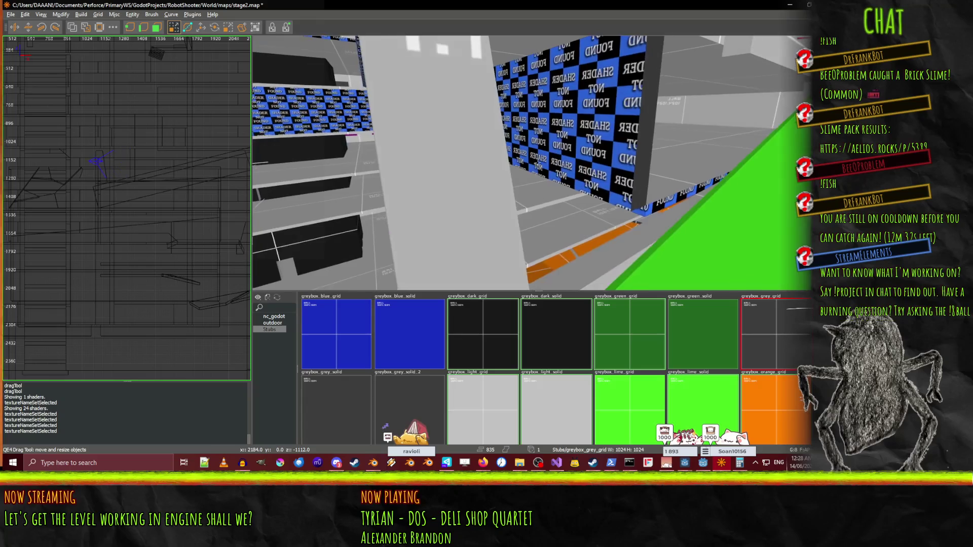
pyautogui.press('w')
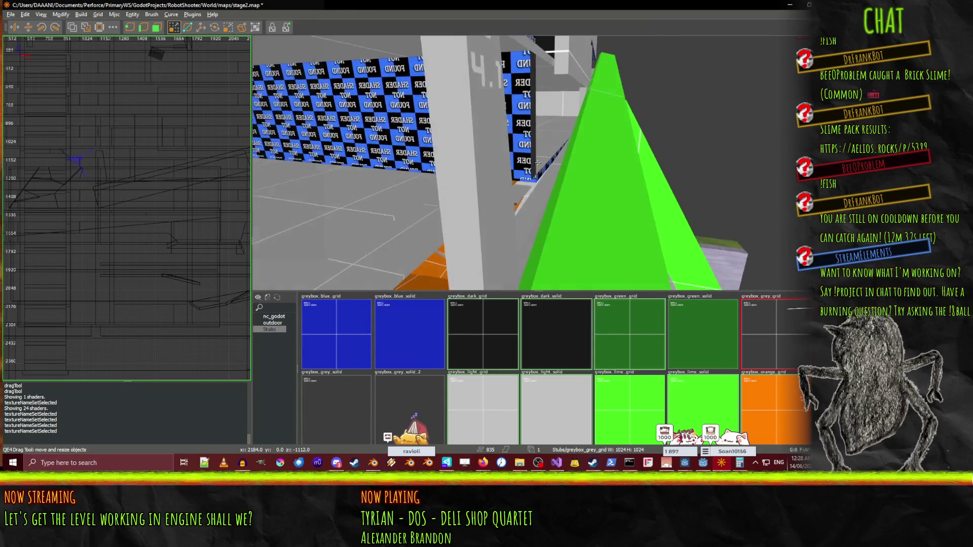
pyautogui.press('w')
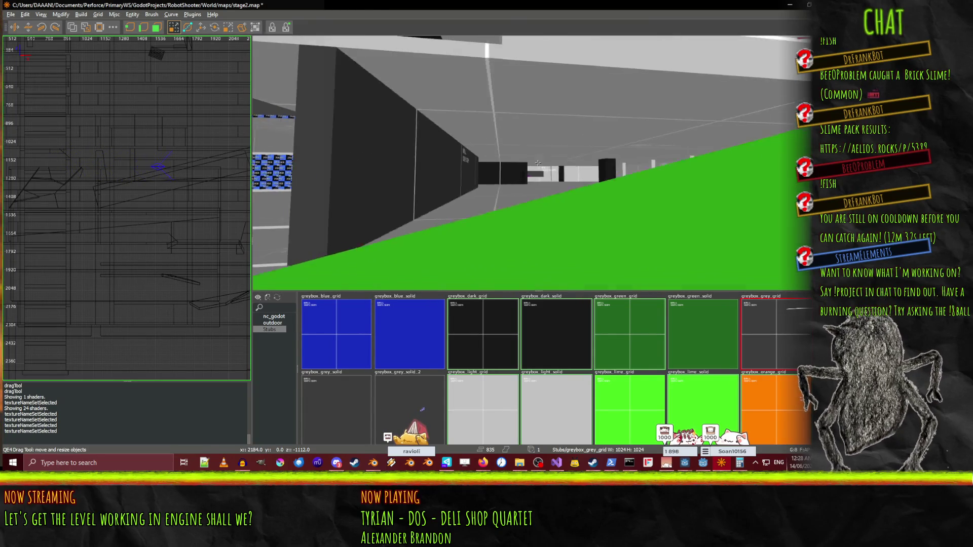
pyautogui.press('w')
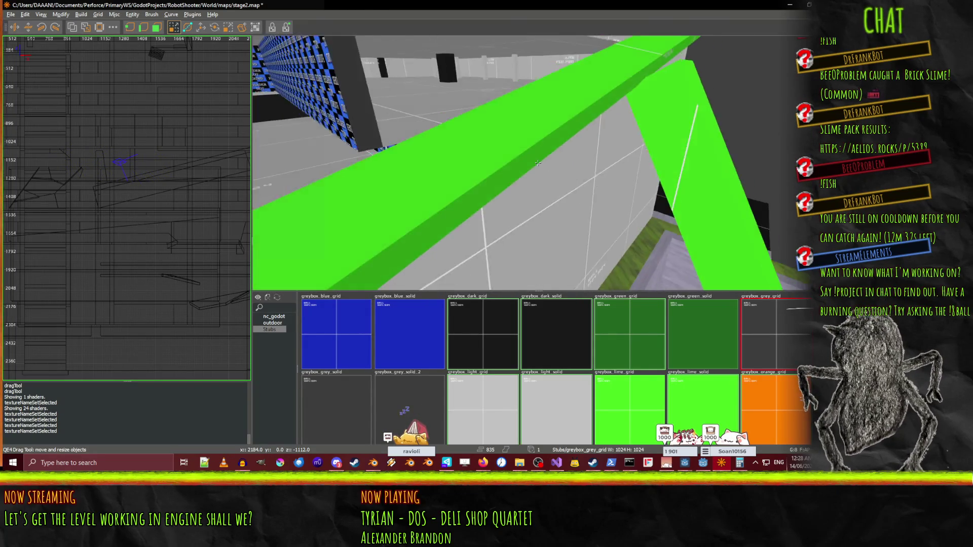
pyautogui.keyDown('shift'); pyautogui.click(514, 125); pyautogui.keyUp('shift')
pyautogui.rightClick(515, 127)
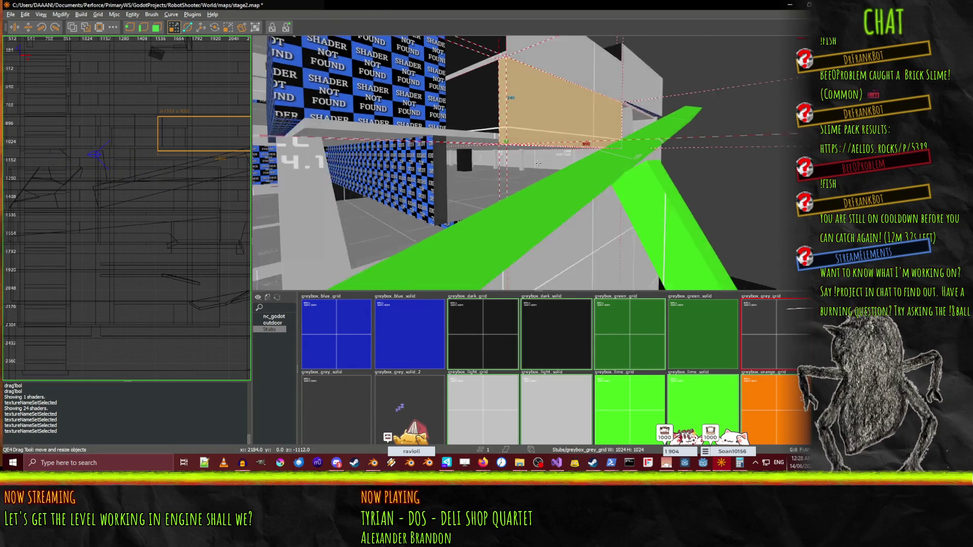
pyautogui.press('w')
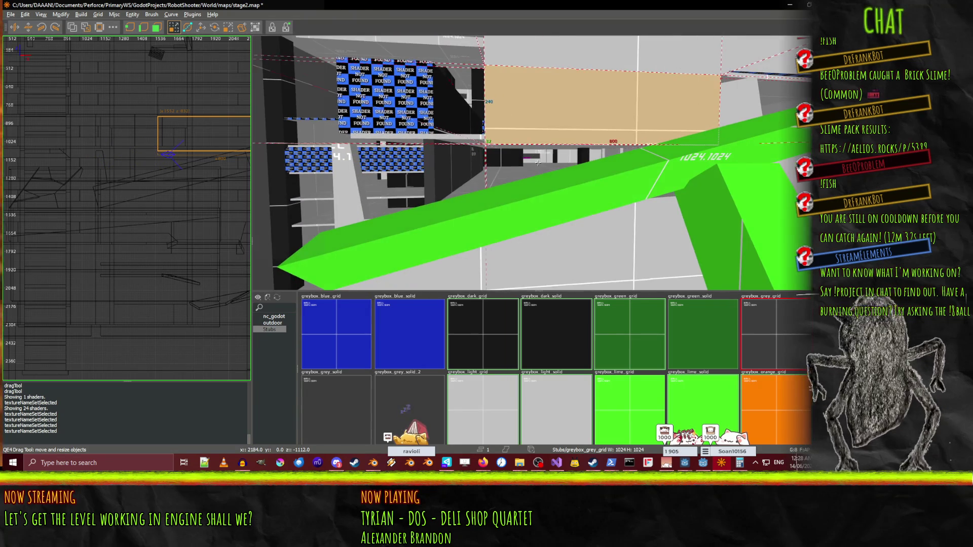
pyautogui.press('s')
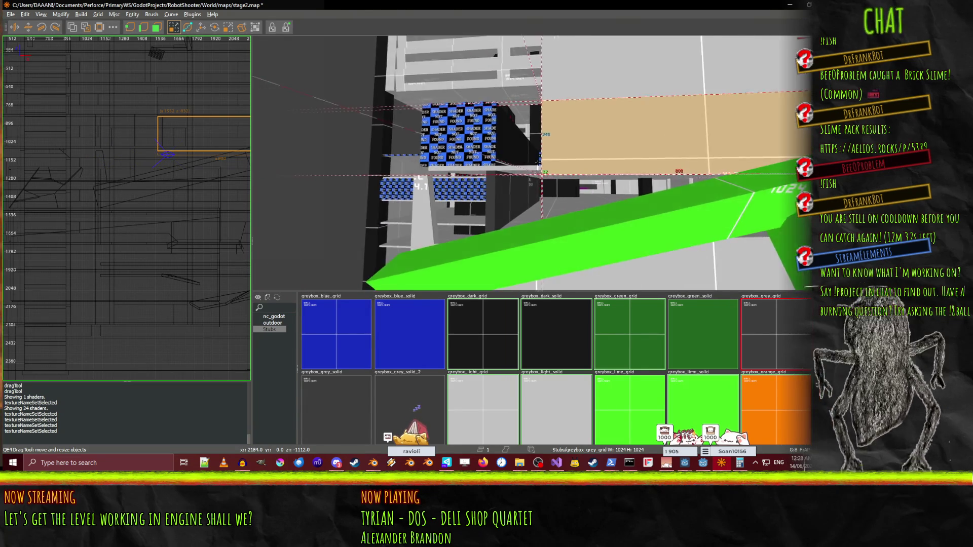
pyautogui.press('w')
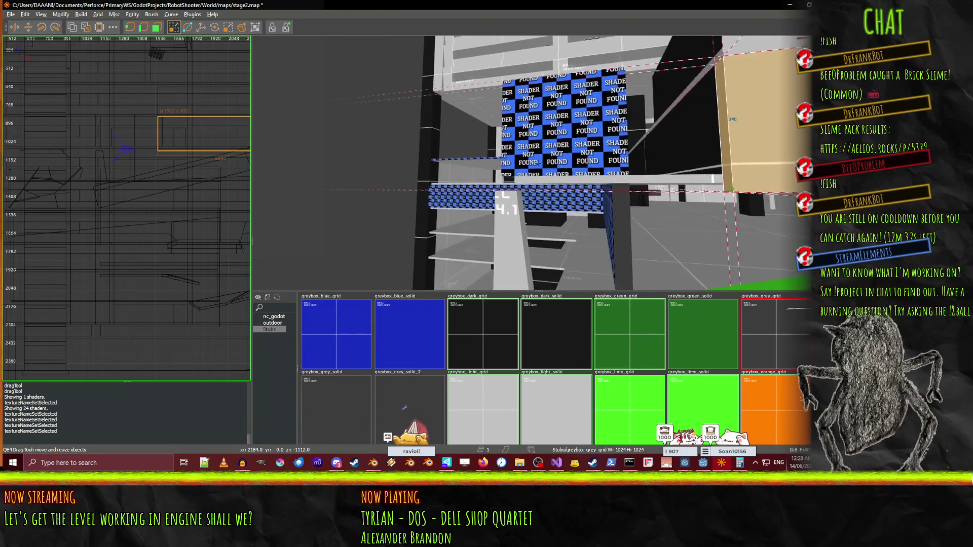
pyautogui.press('w')
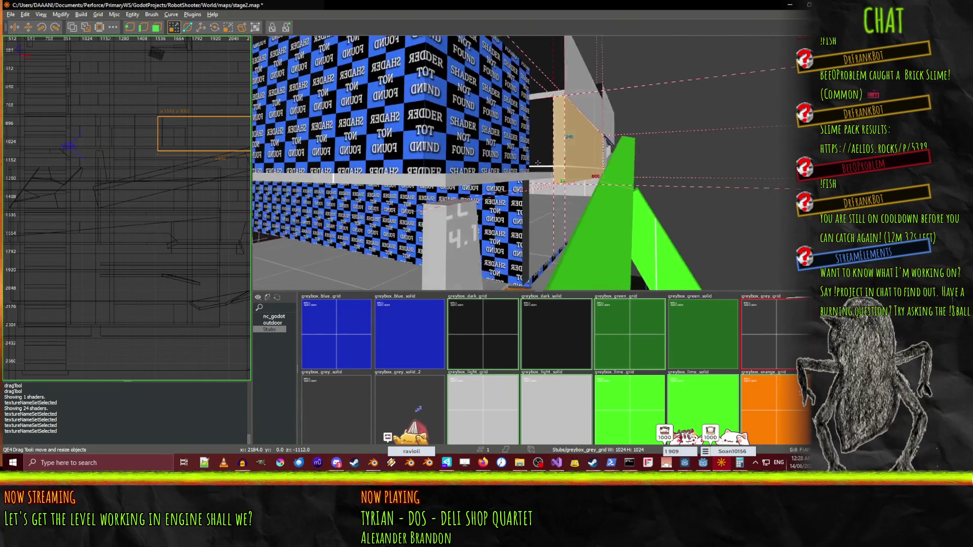
pyautogui.press('s')
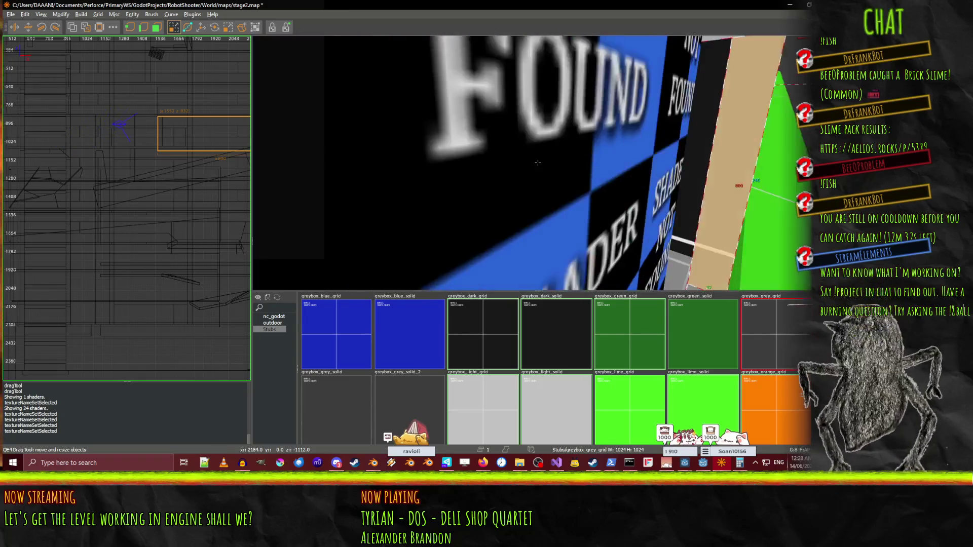
pyautogui.press('w')
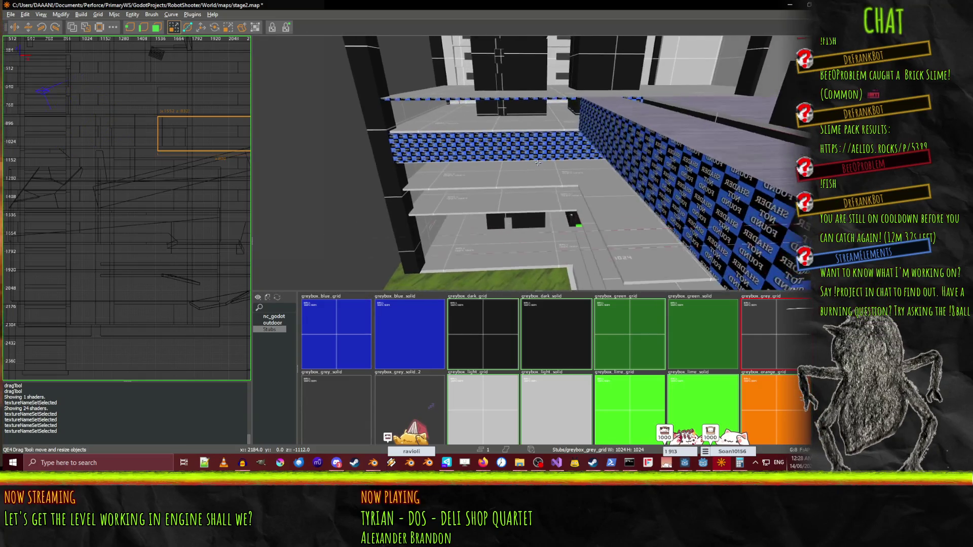
pyautogui.press('w')
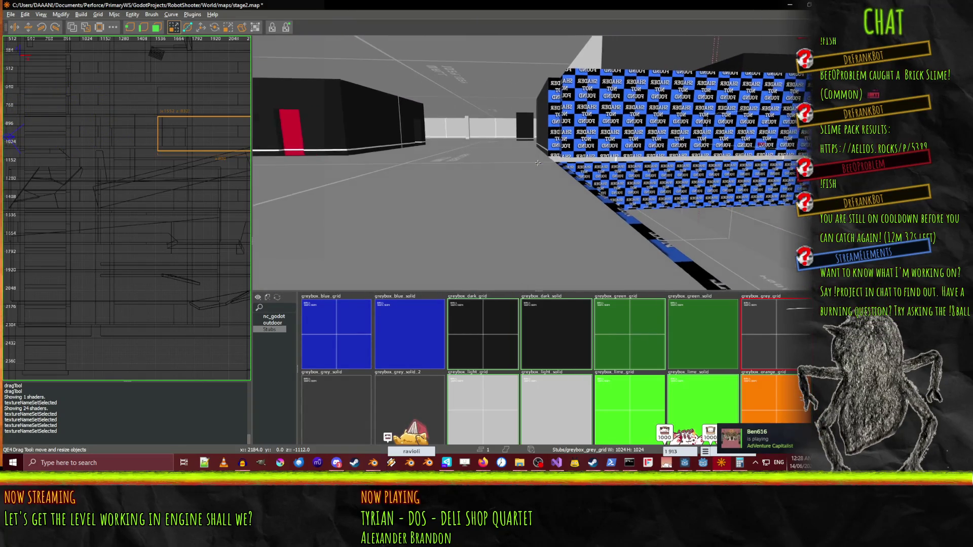
pyautogui.press('w')
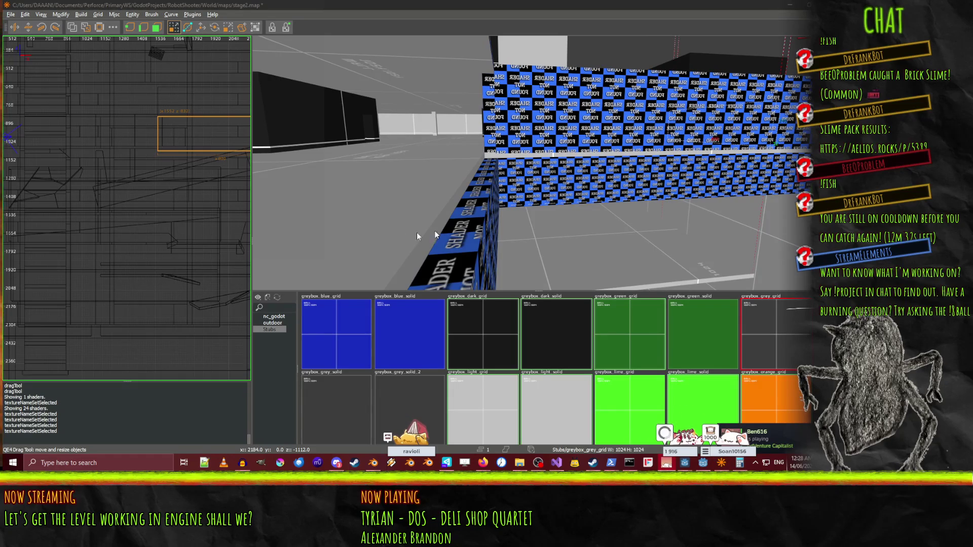
pyautogui.press('w')
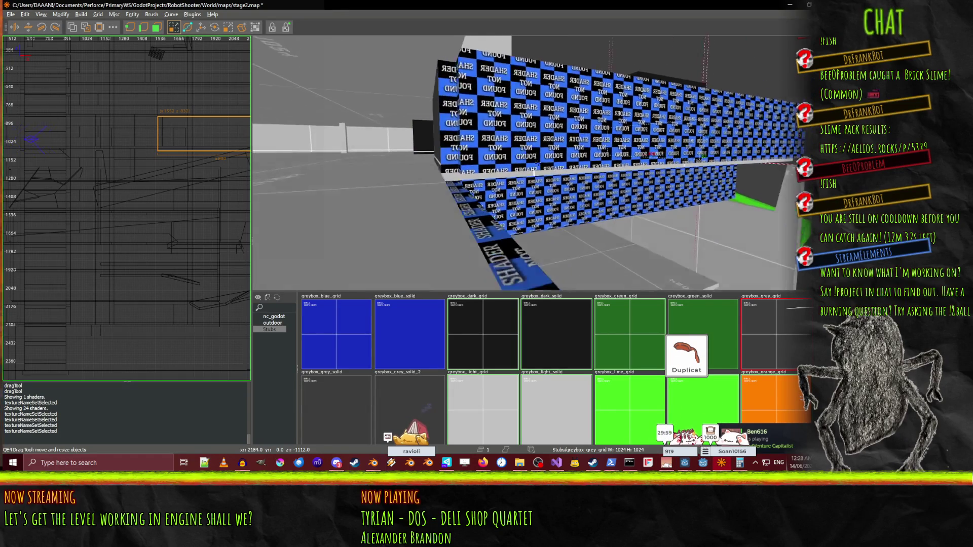
pyautogui.press('s')
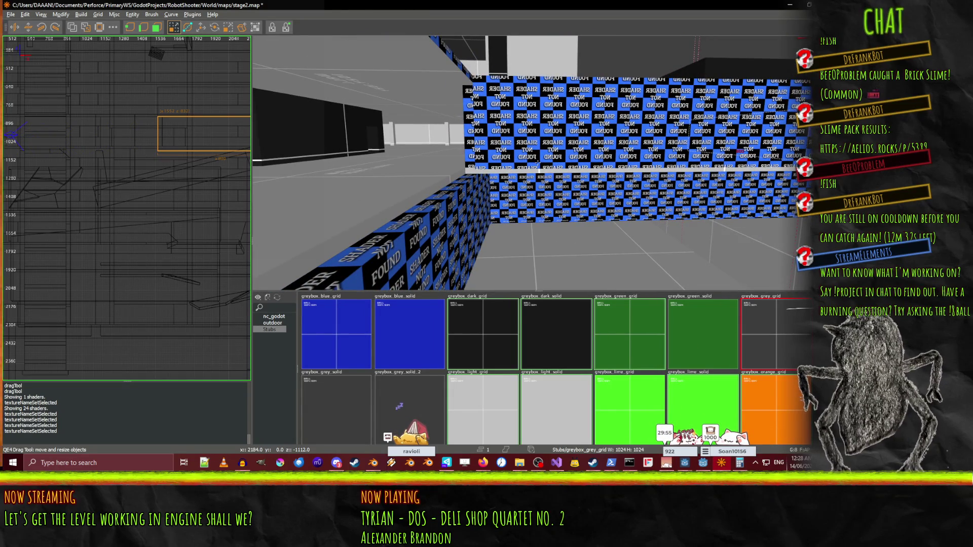
pyautogui.press('a')
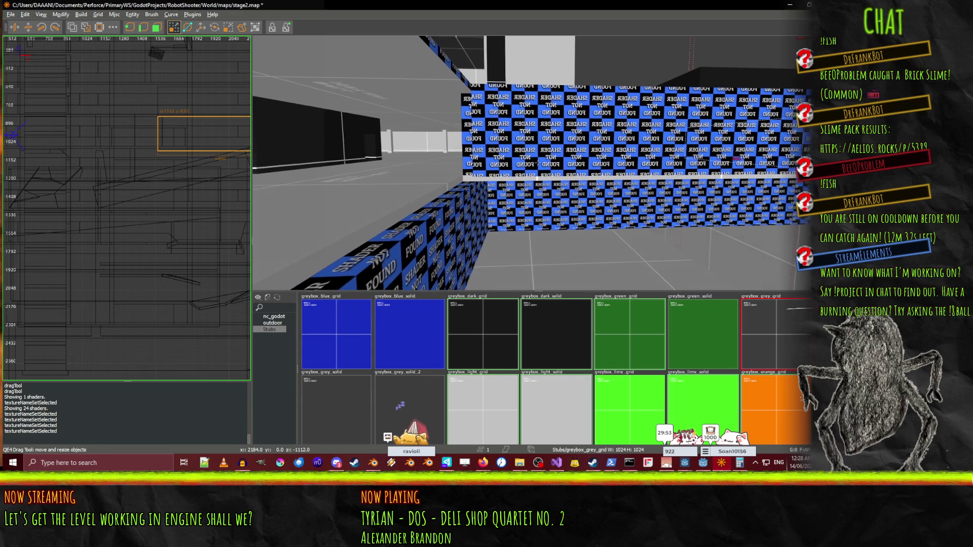
pyautogui.press('s')
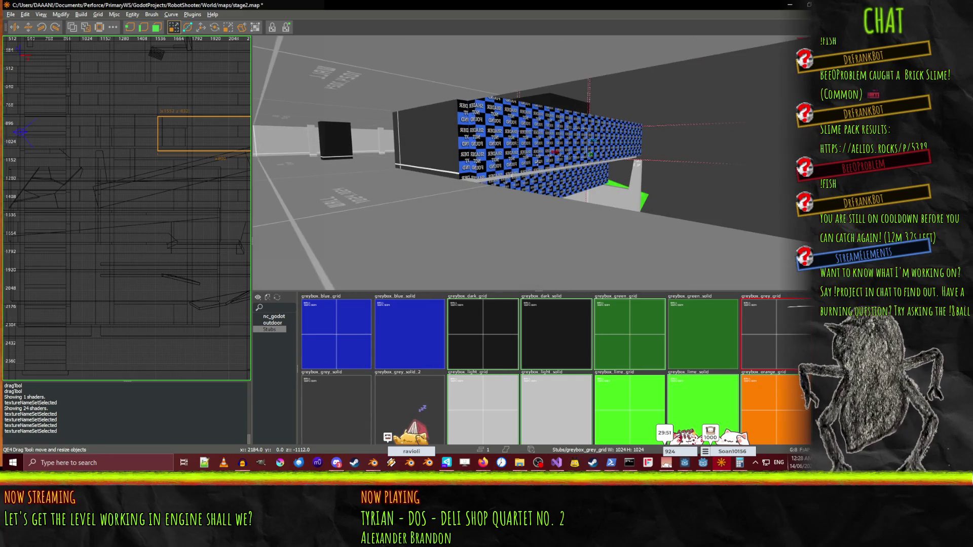
# Stretch the wall brush's end face out until it meets the black wall.
pyautogui.rightClick(533, 168)
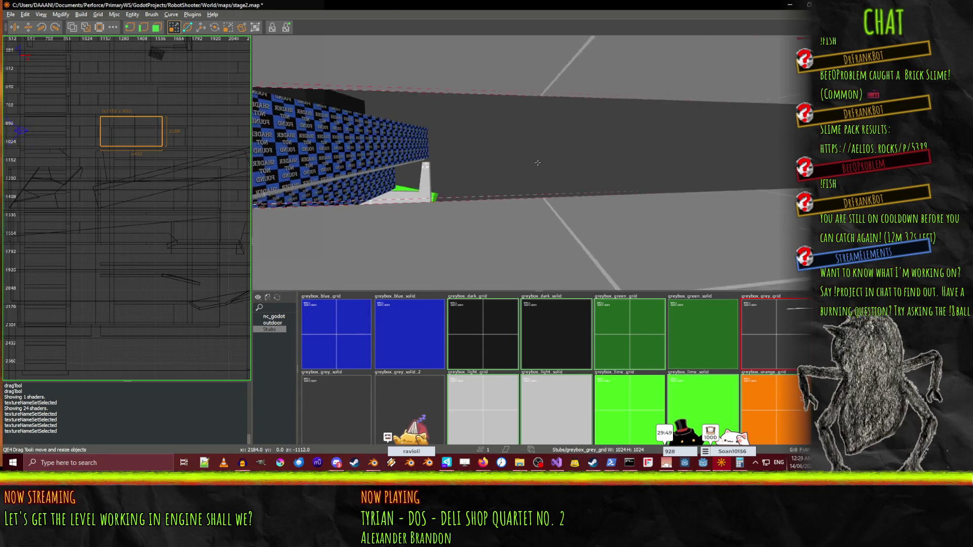
pyautogui.rightClick(538, 163)
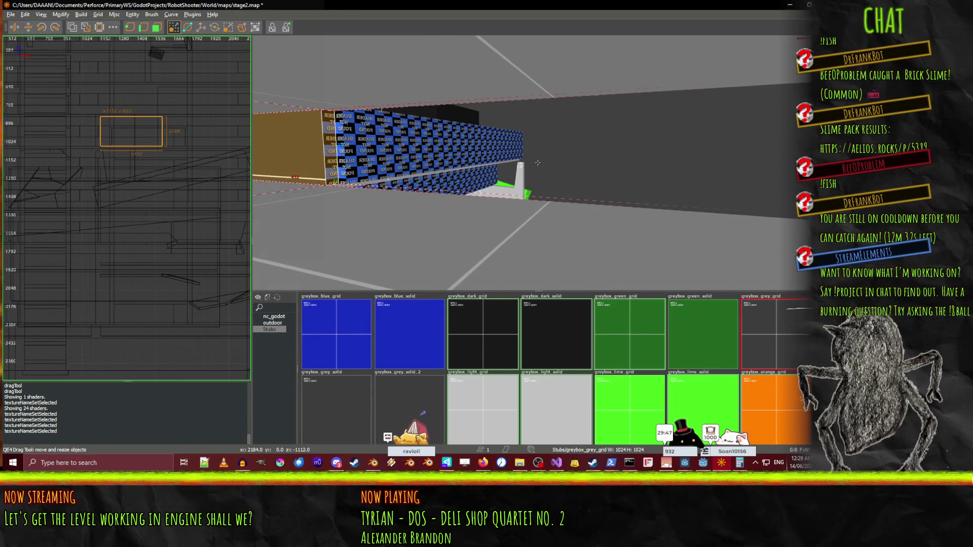
pyautogui.press('w')
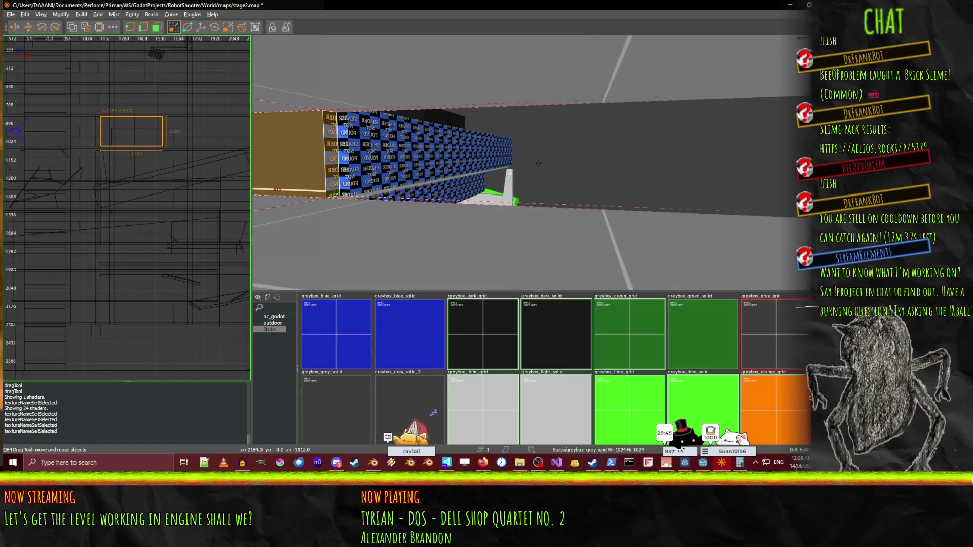
pyautogui.moveTo(538, 162); pyautogui.dragTo(810, 182)
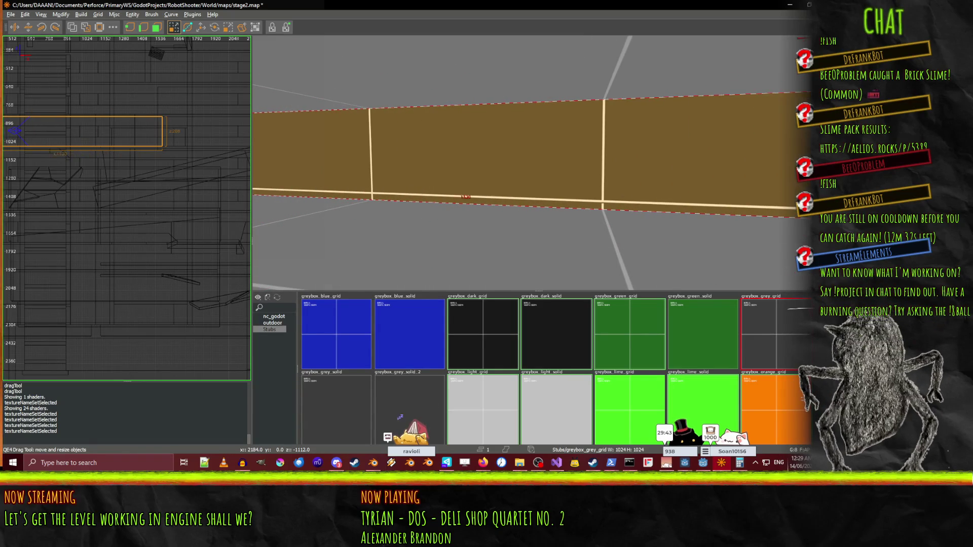
pyautogui.press('d')
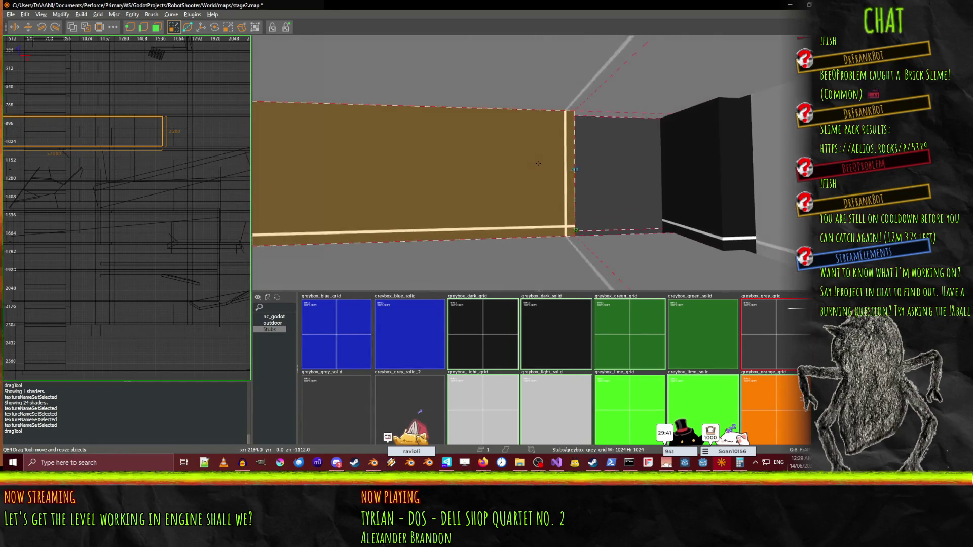
pyautogui.rightClick(571, 165)
pyautogui.moveTo(571, 162); pyautogui.dragTo(672, 164)
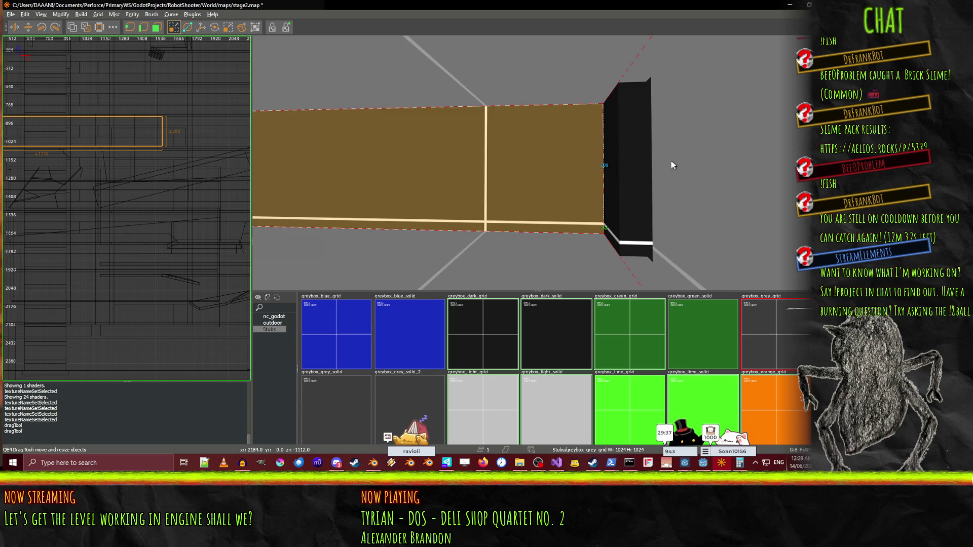
pyautogui.rightClick(673, 164)
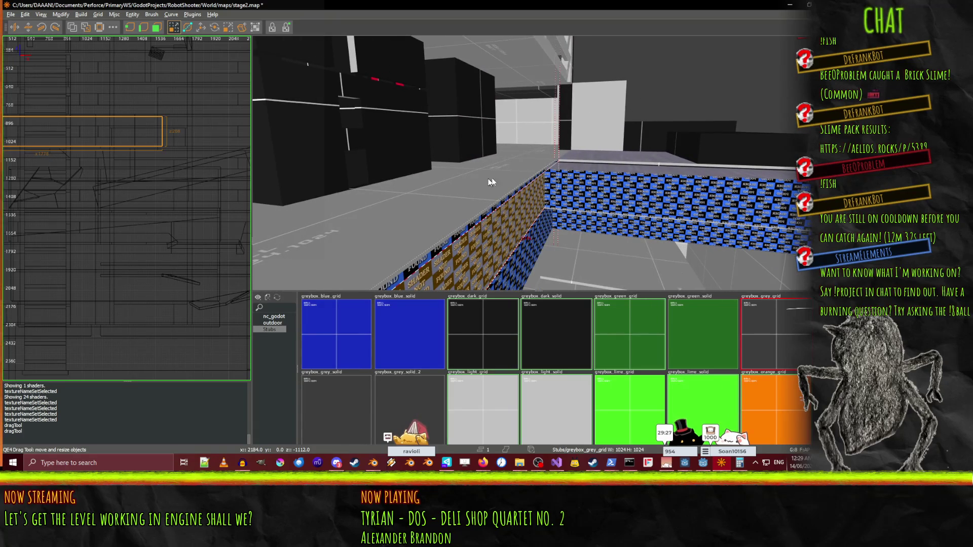
# Undo and redo the stretch to compare, keeping the lengthened wall.
pyautogui.rightClick(486, 183)
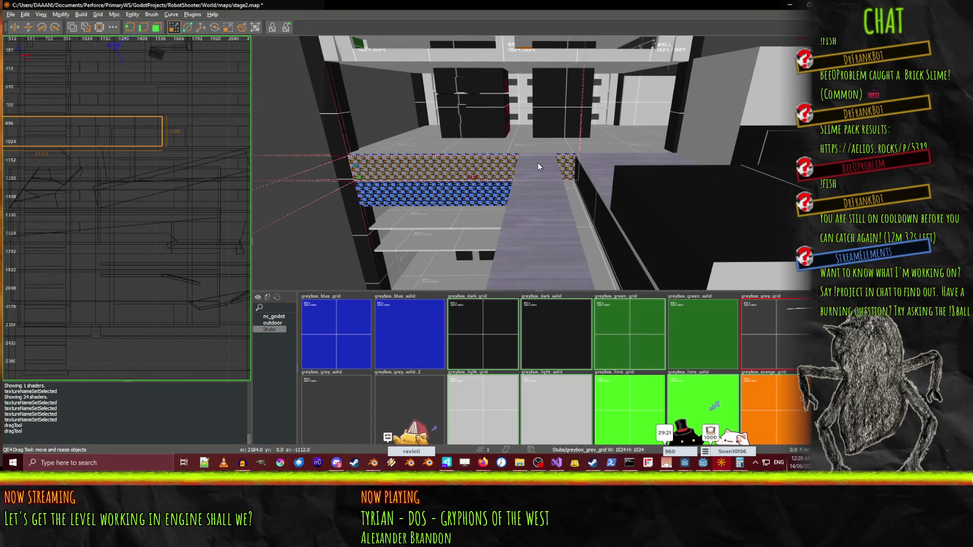
pyautogui.hotkey('ctrl', 'z')
pyautogui.hotkey('ctrl', 'z')
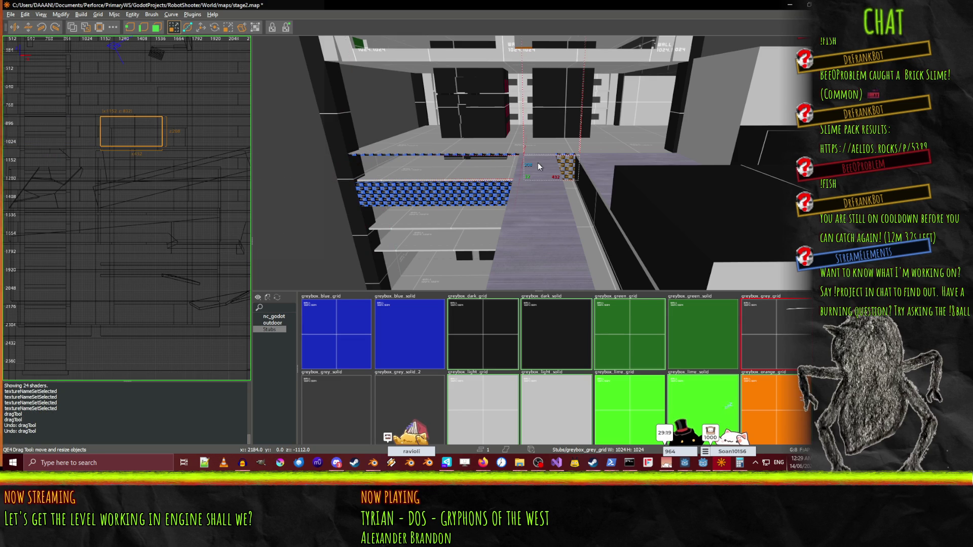
pyautogui.hotkey('ctrl', 'y')
pyautogui.hotkey('ctrl', 'y')
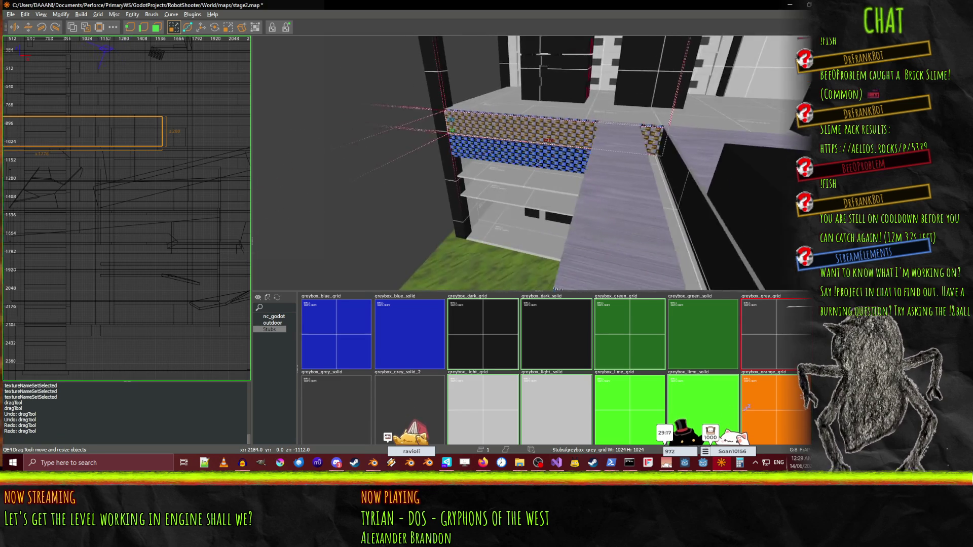
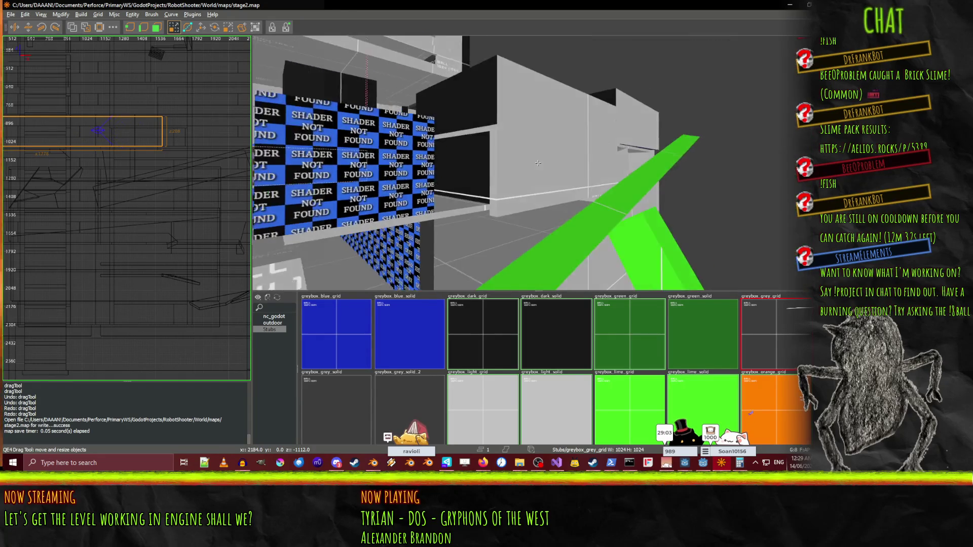
# Duplicate the wall brush and shift the copy 432 units along X into the gap.
pyautogui.click(539, 174)
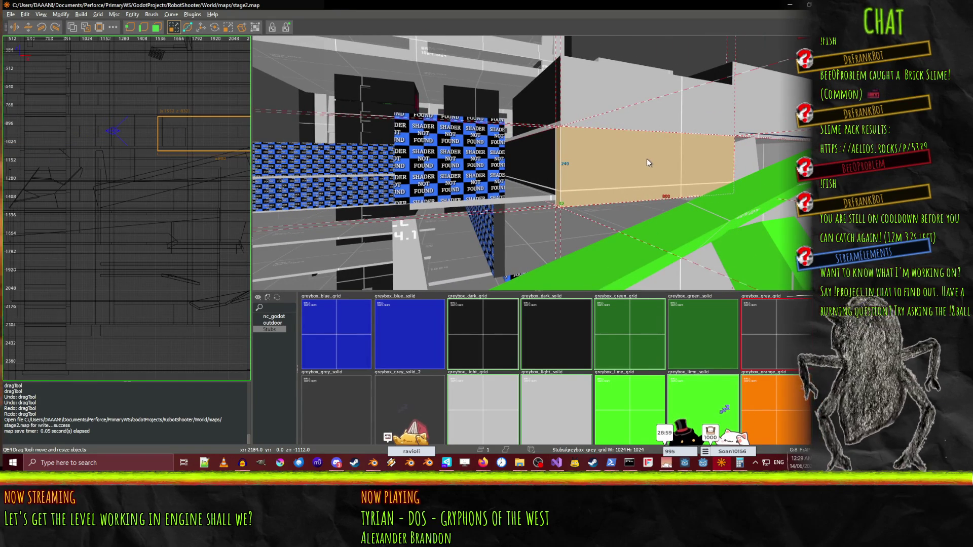
pyautogui.hotkey('ctrl', 'v')
pyautogui.press('w')
pyautogui.moveTo(677, 166); pyautogui.dragTo(576, 166)
# Resize the copy's faces to 672 wide and 272 so it fills the gap.
pyautogui.press('q')
pyautogui.moveTo(662, 171); pyautogui.dragTo(632, 165)
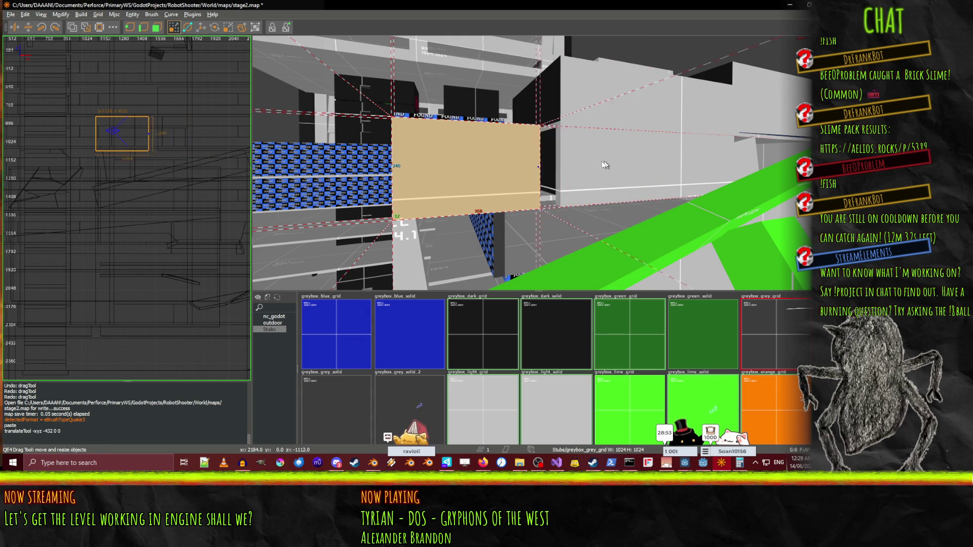
pyautogui.moveTo(574, 160); pyautogui.dragTo(576, 161)
pyautogui.scroll(3, 575, 160)
pyautogui.scroll(3, 537, 162)
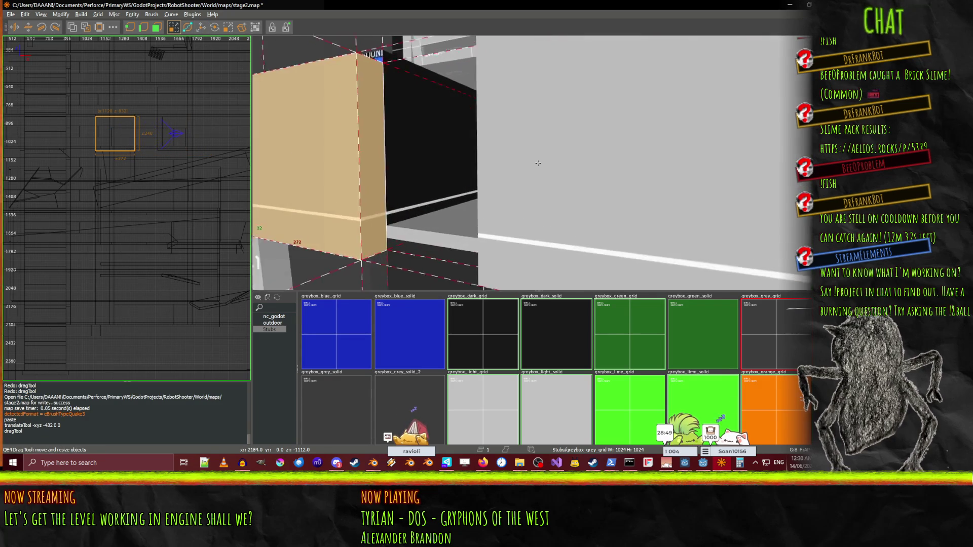
pyautogui.moveTo(538, 163)
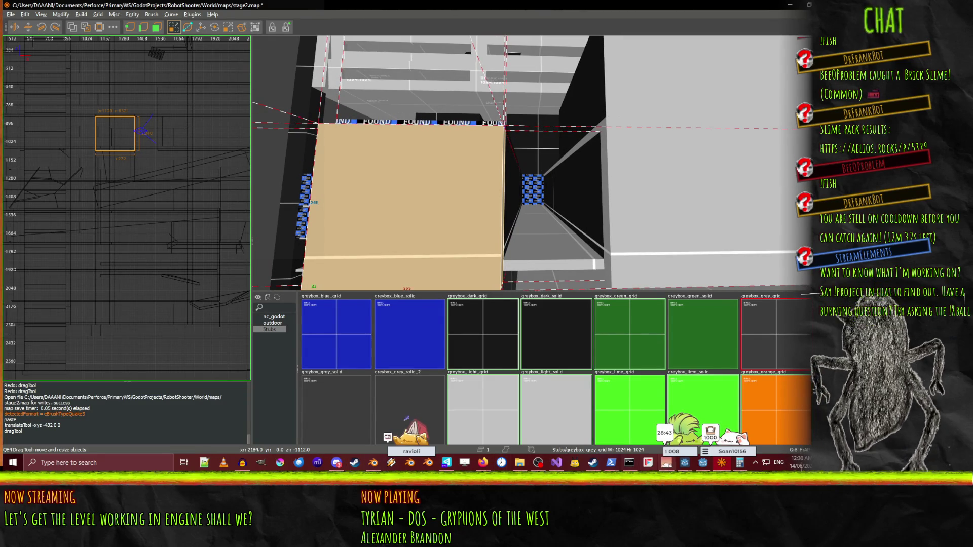
# Check the level in the Godot project, then return to stage2.map.
pyautogui.click(702, 463)
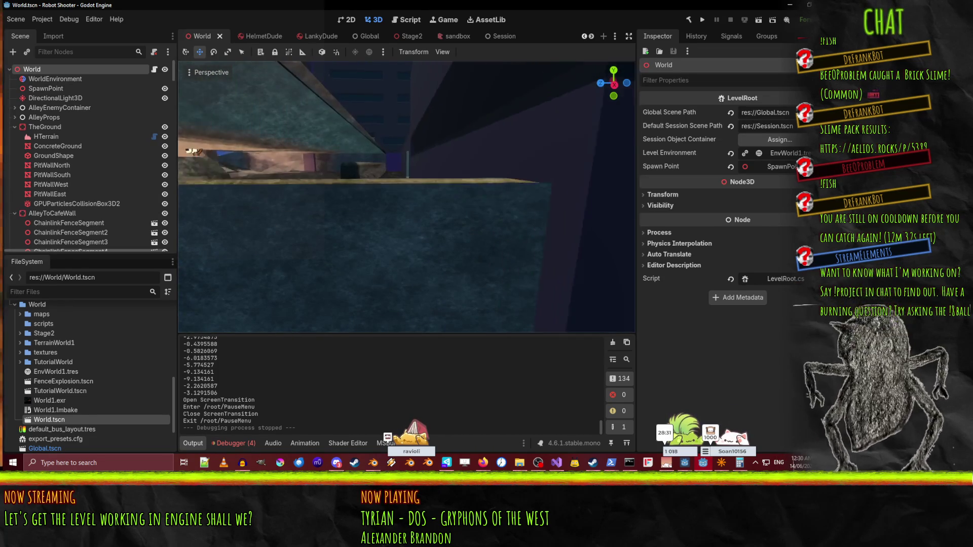
pyautogui.click(722, 463)
pyautogui.rightClick(552, 262)
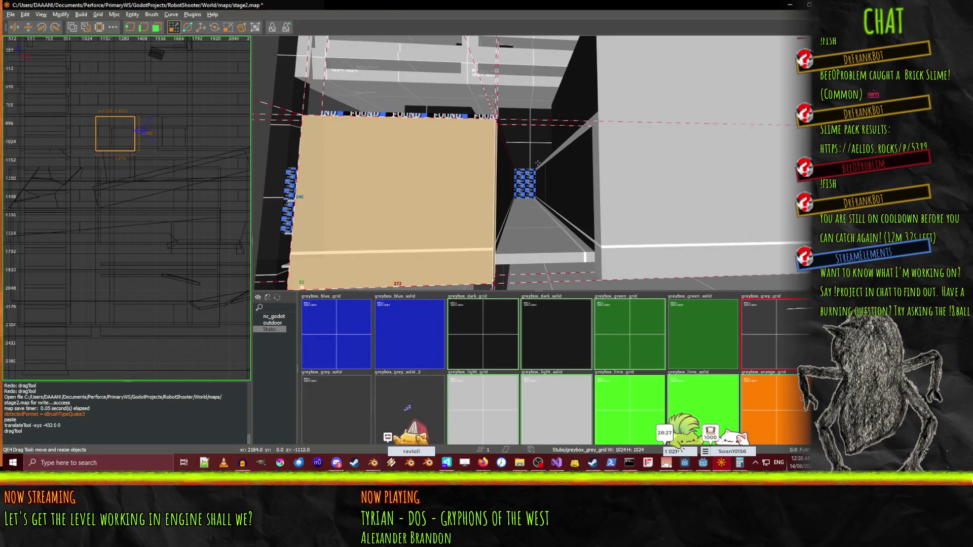
# Stretch the small filler brush across the gap, undoing one mistaken resize.
pyautogui.press('Escape')
pyautogui.moveTo(541, 259)
pyautogui.mouseDown()
pyautogui.moveTo(549, 249)
pyautogui.moveTo(547, 265)
pyautogui.mouseUp()
pyautogui.hotkey('ctrl', 'z')
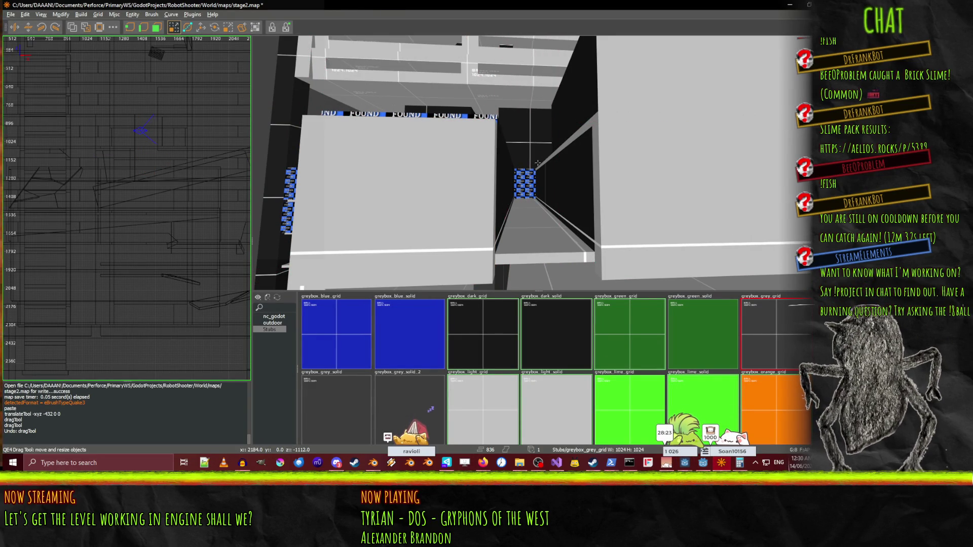
pyautogui.rightClick(546, 261)
pyautogui.rightClick(488, 187)
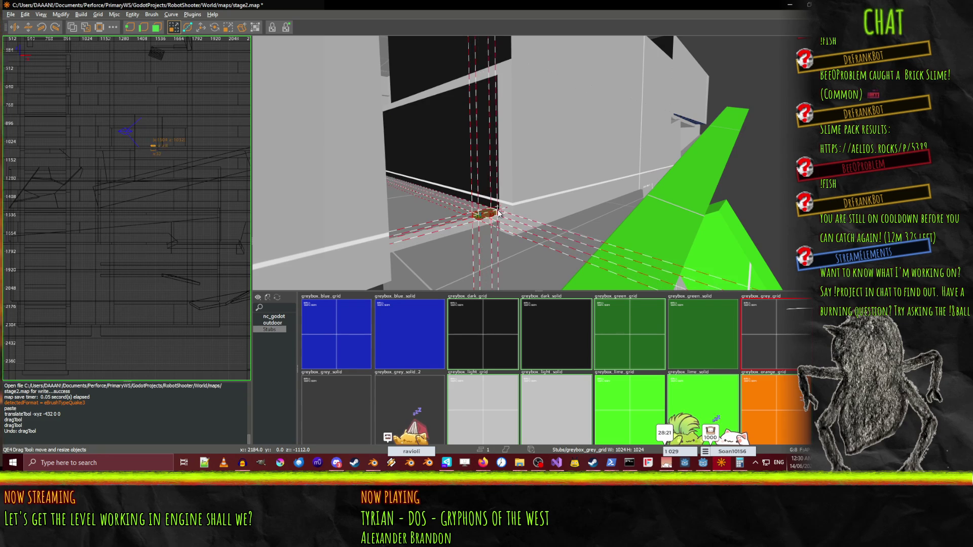
pyautogui.moveTo(507, 206); pyautogui.dragTo(512, 209)
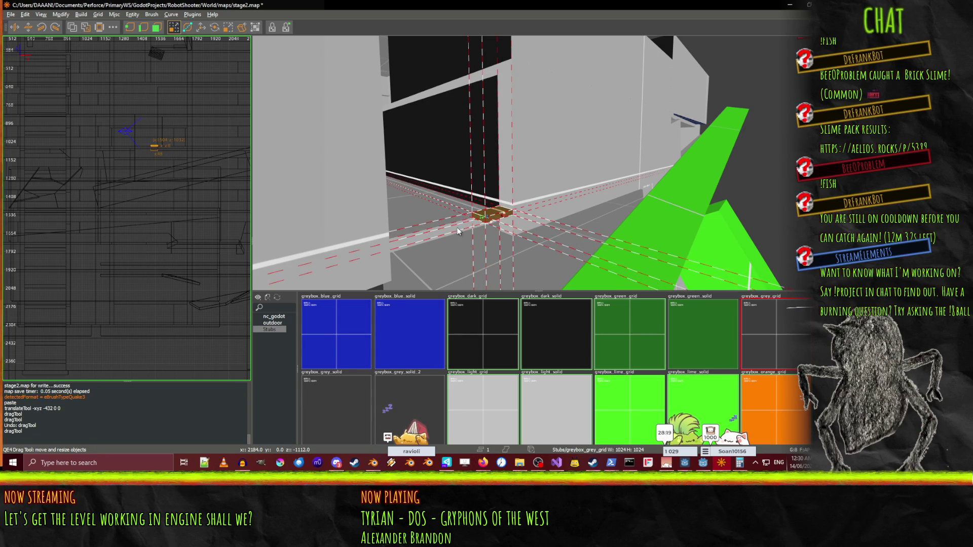
pyautogui.rightClick(458, 232)
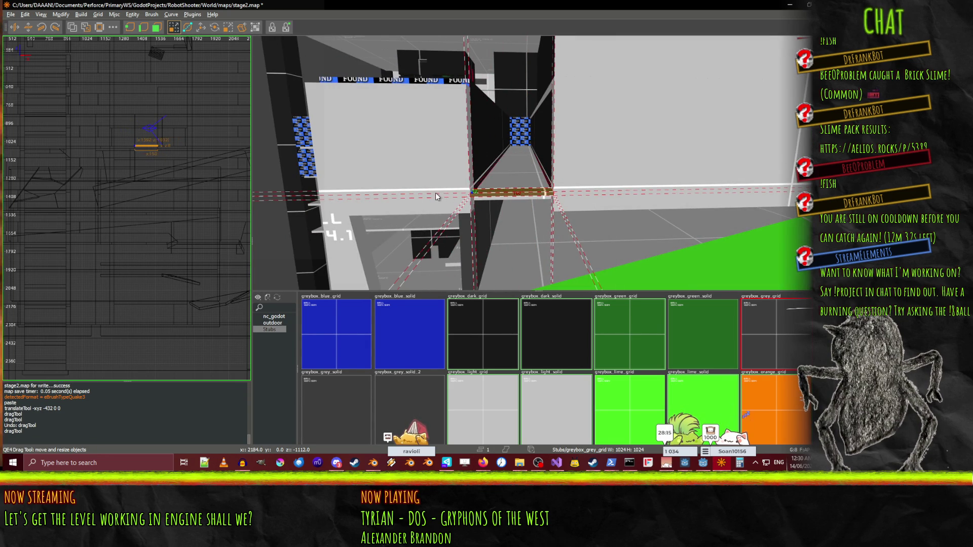
# Apply the greybox_light_grid texture to the filler brush.
pyautogui.click(476, 411)
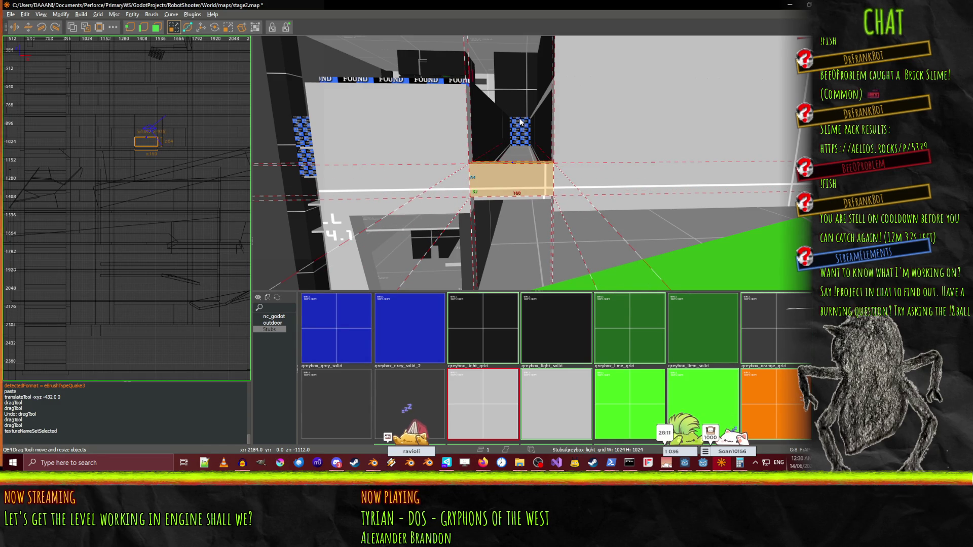
pyautogui.rightClick(507, 226)
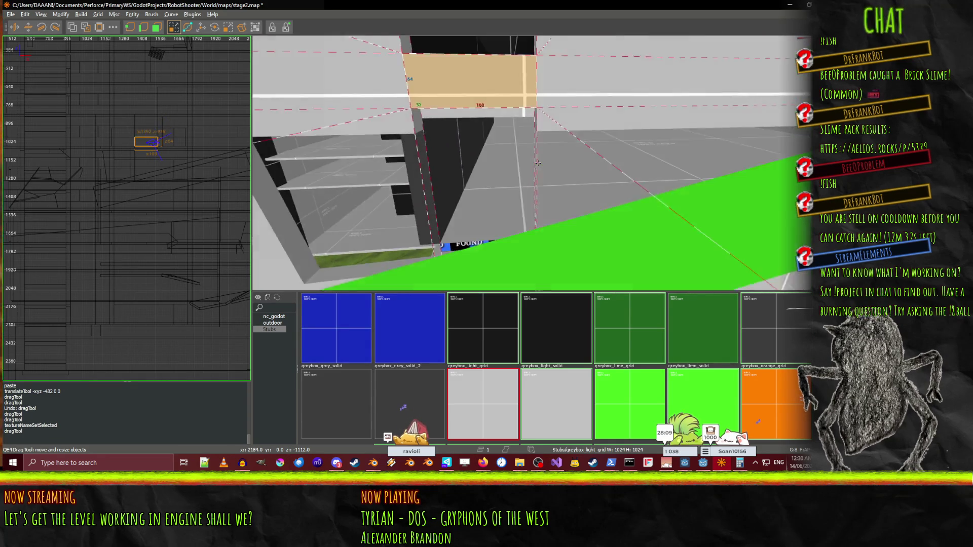
pyautogui.rightClick(518, 98)
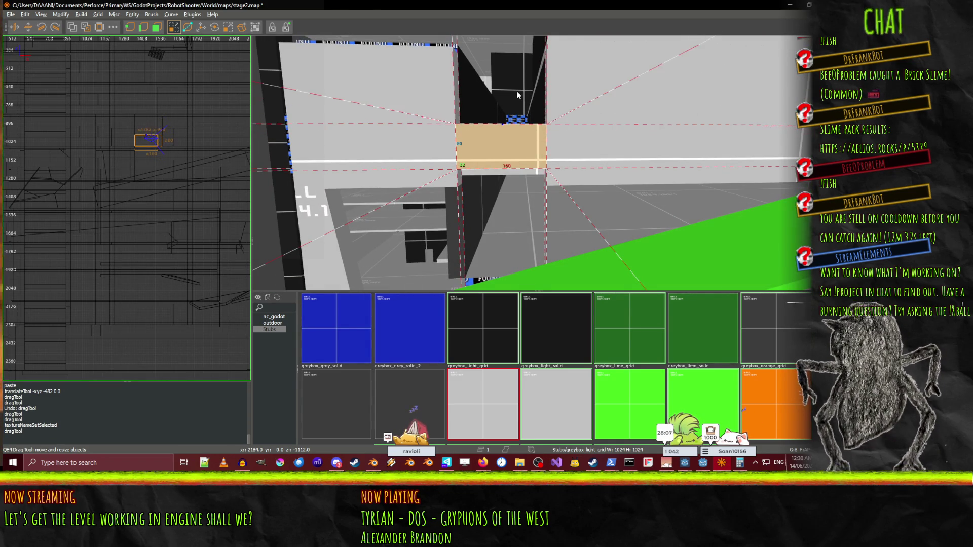
pyautogui.rightClick(515, 90)
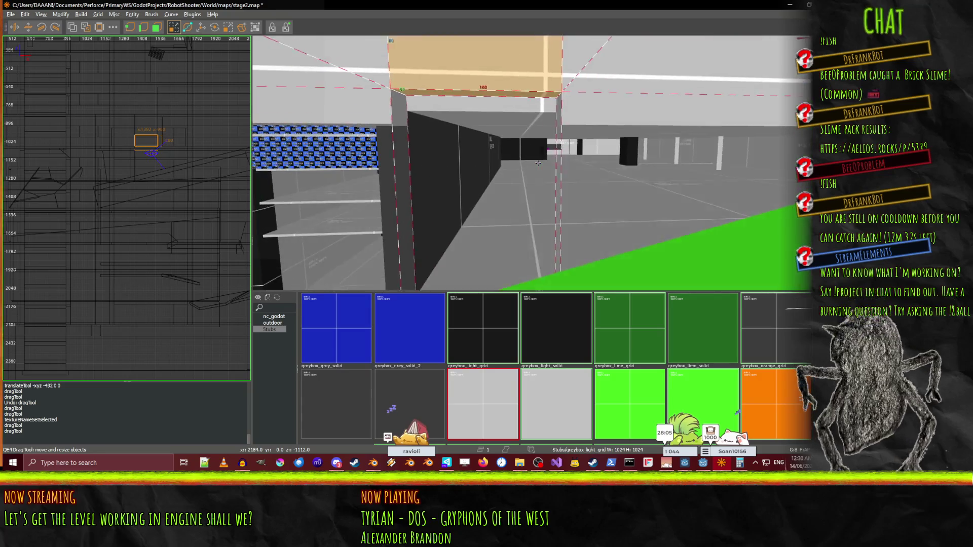
pyautogui.press('a')
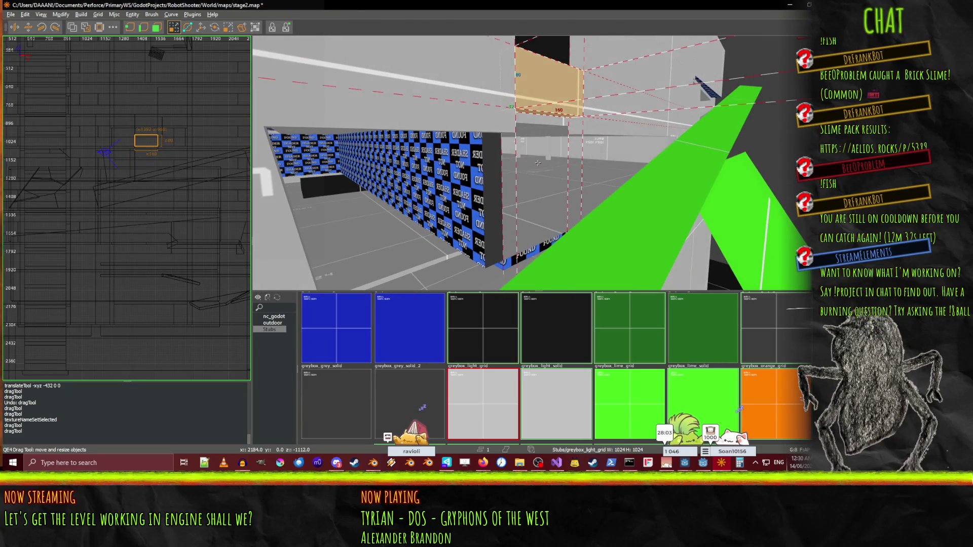
# Trim the filler brush from 224 to 200 units.
pyautogui.moveTo(621, 162); pyautogui.dragTo(620, 152)
pyautogui.rightClick(620, 152)
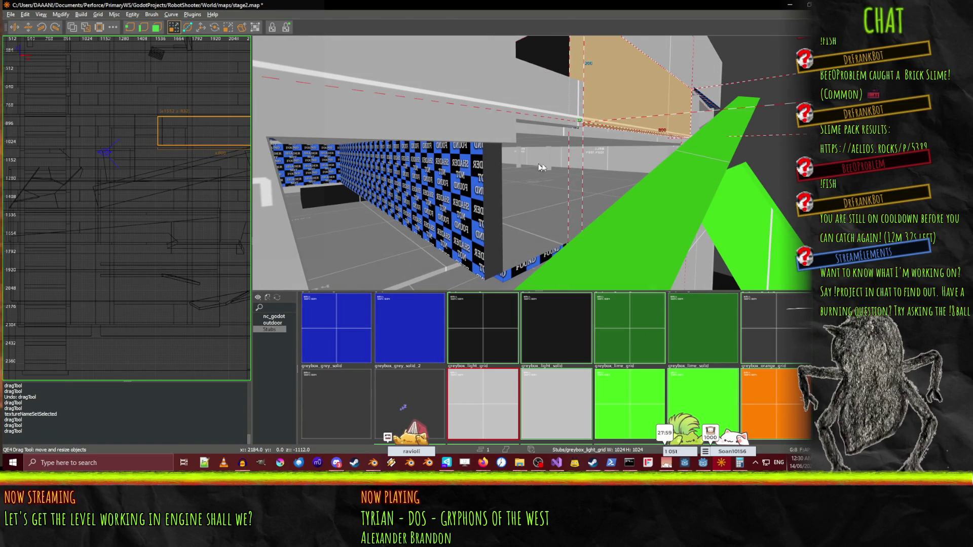
pyautogui.press('d')
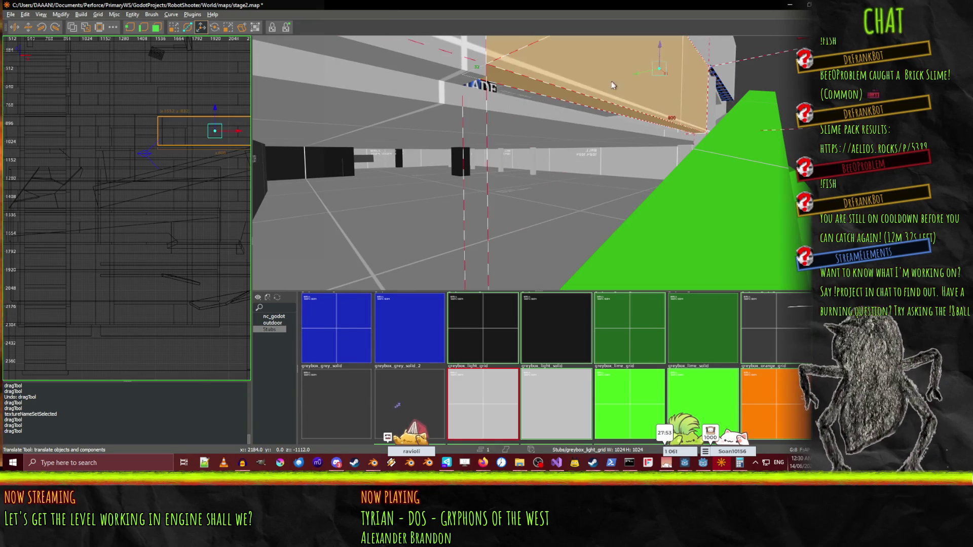
# Fly through the corridor to inspect the surrounding walls and green beams.
pyautogui.press('w')
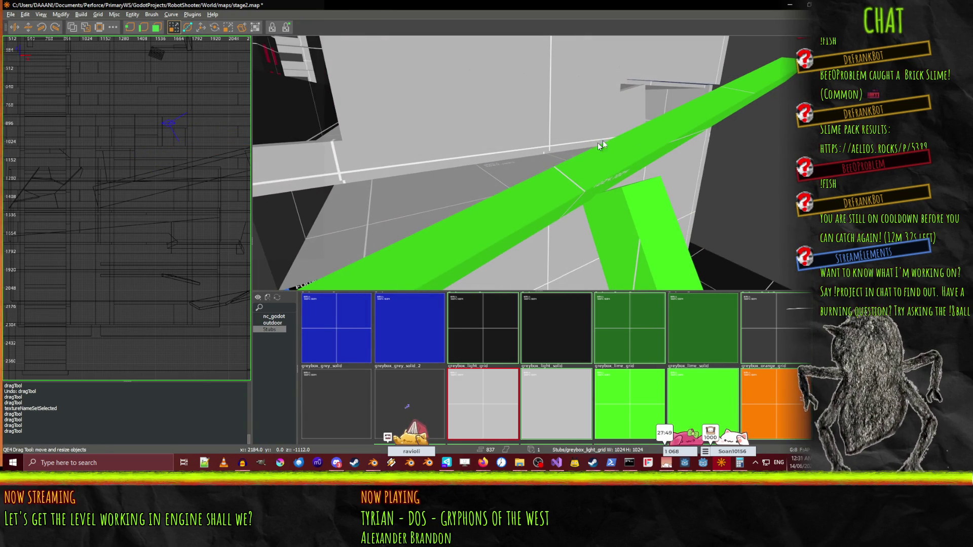
pyautogui.press('w')
pyautogui.press('w')
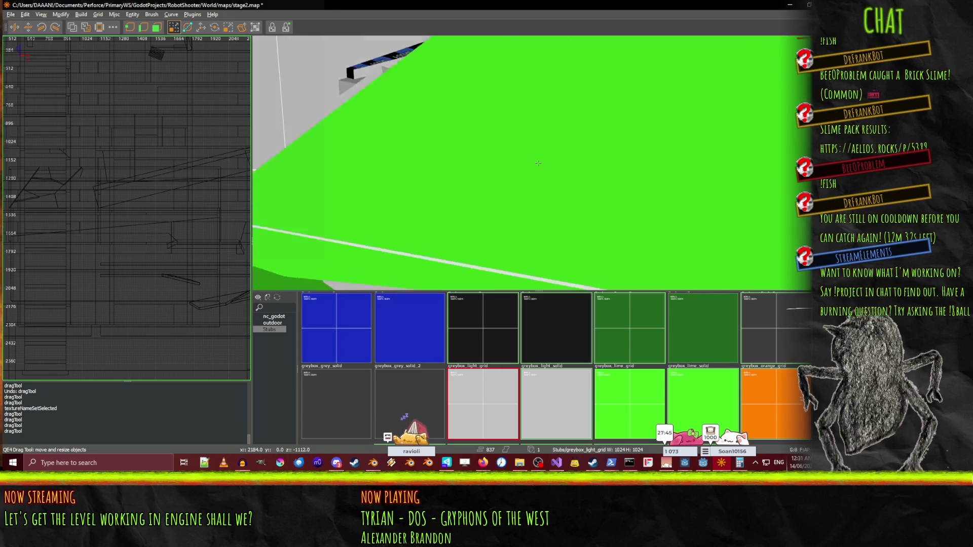
pyautogui.press('w')
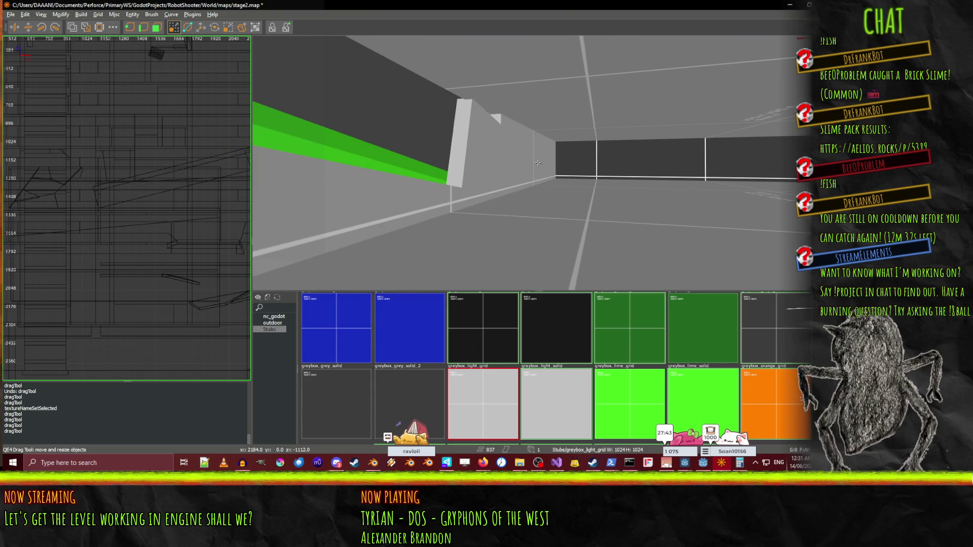
pyautogui.press('w')
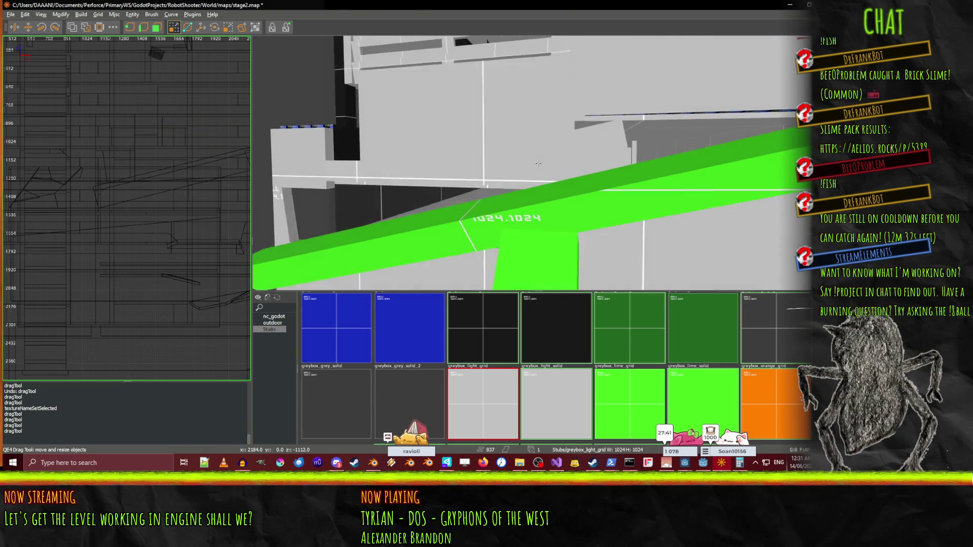
pyautogui.press('s')
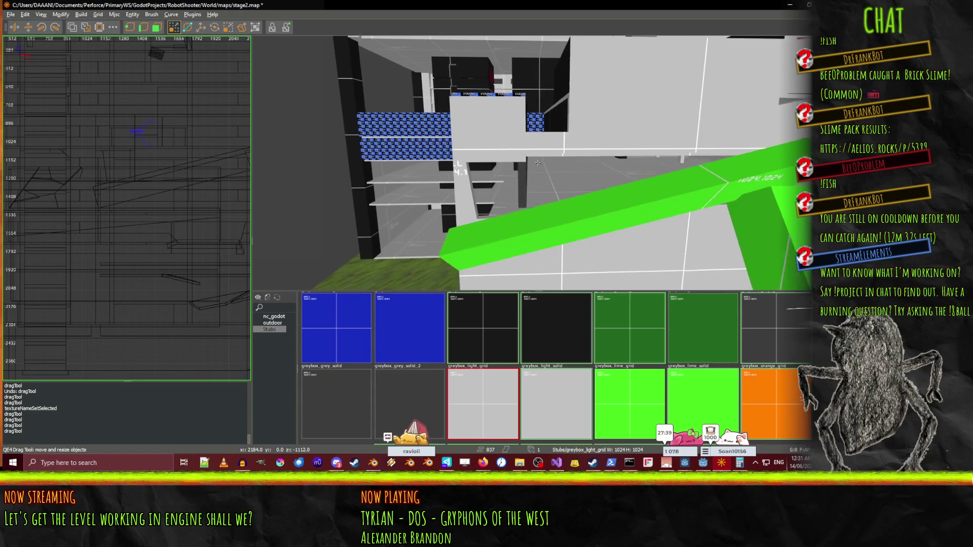
pyautogui.press('w')
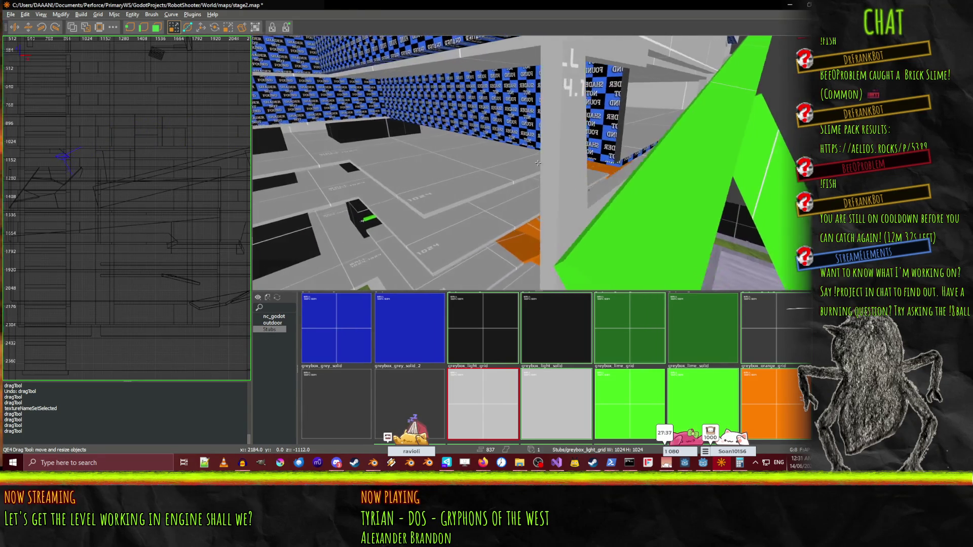
pyautogui.press('w')
pyautogui.rightClick(499, 172)
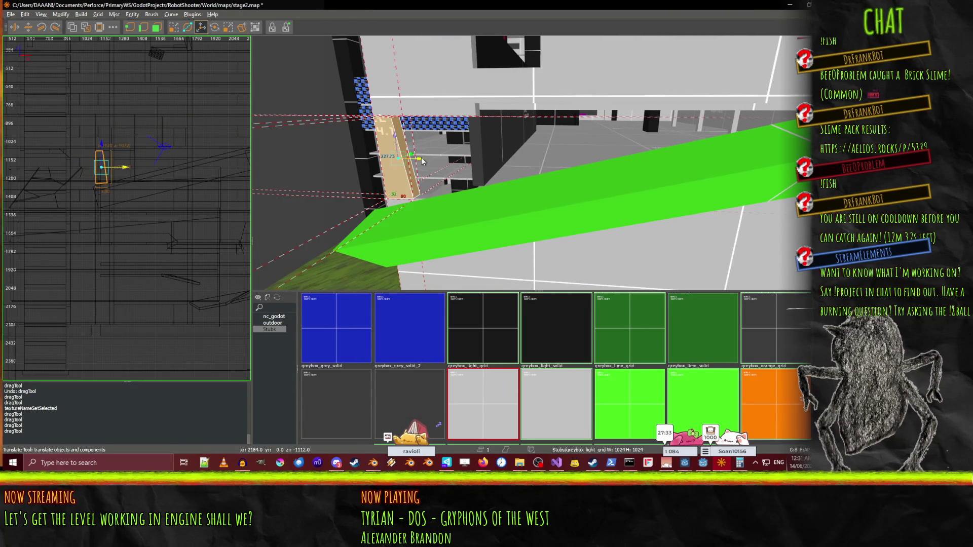
# Move the thin plank 280 units along X and raise the wall brush from 80 to 96.
pyautogui.moveTo(527, 162); pyautogui.dragTo(524, 161)
pyautogui.click(457, 117)
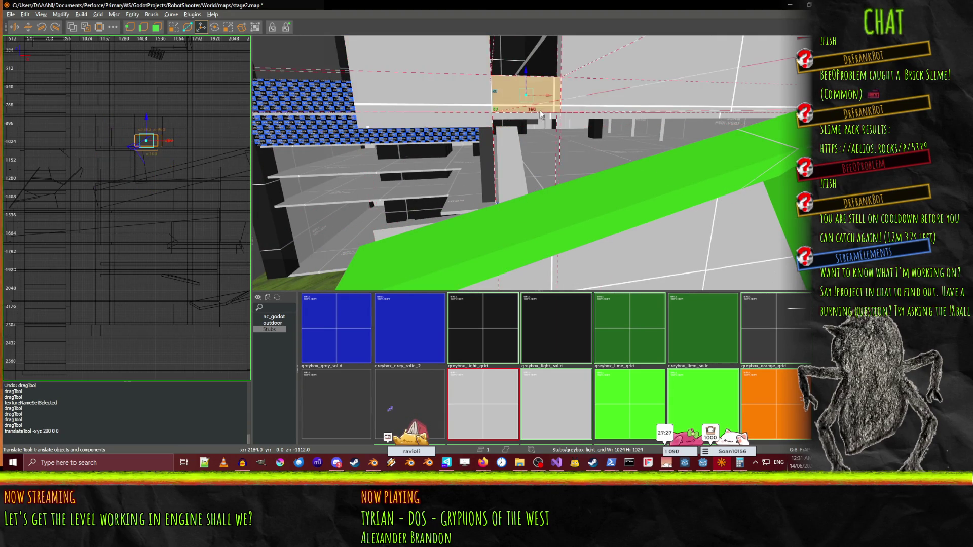
pyautogui.moveTo(552, 139); pyautogui.dragTo(525, 133)
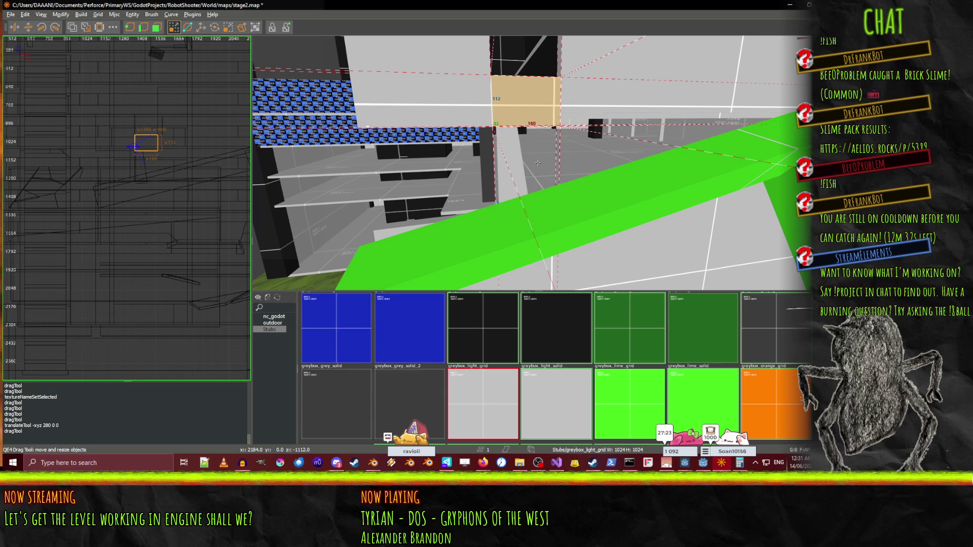
# Resize the brush to 240 by 272, then shrink it to 192 units tall.
pyautogui.rightClick(589, 139)
pyautogui.press('w')
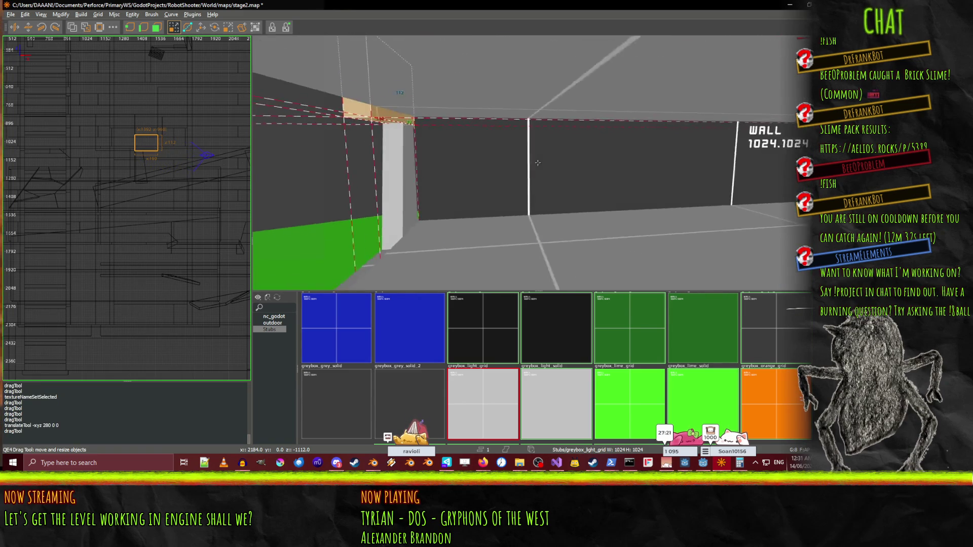
pyautogui.press('s')
pyautogui.rightClick(512, 176)
pyautogui.press('w')
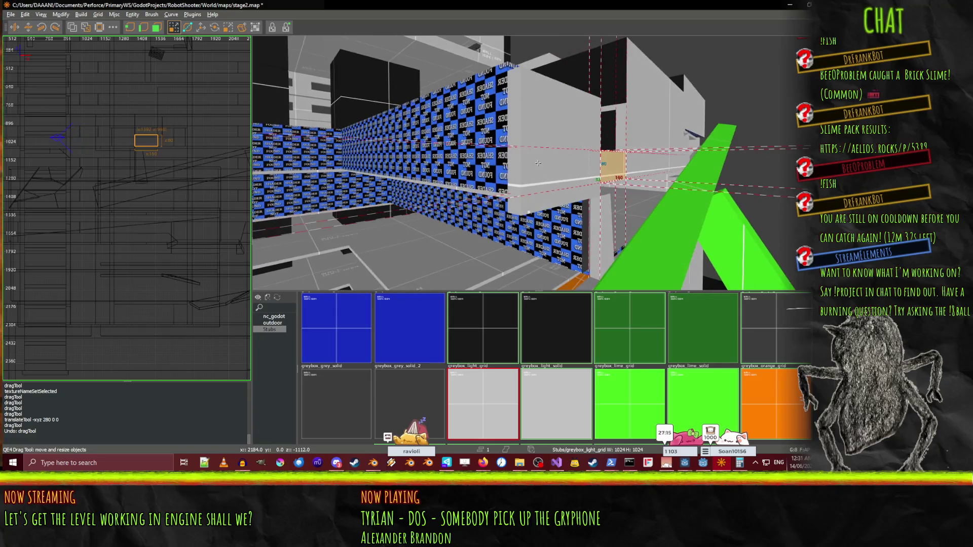
pyautogui.rightClick(537, 163)
pyautogui.moveTo(537, 162); pyautogui.dragTo(458, 160)
pyautogui.moveTo(491, 260); pyautogui.dragTo(491, 243)
# Undo the 192-unit height change, reverting the brush to 240 units.
pyautogui.rightClick(491, 242)
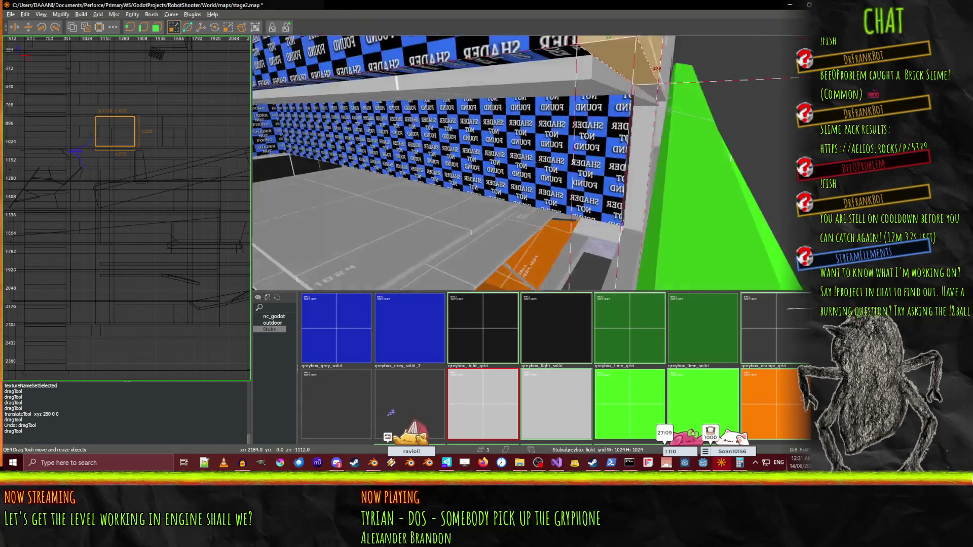
pyautogui.press('s')
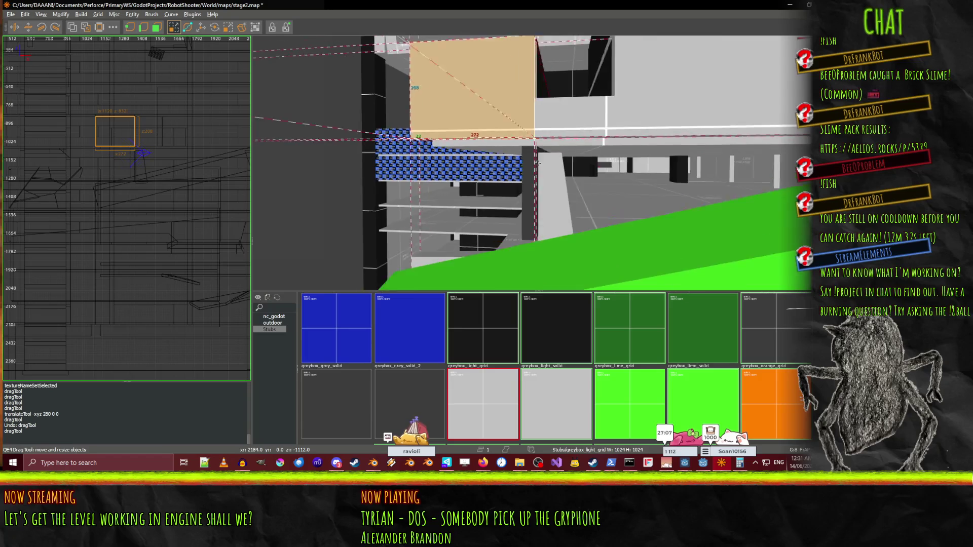
pyautogui.hotkey('ctrl', 'z')
pyautogui.press('s')
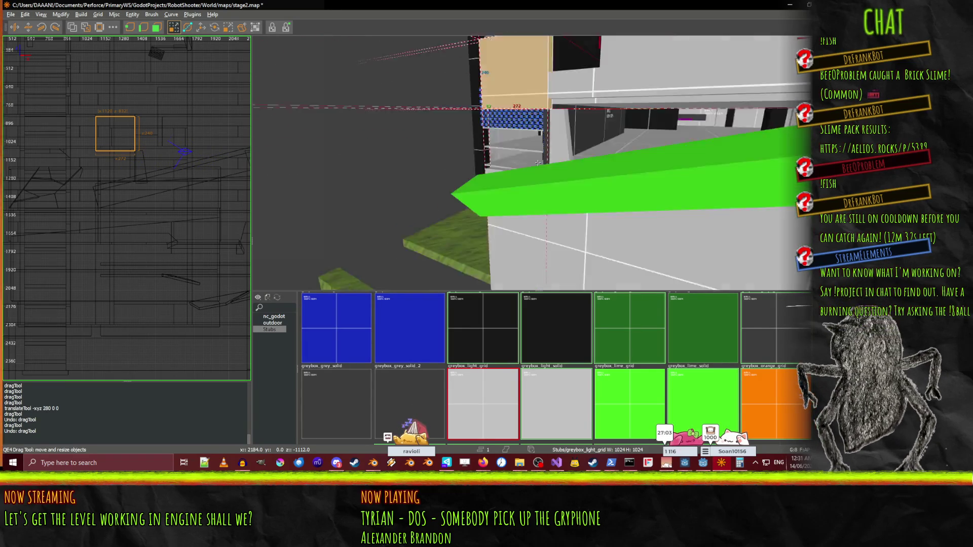
pyautogui.press('s')
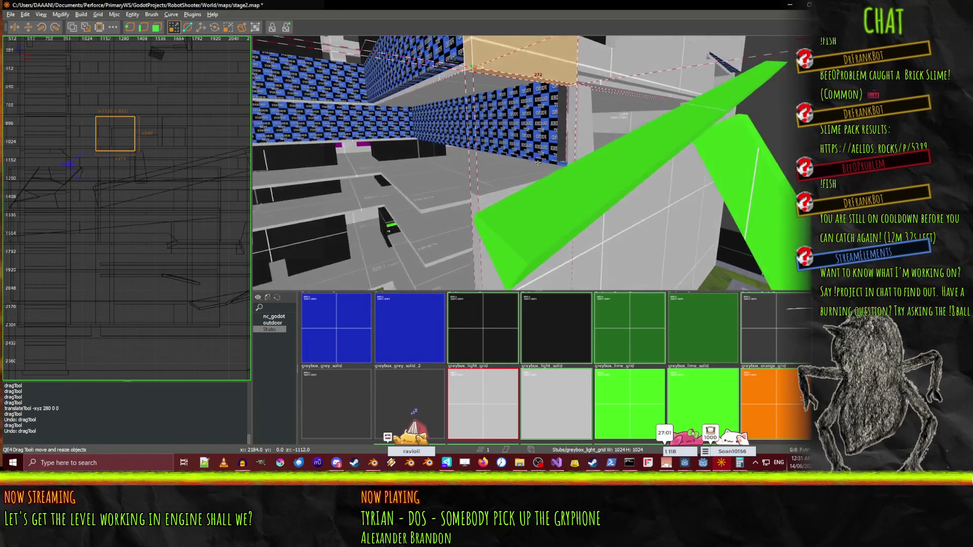
pyautogui.rightClick(533, 165)
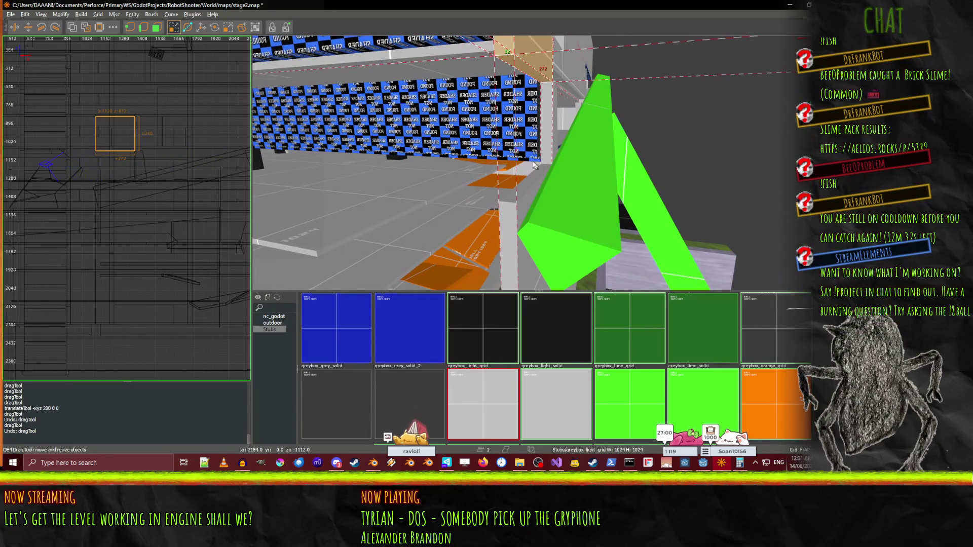
# Select the tall pillar and view it against the blue wall.
pyautogui.keyDown('shift'); pyautogui.click(515, 190); pyautogui.keyUp('shift')
pyautogui.rightClick(533, 174)
pyautogui.press('s')
pyautogui.press('s')
pyautogui.rightClick(538, 163)
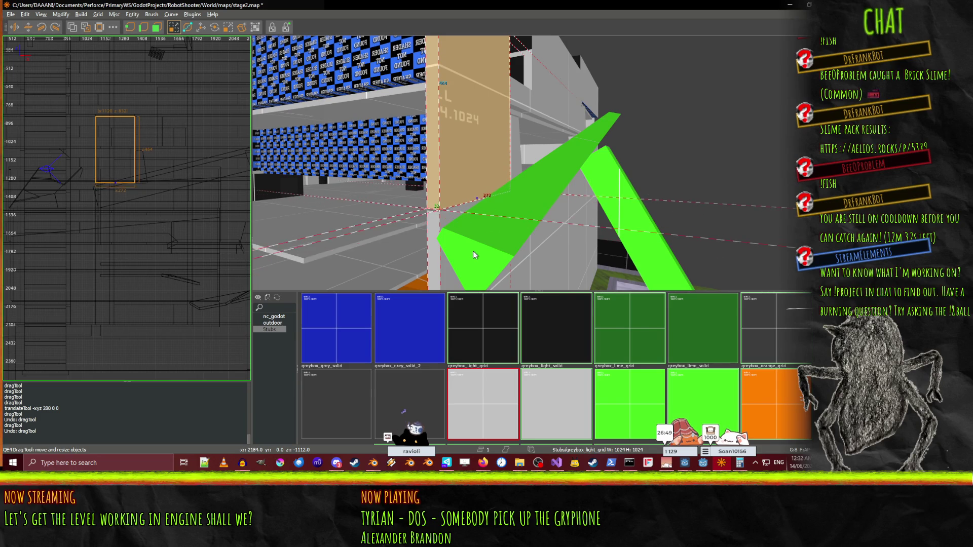
# Raise the pillar to 472 units and give it the nc_godot skip texture.
pyautogui.moveTo(474, 256); pyautogui.dragTo(474, 257)
pyautogui.click(273, 316)
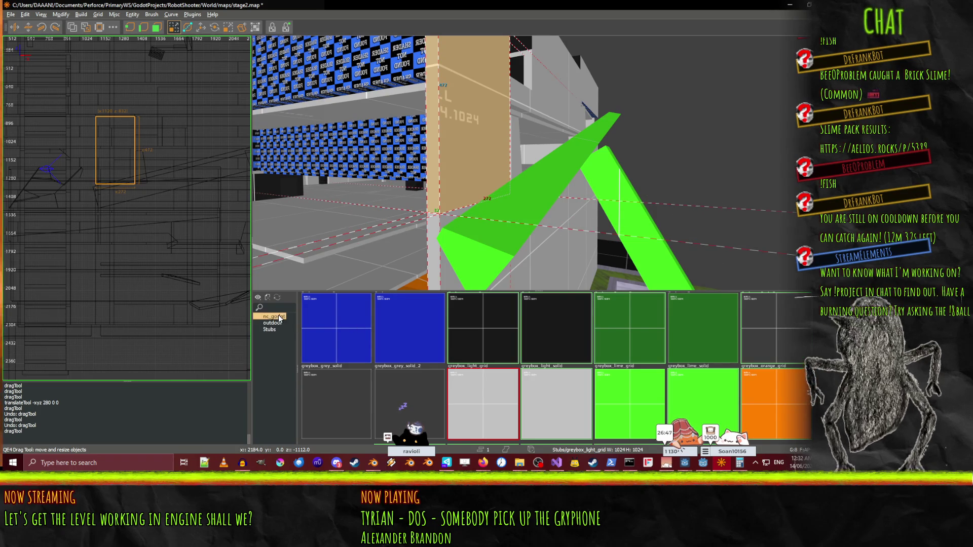
pyautogui.click(321, 316)
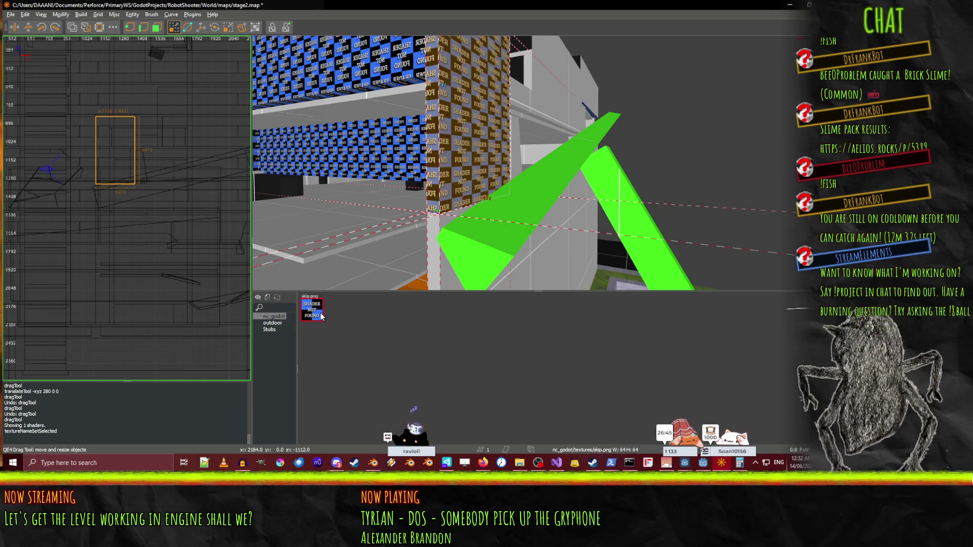
pyautogui.click(274, 330)
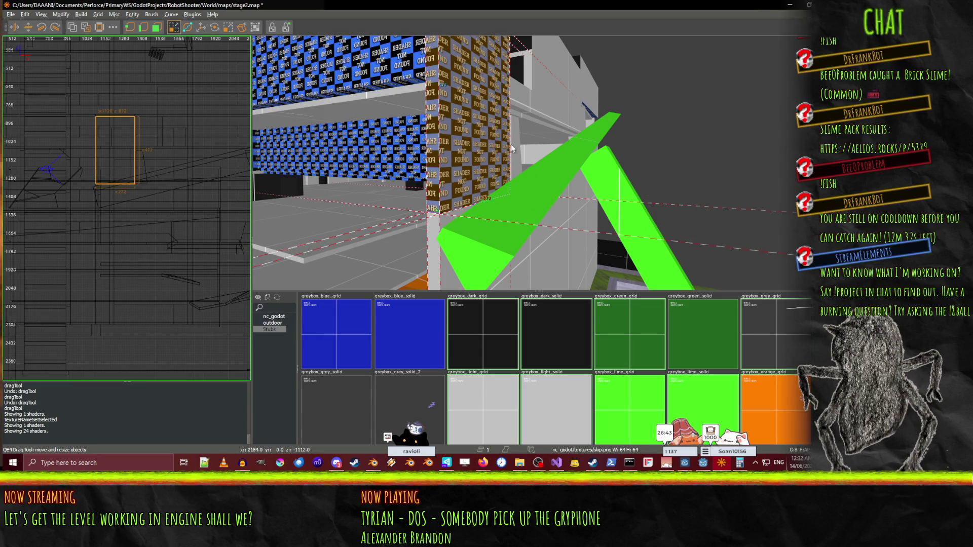
pyautogui.press('Escape')
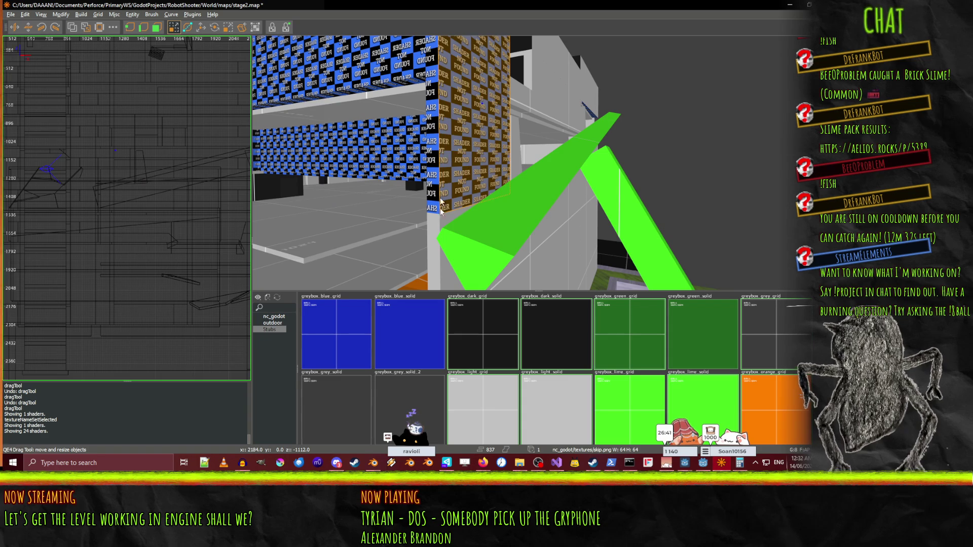
# Pick the greybox_light_grid texture and reopen the nc_godot texture collection.
pyautogui.click(493, 410)
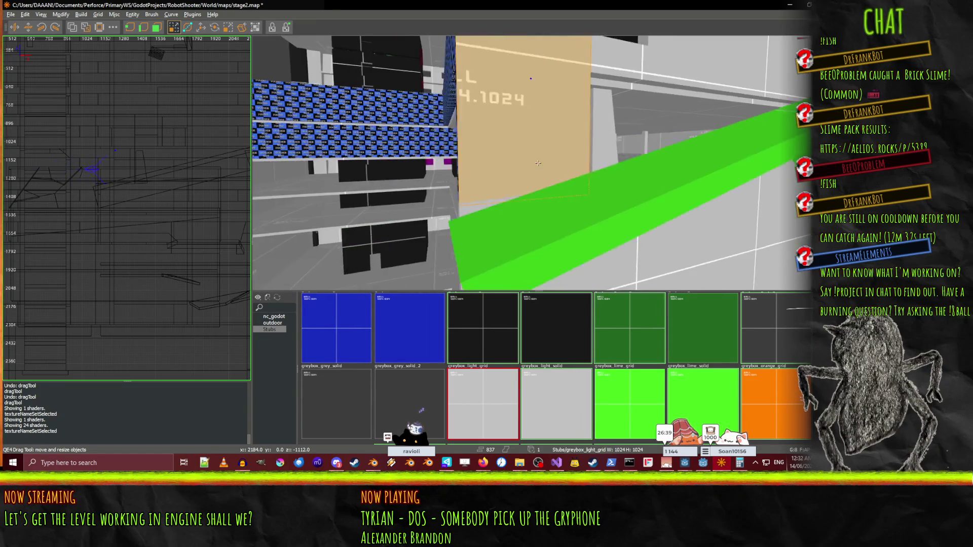
pyautogui.rightClick(524, 183)
pyautogui.rightClick(523, 179)
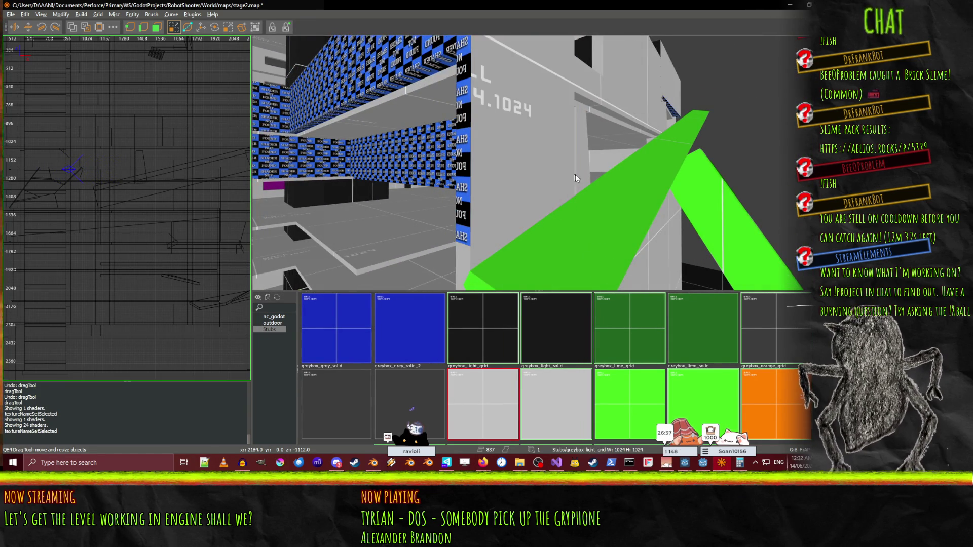
pyautogui.press('Up')
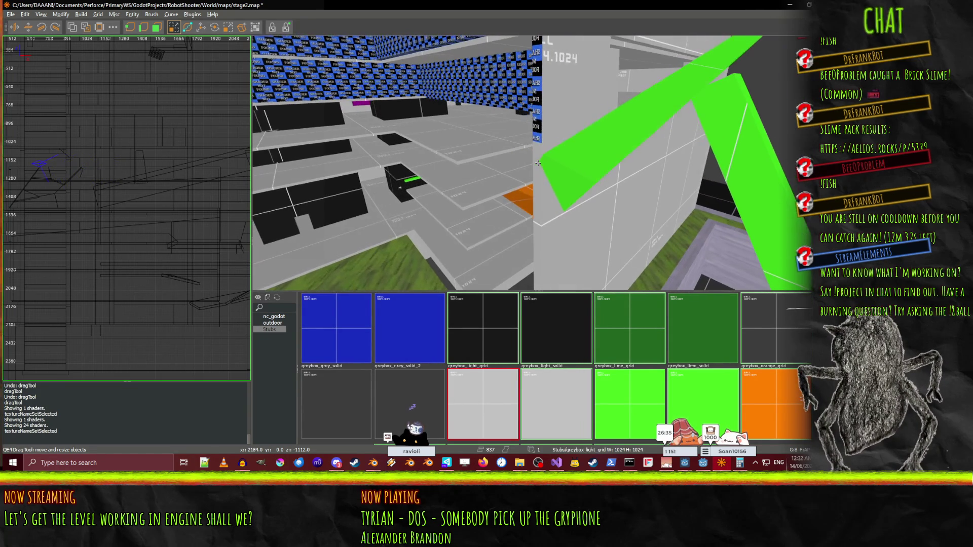
pyautogui.click(276, 316)
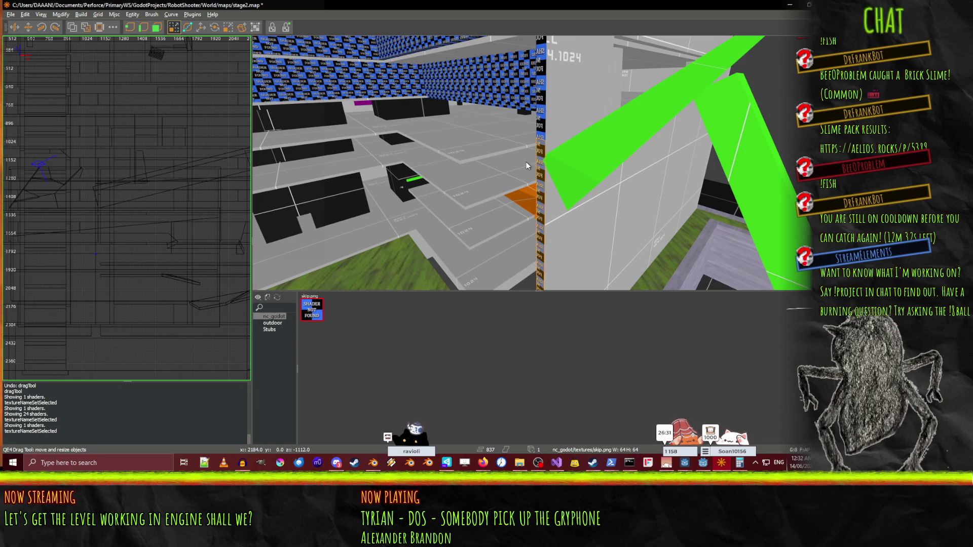
pyautogui.rightClick(576, 154)
pyautogui.press('Up')
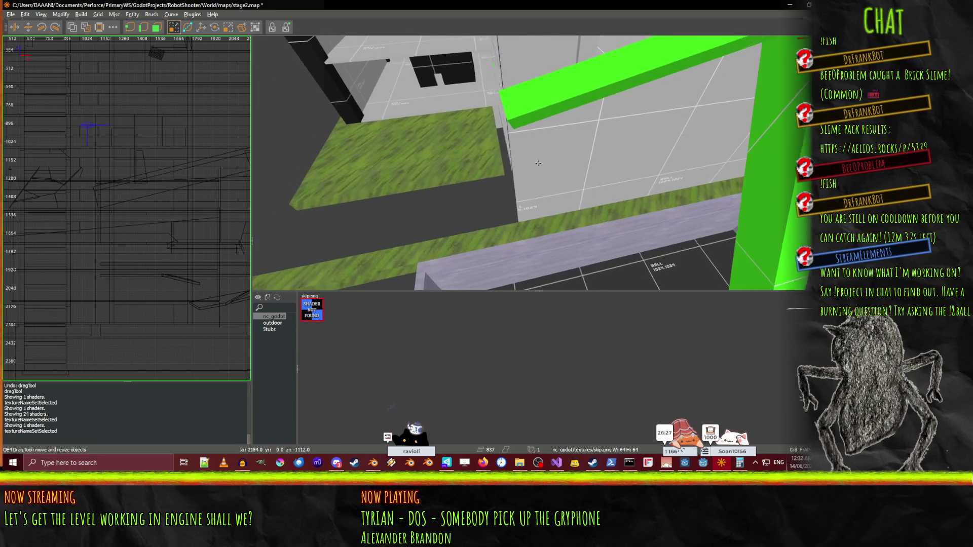
# Select the wall brush and fly around the tan wall and green beam.
pyautogui.keyDown('shift'); pyautogui.click(528, 213); pyautogui.keyUp('shift')
pyautogui.press('Down')
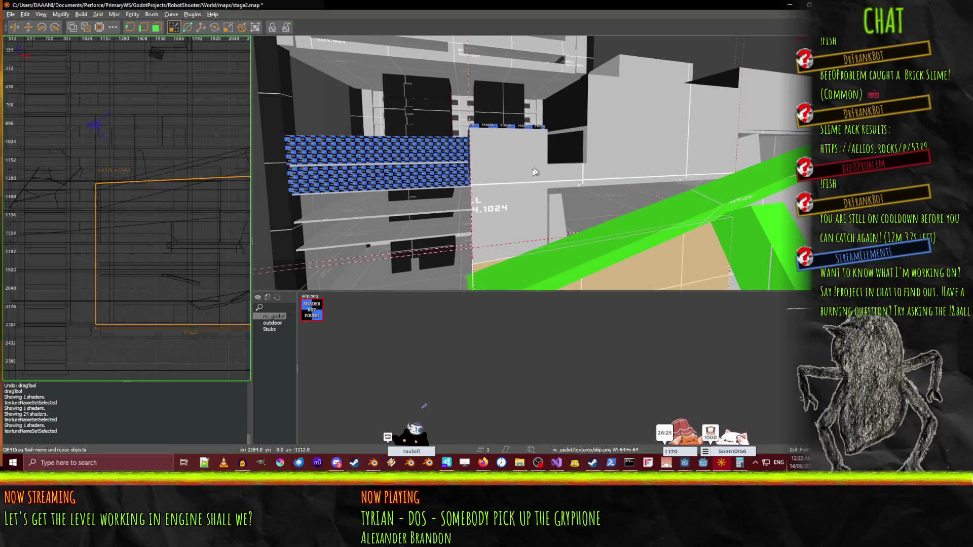
pyautogui.rightClick(488, 212)
pyautogui.press('Up')
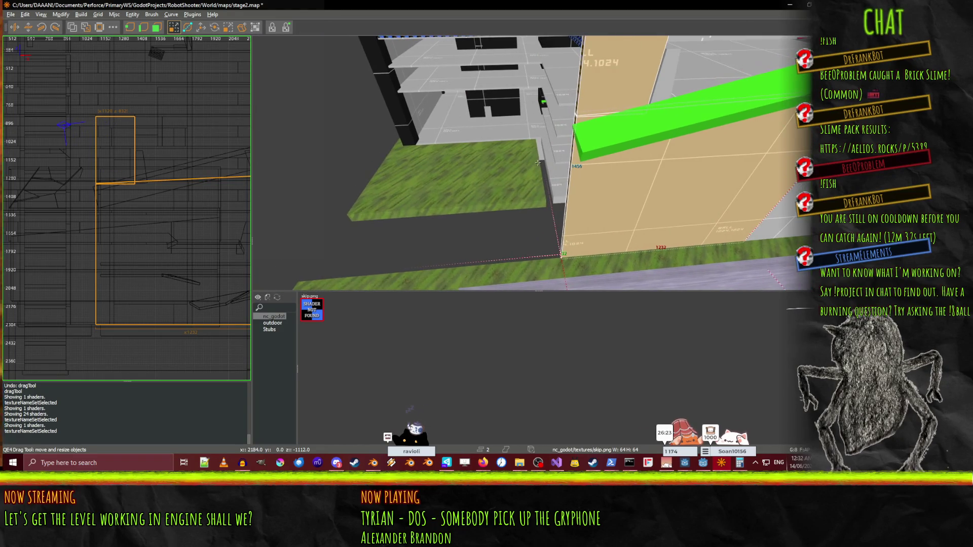
pyautogui.rightClick(531, 158)
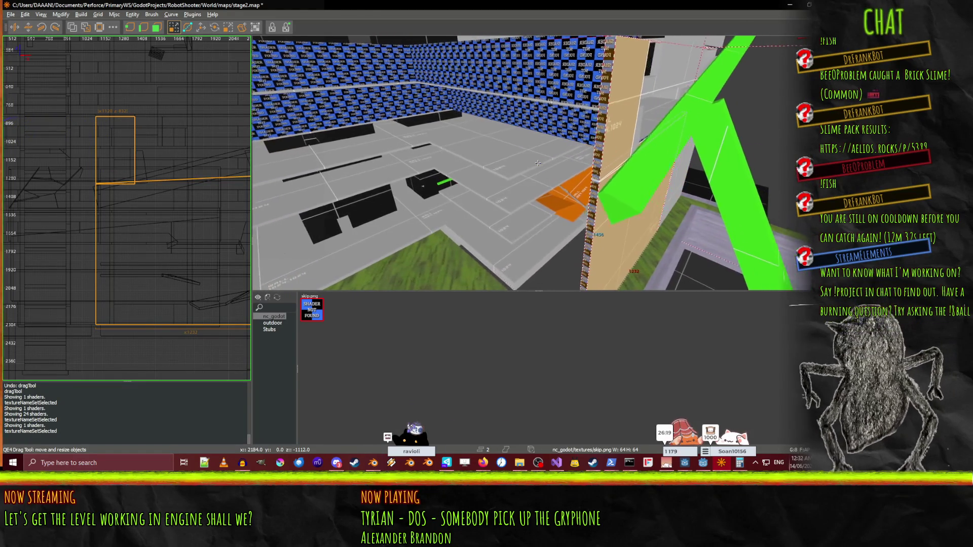
pyautogui.press('Up')
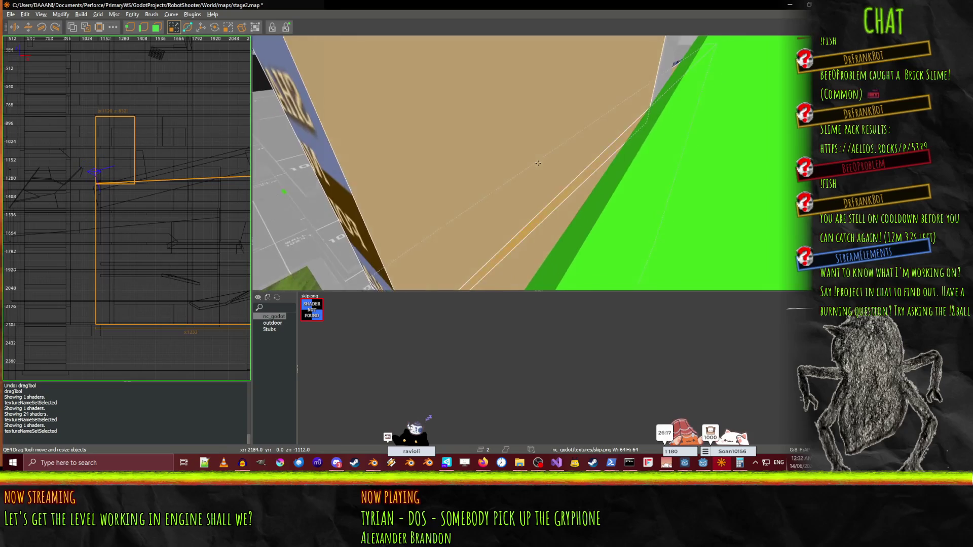
pyautogui.press('Up')
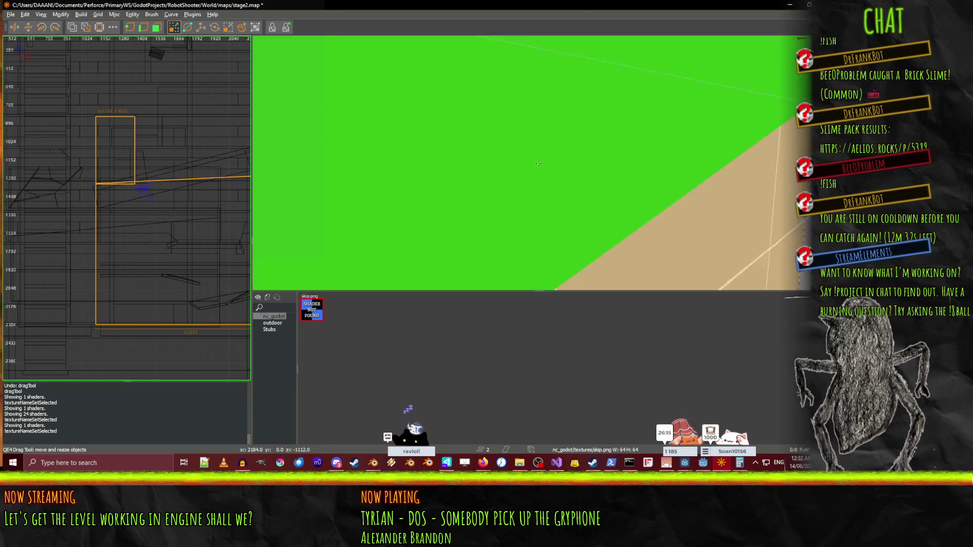
pyautogui.press('Down')
# Select the smaller brush, then the large floor brush.
pyautogui.rightClick(584, 165)
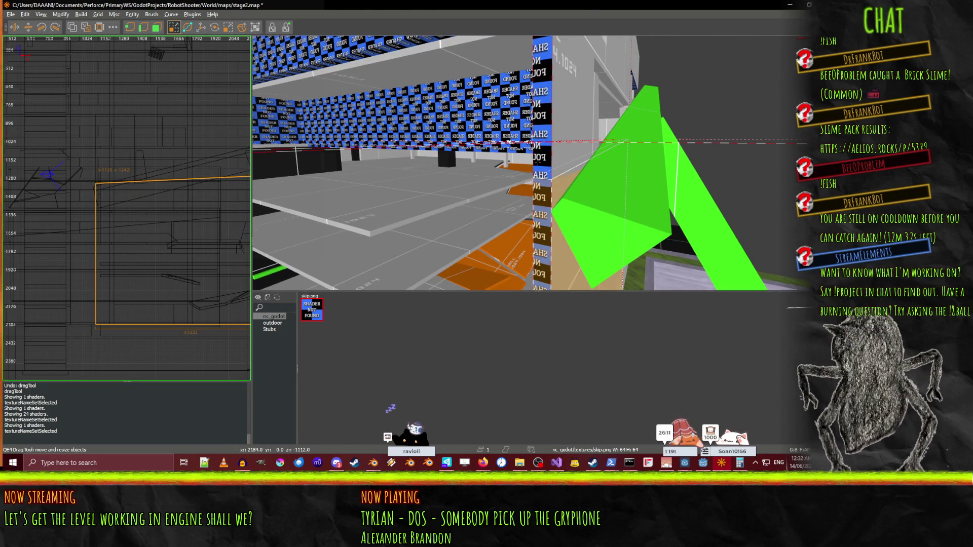
pyautogui.press('Up')
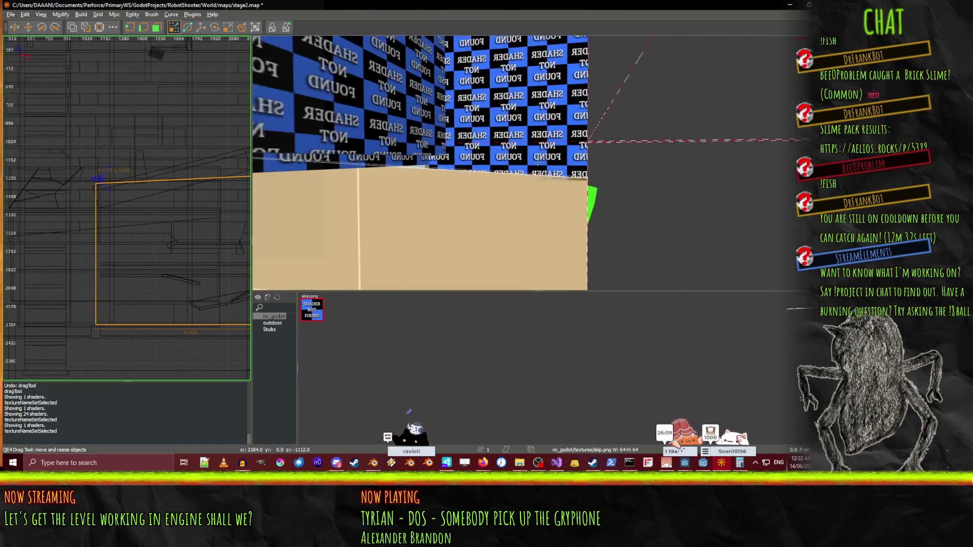
pyautogui.keyDown('shift'); pyautogui.click(537, 163); pyautogui.keyUp('shift')
pyautogui.press('Up')
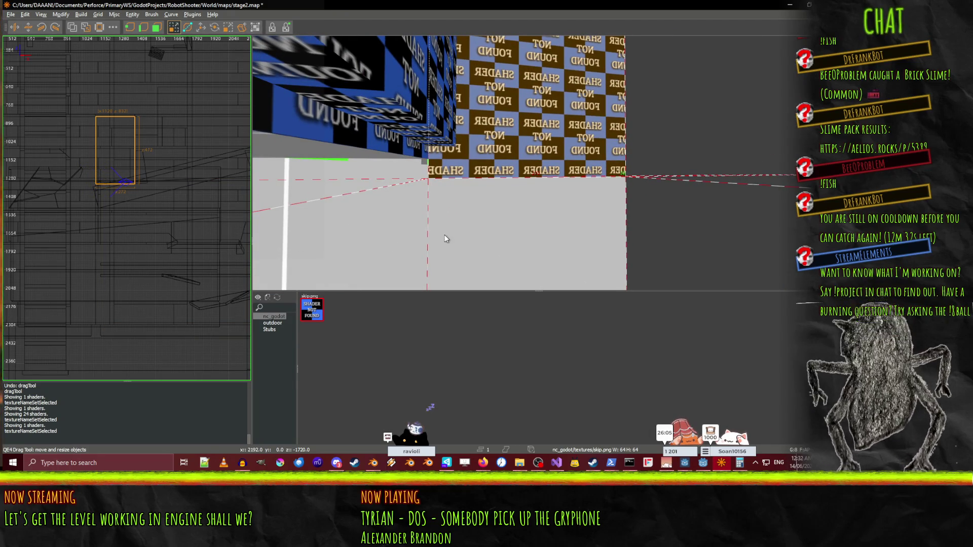
pyautogui.keyDown('shift'); pyautogui.click(444, 238); pyautogui.keyUp('shift')
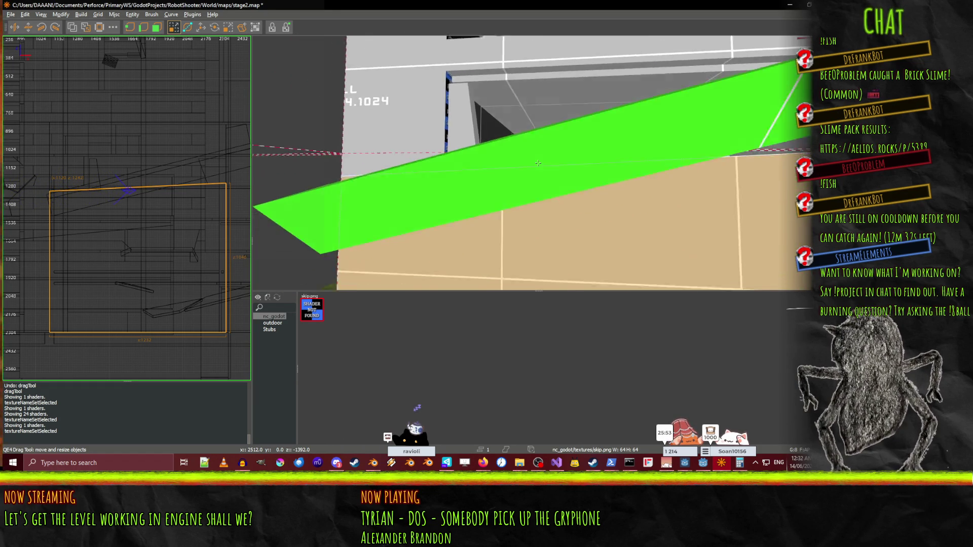
# Pull the large floor brush's left face inward to narrow it.
pyautogui.rightClick(538, 162)
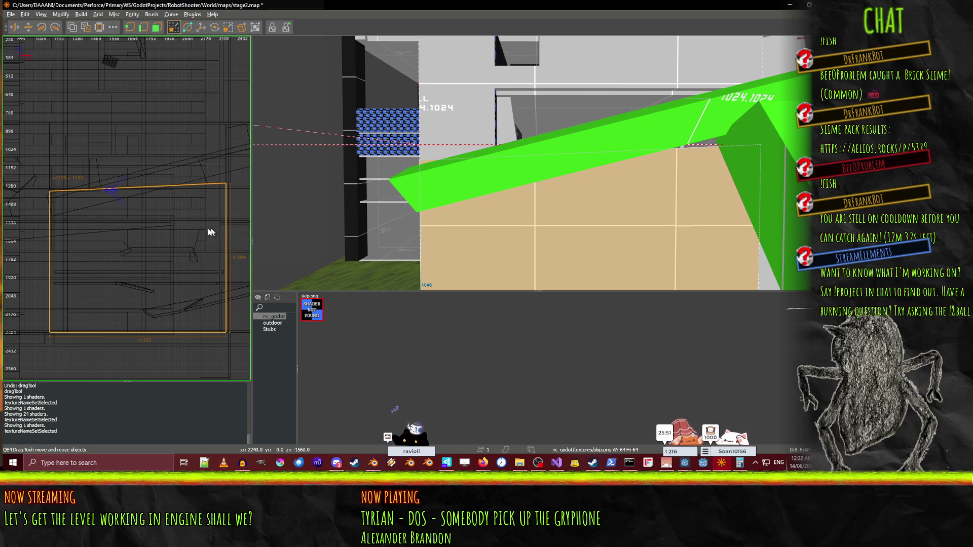
pyautogui.rightClick(386, 157)
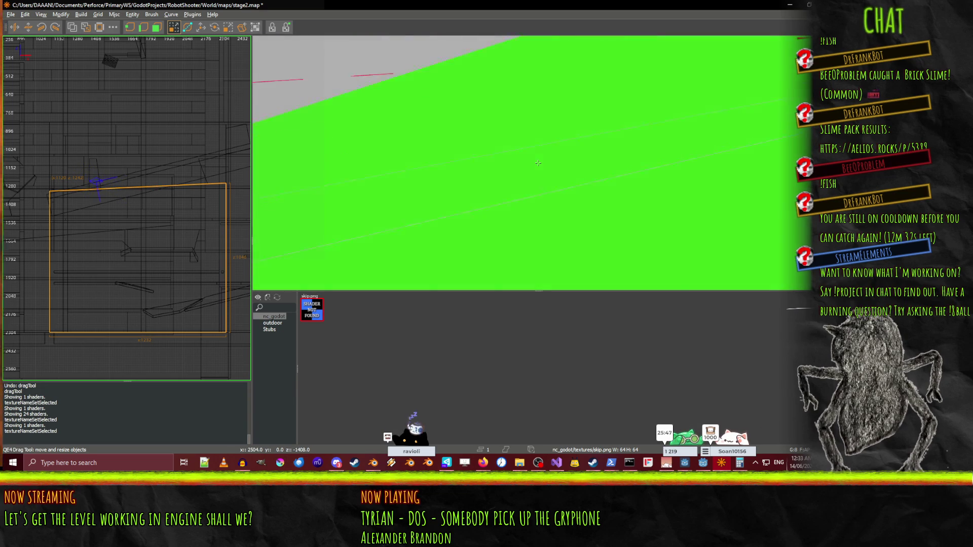
pyautogui.rightClick(537, 163)
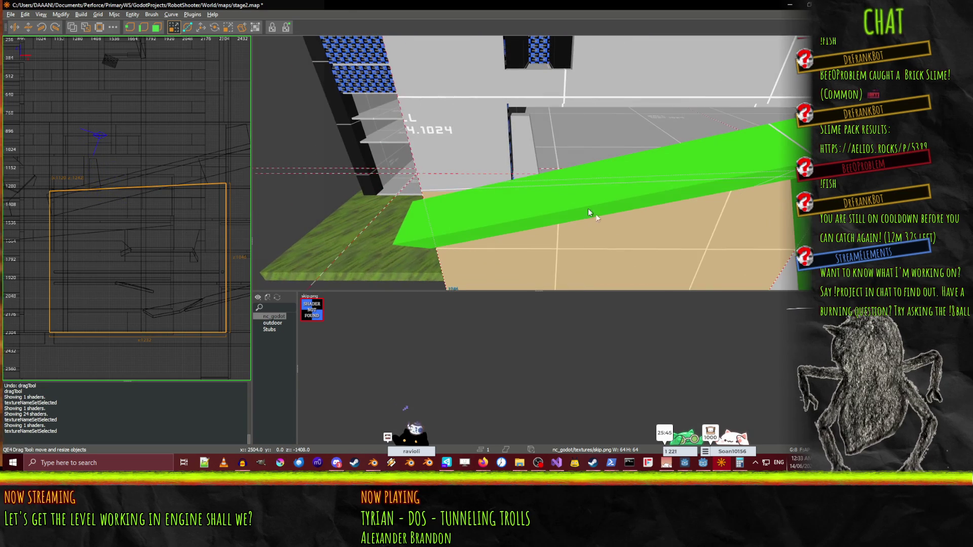
pyautogui.moveTo(420, 233); pyautogui.dragTo(442, 230)
pyautogui.rightClick(442, 231)
pyautogui.press('Up')
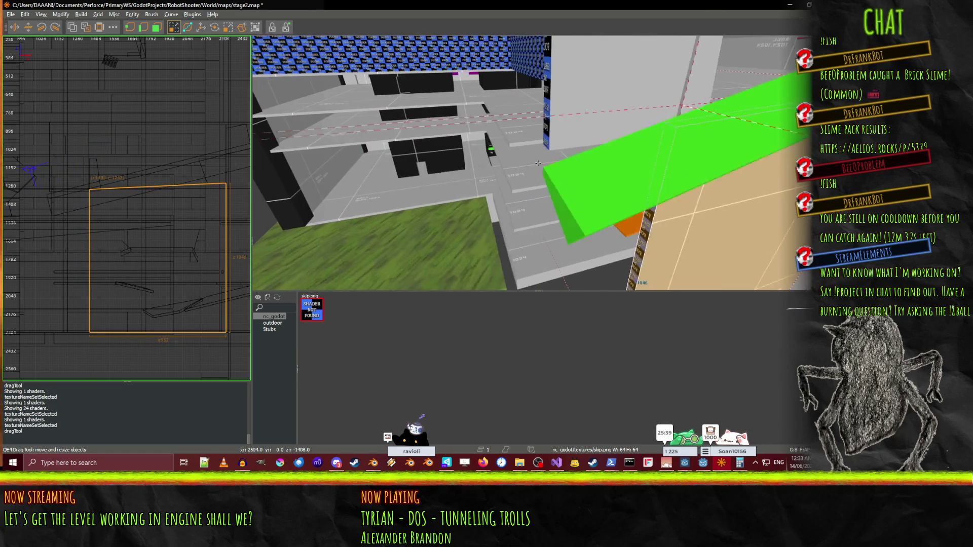
pyautogui.press('Down')
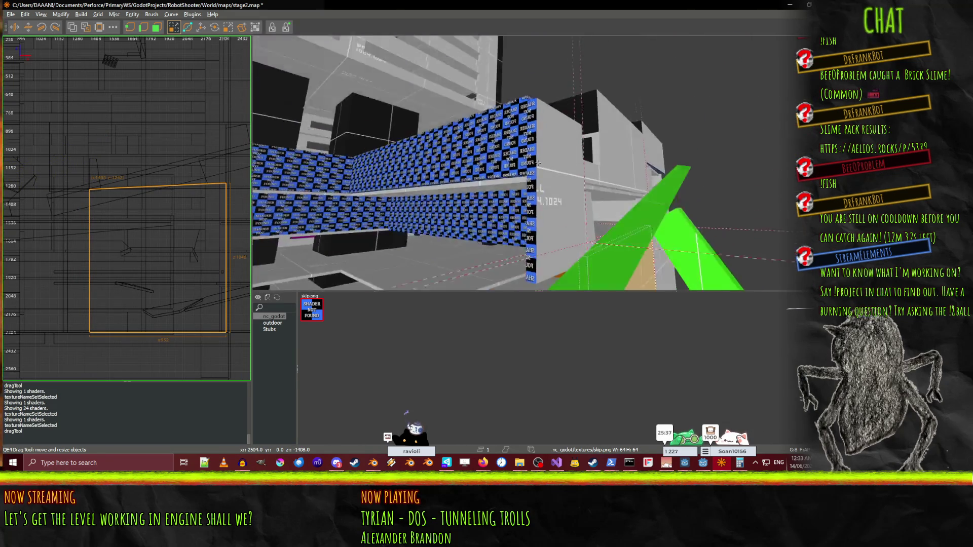
pyautogui.rightClick(551, 166)
# Save stage2.map, then draw a new narrow brush left of the large brush.
pyautogui.hotkey('ctrl', 's')
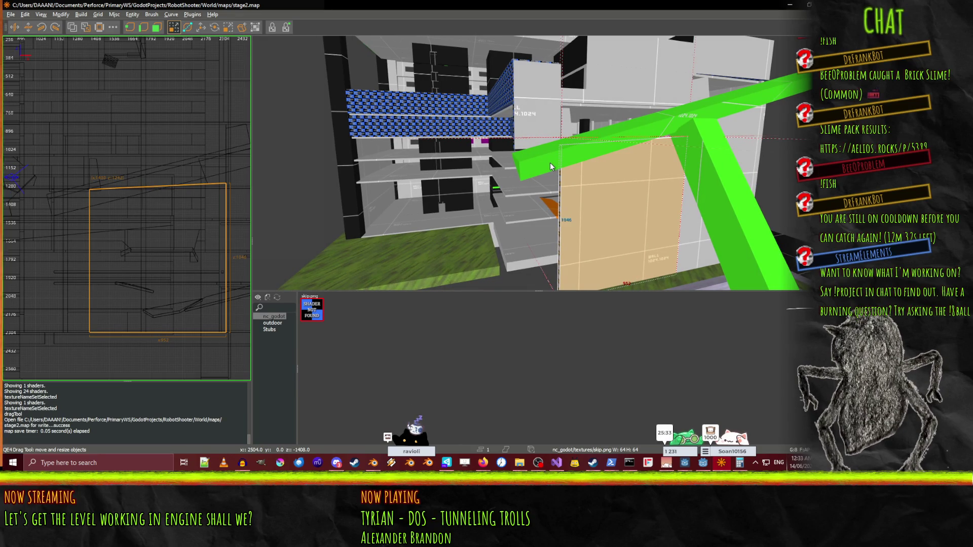
pyautogui.press('Escape')
pyautogui.moveTo(89, 190)
pyautogui.mouseDown()
pyautogui.moveTo(49, 288)
pyautogui.moveTo(55, 336)
pyautogui.mouseUp()
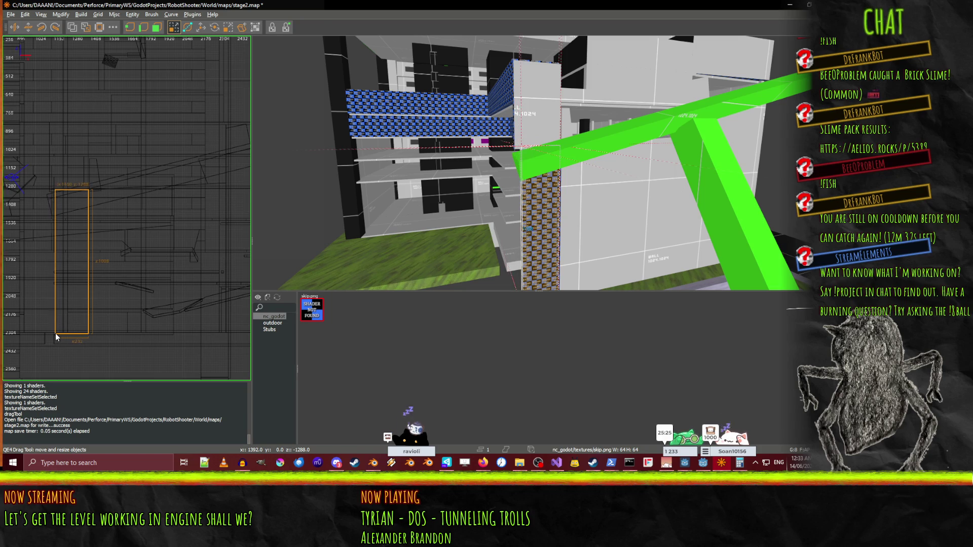
# Fly around the 3D view to inspect the checkered column and green wall.
pyautogui.rightClick(458, 154)
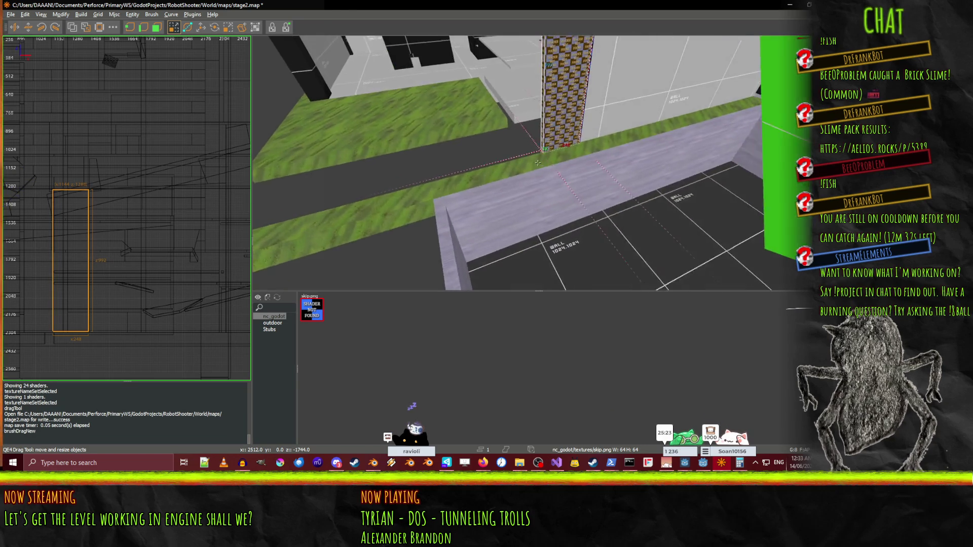
pyautogui.press('w')
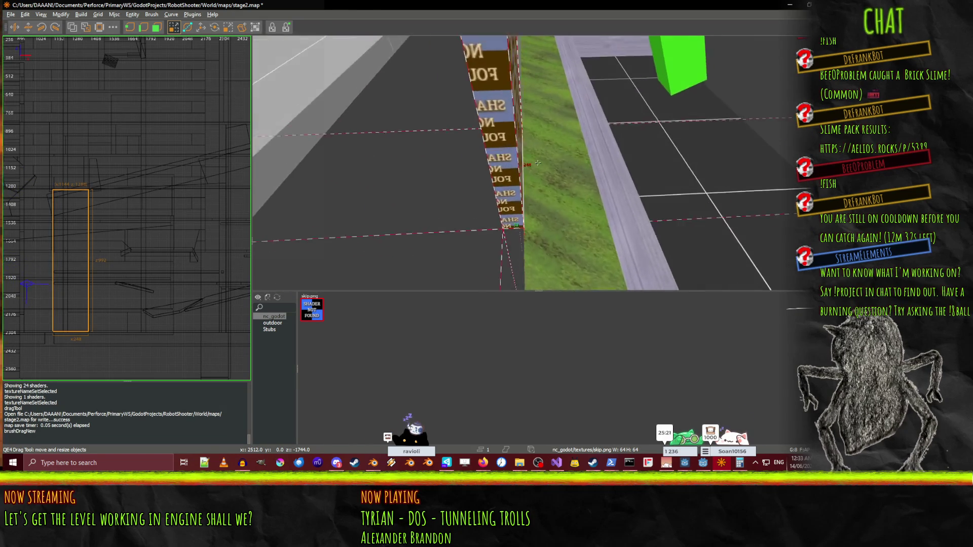
pyautogui.press('a')
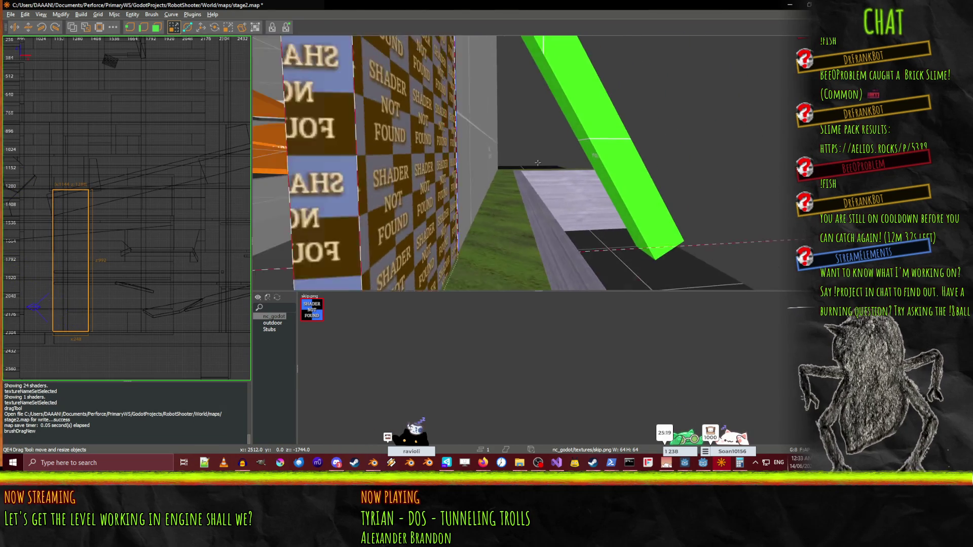
pyautogui.press('d')
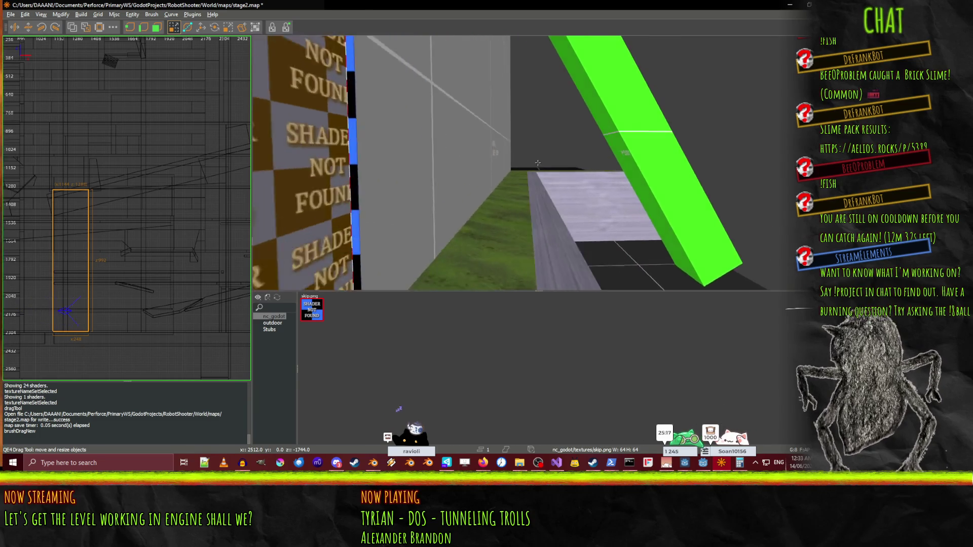
pyautogui.press('a')
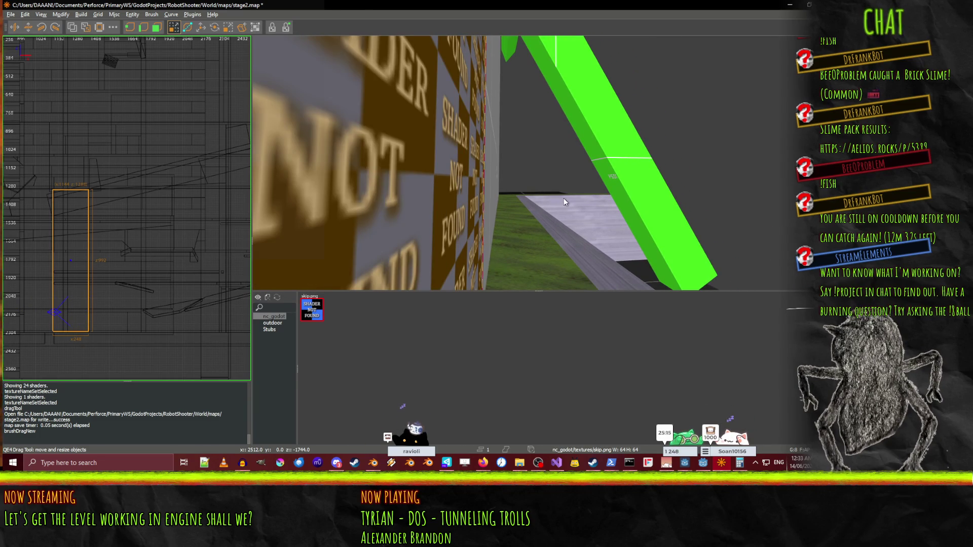
pyautogui.press('d')
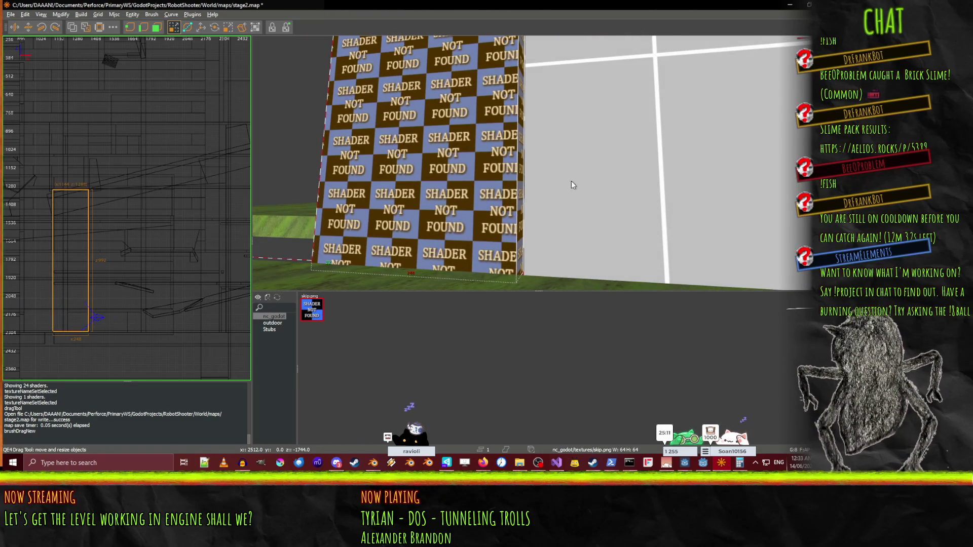
pyautogui.rightClick(576, 181)
pyautogui.press('a')
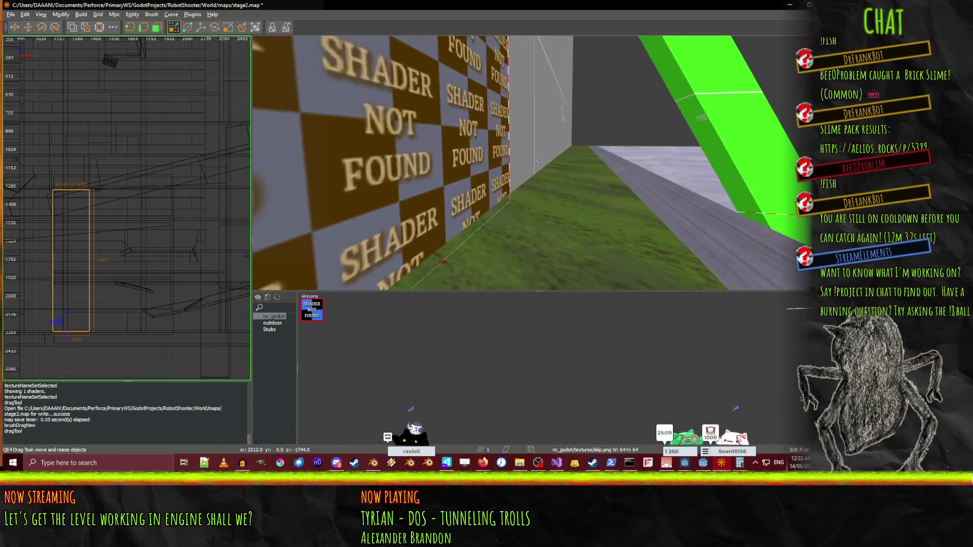
pyautogui.press('d')
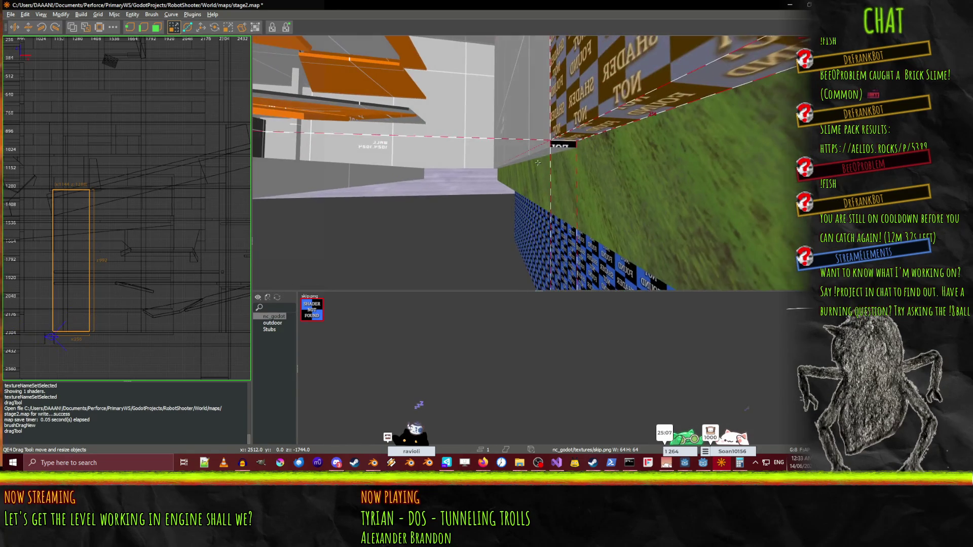
pyautogui.rightClick(607, 198)
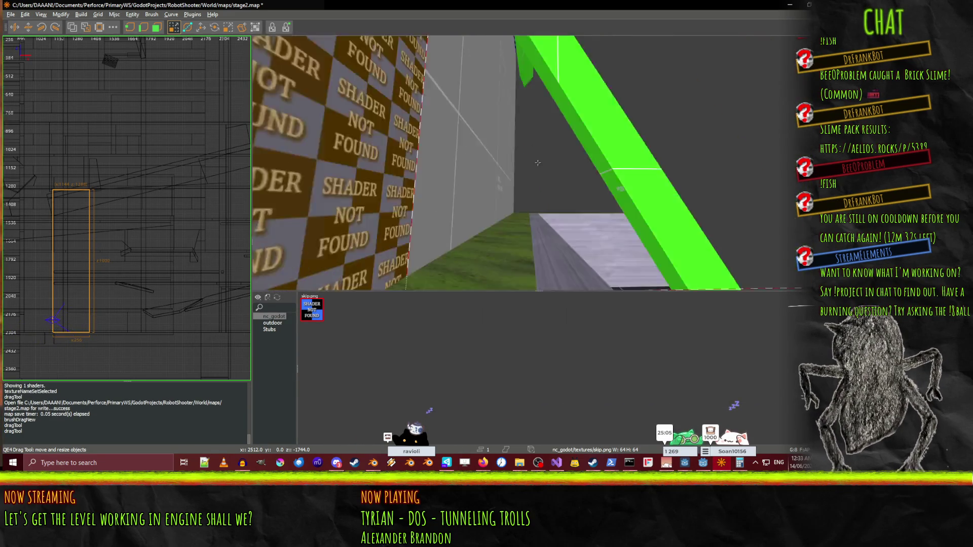
pyautogui.press('a')
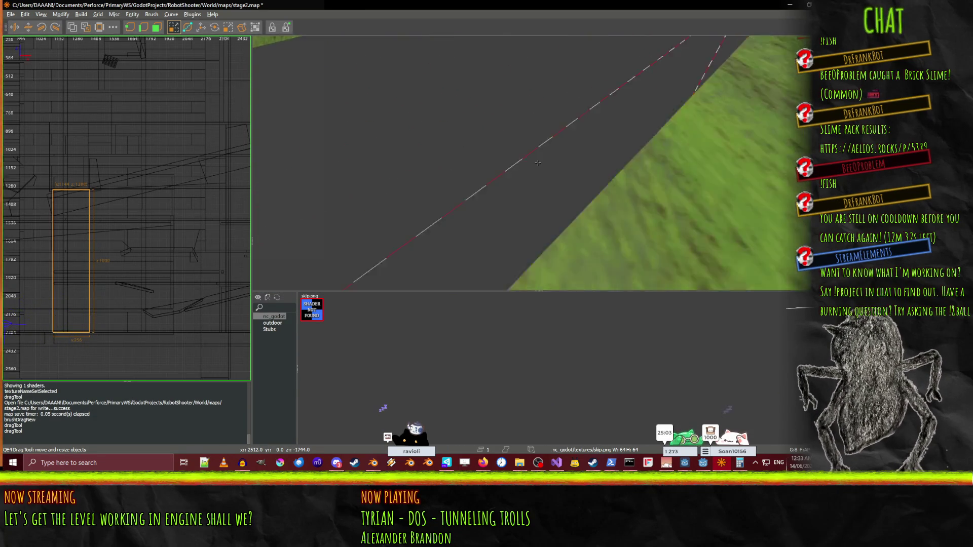
pyautogui.press('a')
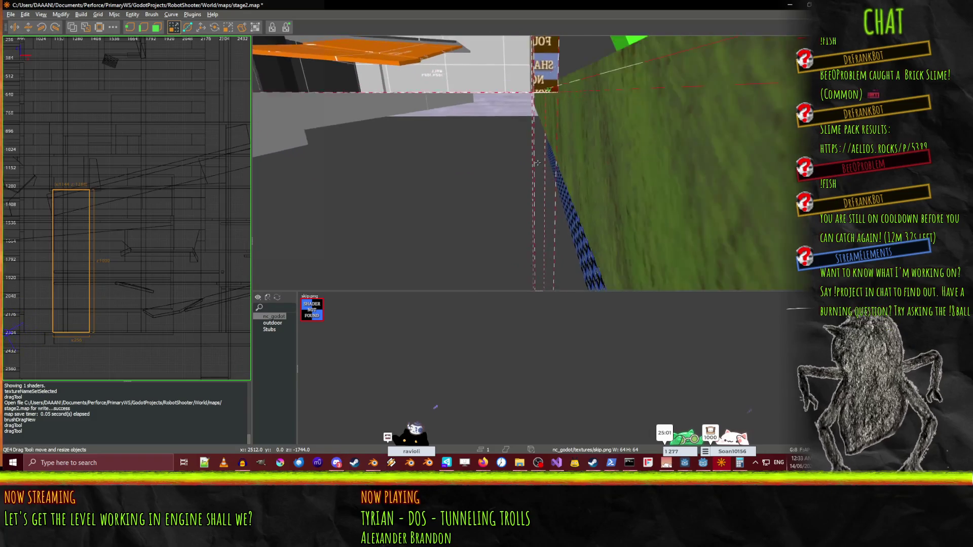
# Select the wall and the brush above it, then undo the last two resizes.
pyautogui.click(538, 162)
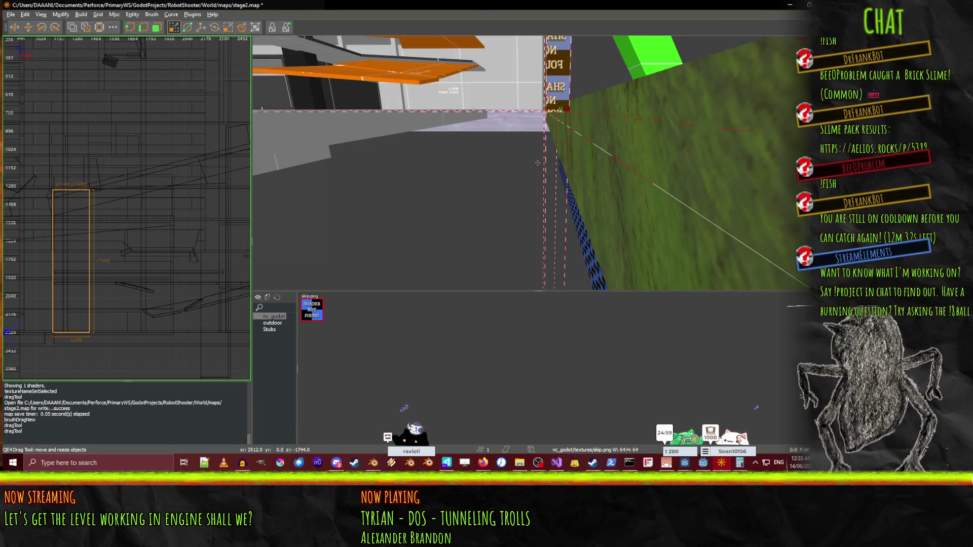
pyautogui.rightClick(557, 186)
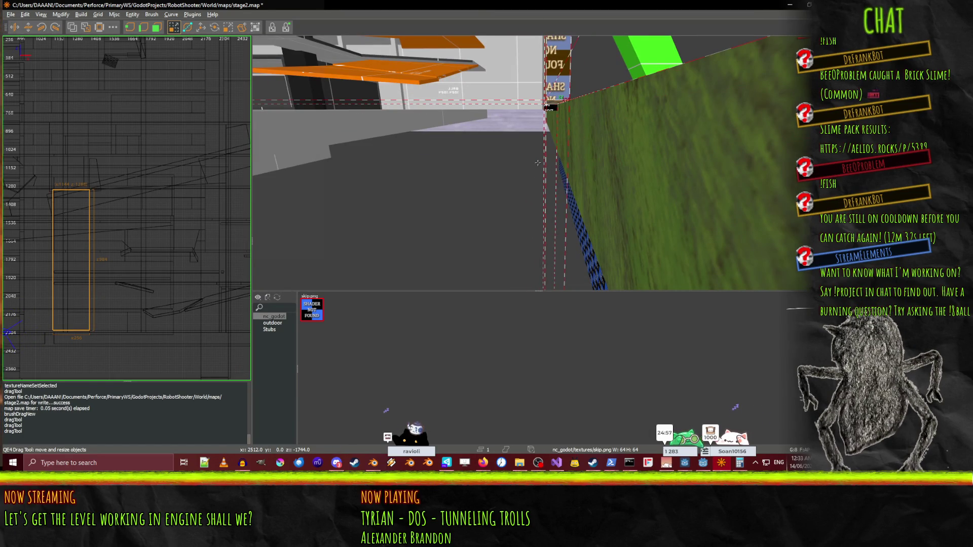
pyautogui.press('s')
pyautogui.click(555, 125)
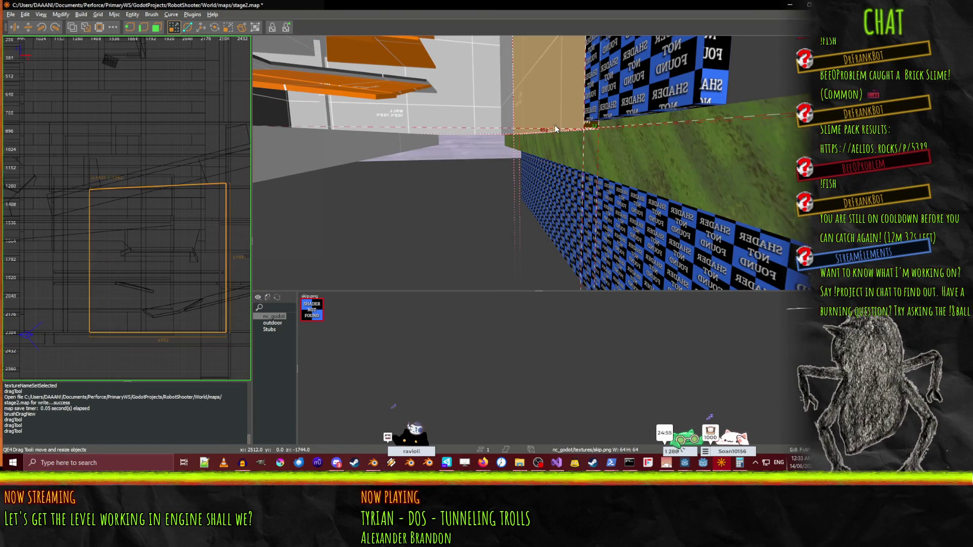
pyautogui.rightClick(561, 175)
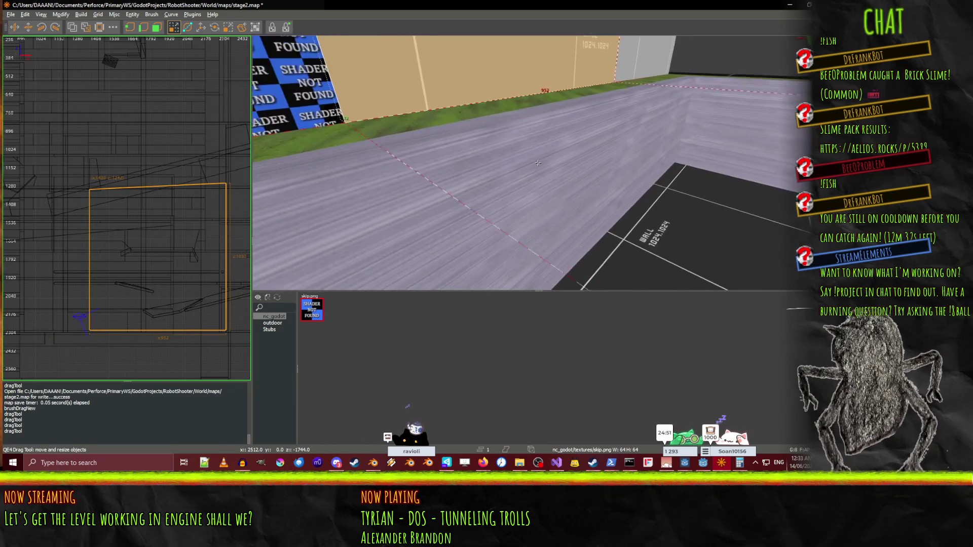
pyautogui.rightClick(537, 163)
pyautogui.hotkey('ctrl', 'z')
pyautogui.hotkey('ctrl', 'z')
# Select the checkered pillar brush and fly along the corridor toward it.
pyautogui.rightClick(531, 167)
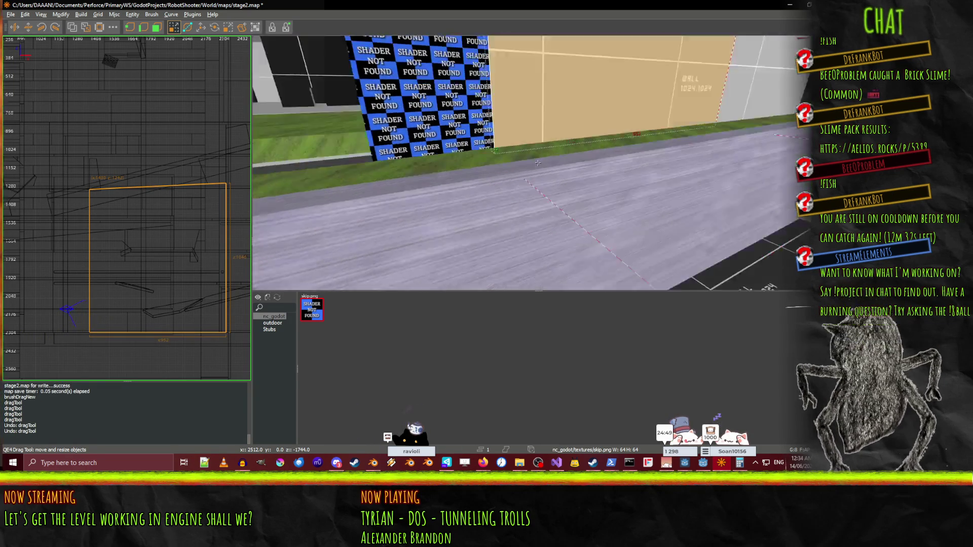
pyautogui.click(537, 162)
pyautogui.press('w')
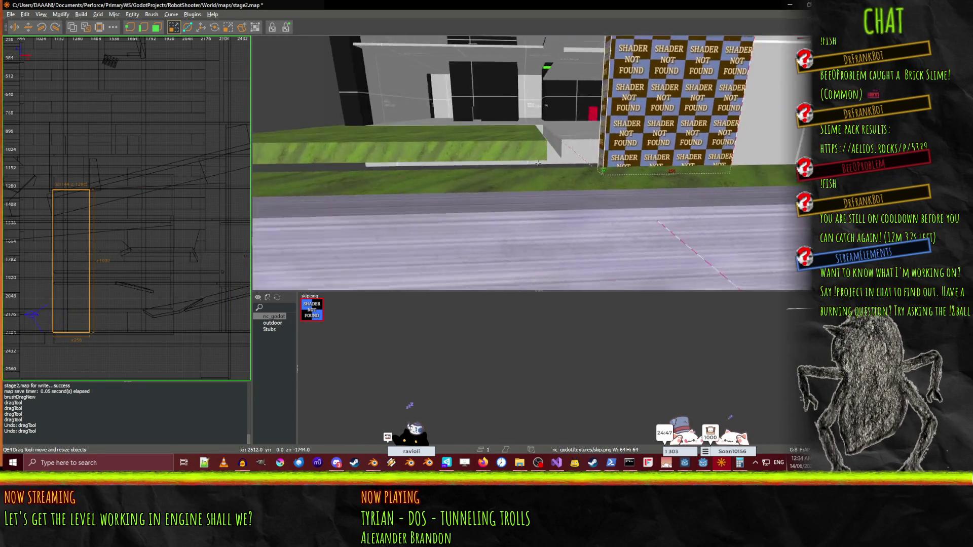
pyautogui.press('w')
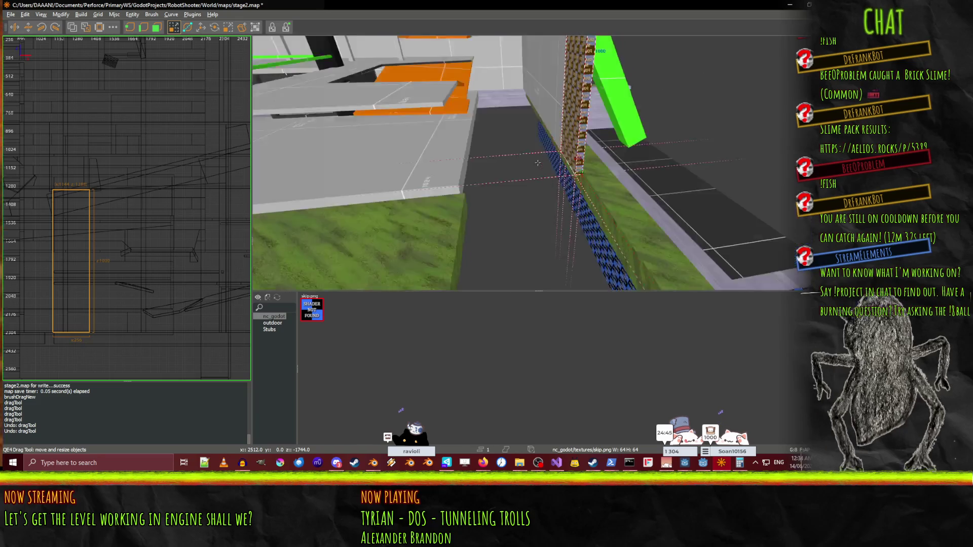
pyautogui.press('w')
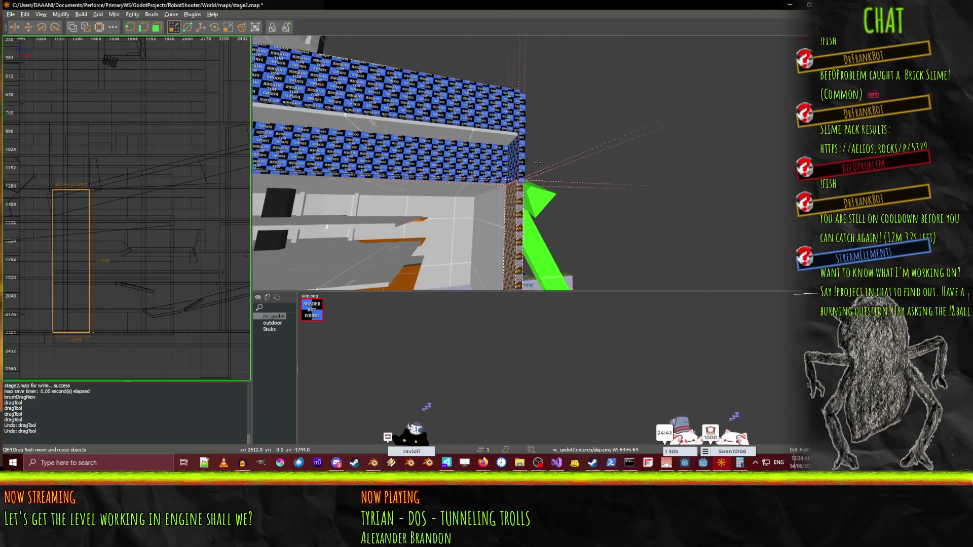
pyautogui.press('w')
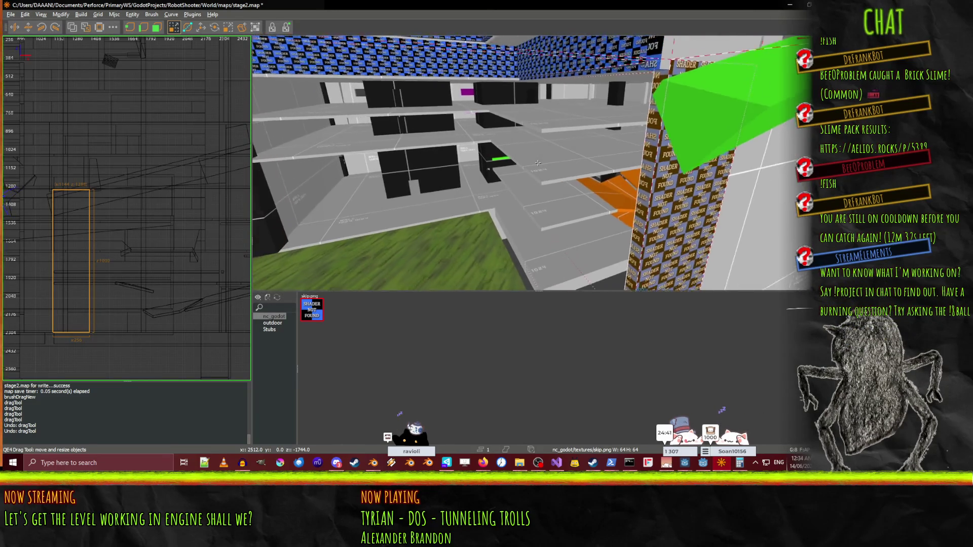
# Lower the pillar's top face slightly and extend its left side outward.
pyautogui.moveTo(534, 53); pyautogui.dragTo(534, 54)
pyautogui.rightClick(535, 53)
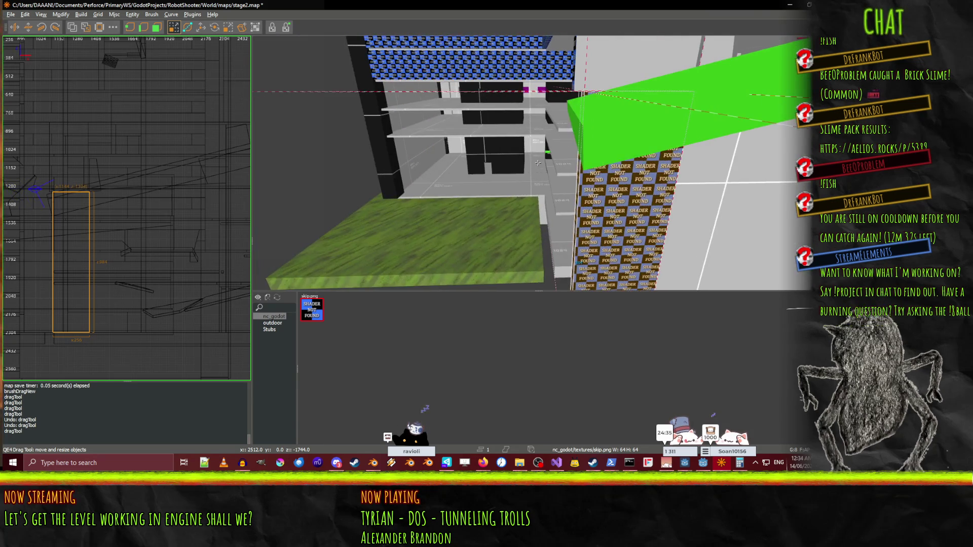
pyautogui.moveTo(544, 194); pyautogui.dragTo(537, 195)
pyautogui.rightClick(538, 195)
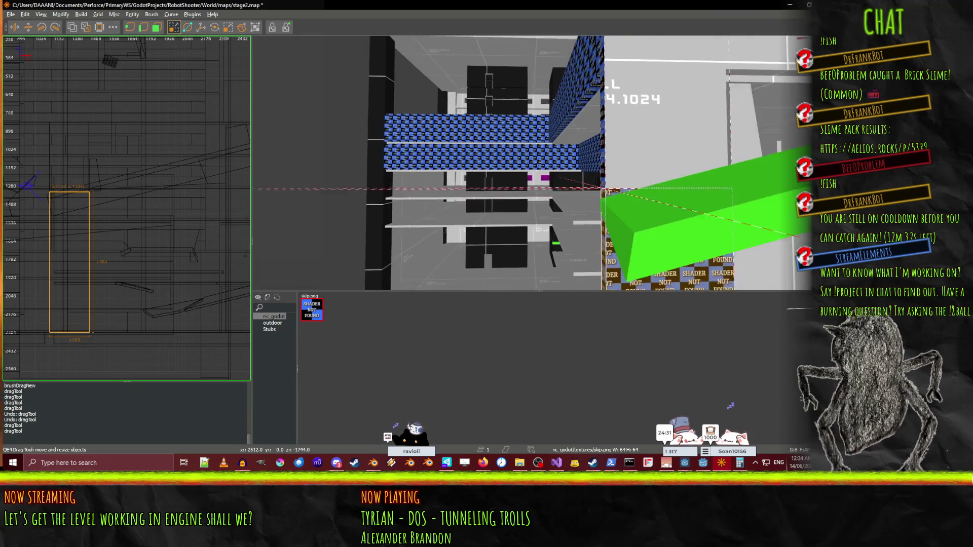
pyautogui.rightClick(552, 168)
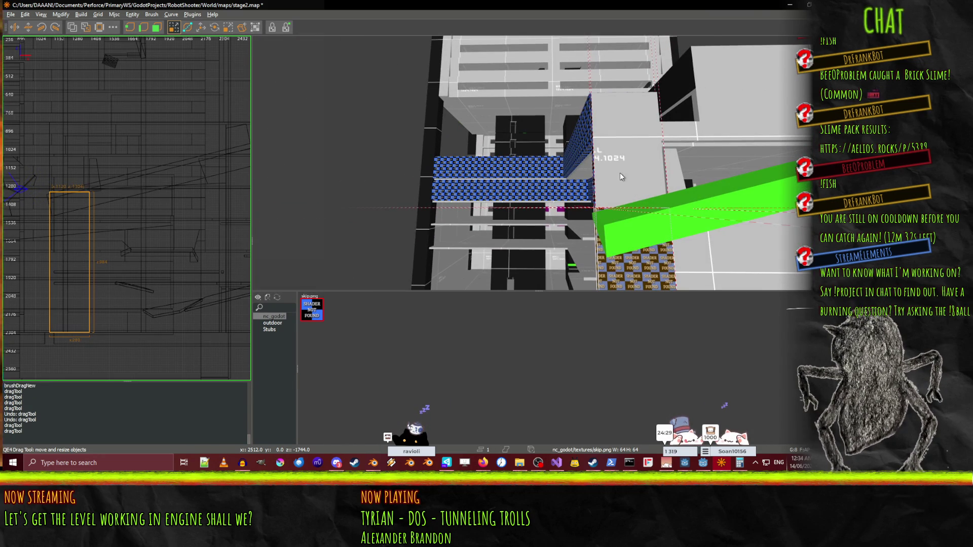
pyautogui.rightClick(613, 191)
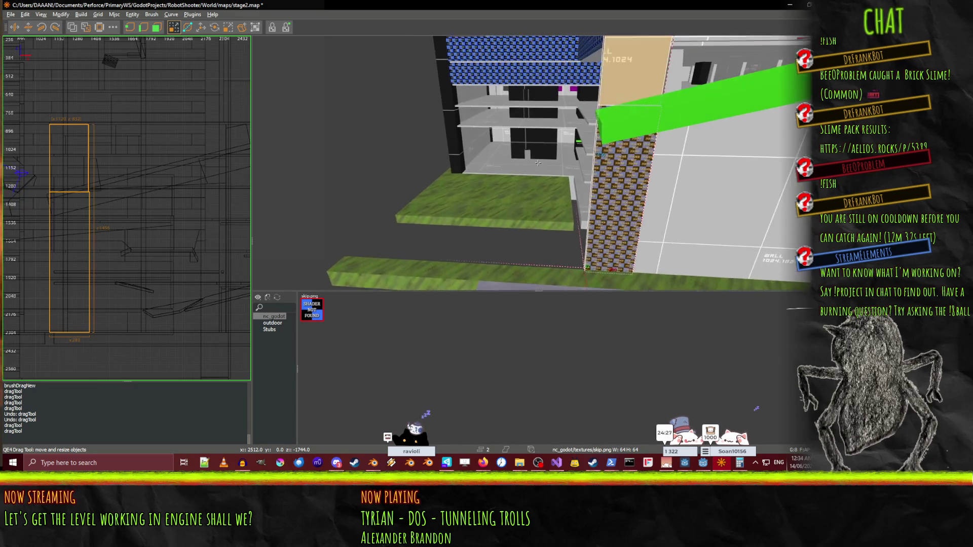
pyautogui.rightClick(537, 162)
pyautogui.rightClick(498, 245)
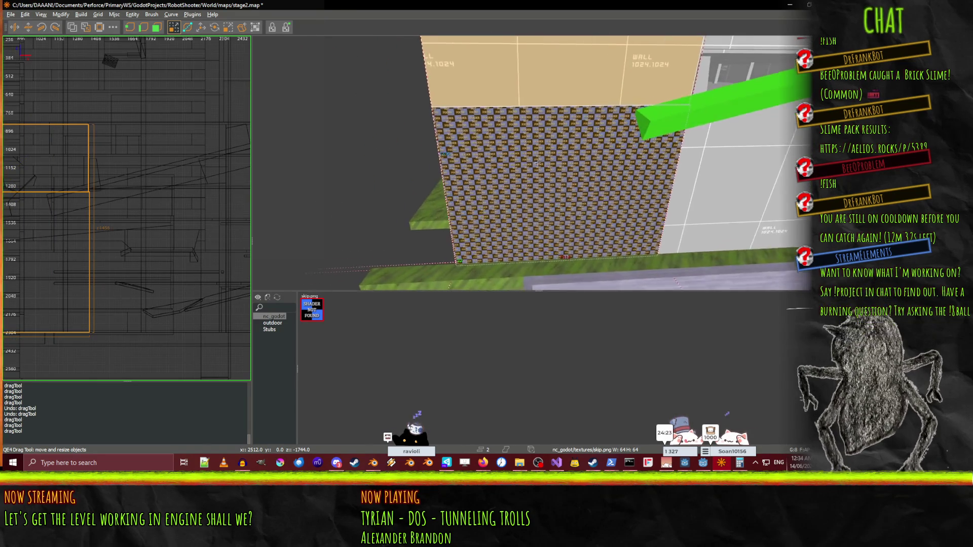
pyautogui.rightClick(518, 202)
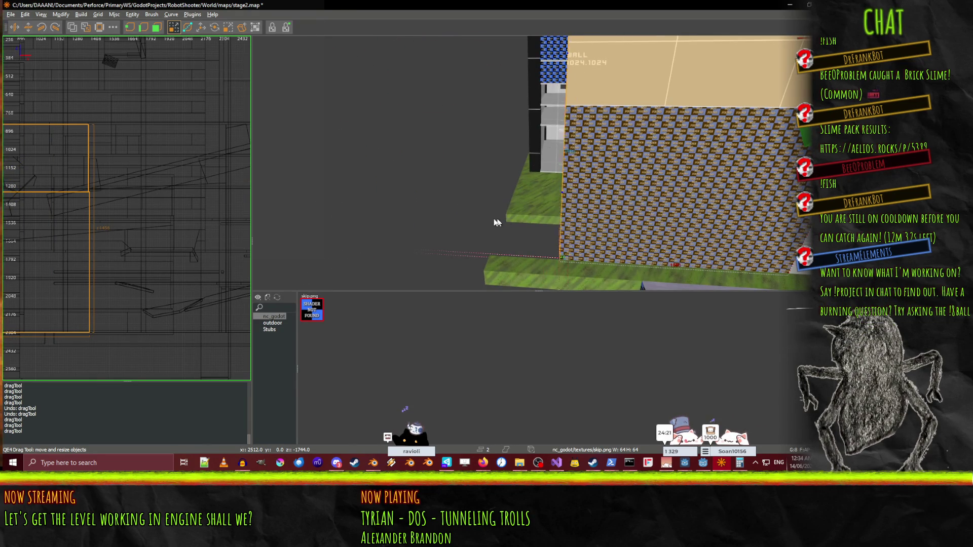
pyautogui.moveTo(435, 221); pyautogui.dragTo(388, 216)
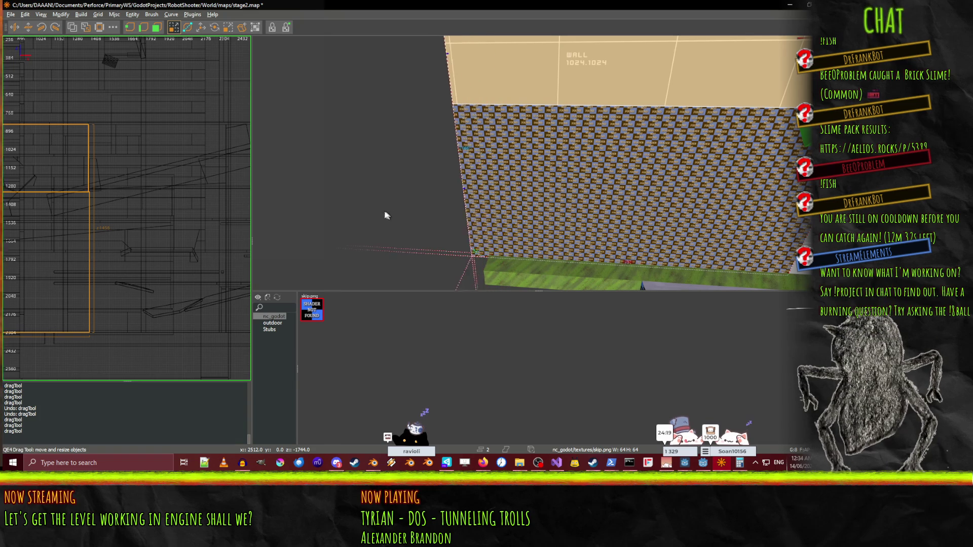
pyautogui.moveTo(350, 213); pyautogui.dragTo(340, 209)
pyautogui.rightClick(341, 205)
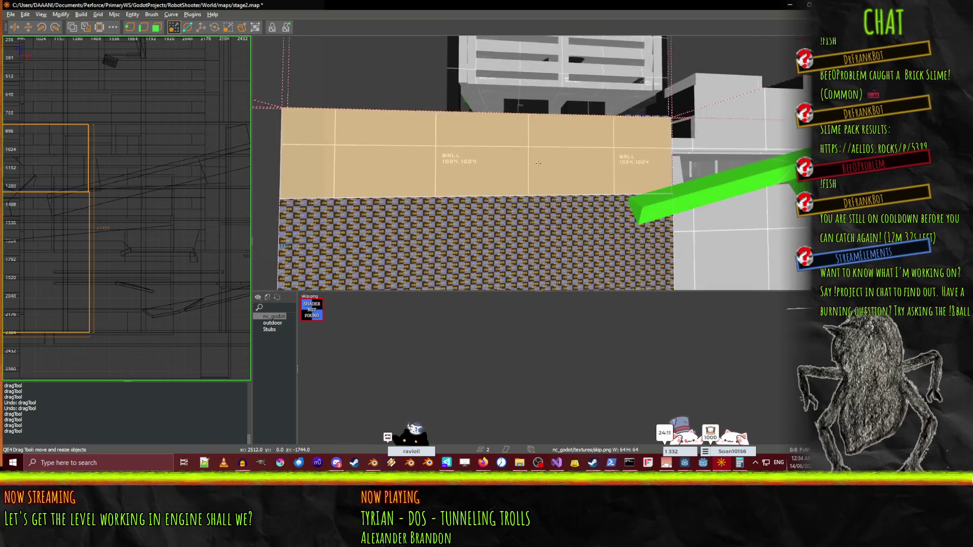
pyautogui.press('w')
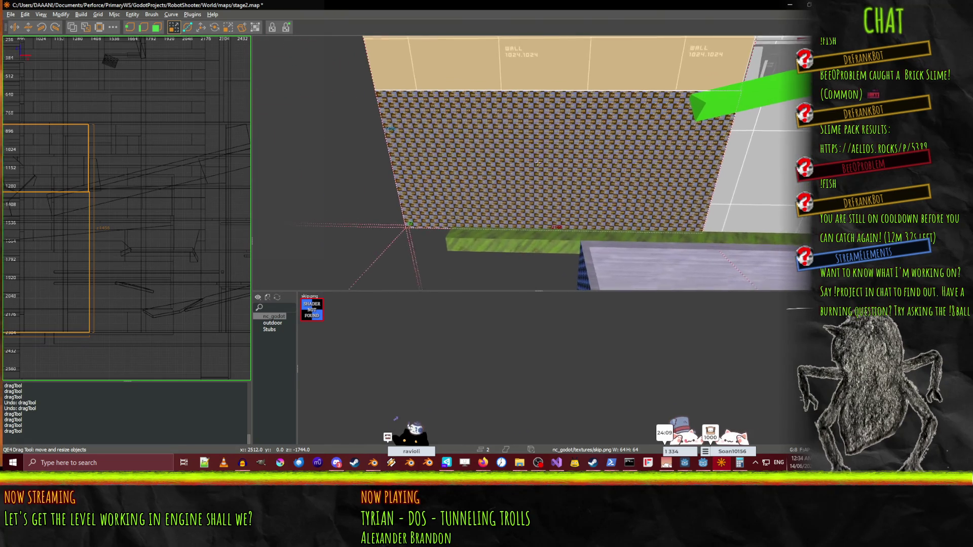
pyautogui.press('w')
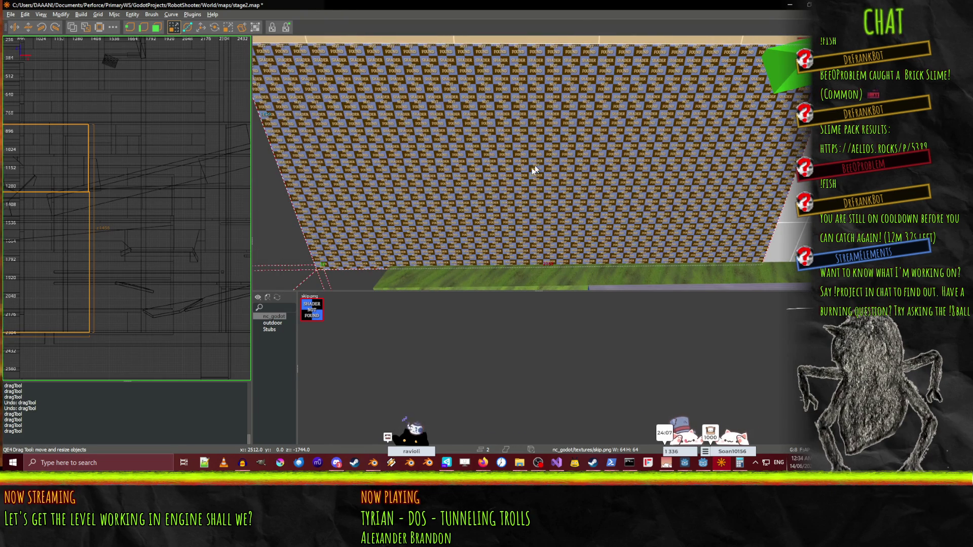
pyautogui.moveTo(275, 227); pyautogui.dragTo(285, 223)
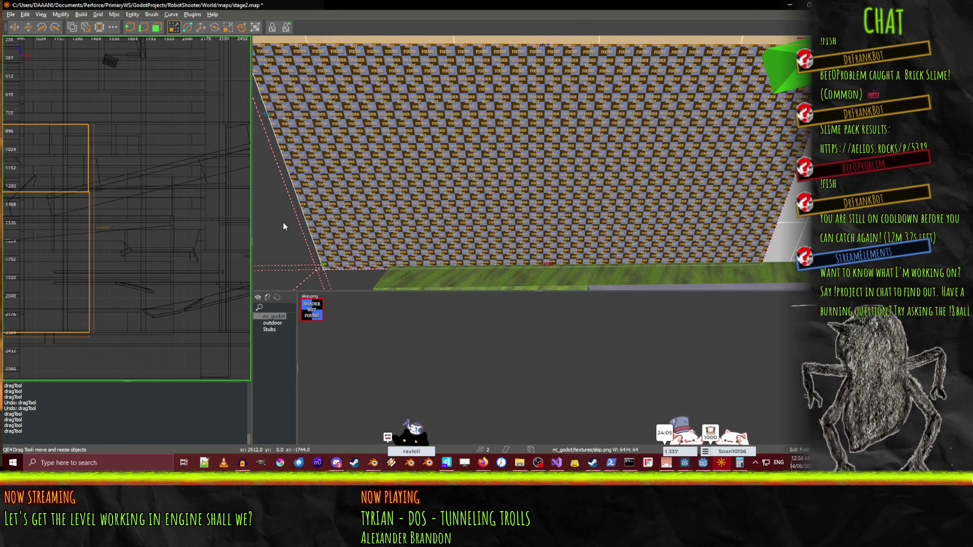
pyautogui.hotkey('ctrl', 'z')
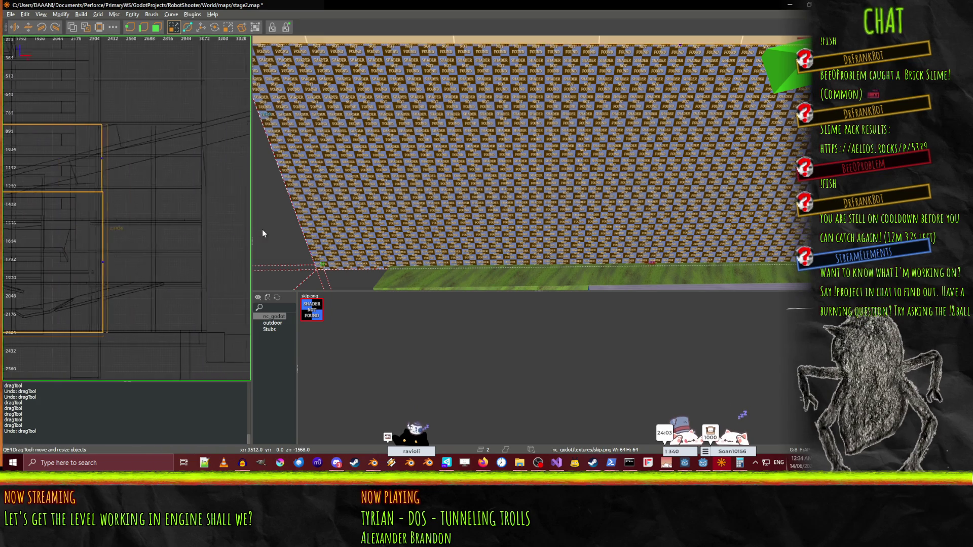
pyautogui.moveTo(269, 245); pyautogui.dragTo(304, 241)
pyautogui.hotkey('ctrl', 'z')
pyautogui.rightClick(303, 241)
pyautogui.rightClick(537, 166)
pyautogui.scroll(-5, 537, 166)
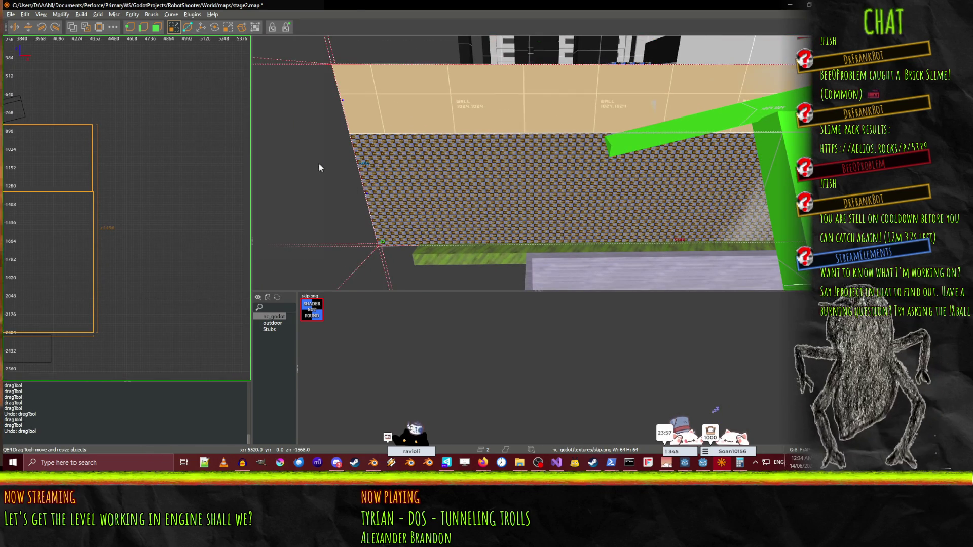
pyautogui.moveTo(324, 164); pyautogui.dragTo(463, 166)
pyautogui.hotkey('ctrl', 'z')
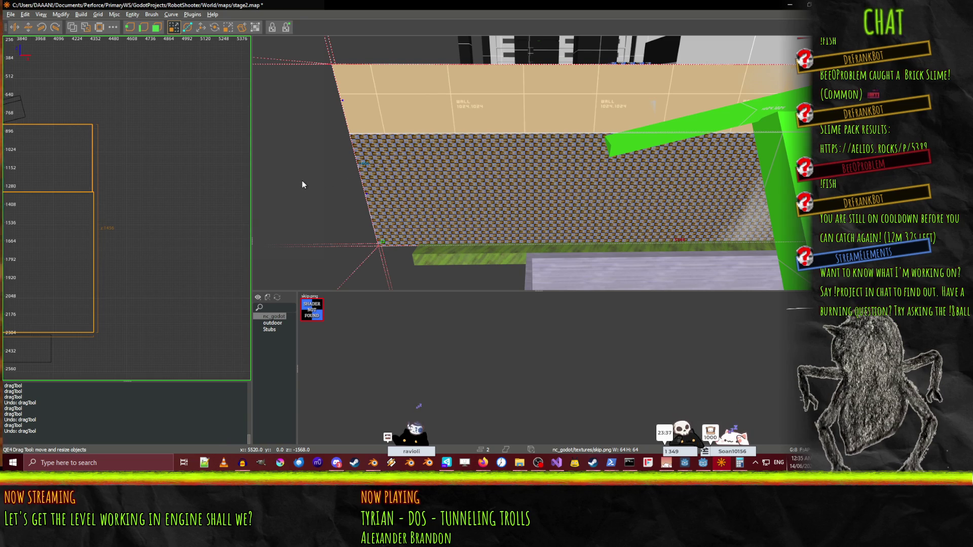
pyautogui.moveTo(305, 181); pyautogui.dragTo(297, 180)
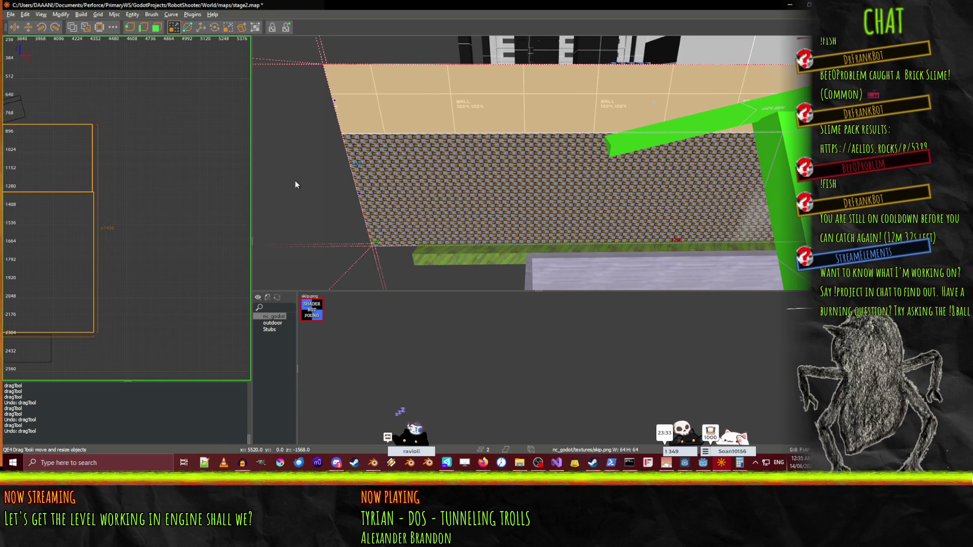
pyautogui.rightClick(297, 180)
pyautogui.rightClick(523, 229)
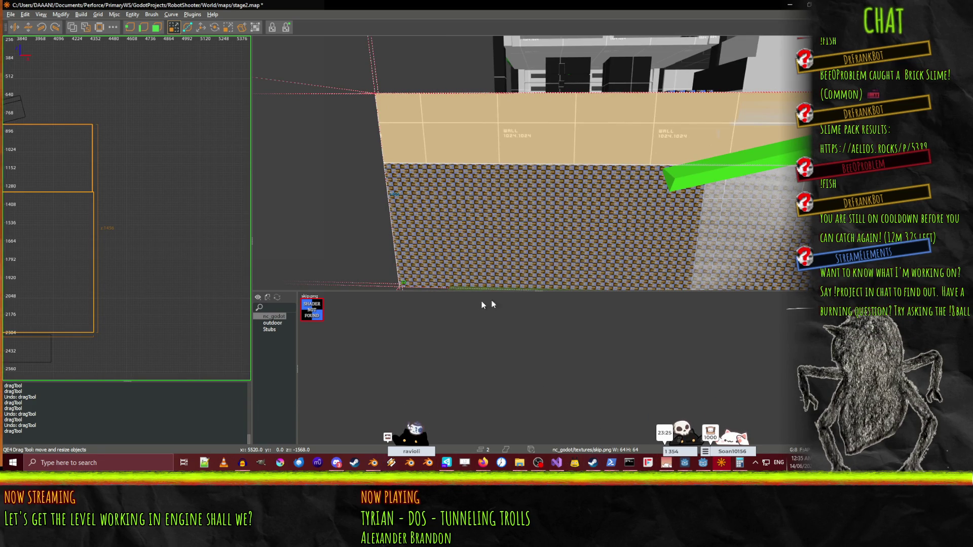
pyautogui.rightClick(471, 279)
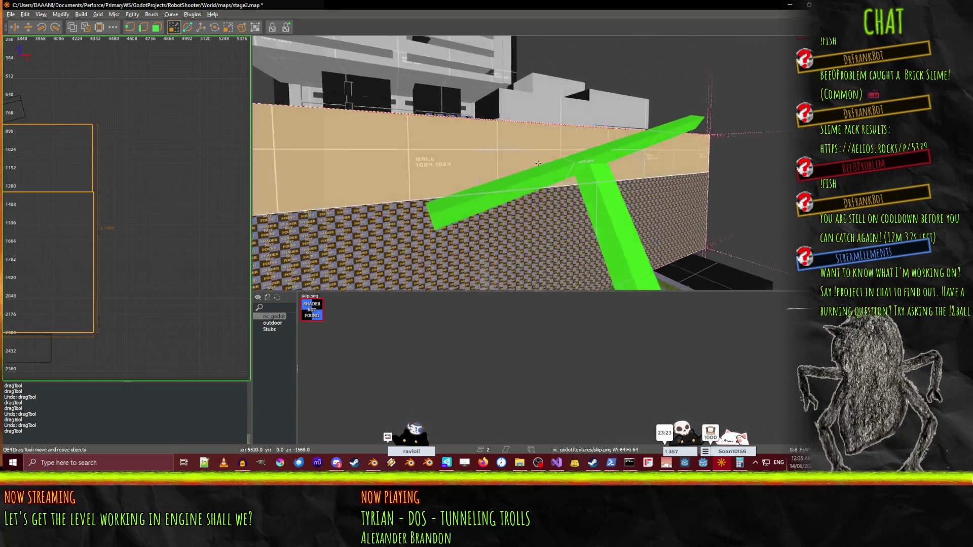
pyautogui.rightClick(646, 193)
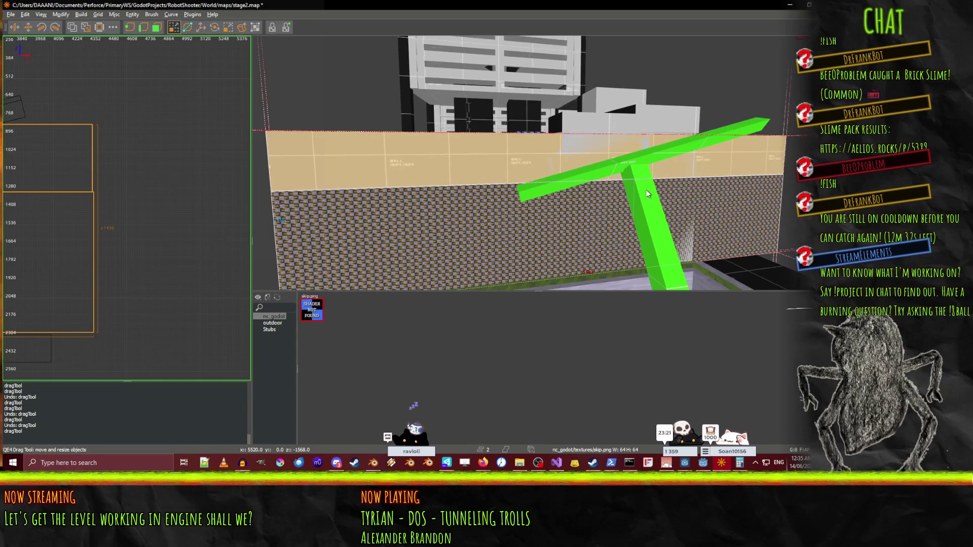
pyautogui.scroll(-4, 647, 193)
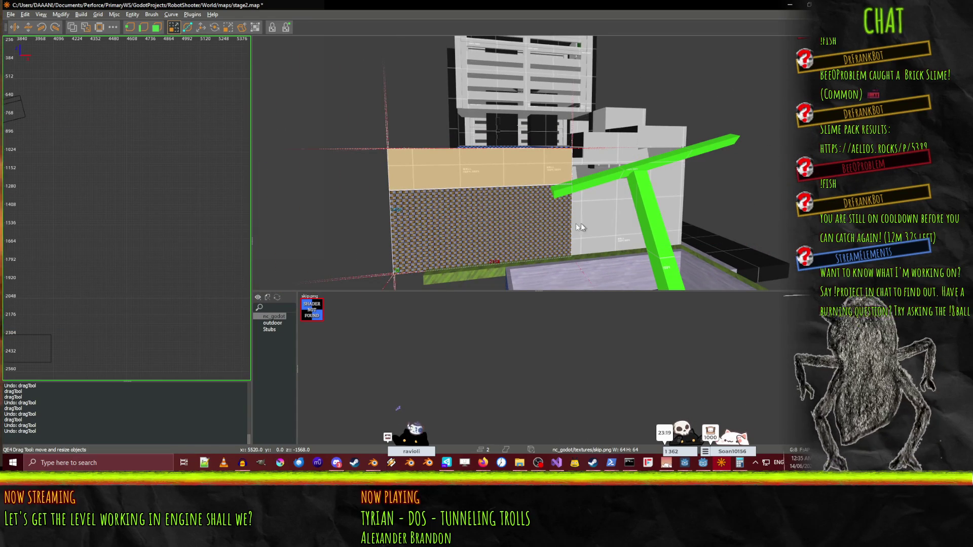
pyautogui.scroll(2, 354, 226)
pyautogui.moveTo(337, 211); pyautogui.dragTo(308, 209)
pyautogui.hotkey('ctrl', 'z')
pyautogui.moveTo(354, 170)
pyautogui.mouseDown()
pyautogui.moveTo(305, 172)
pyautogui.moveTo(323, 201)
pyautogui.moveTo(311, 200)
pyautogui.mouseUp()
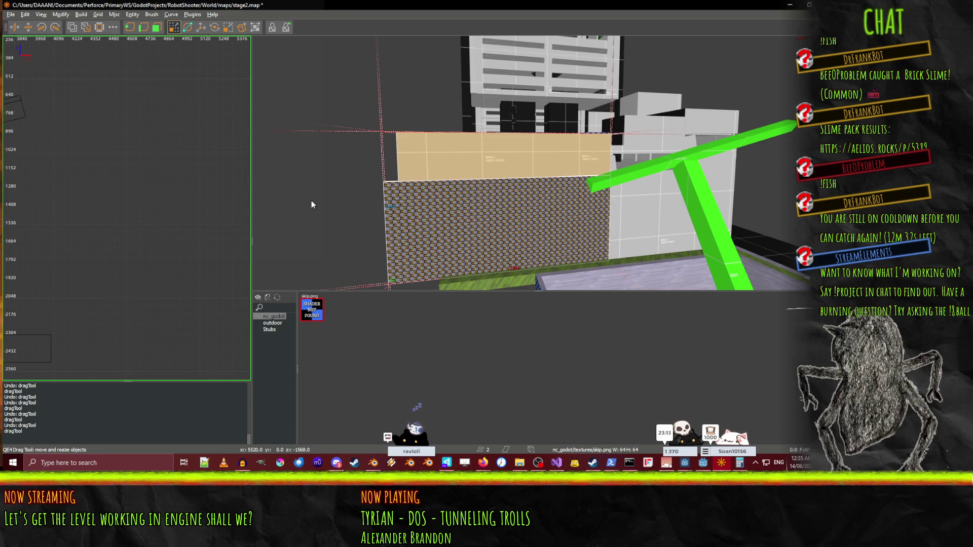
pyautogui.hotkey('ctrl', 'z')
pyautogui.scroll(-6, 141, 245)
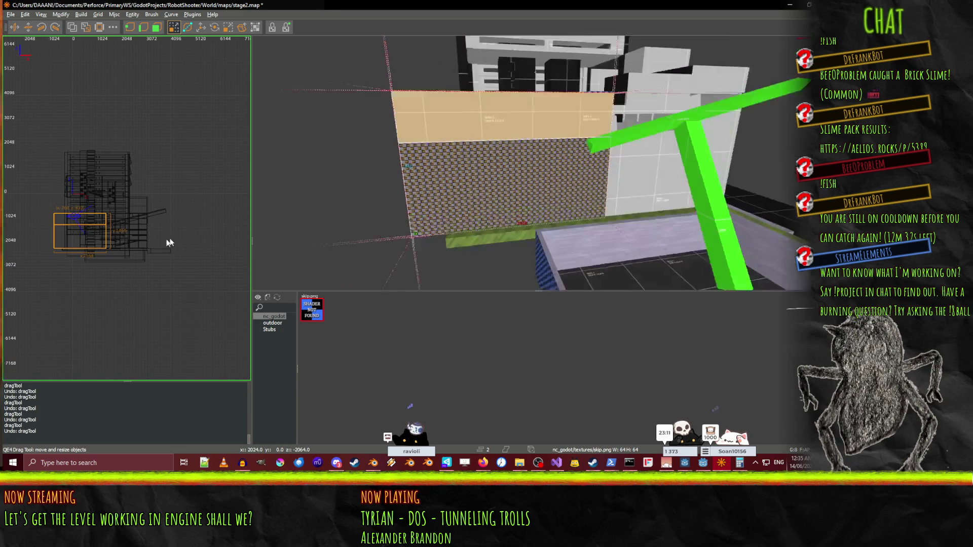
pyautogui.moveTo(163, 227); pyautogui.dragTo(203, 221)
pyautogui.scroll(7, 113, 224)
pyautogui.middleClick(77, 231)
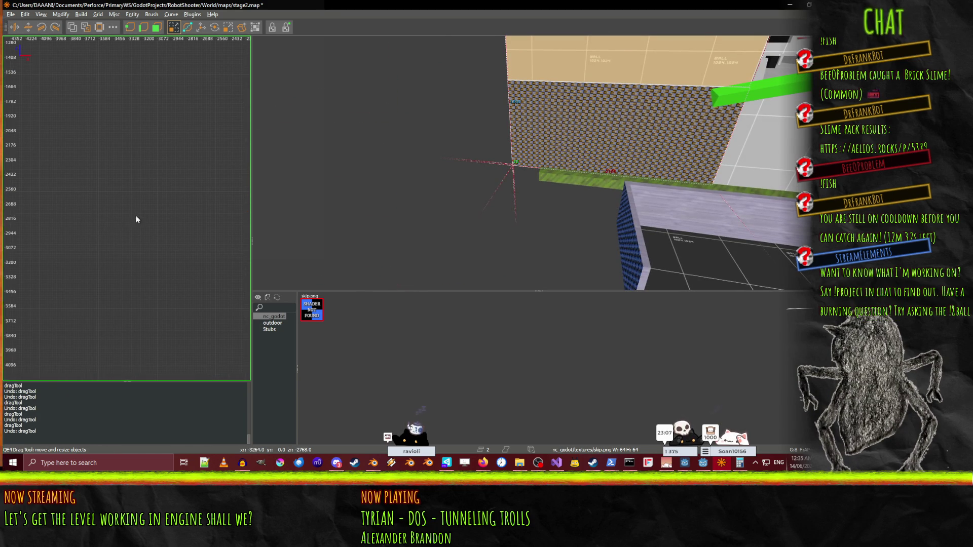
pyautogui.scroll(-5, 424, 168)
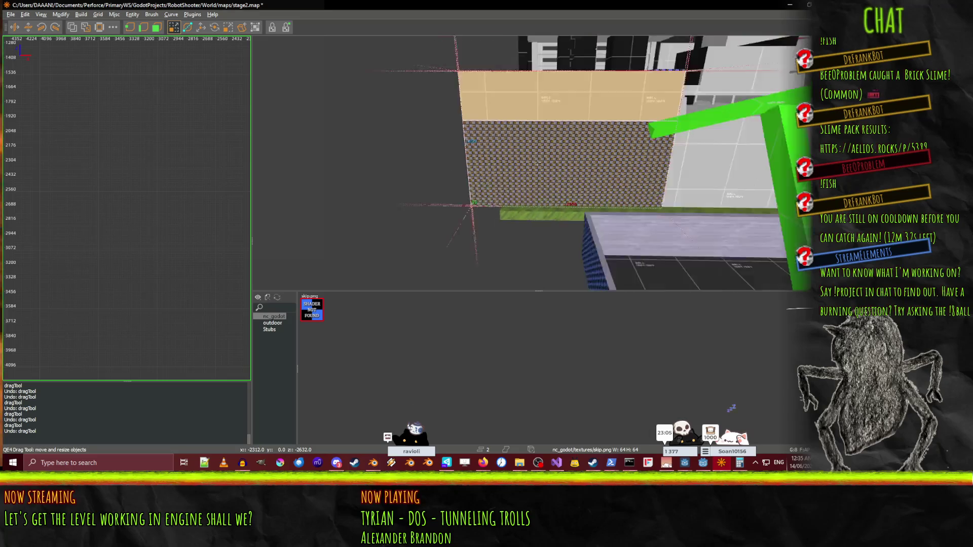
pyautogui.scroll(3, 148, 206)
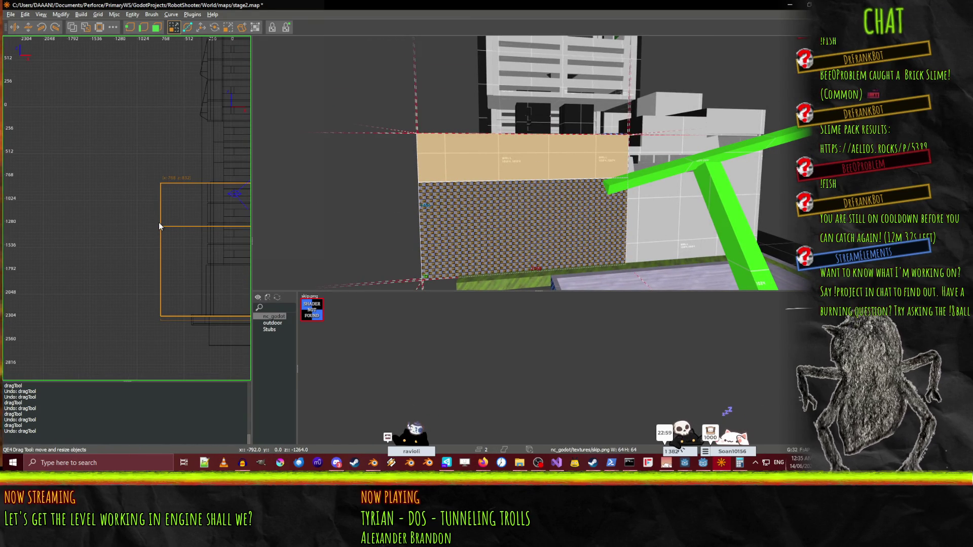
pyautogui.hotkey('ctrl', 'Tab')
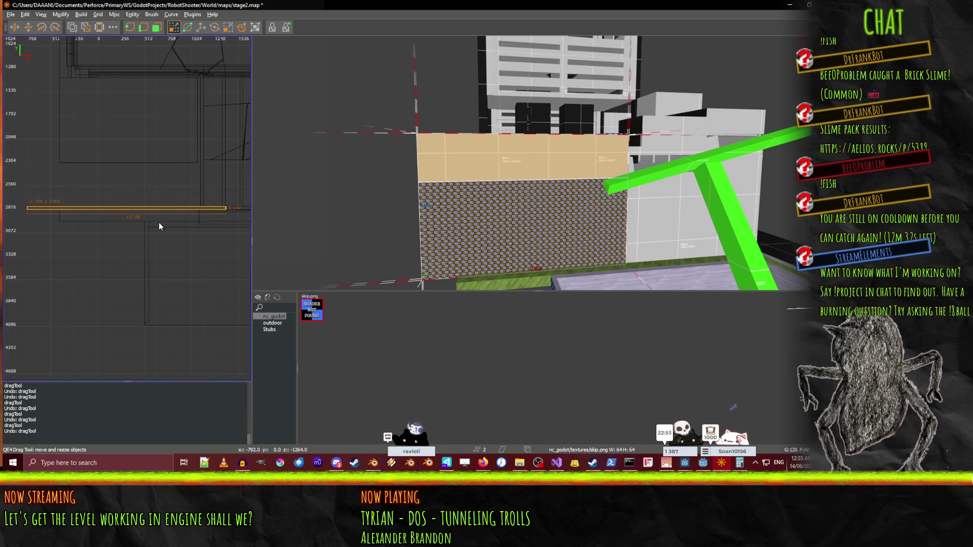
# Adjust the wall's left face in the side view, undoing one move and nudging 8 units.
pyautogui.moveTo(82, 195); pyautogui.dragTo(128, 196)
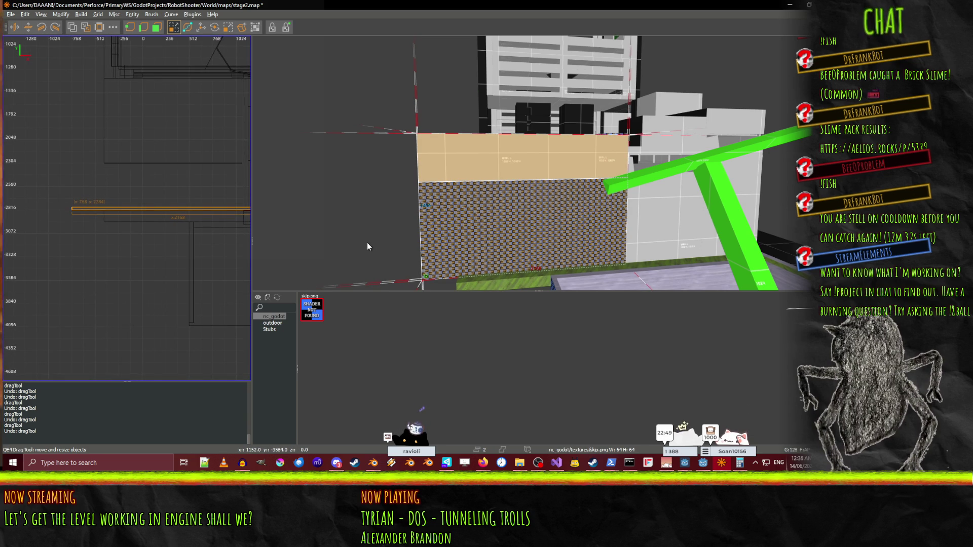
pyautogui.moveTo(365, 244); pyautogui.dragTo(380, 243)
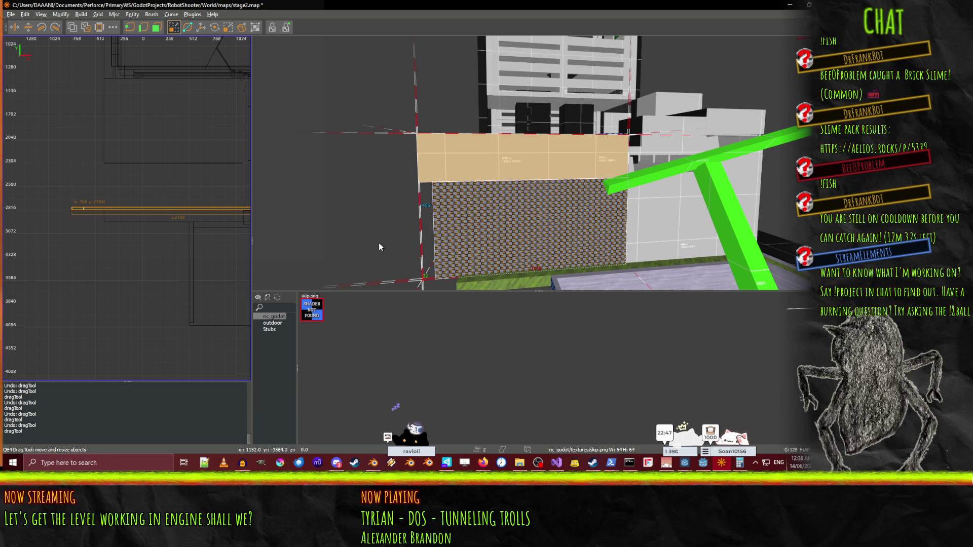
pyautogui.hotkey('ctrl', 'z')
pyautogui.moveTo(63, 202)
pyautogui.mouseDown()
pyautogui.moveTo(71, 202)
pyautogui.moveTo(62, 203)
pyautogui.mouseUp()
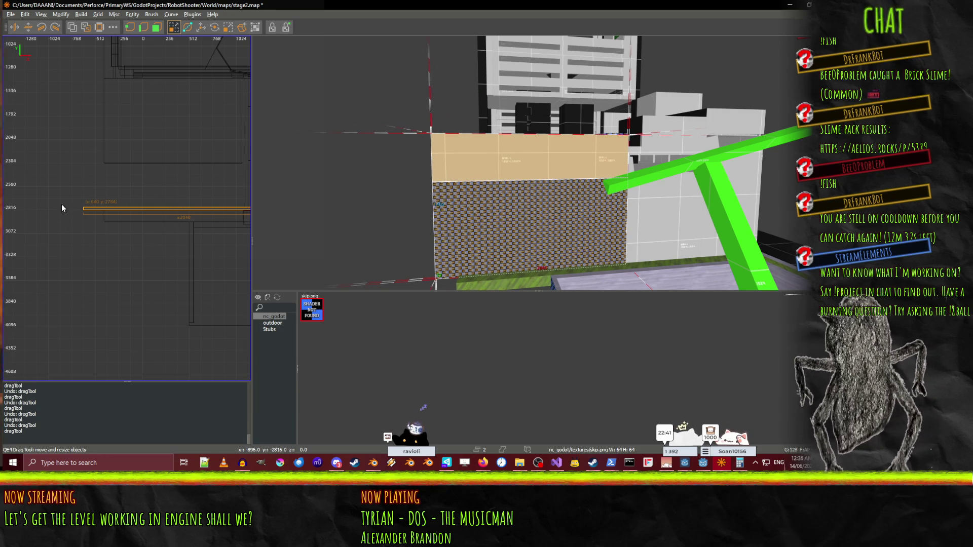
pyautogui.press('4')
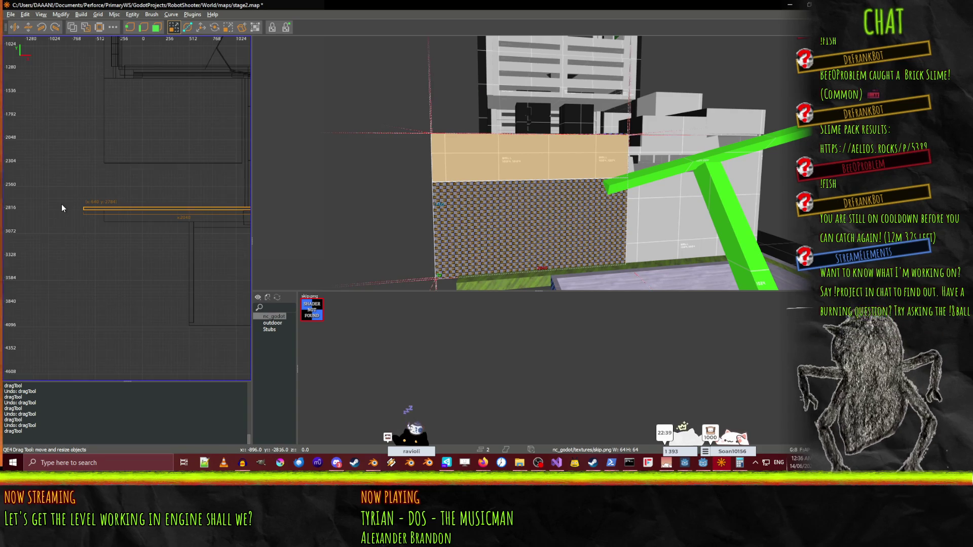
pyautogui.moveTo(65, 208); pyautogui.dragTo(65, 208)
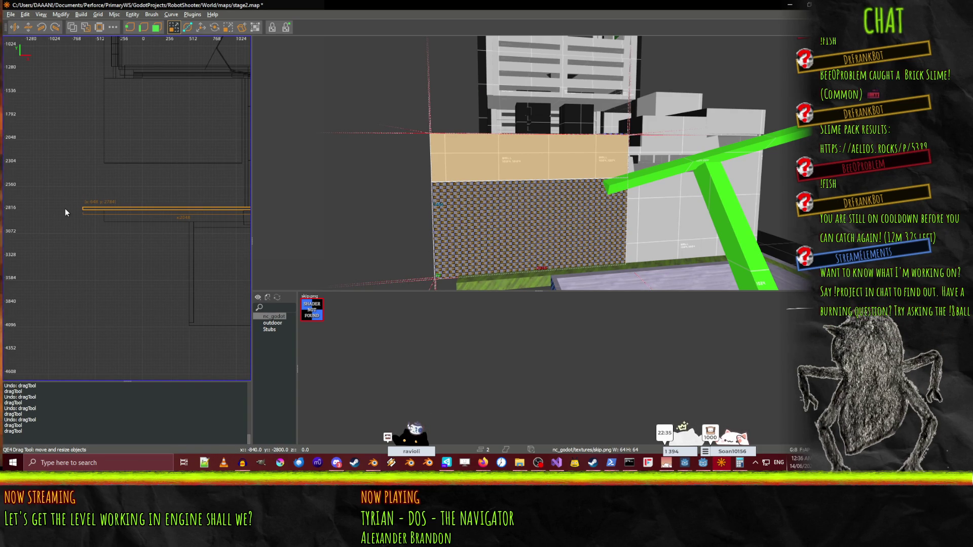
# Set the grid to 128 and extend the wall's left edge until it is 2688 wide.
pyautogui.press('5')
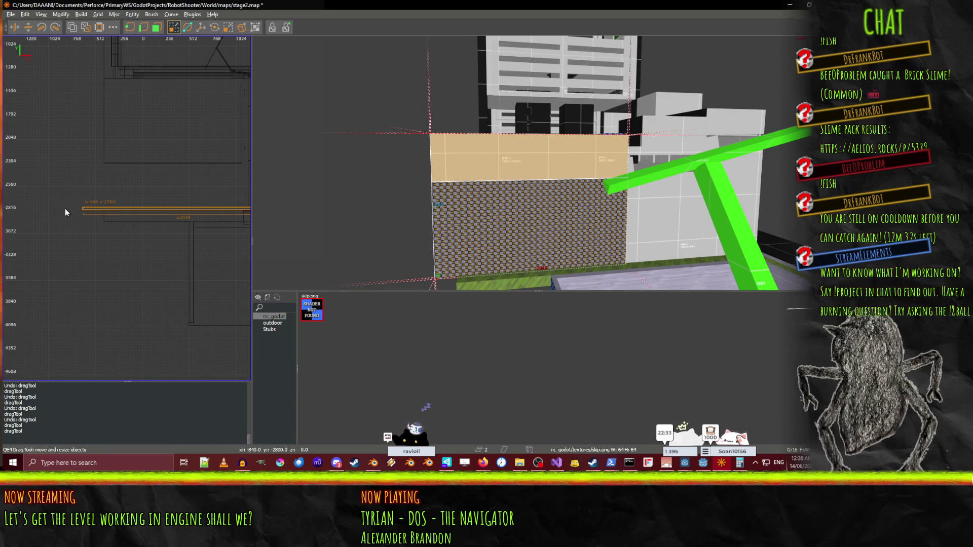
pyautogui.press('9')
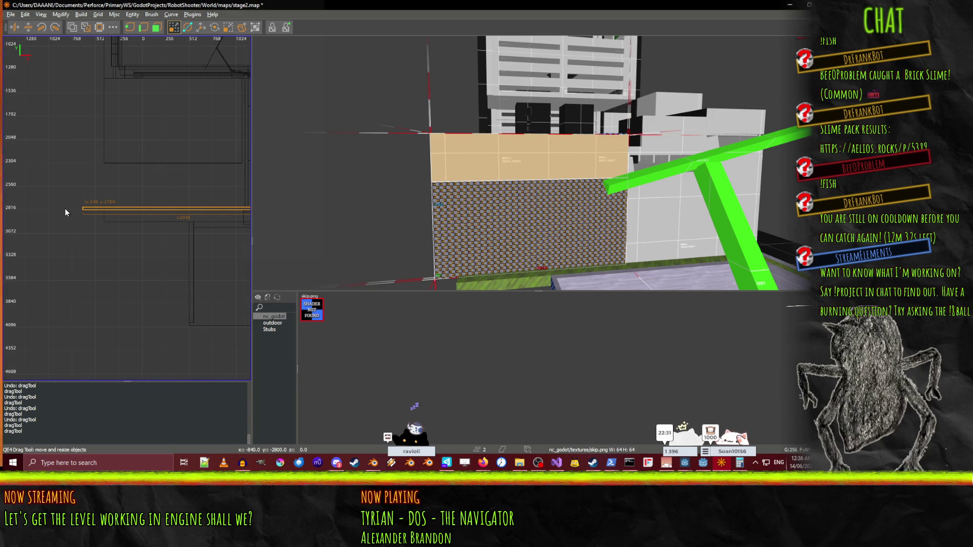
pyautogui.press('8')
pyautogui.scroll(-2, 74, 226)
pyautogui.moveTo(74, 226)
pyautogui.mouseDown()
pyautogui.moveTo(46, 226)
pyautogui.moveTo(69, 217)
pyautogui.moveTo(37, 215)
pyautogui.mouseUp()
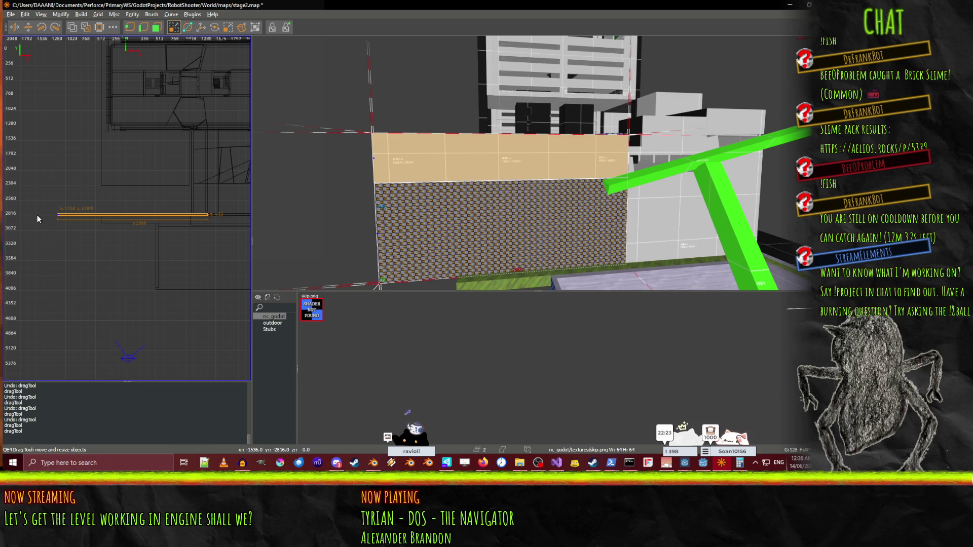
pyautogui.moveTo(37, 214); pyautogui.dragTo(23, 215)
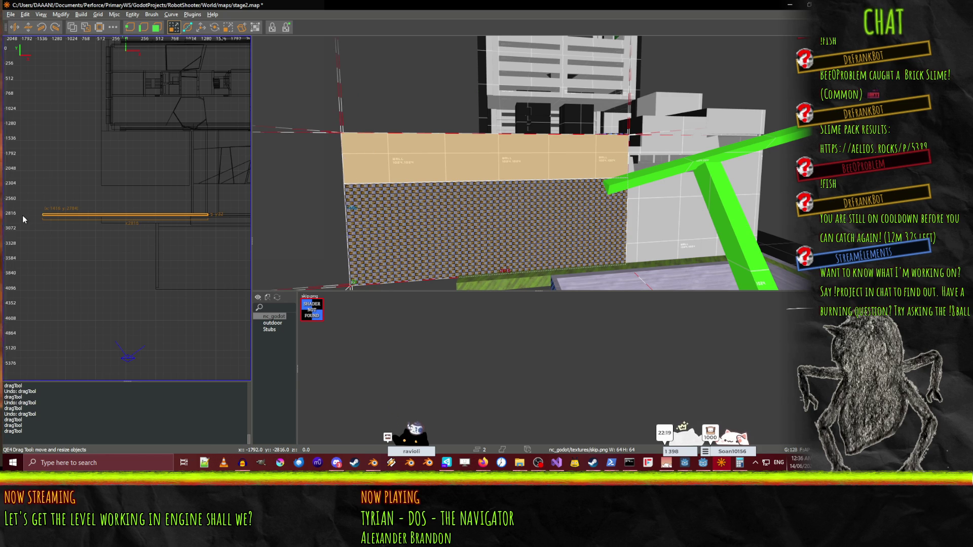
pyautogui.rightClick(405, 196)
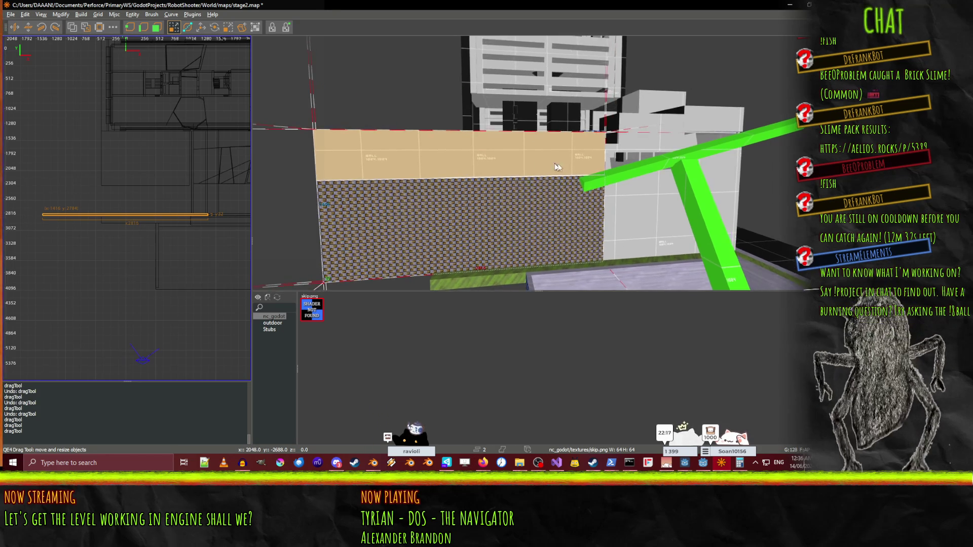
# Fly the camera to face the tan WALL 1024.1024 ledge above the checker wall, then leave freelook.
pyautogui.press('Left')
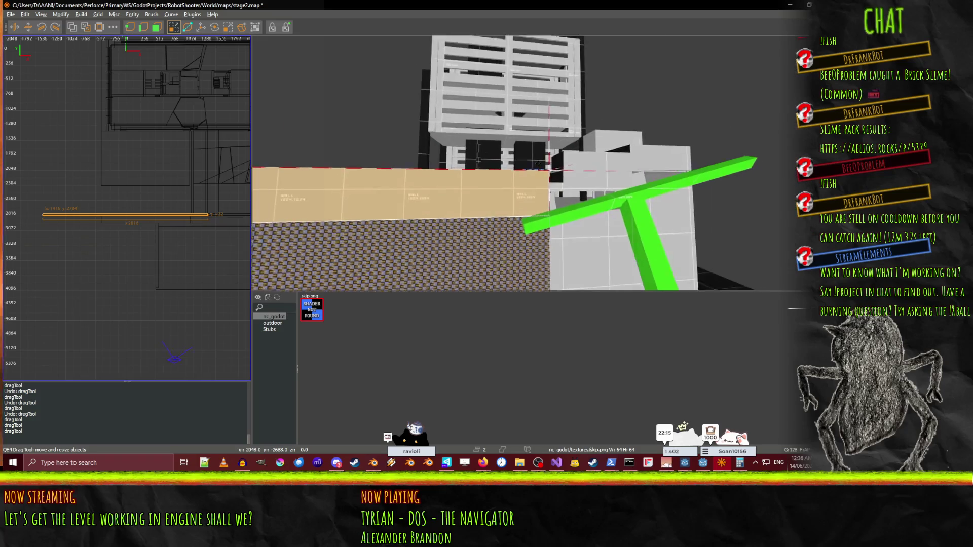
pyautogui.press('Up')
pyautogui.press('Right')
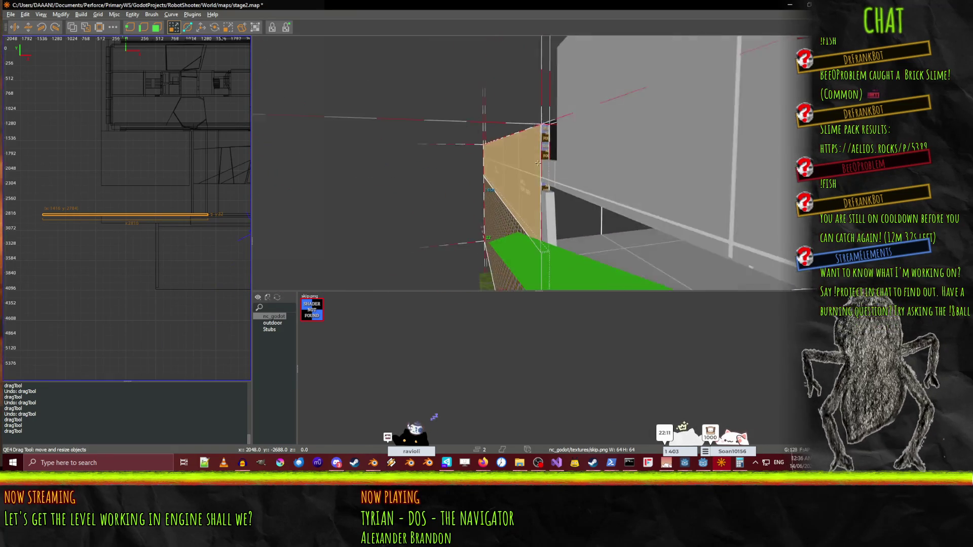
pyautogui.press('Up')
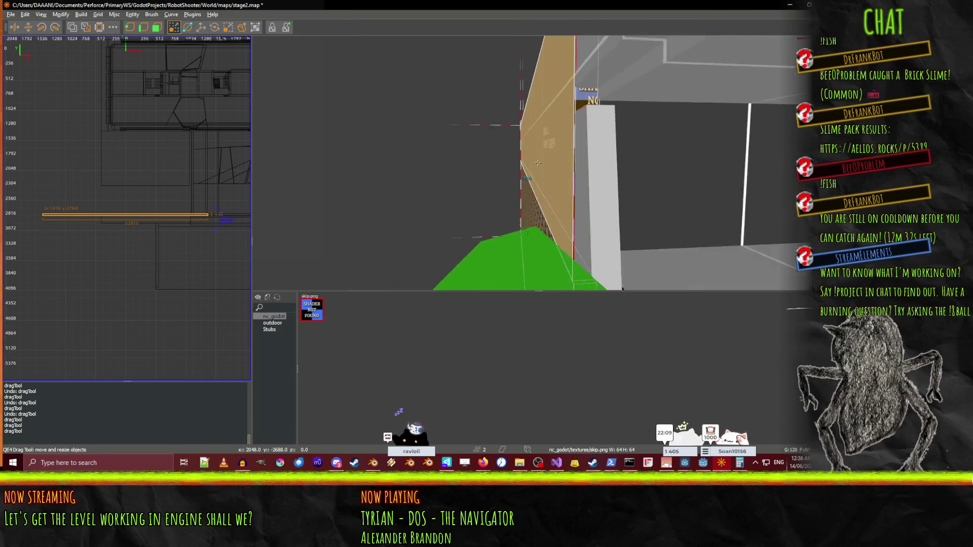
pyautogui.press('Up')
pyautogui.press('Right')
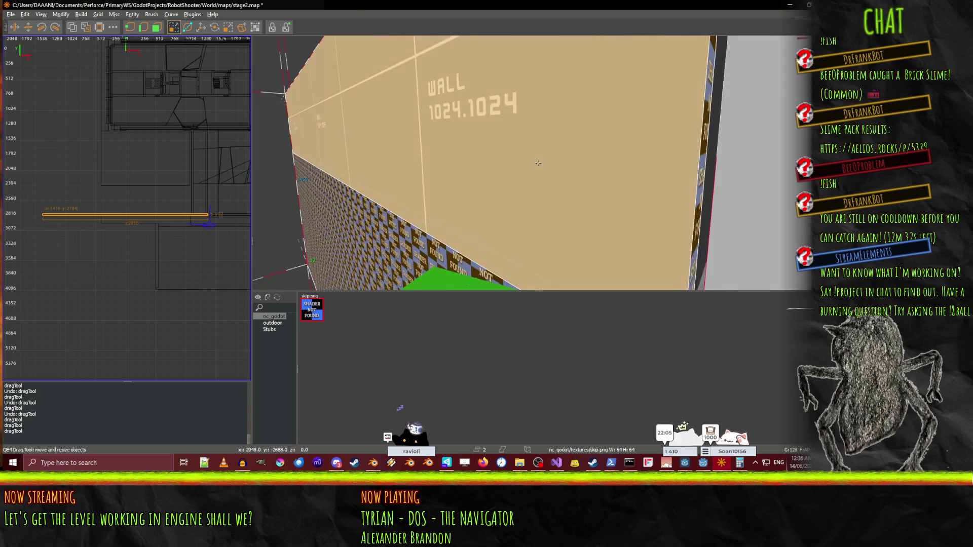
pyautogui.press('Down')
pyautogui.press('Down')
pyautogui.press('Left')
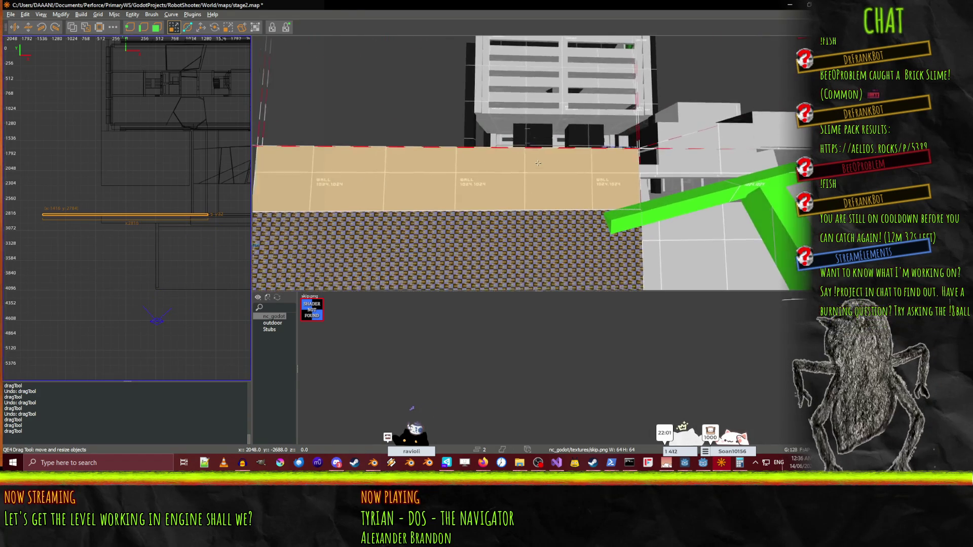
pyautogui.press('Down')
pyautogui.press('Left')
pyautogui.rightClick(538, 163)
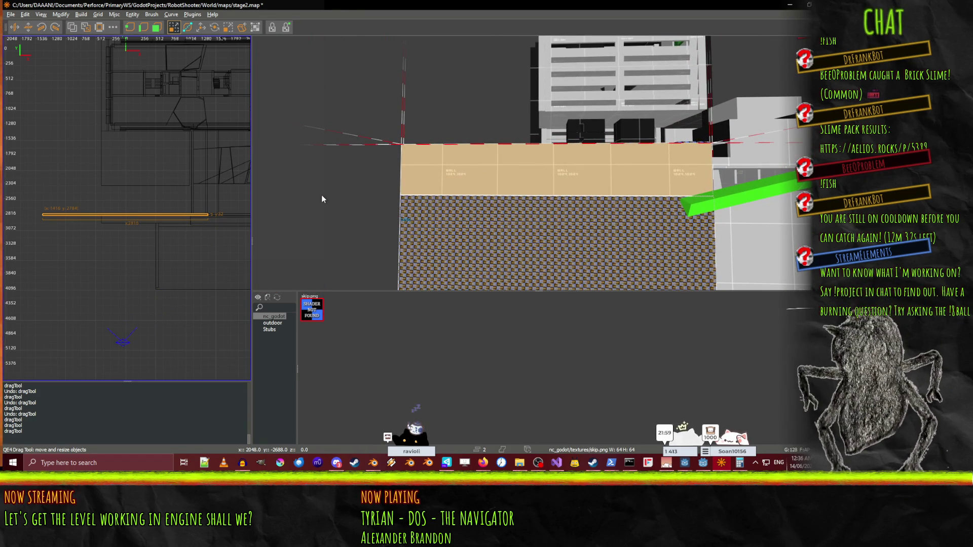
# Undo the last resize and shorten the tan ledge brush from its left end in the top view.
pyautogui.hotkey('ctrl', 'z')
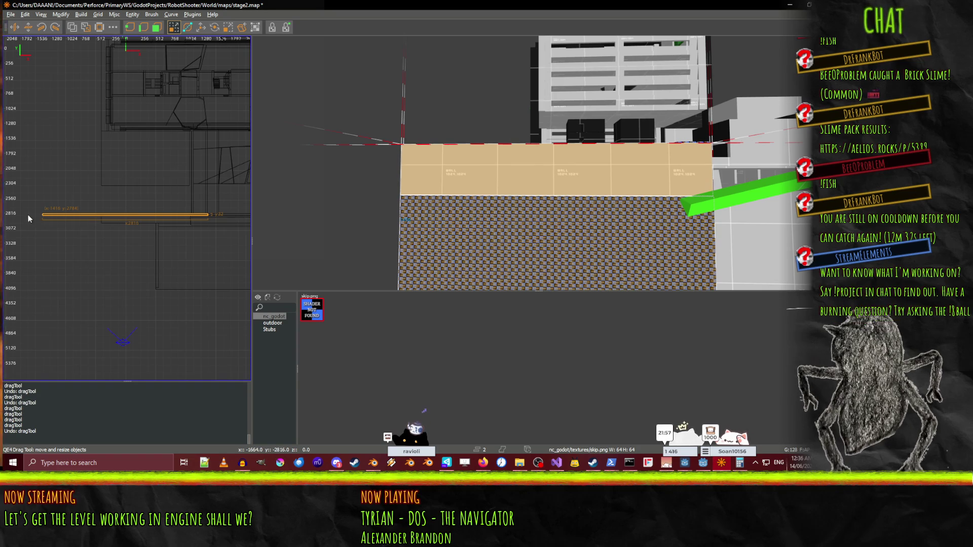
pyautogui.moveTo(38, 219); pyautogui.dragTo(87, 213)
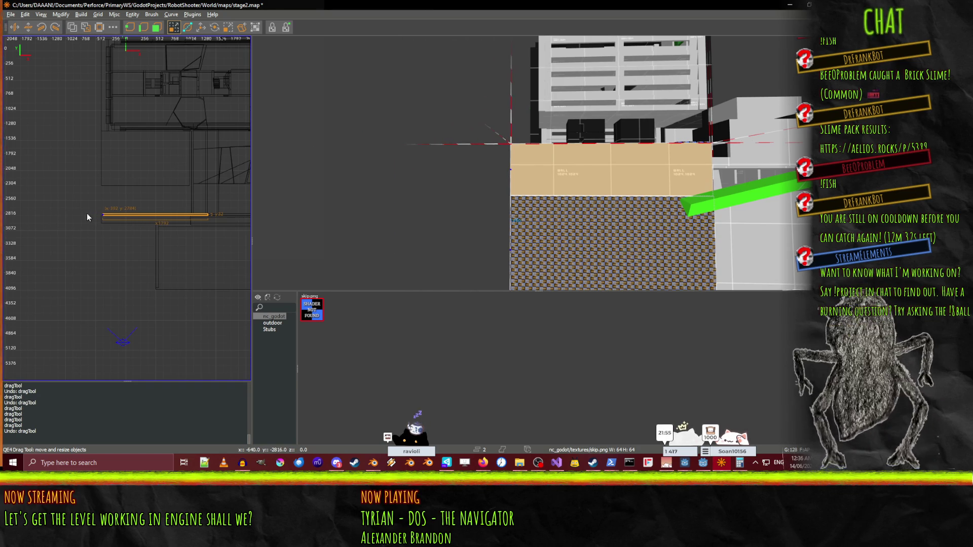
pyautogui.scroll(3, 87, 214)
pyautogui.scroll(-6, 85, 221)
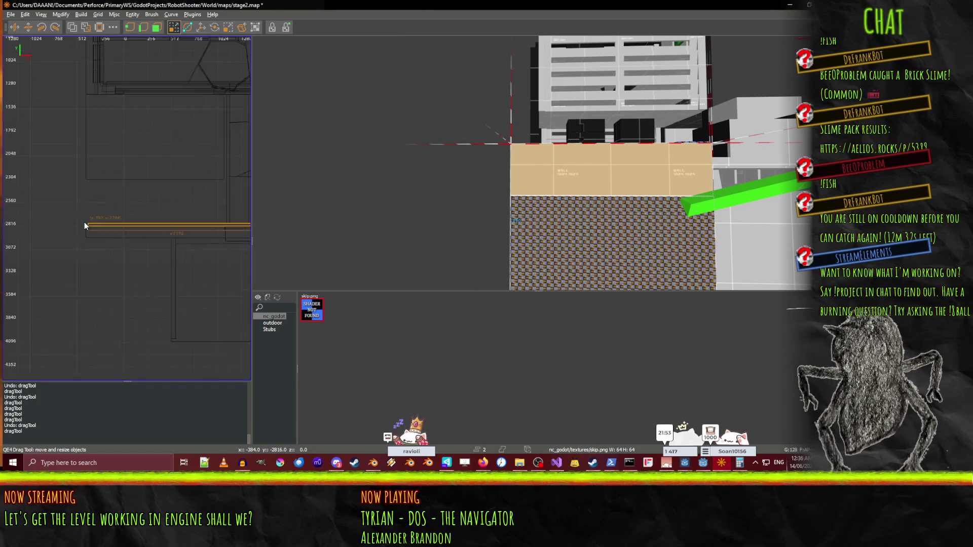
pyautogui.scroll(5, 63, 220)
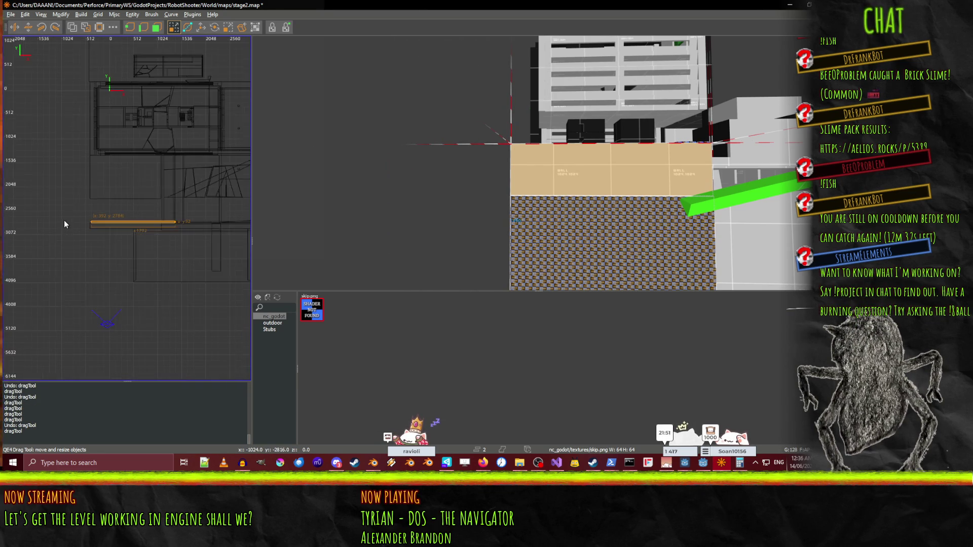
# Pan and zoom the top view along the walls to inspect the shortened ledge brush.
pyautogui.moveTo(112, 97); pyautogui.dragTo(108, 264)
pyautogui.scroll(3, 109, 106)
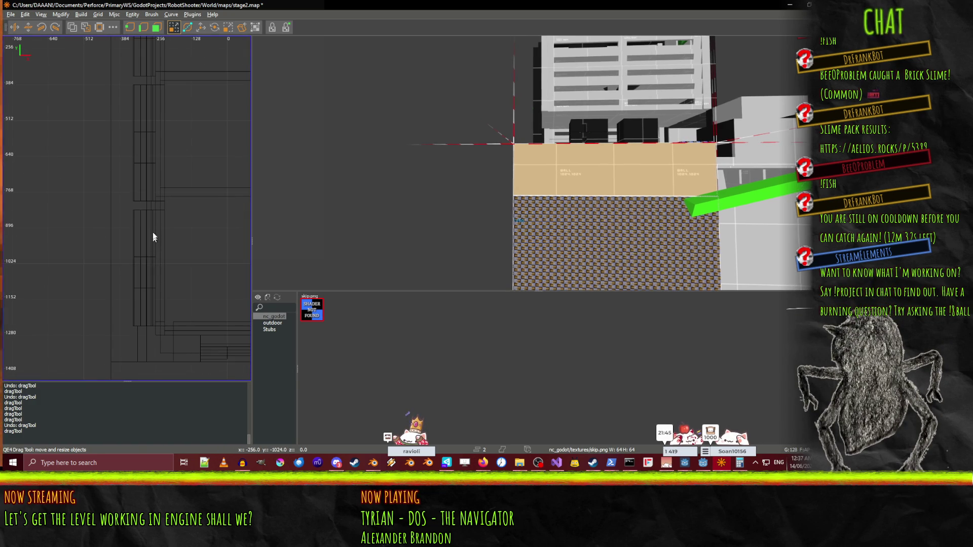
pyautogui.moveTo(153, 236); pyautogui.dragTo(153, 159)
pyautogui.moveTo(156, 369); pyautogui.dragTo(157, 250)
pyautogui.scroll(2, 127, 268)
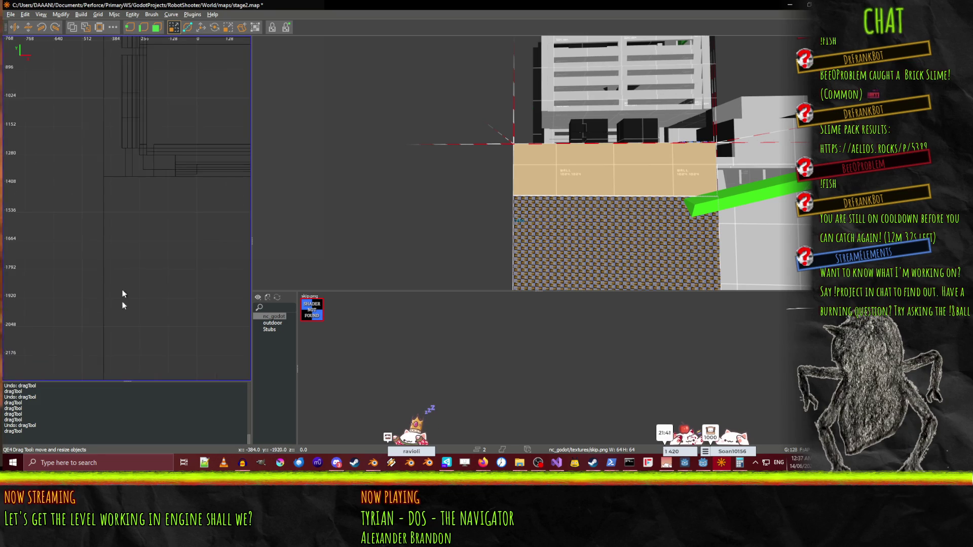
pyautogui.scroll(-3, 127, 339)
pyautogui.moveTo(128, 338)
pyautogui.mouseDown()
pyautogui.moveTo(127, 277)
pyautogui.moveTo(54, 272)
pyautogui.moveTo(76, 274)
pyautogui.mouseUp()
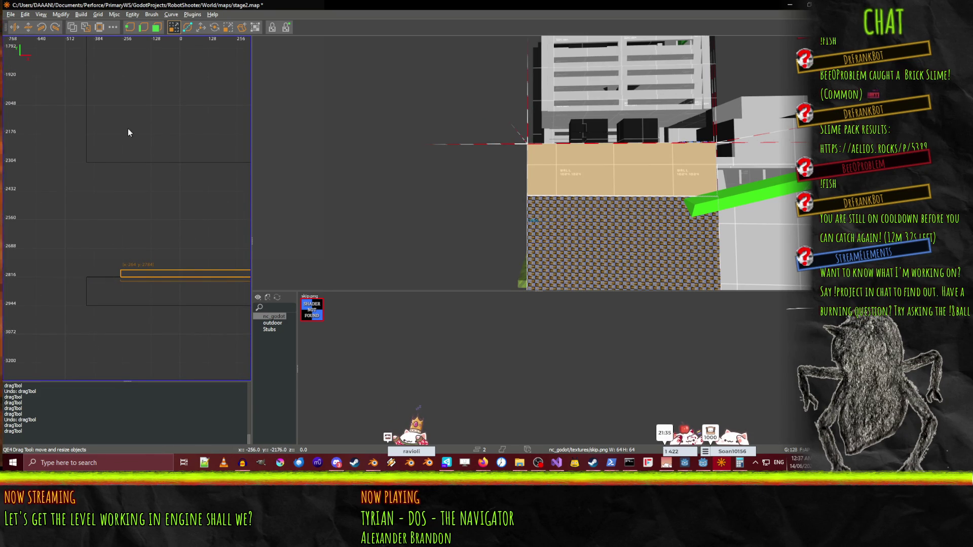
pyautogui.scroll(-2, 126, 187)
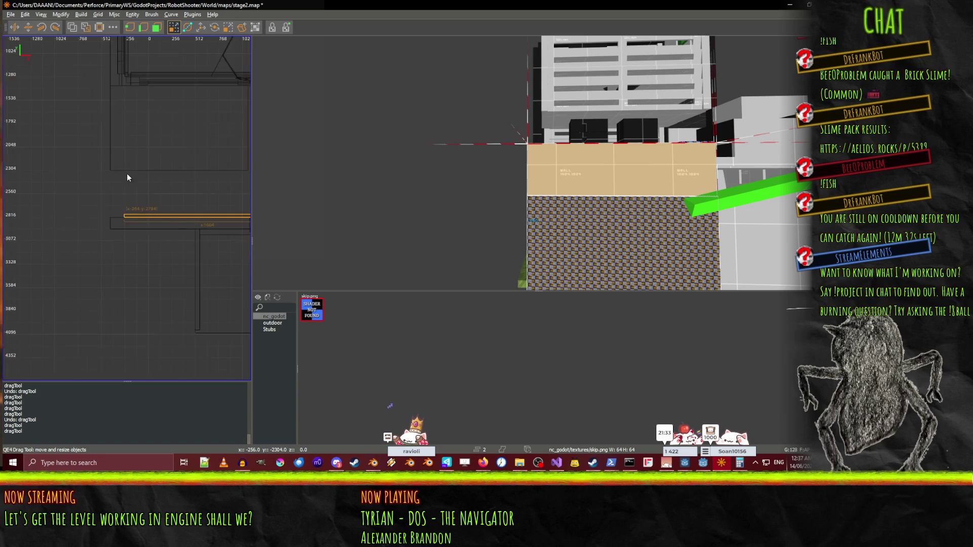
pyautogui.hotkey('ctrl', 'Tab')
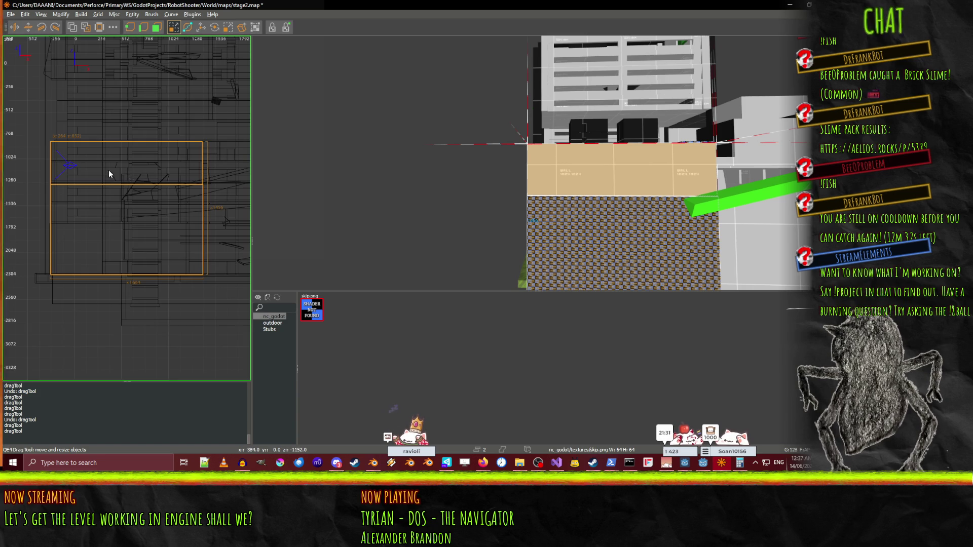
# In the side view, set the grid to 16 then 32 and align the ledge brush's end at x=320.
pyautogui.scroll(1, 125, 208)
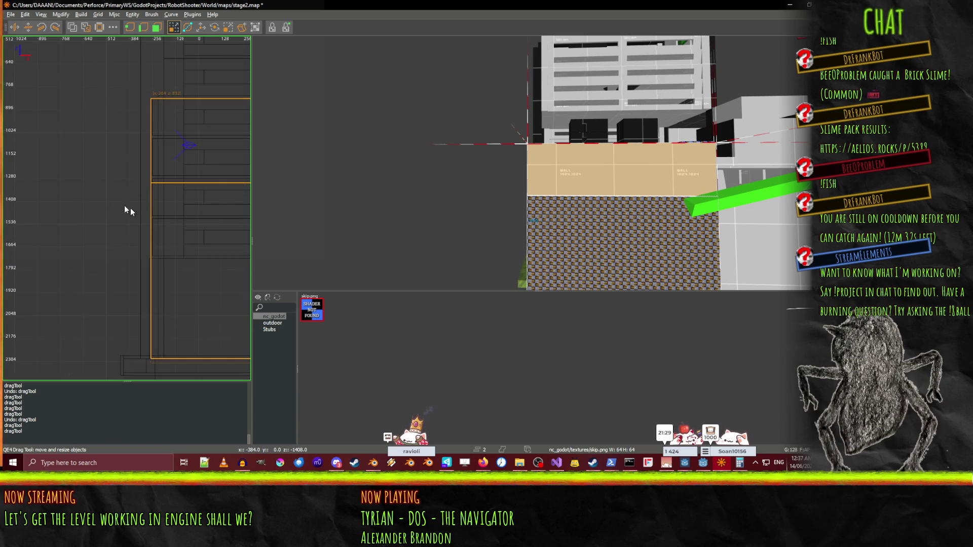
pyautogui.press('5')
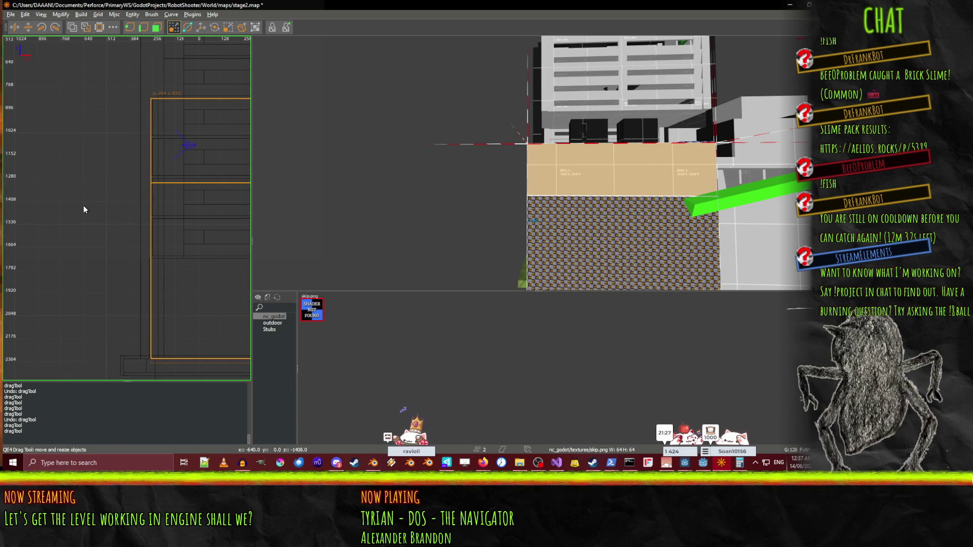
pyautogui.press('6')
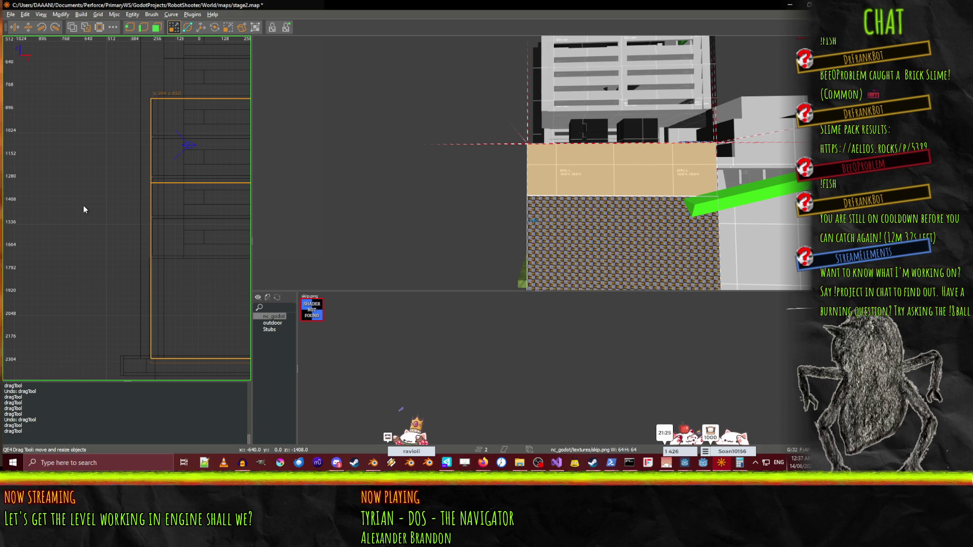
pyautogui.moveTo(77, 209); pyautogui.dragTo(86, 209)
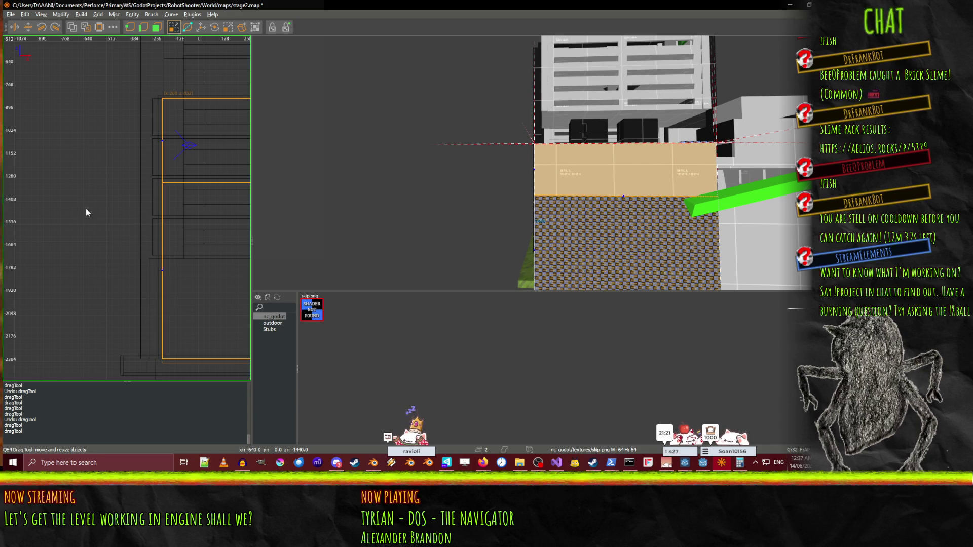
pyautogui.rightClick(364, 199)
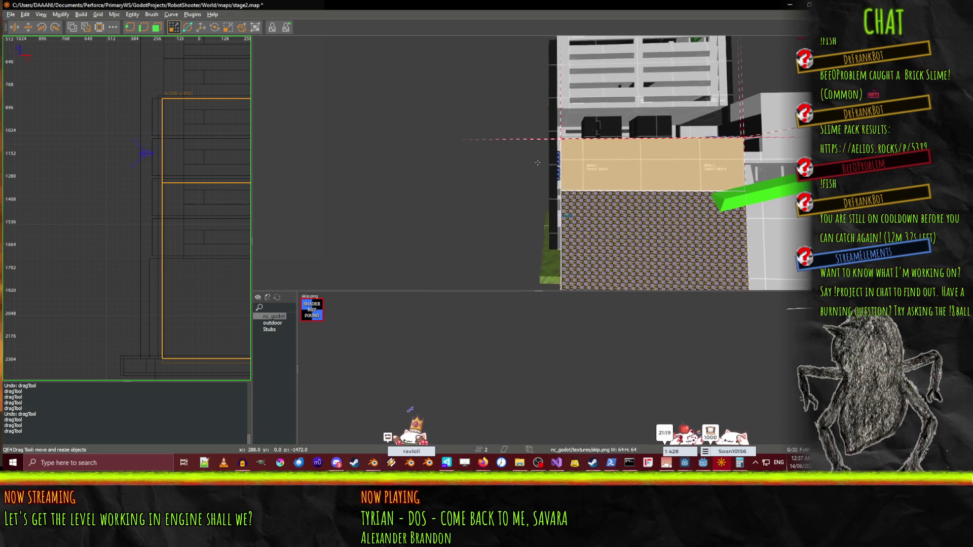
pyautogui.rightClick(538, 162)
pyautogui.moveTo(87, 214)
pyautogui.mouseDown()
pyautogui.moveTo(78, 211)
pyautogui.moveTo(81, 187)
pyautogui.moveTo(85, 304)
pyautogui.mouseUp()
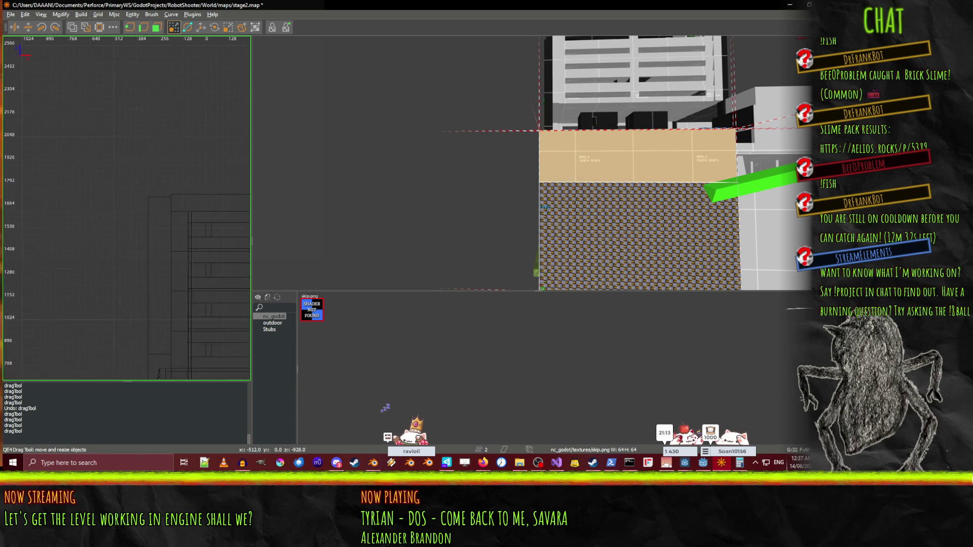
pyautogui.scroll(5, 147, 121)
pyautogui.scroll(1, 151, 124)
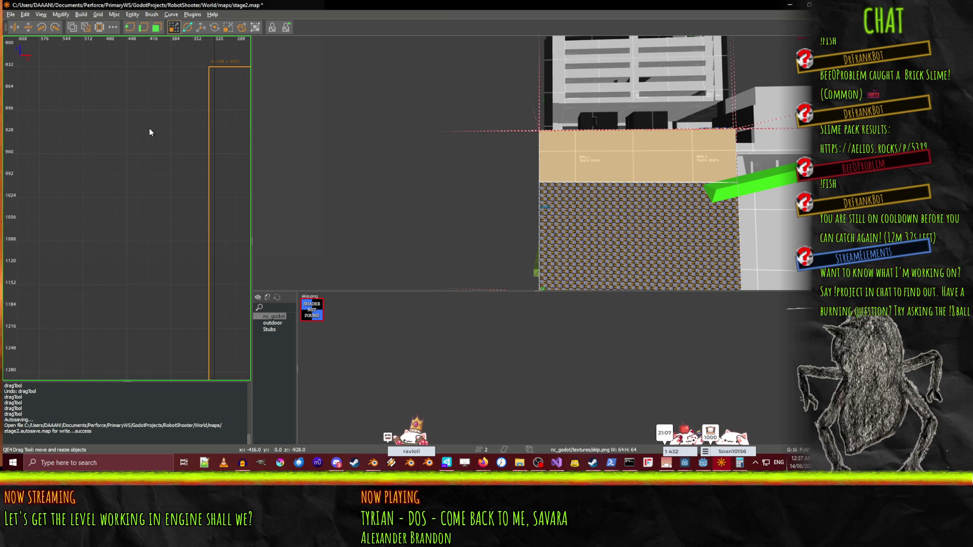
pyautogui.moveTo(118, 164); pyautogui.dragTo(121, 164)
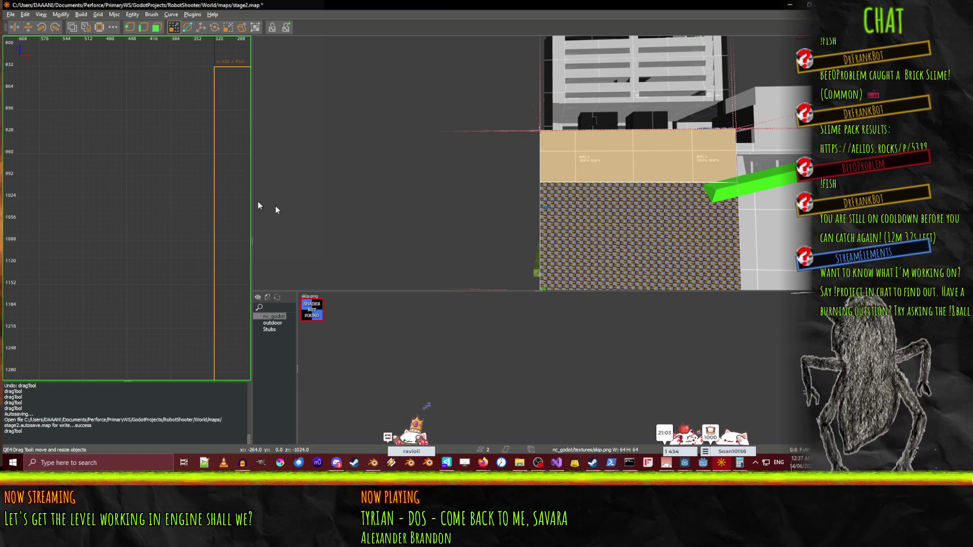
pyautogui.moveTo(423, 200)
pyautogui.mouseDown()
pyautogui.moveTo(512, 213)
pyautogui.moveTo(524, 174)
pyautogui.mouseUp()
# Apply greybox_light_solid from the Stubs texture folder to the checkered wall.
pyautogui.click(448, 196)
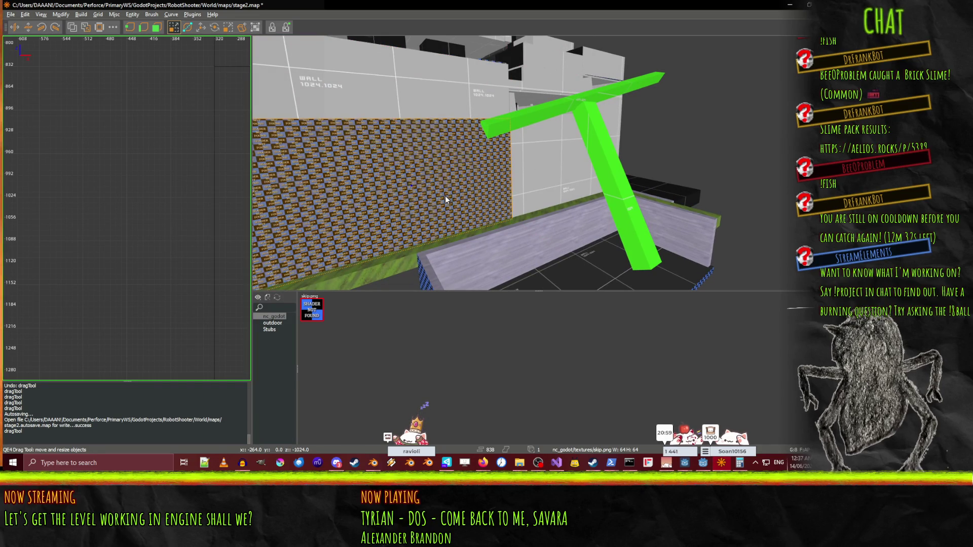
pyautogui.click(266, 330)
pyautogui.click(266, 330)
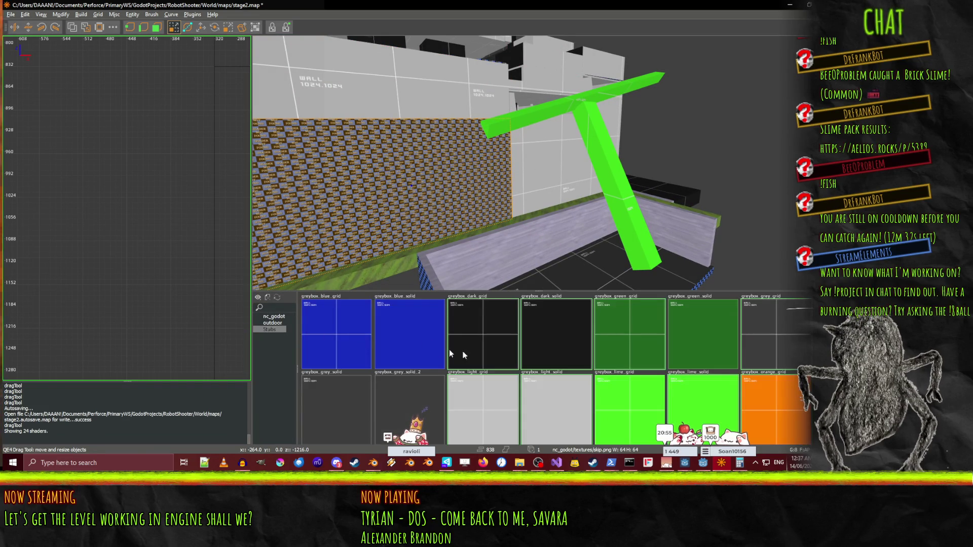
pyautogui.click(553, 420)
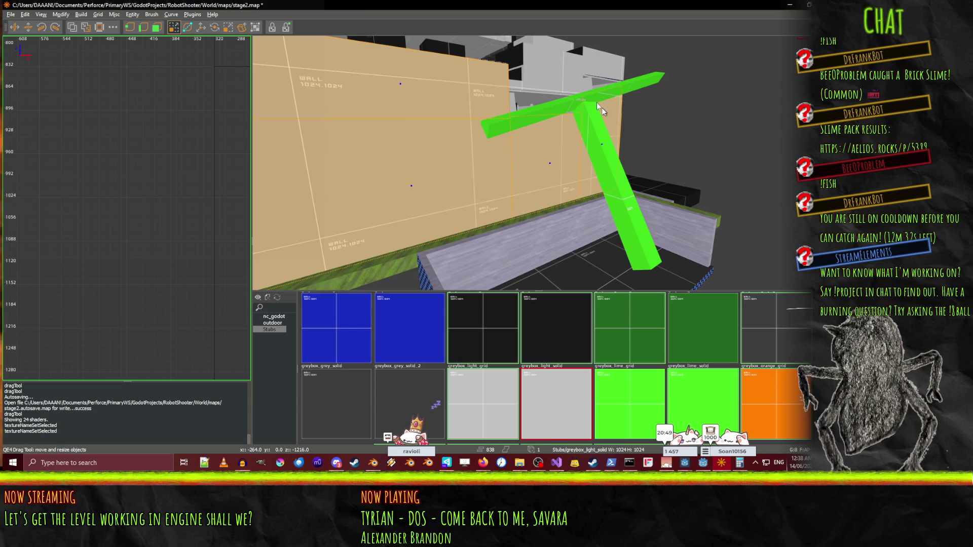
pyautogui.keyDown('shift'); pyautogui.click(515, 89); pyautogui.keyUp('shift')
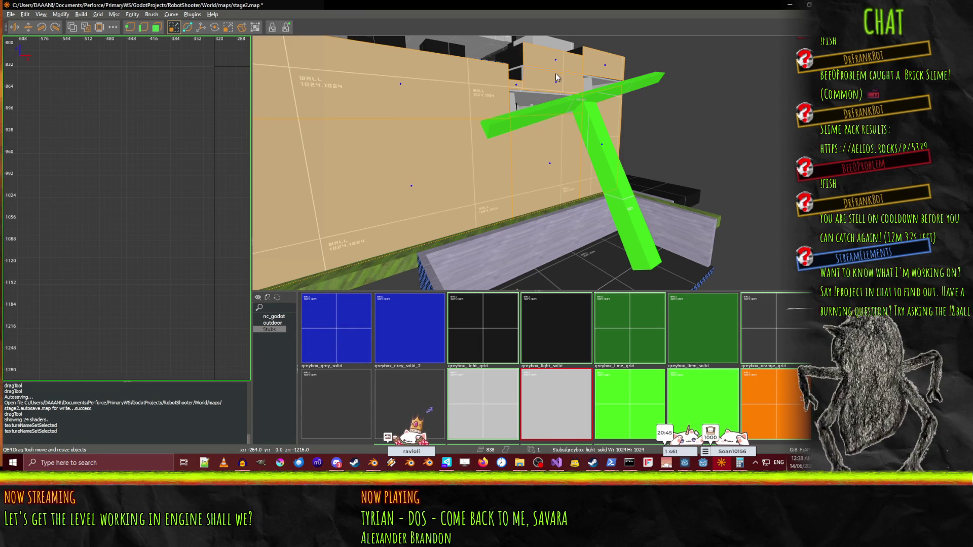
# Add two more upper wall brushes to the selection, then clear the selection.
pyautogui.keyDown('shift'); pyautogui.click(537, 66); pyautogui.keyUp('shift')
pyautogui.keyDown('shift'); pyautogui.click(537, 71); pyautogui.keyUp('shift')
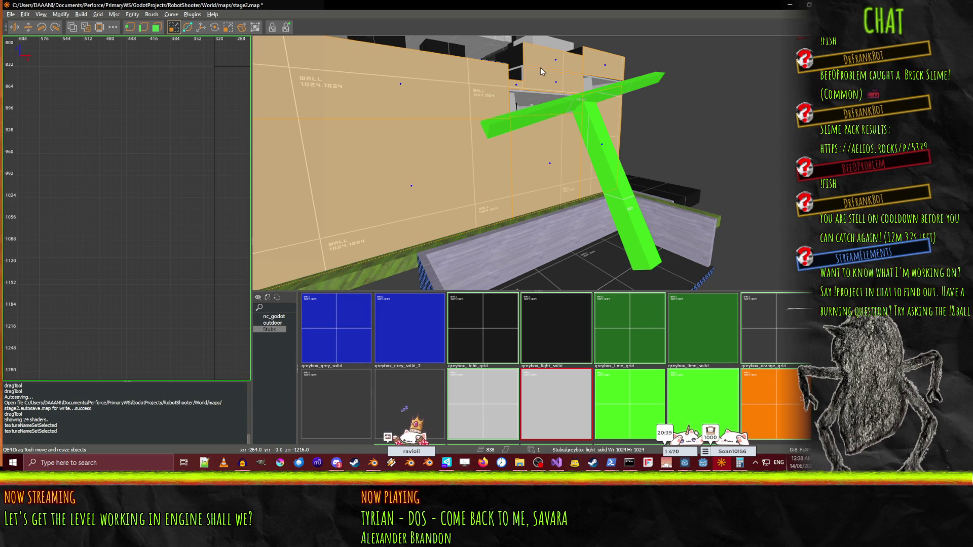
pyautogui.press('Escape')
# Fly the 3D camera up to the grey wall and draw a small box brush against it.
pyautogui.rightClick(579, 162)
pyautogui.press('w')
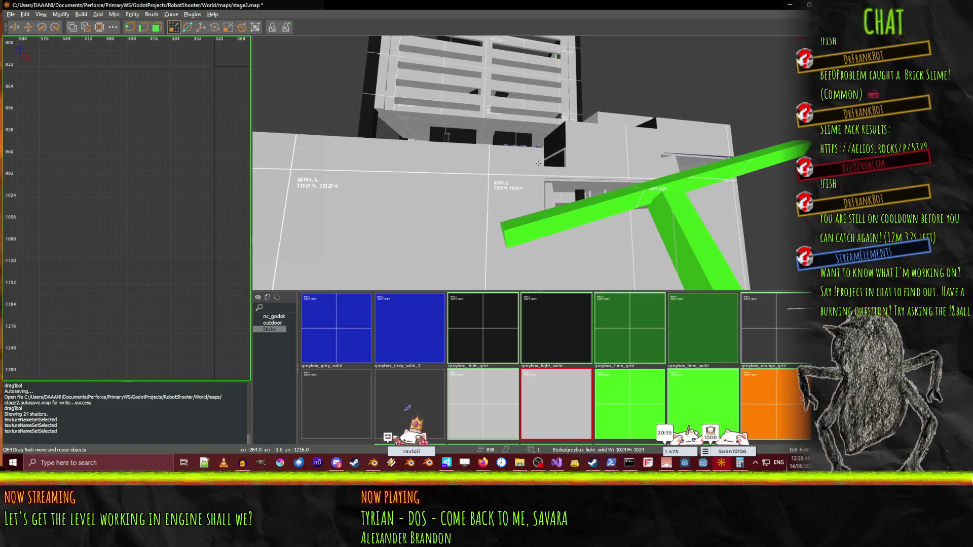
pyautogui.moveTo(537, 163)
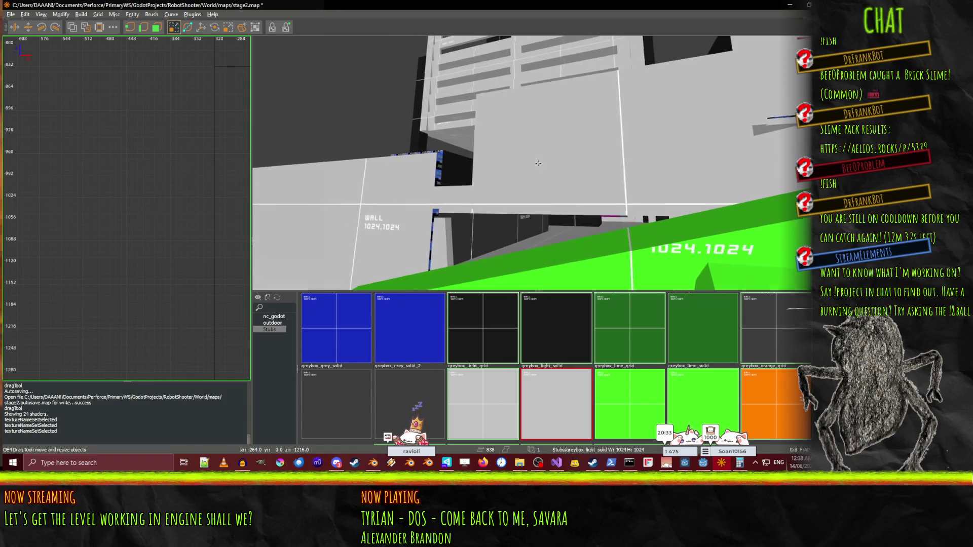
pyautogui.press('w')
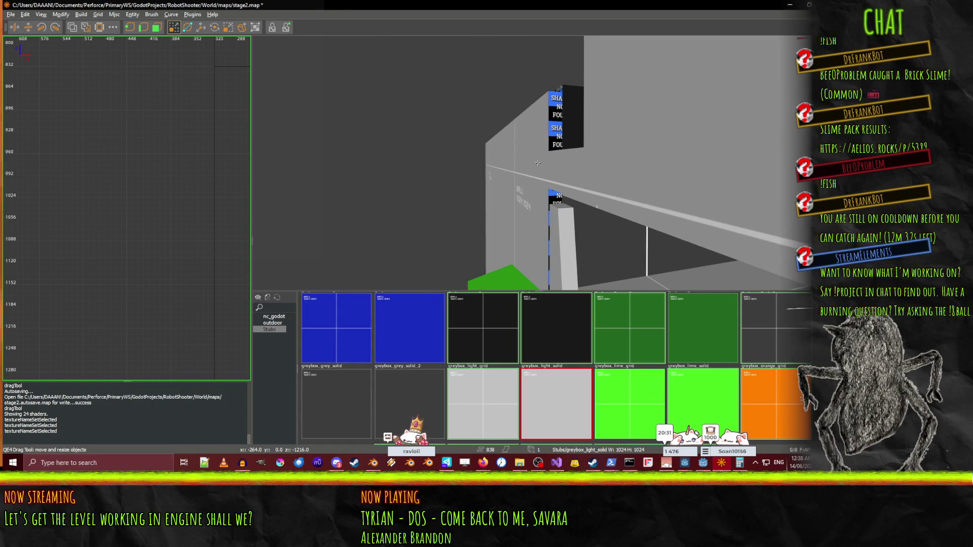
pyautogui.rightClick(565, 147)
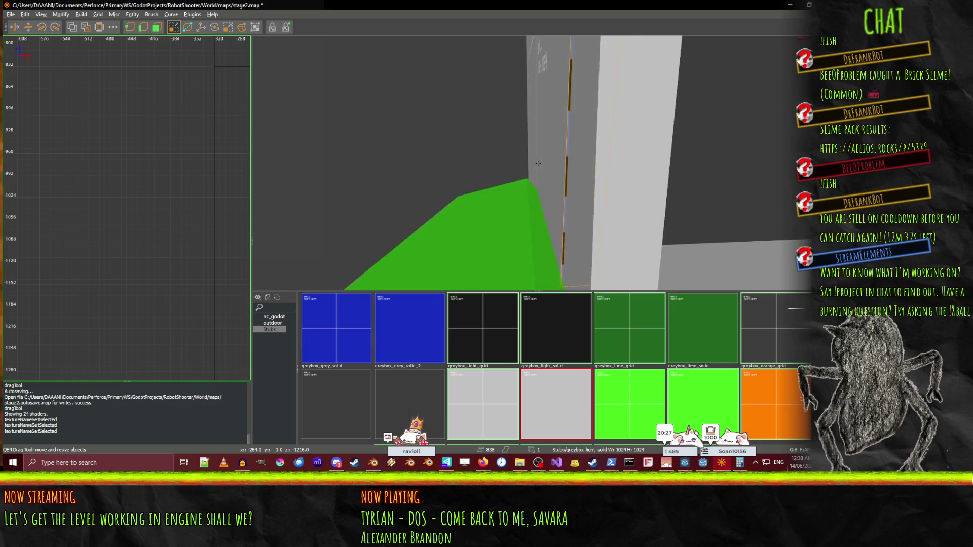
pyautogui.moveTo(538, 162)
pyautogui.rightClick(537, 163)
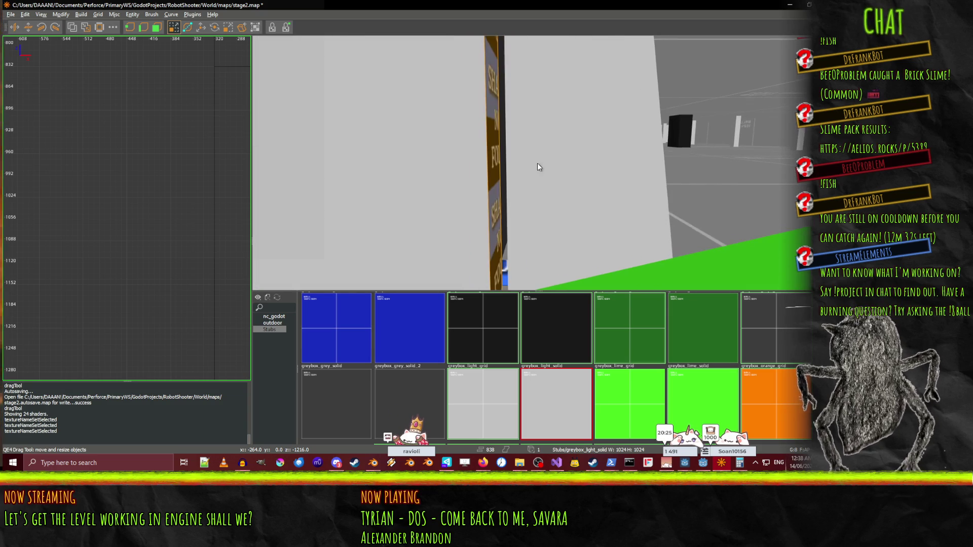
pyautogui.moveTo(565, 177); pyautogui.dragTo(596, 193)
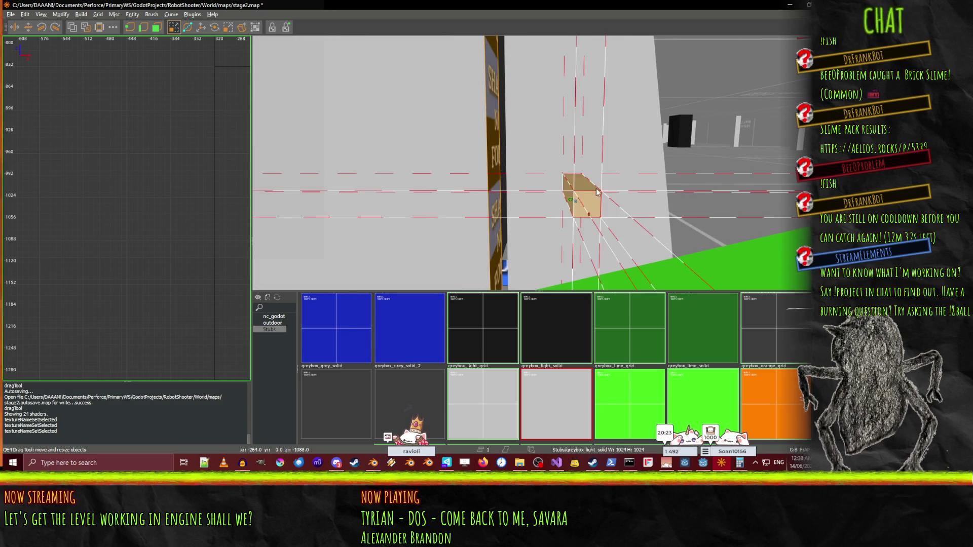
# Undo the new brush and a stray resize, then nudge the filler brush 8 units along X.
pyautogui.hotkey('ctrl', 'z')
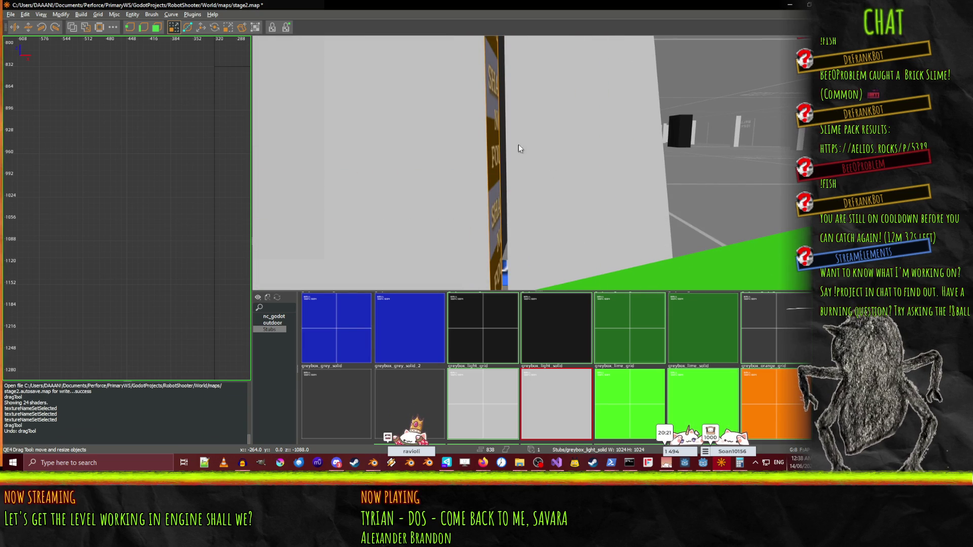
pyautogui.scroll(-3, 539, 152)
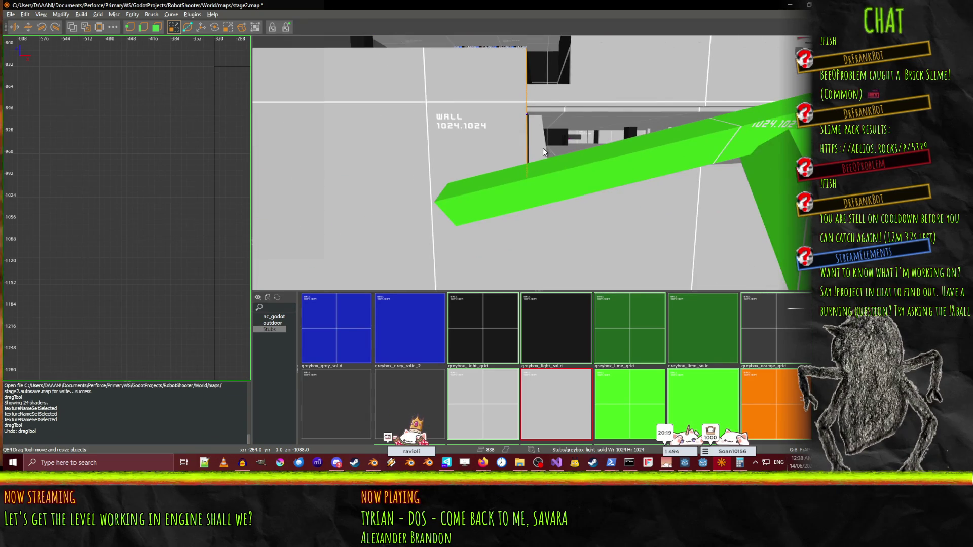
pyautogui.scroll(6, 538, 163)
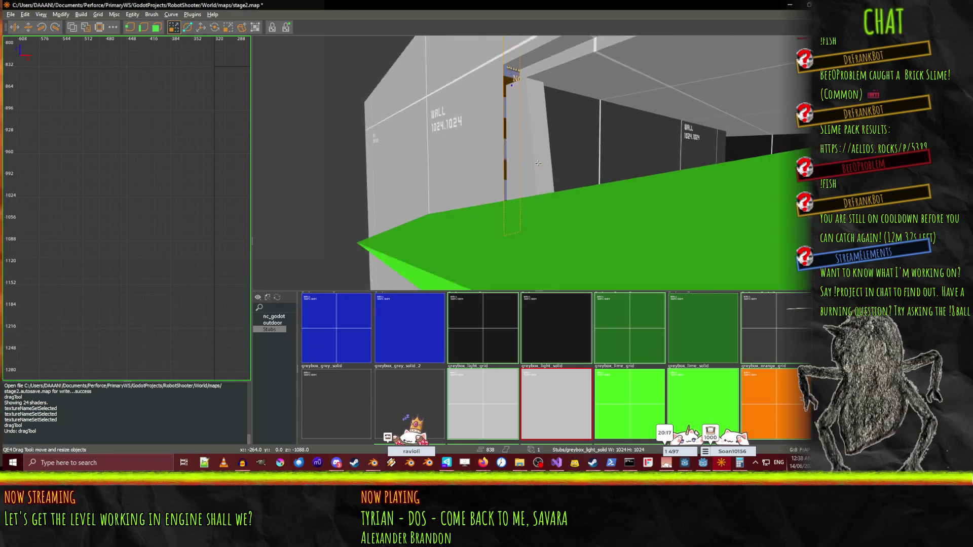
pyautogui.scroll(5, 538, 163)
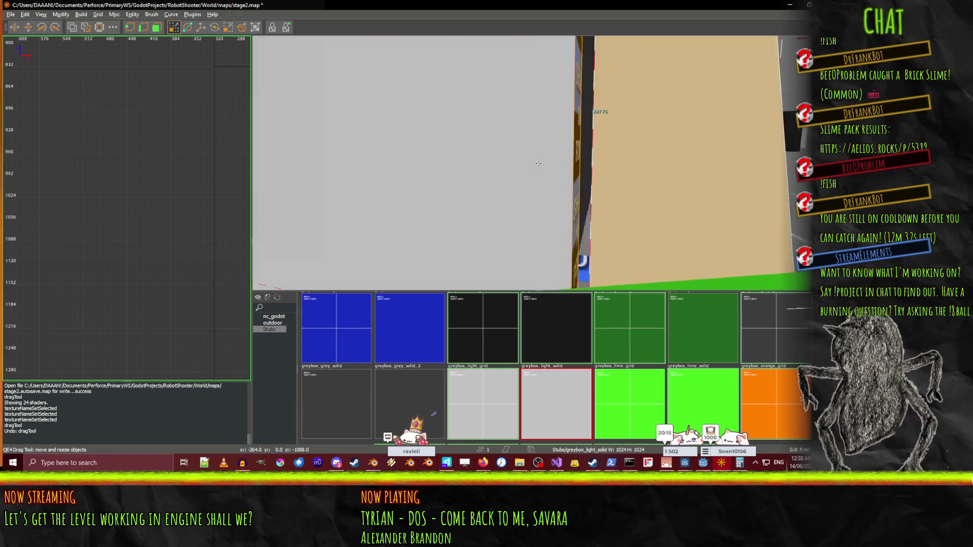
pyautogui.rightClick(523, 169)
pyautogui.moveTo(523, 170)
pyautogui.mouseDown()
pyautogui.moveTo(511, 164)
pyautogui.moveTo(518, 170)
pyautogui.mouseUp()
pyautogui.hotkey('ctrl', 'z')
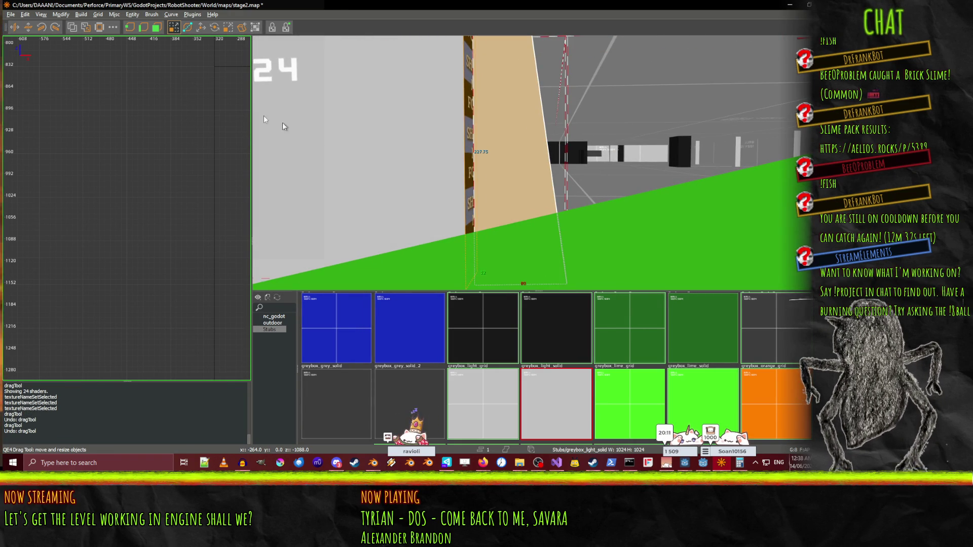
pyautogui.hotkey('alt', 'Left')
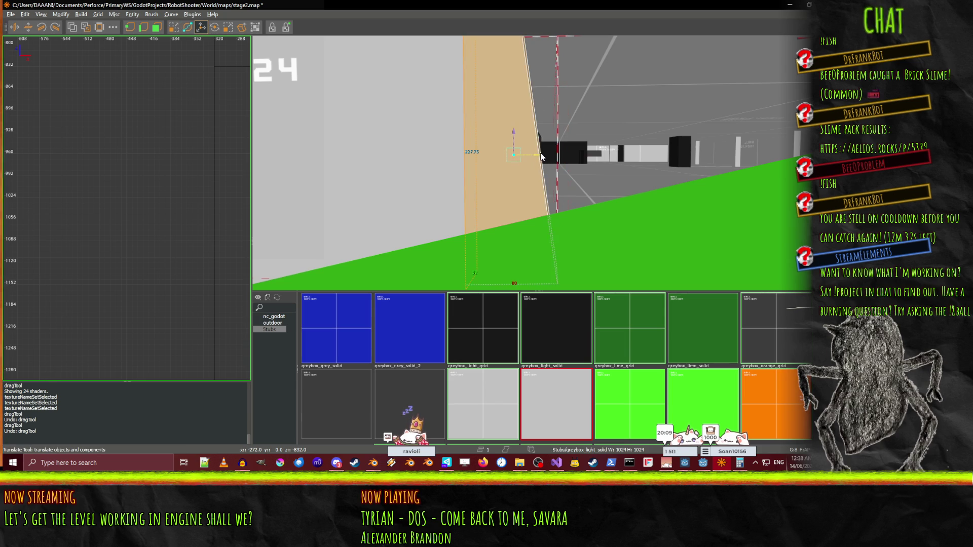
# Raise the filler brush's top face to make it taller.
pyautogui.rightClick(521, 189)
pyautogui.moveTo(538, 163)
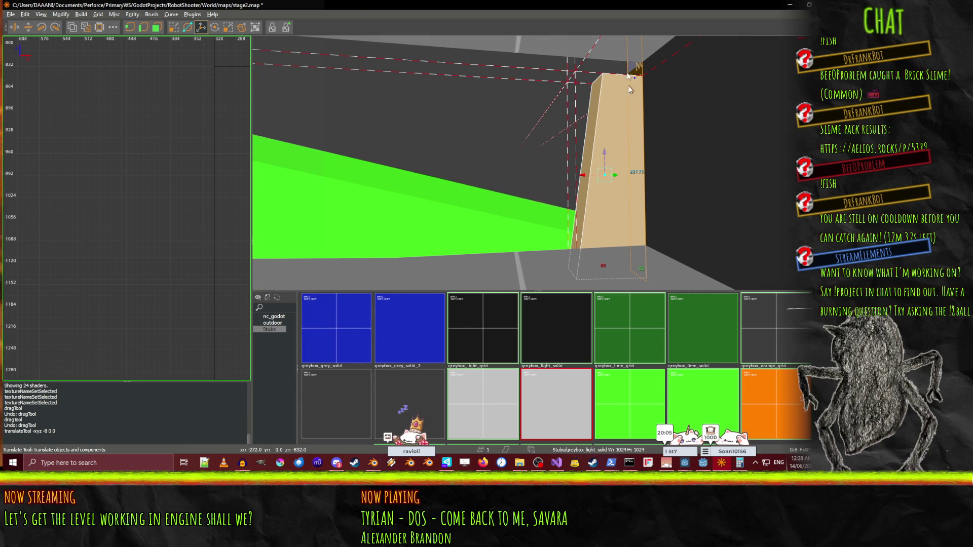
pyautogui.rightClick(656, 166)
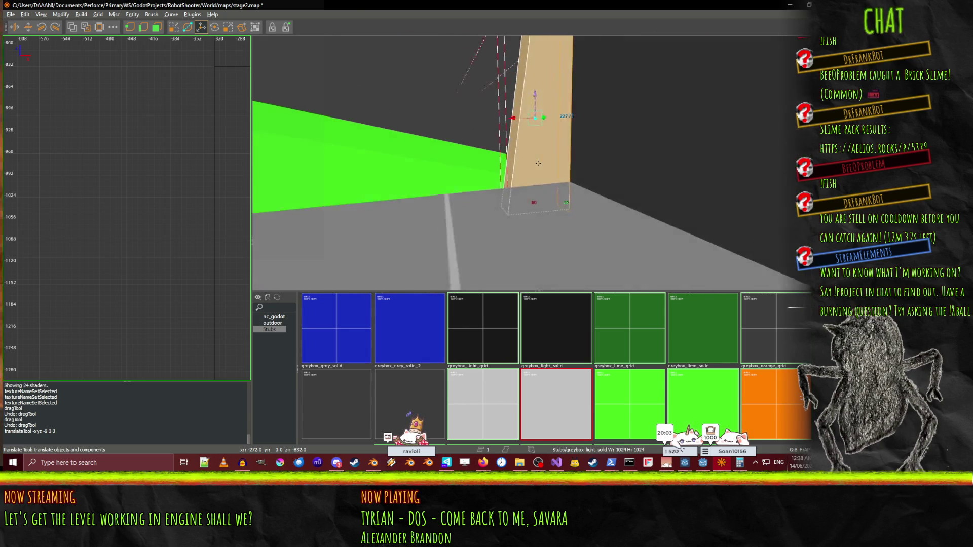
pyautogui.press('s')
pyautogui.moveTo(558, 53); pyautogui.dragTo(558, 44)
pyautogui.rightClick(557, 44)
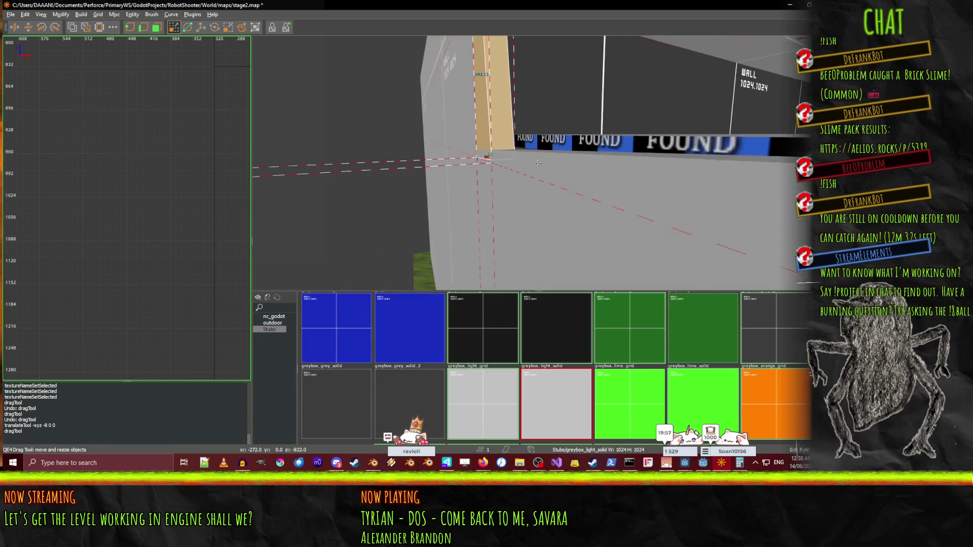
# Slide the filler brush across to plug the gap beside the green ledge.
pyautogui.rightClick(538, 162)
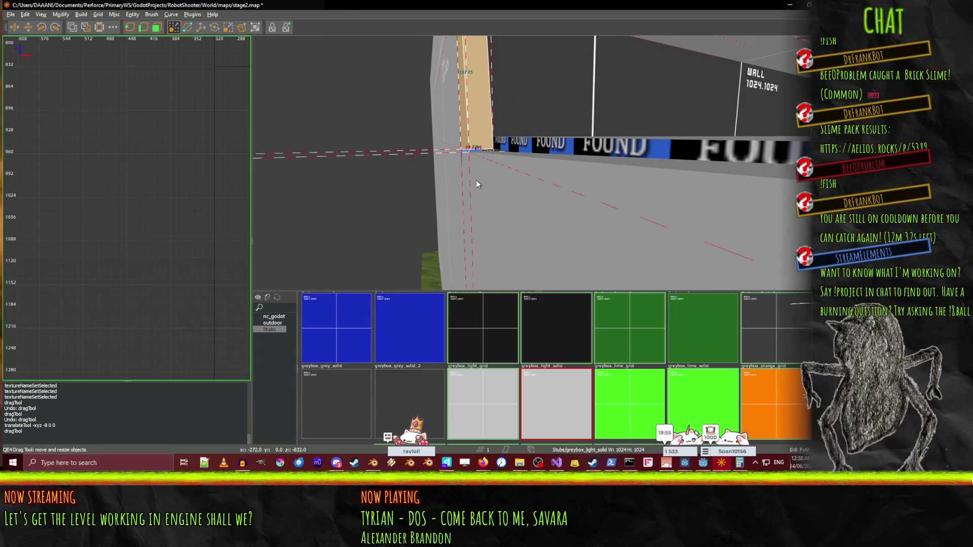
pyautogui.rightClick(477, 182)
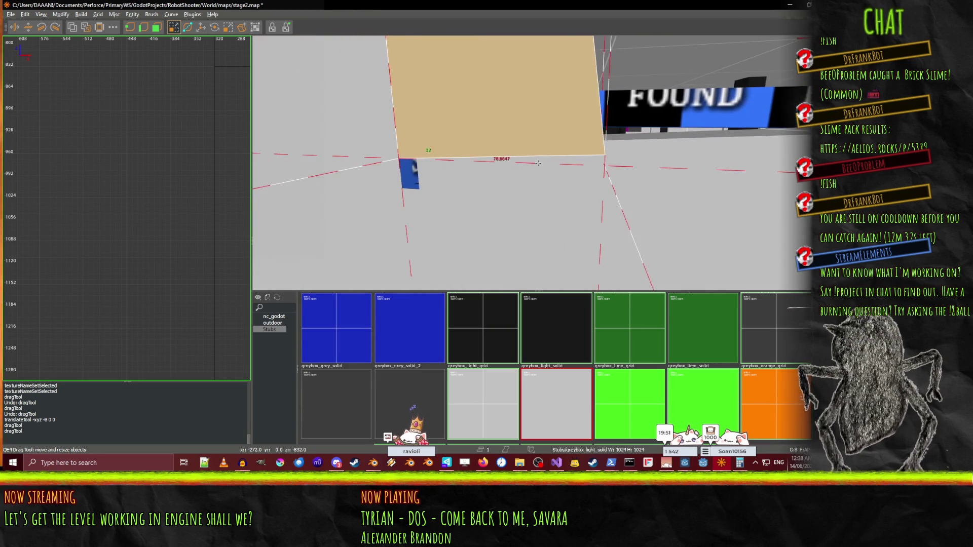
pyautogui.rightClick(512, 171)
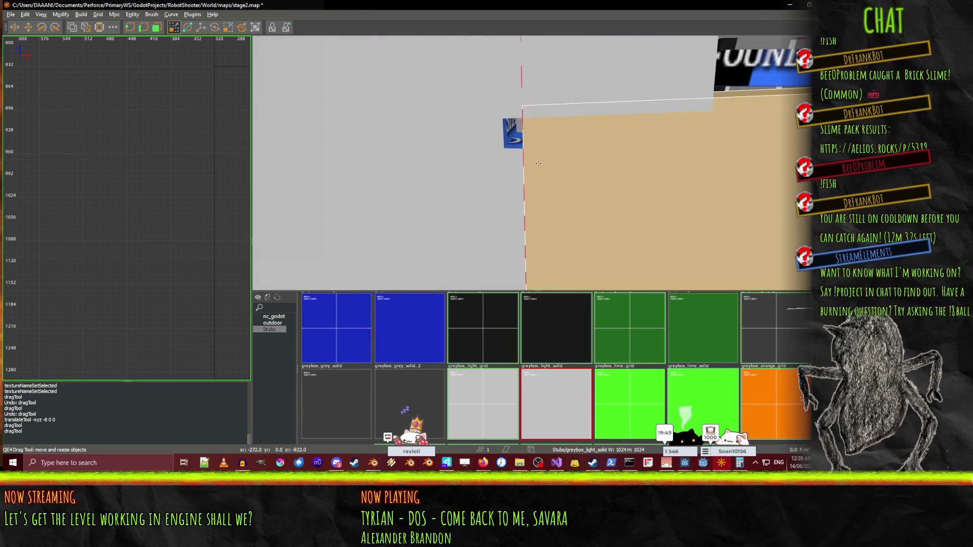
pyautogui.moveTo(585, 194); pyautogui.dragTo(586, 194)
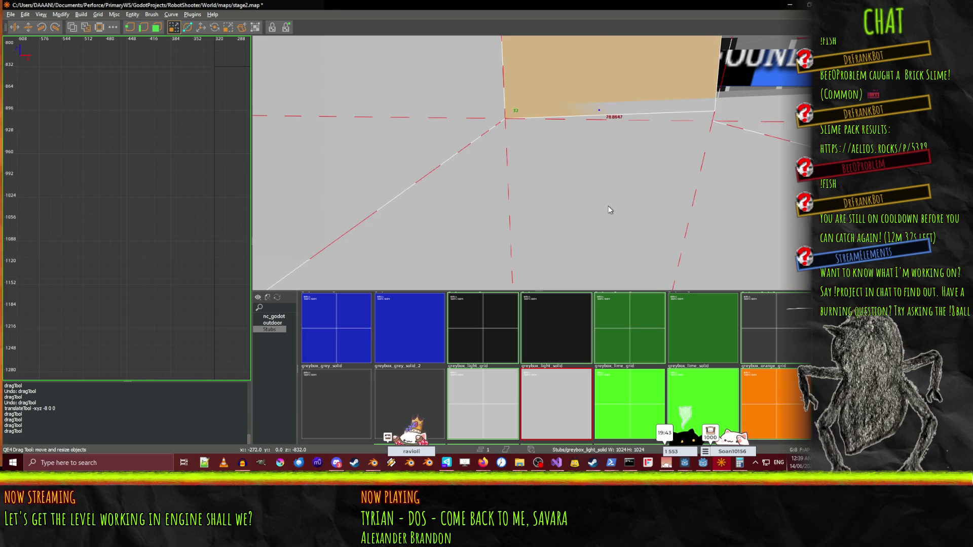
# Orbit the camera around the green and tan brushes to check the gap is sealed.
pyautogui.press('Up')
pyautogui.rightClick(663, 180)
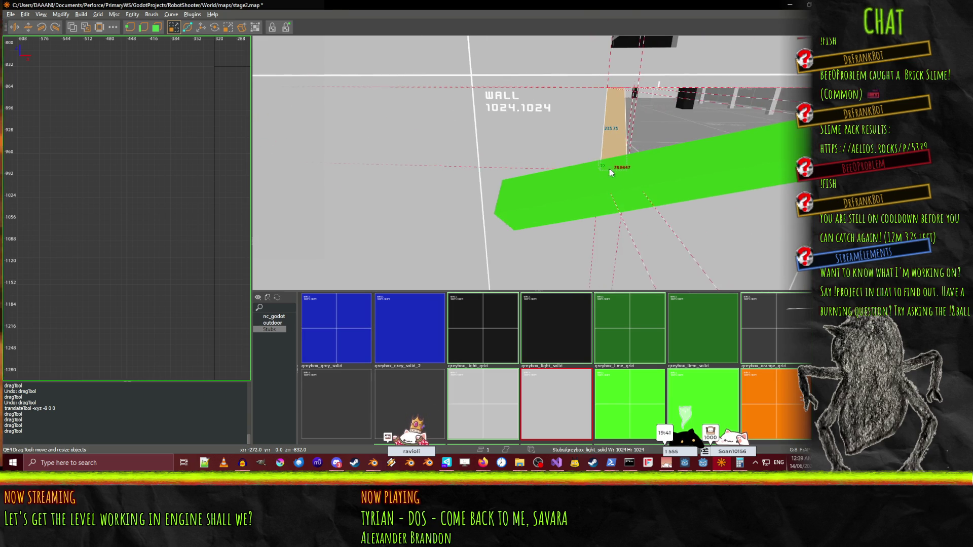
pyautogui.press('w')
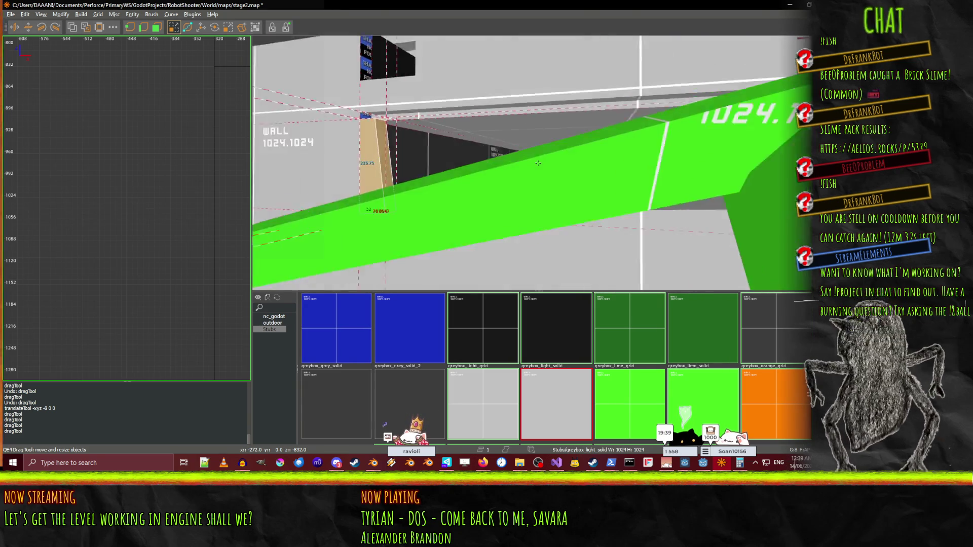
pyautogui.press('Left')
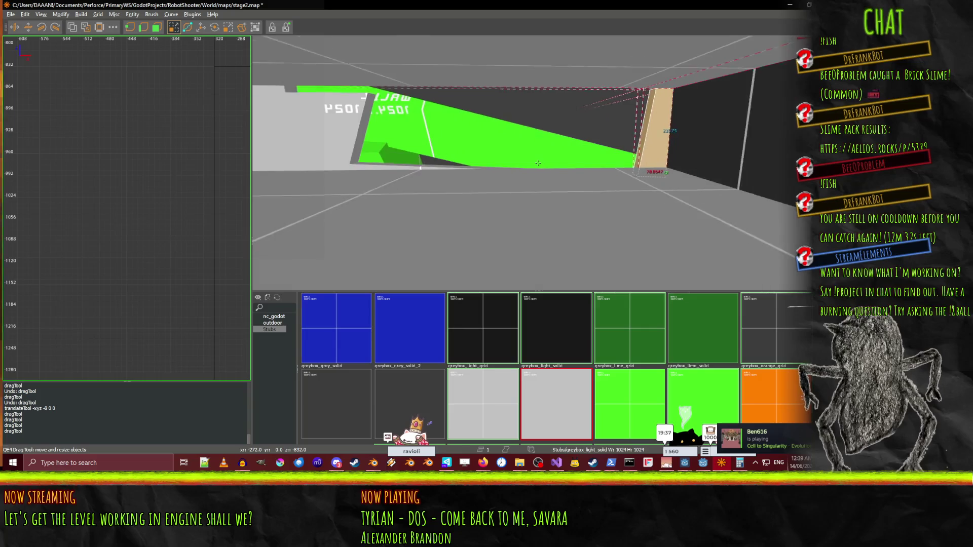
pyautogui.rightClick(447, 148)
pyautogui.rightClick(454, 87)
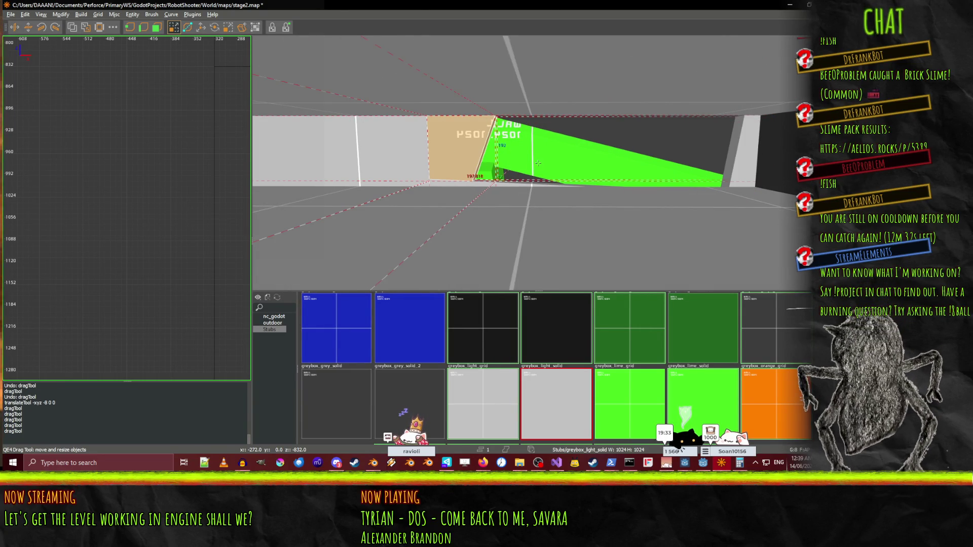
pyautogui.press('Right')
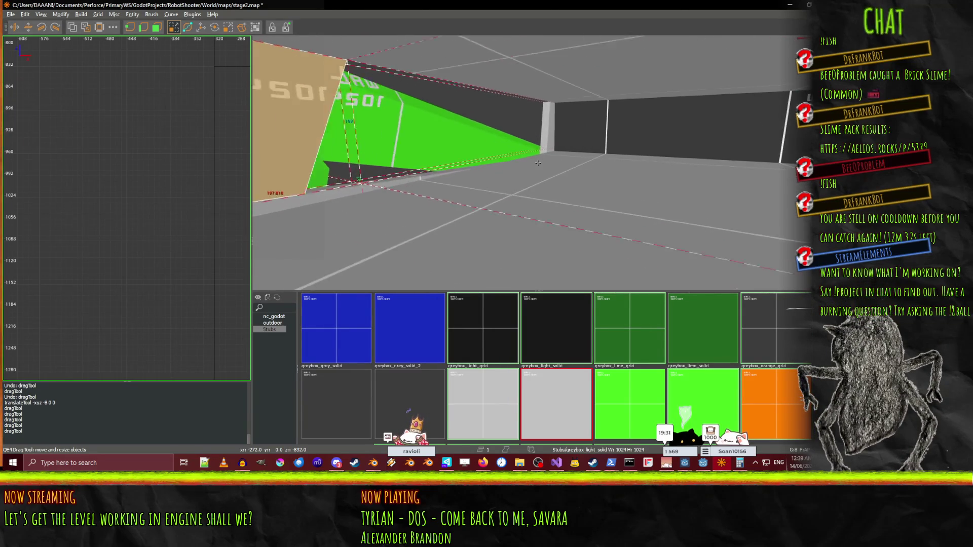
pyautogui.press('Left')
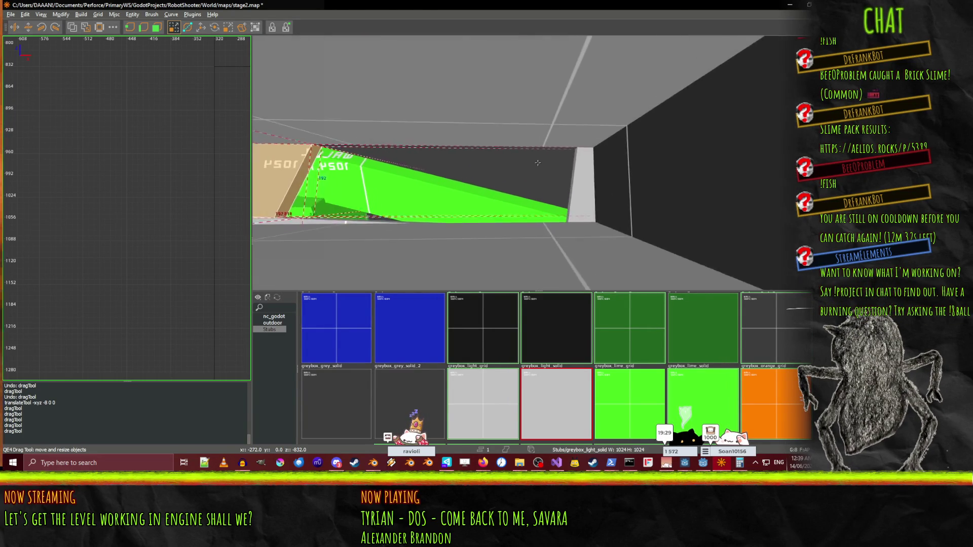
# Fly over the blue checker floor and select the thin pillar under the beam.
pyautogui.press('Up')
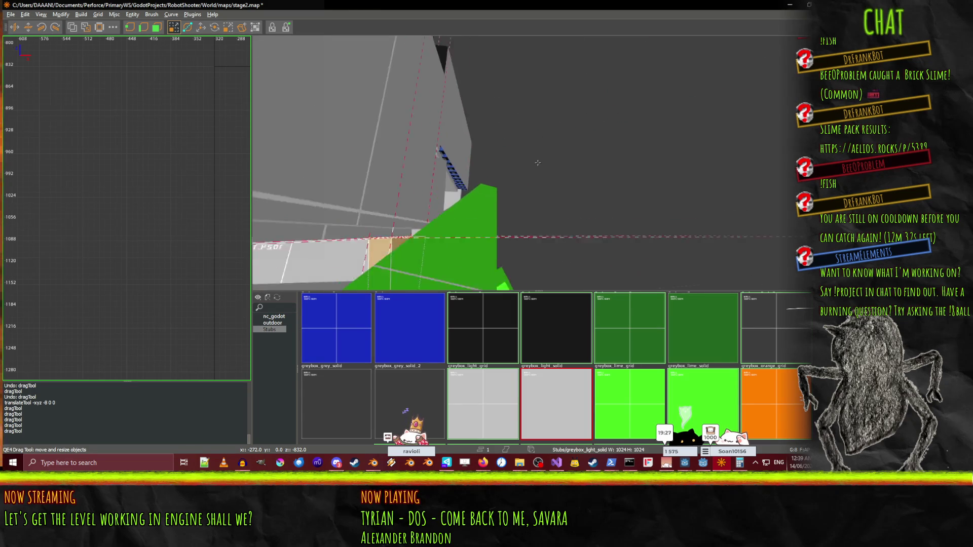
pyautogui.press('Up')
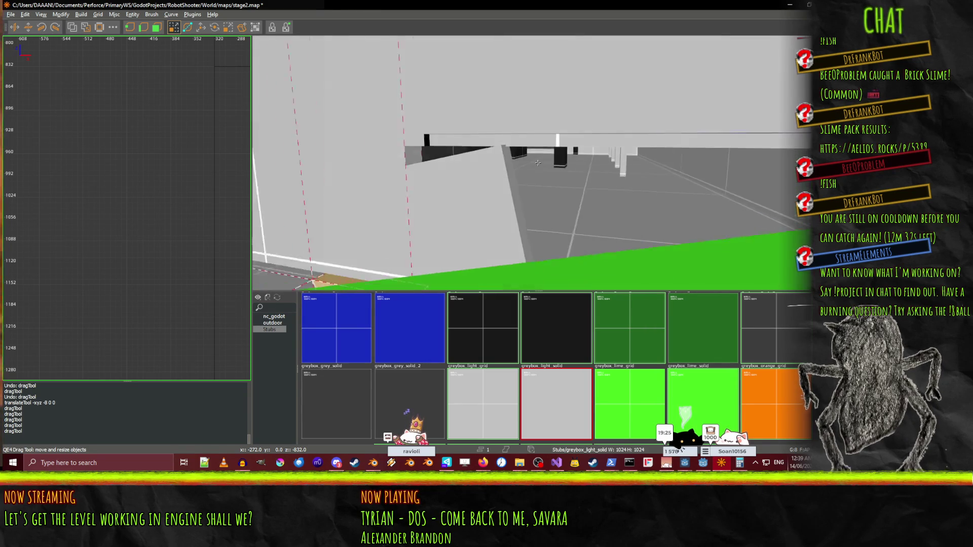
pyautogui.press('Left')
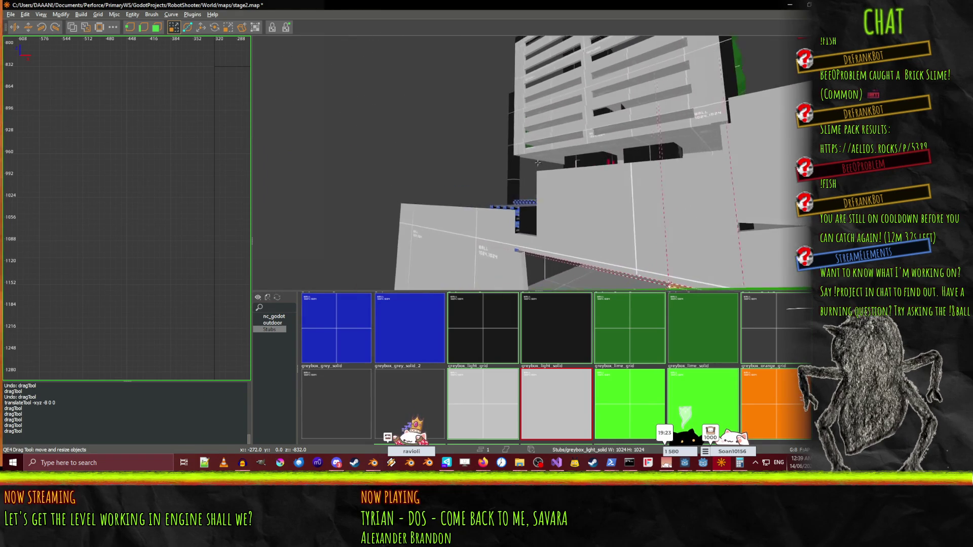
pyautogui.press('Up')
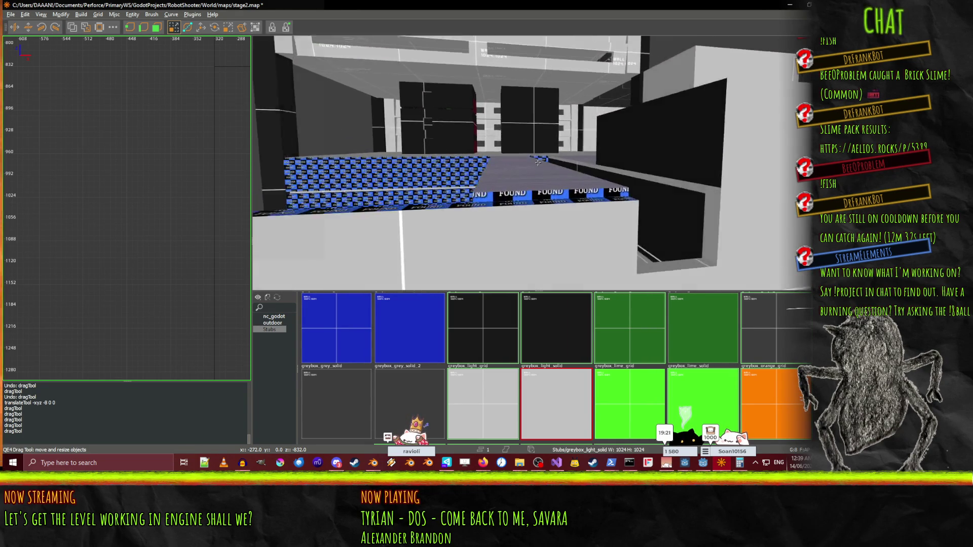
pyautogui.press('Up')
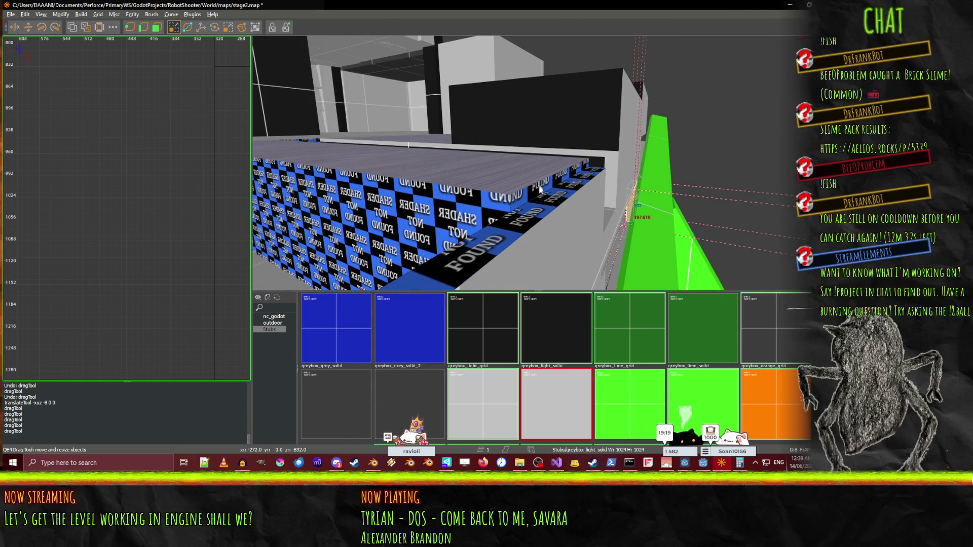
pyautogui.press('Up')
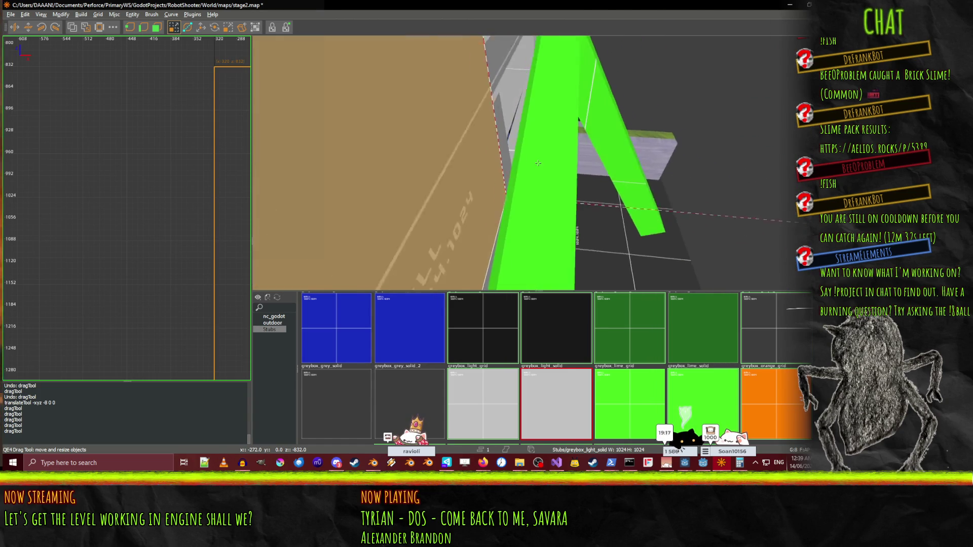
pyautogui.press('Right')
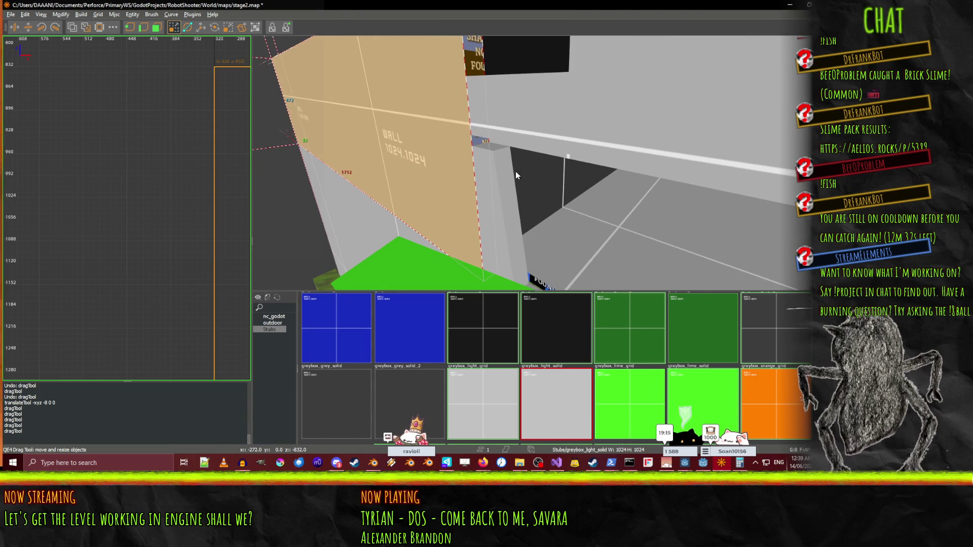
pyautogui.click(503, 165)
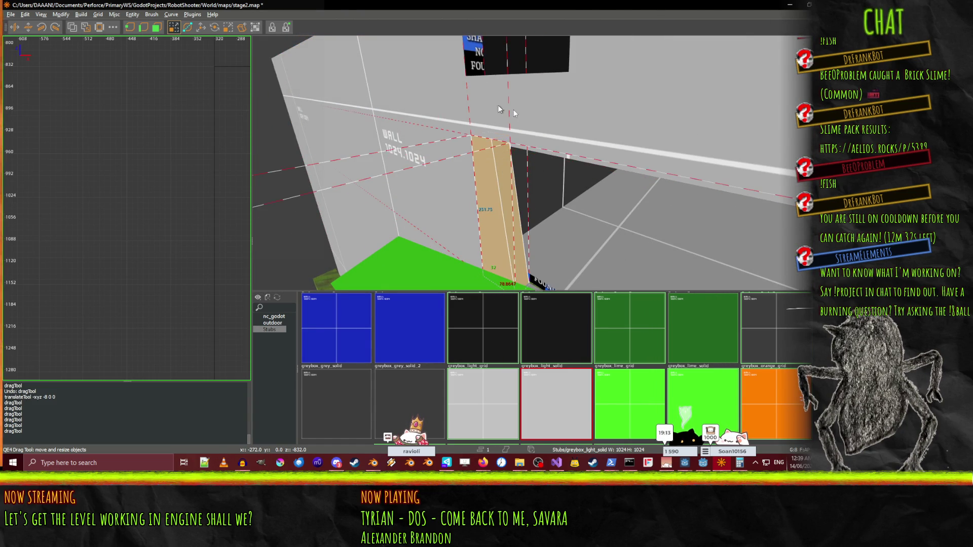
pyautogui.press('Down')
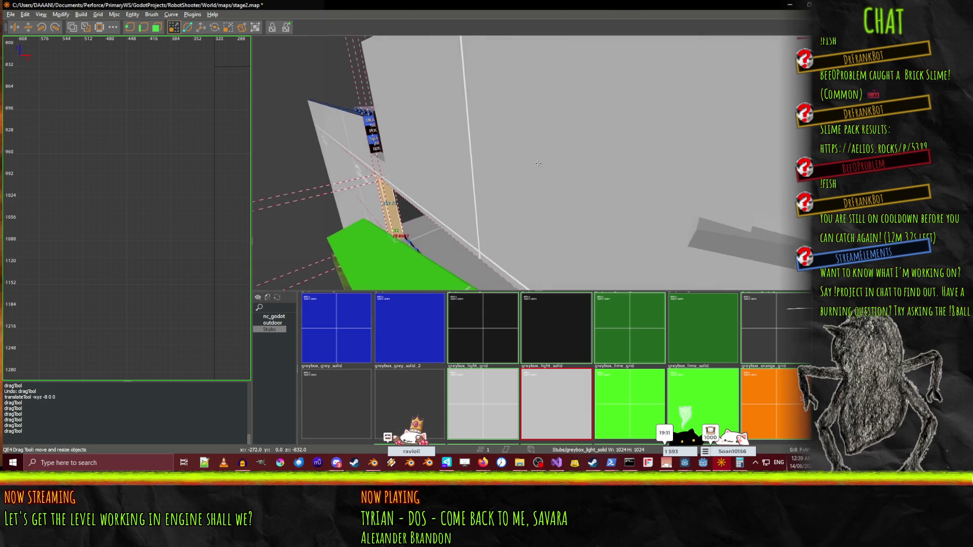
pyautogui.press('Left')
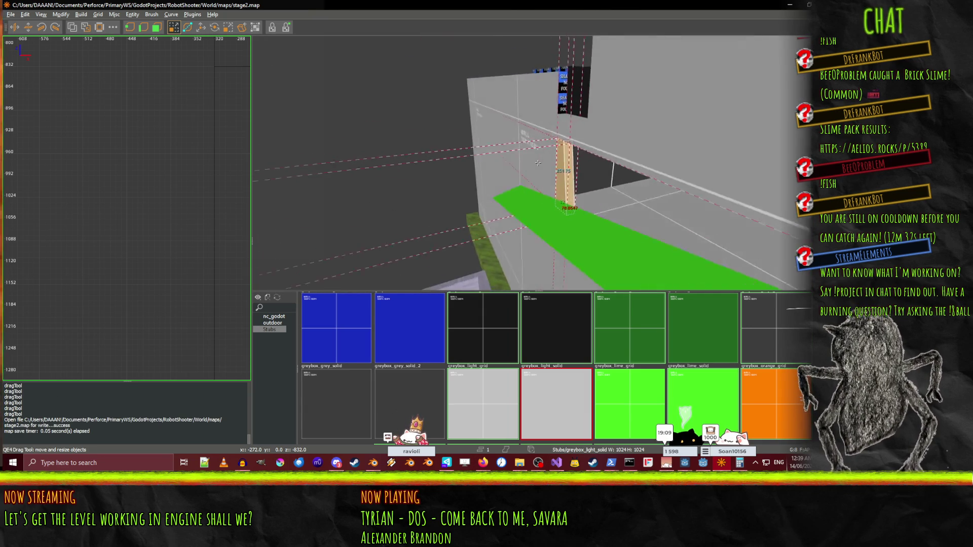
# Fly through the corridor to the WALL 1024.1024 block and select it.
pyautogui.press('Up')
pyautogui.press('Left')
pyautogui.press('Down')
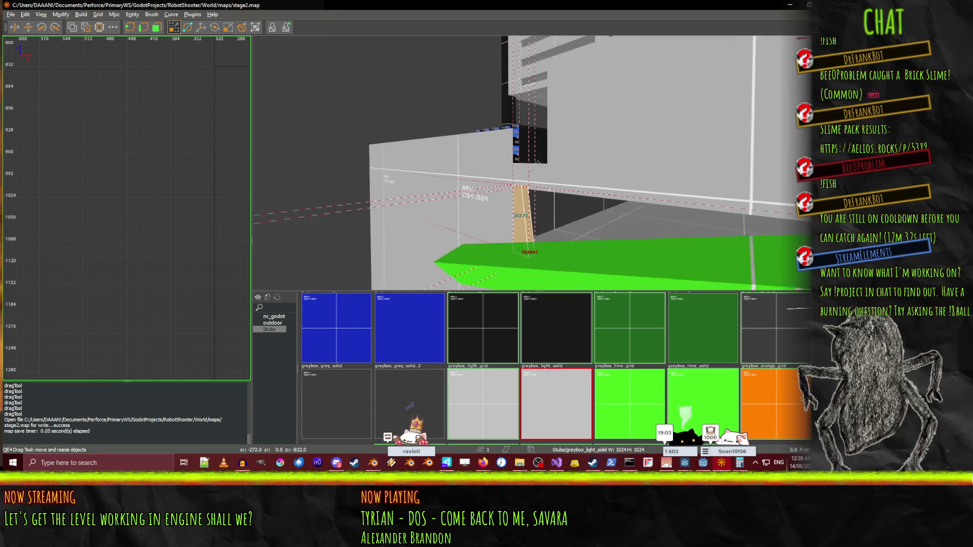
pyautogui.press('Right')
pyautogui.press('Right')
pyautogui.press('Up')
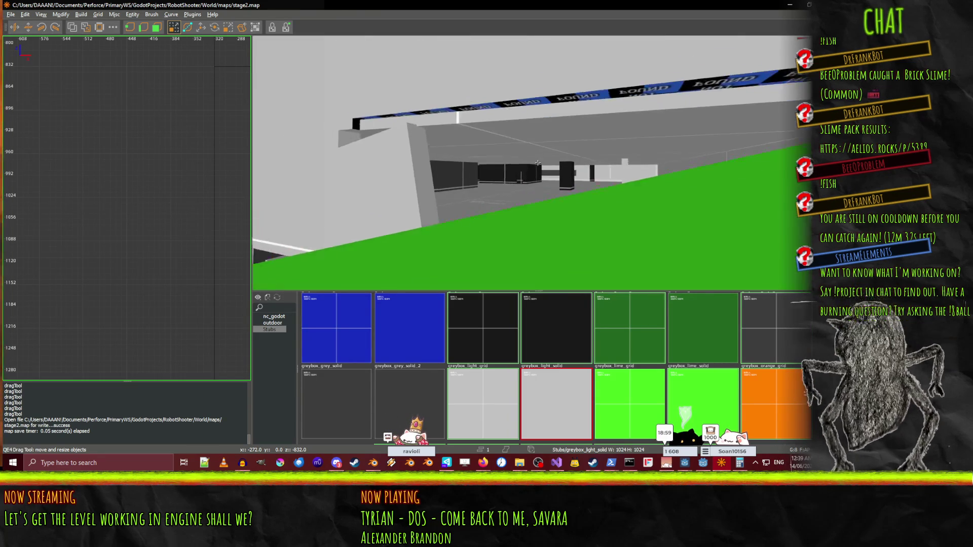
pyautogui.press('Up')
pyautogui.press('Up')
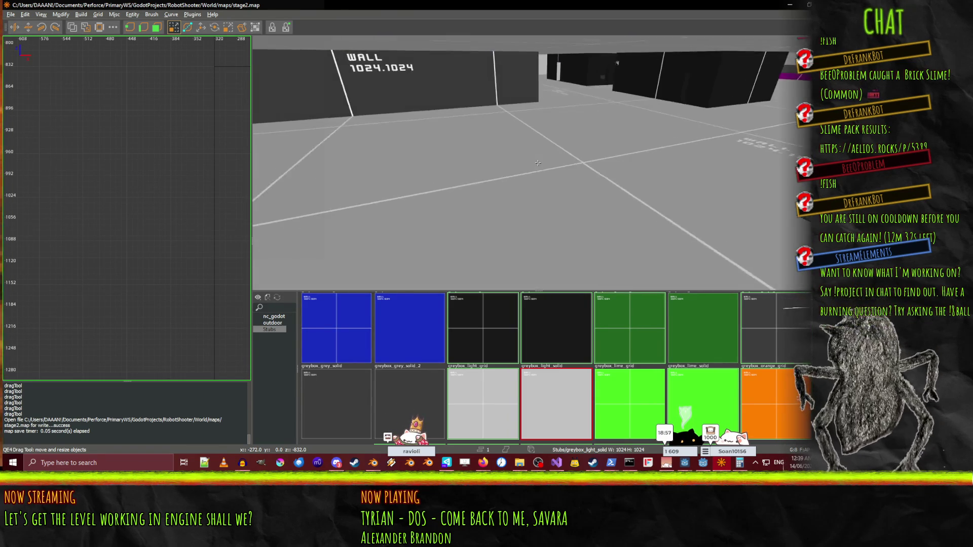
pyautogui.press('Left')
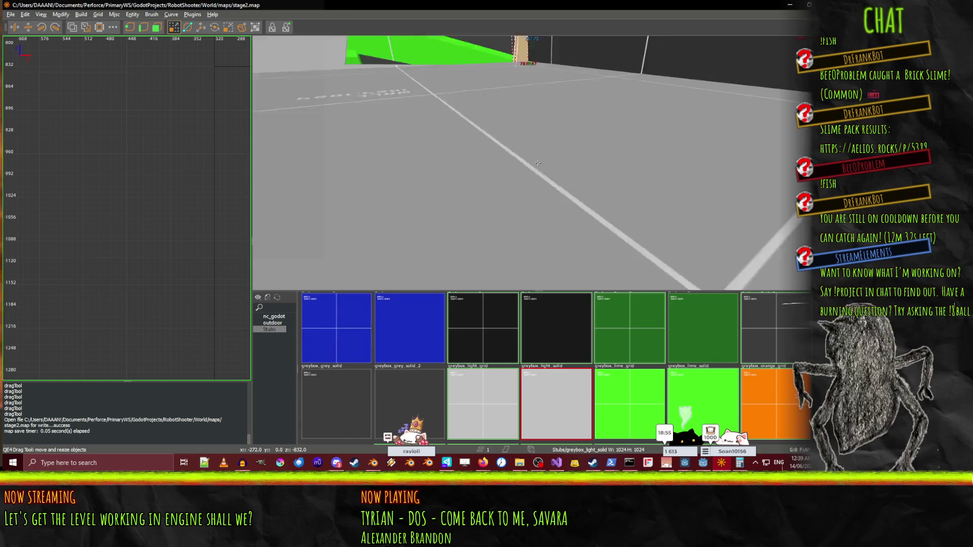
pyautogui.press('Left')
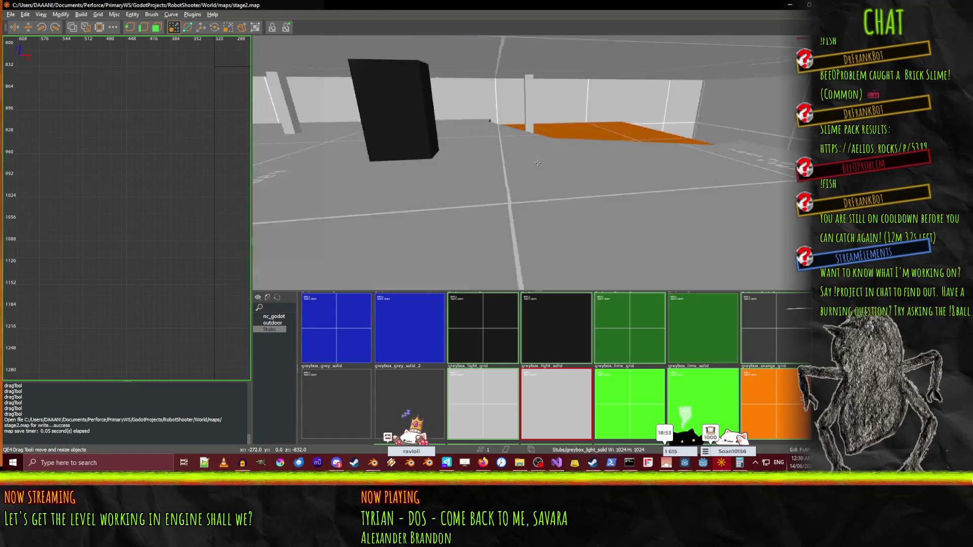
pyautogui.press('Left')
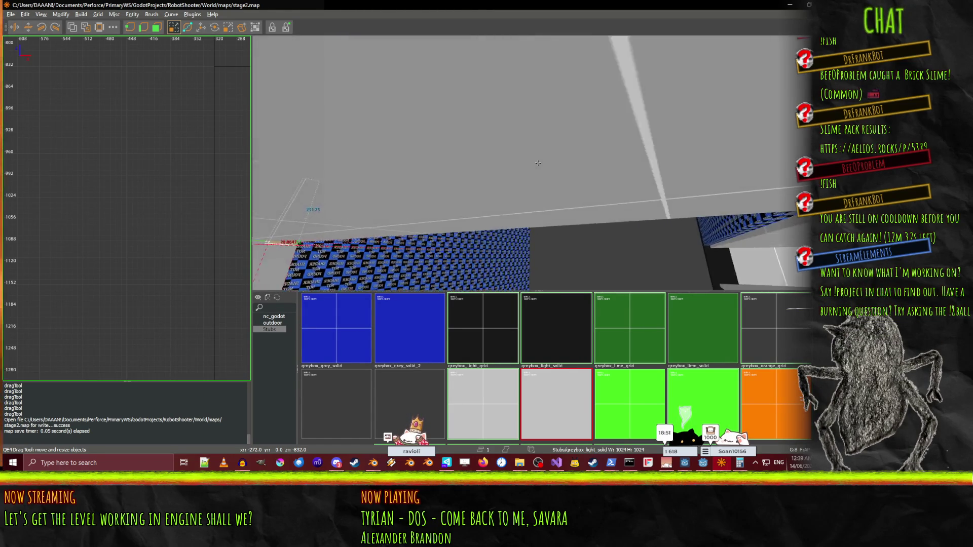
pyautogui.rightClick(538, 163)
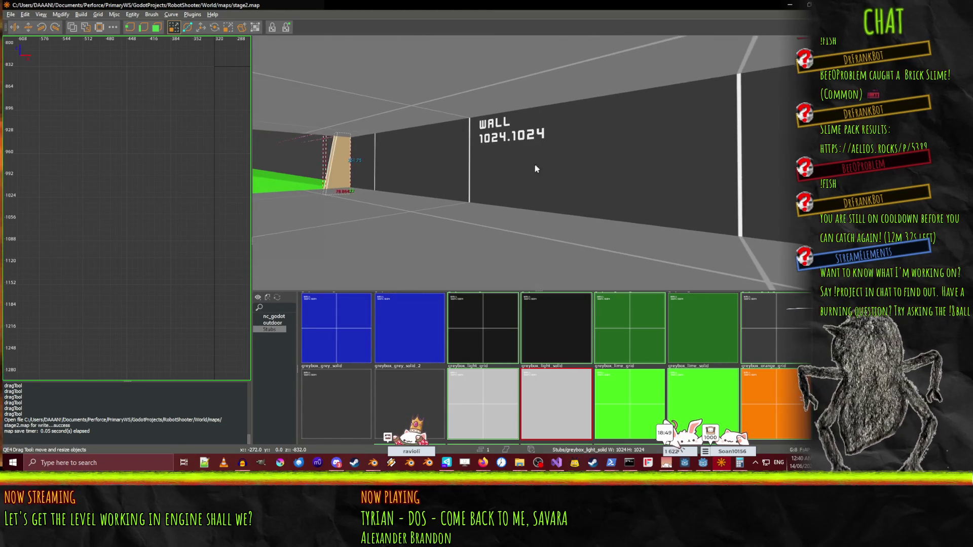
pyautogui.click(566, 186)
pyautogui.press('Right')
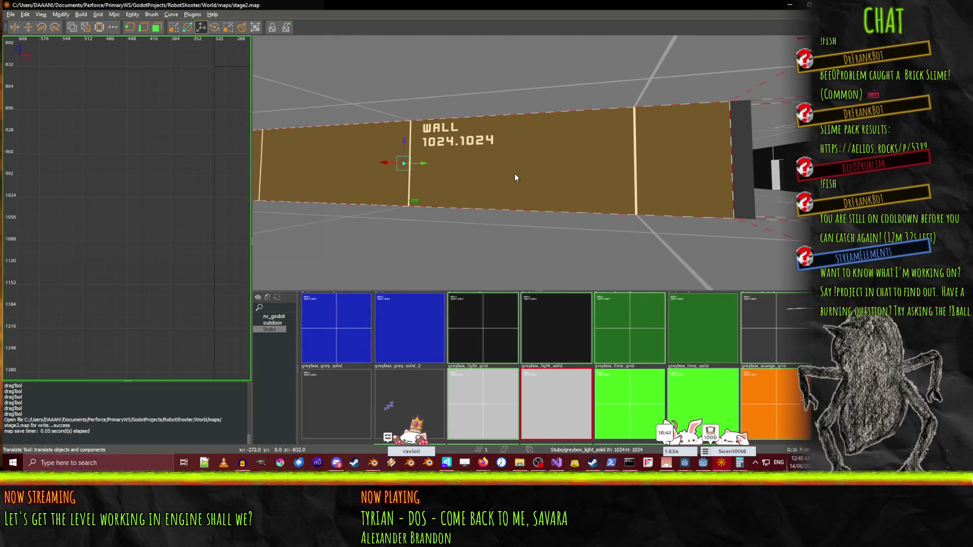
# Paste a copy of the wall brush and lower it into the first gap beneath the wall.
pyautogui.hotkey('ctrl', 'v')
pyautogui.moveTo(404, 157); pyautogui.dragTo(408, 220)
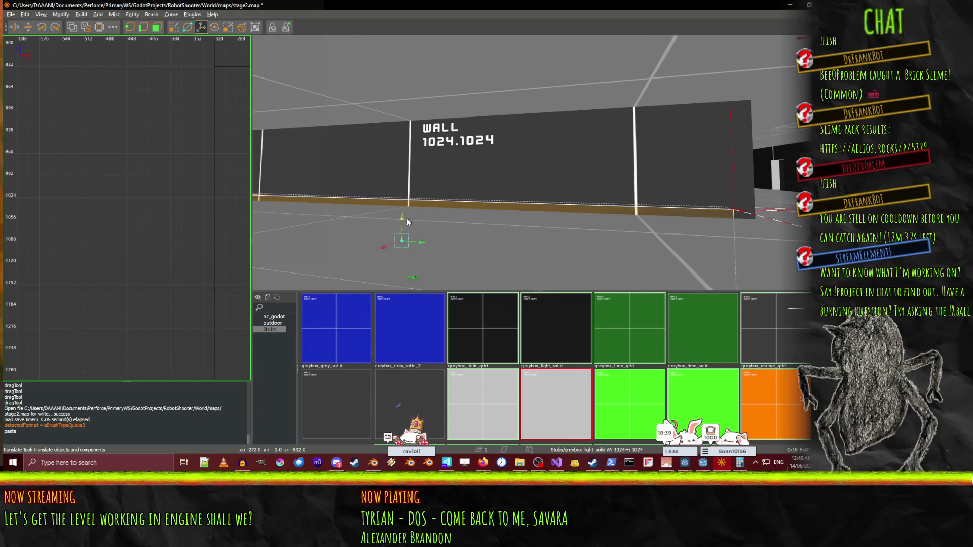
pyautogui.press('Left')
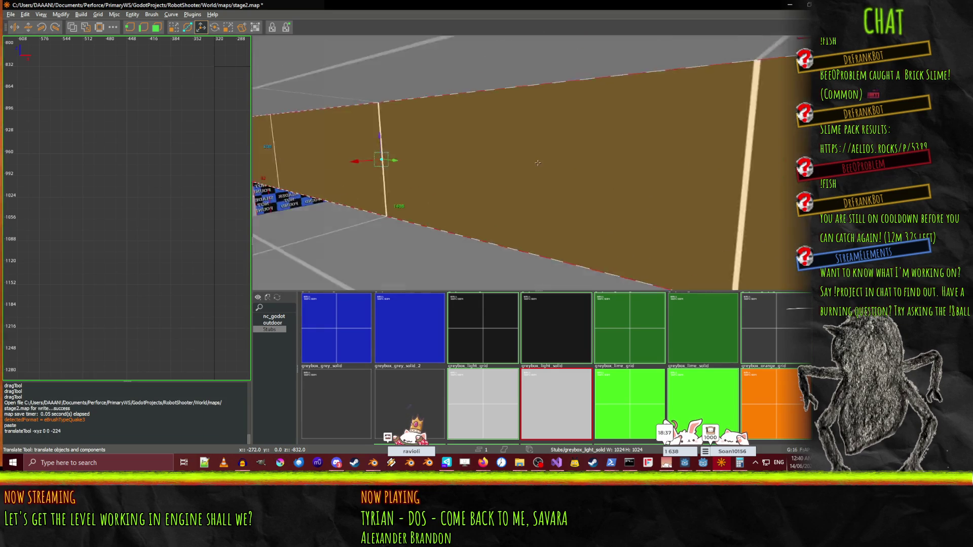
pyautogui.press('Left')
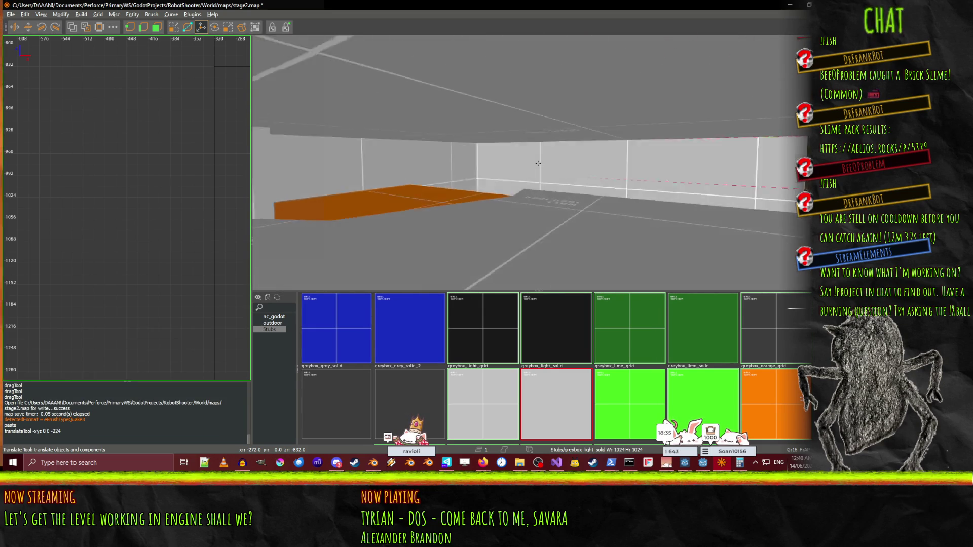
pyautogui.press('Left')
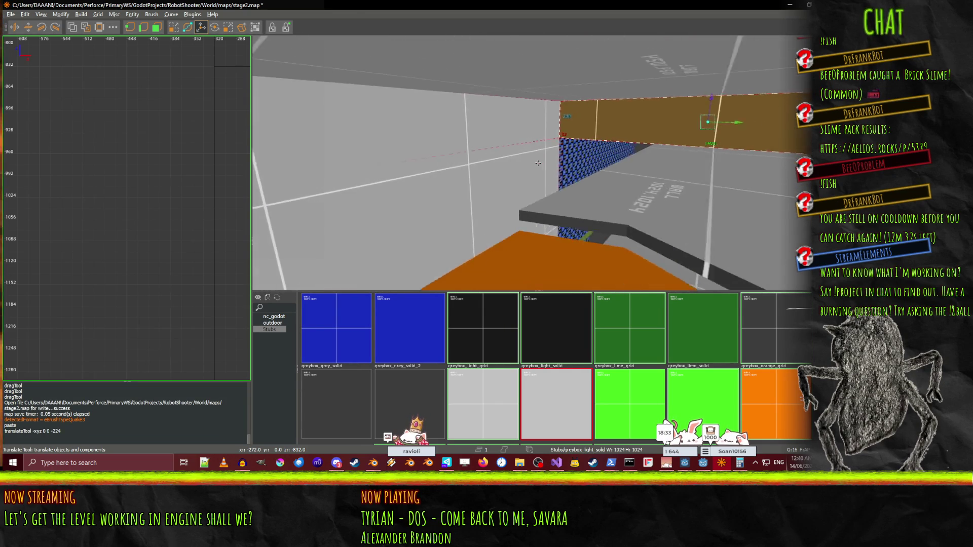
pyautogui.press('Left')
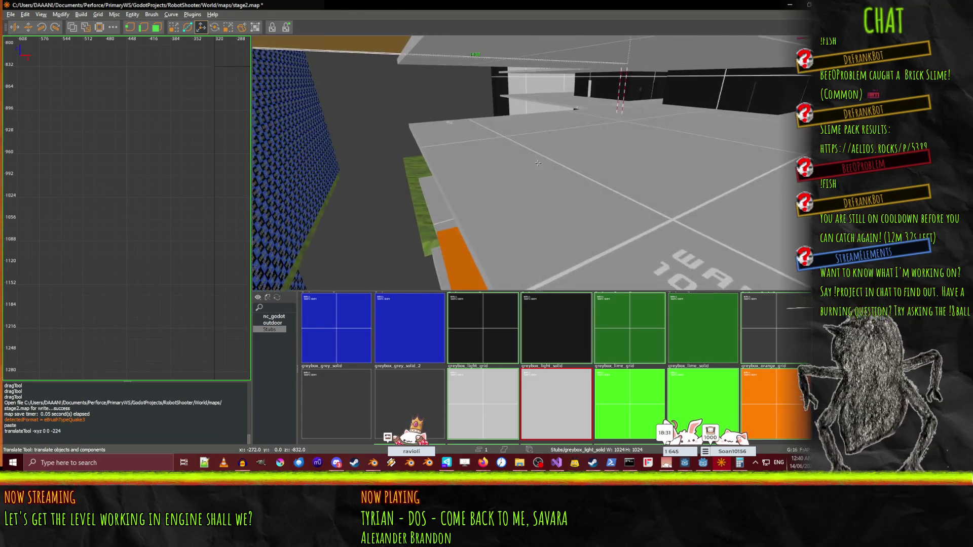
pyautogui.press('Left')
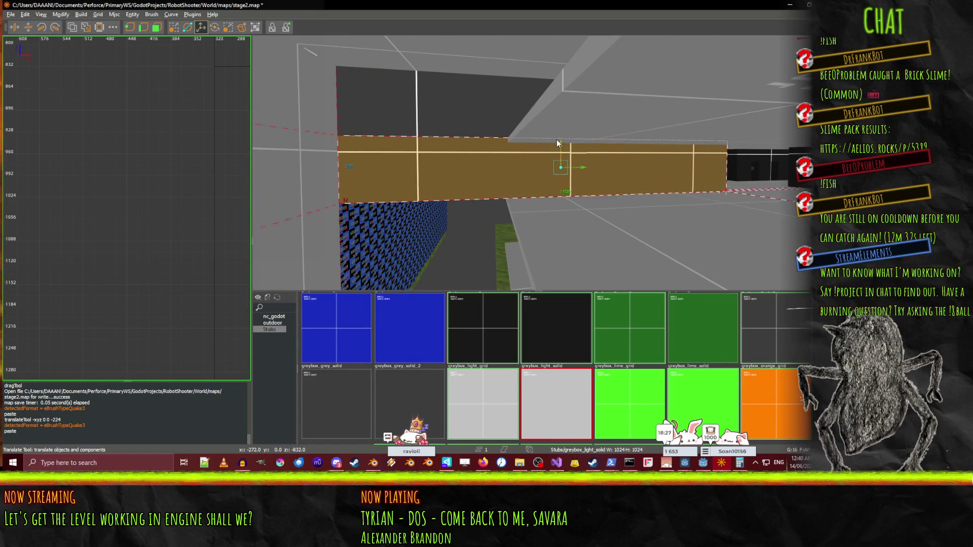
pyautogui.rightClick(556, 147)
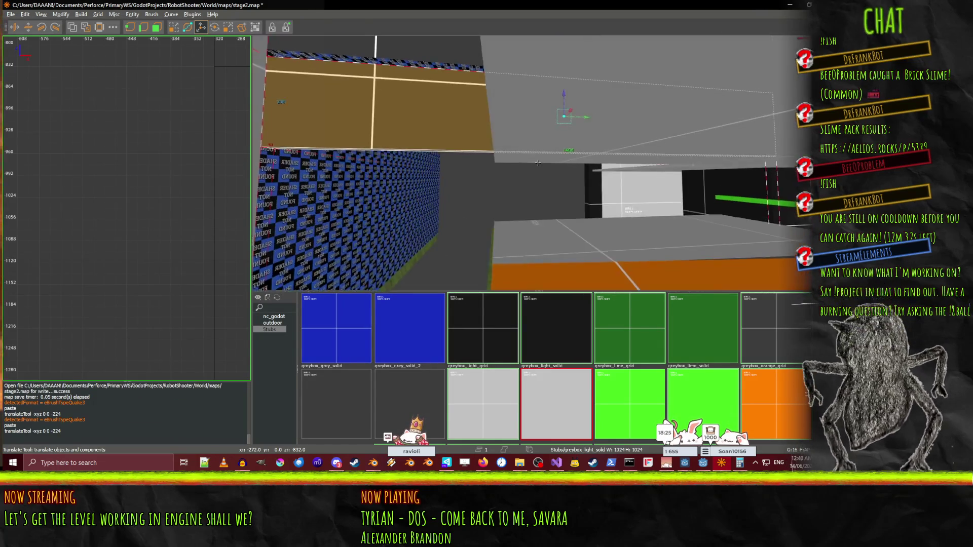
# Paste two more wall brush copies and lower each into the gaps below.
pyautogui.hotkey('ctrl', 'v')
pyautogui.moveTo(566, 101)
pyautogui.mouseDown()
pyautogui.moveTo(557, 170)
pyautogui.moveTo(545, 172)
pyautogui.moveTo(564, 194)
pyautogui.mouseUp()
pyautogui.rightClick(561, 174)
pyautogui.hotkey('ctrl', 'v')
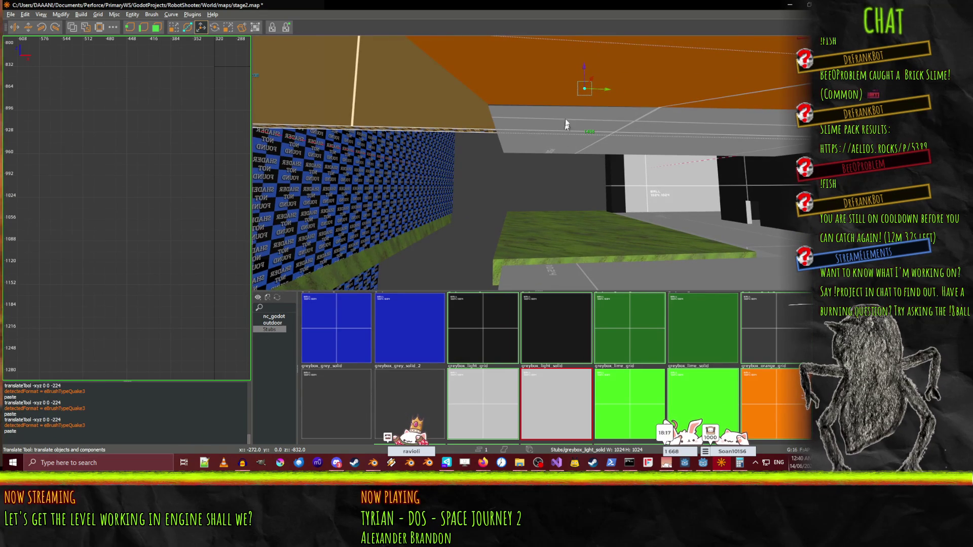
pyautogui.moveTo(584, 69)
pyautogui.mouseDown()
pyautogui.moveTo(585, 166)
pyautogui.moveTo(538, 162)
pyautogui.moveTo(583, 155)
pyautogui.mouseUp()
# Stretch the WALL 1024.1024 brush's bottom face down to the grass using the resize tool.
pyautogui.click(598, 102)
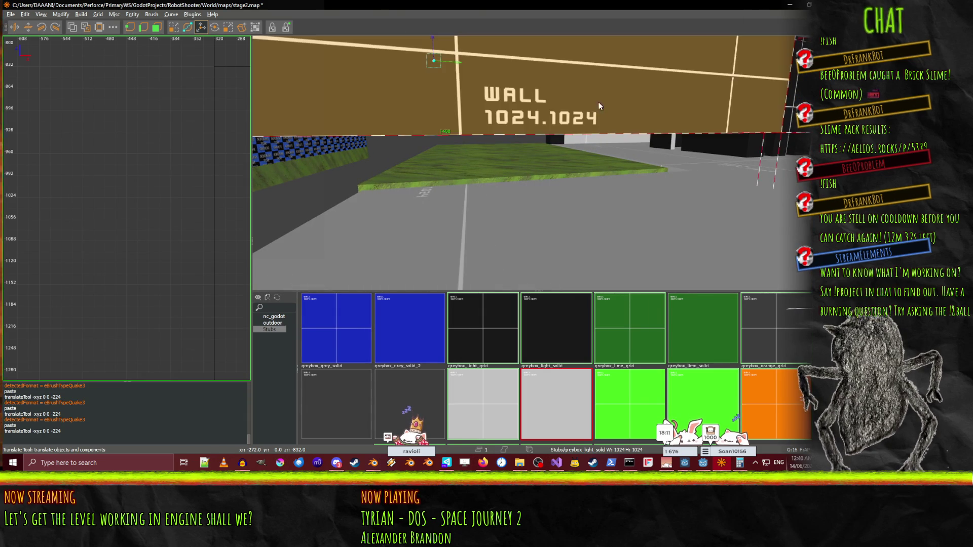
pyautogui.press('q')
pyautogui.moveTo(561, 176); pyautogui.dragTo(558, 211)
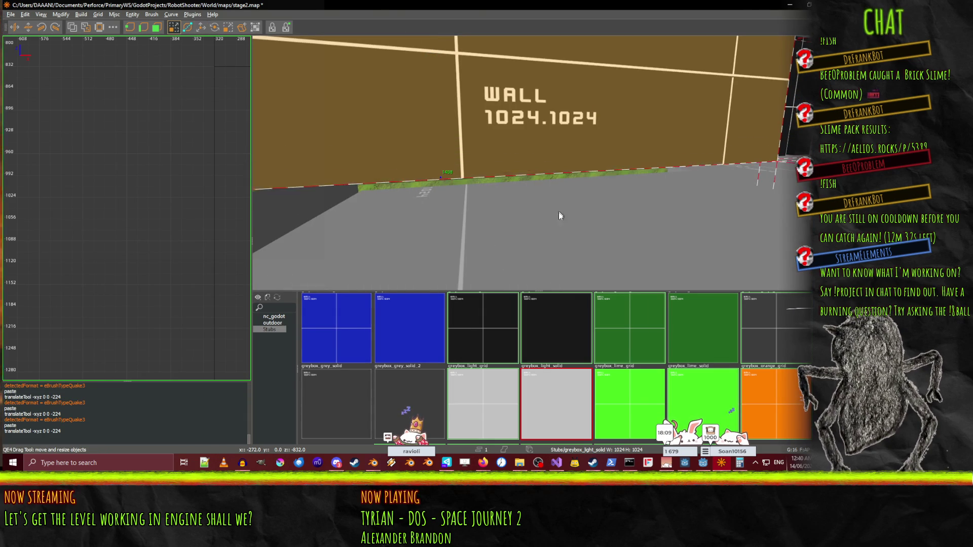
pyautogui.rightClick(579, 243)
# Fly the camera around the room to frame the blue checker wall.
pyautogui.press('s')
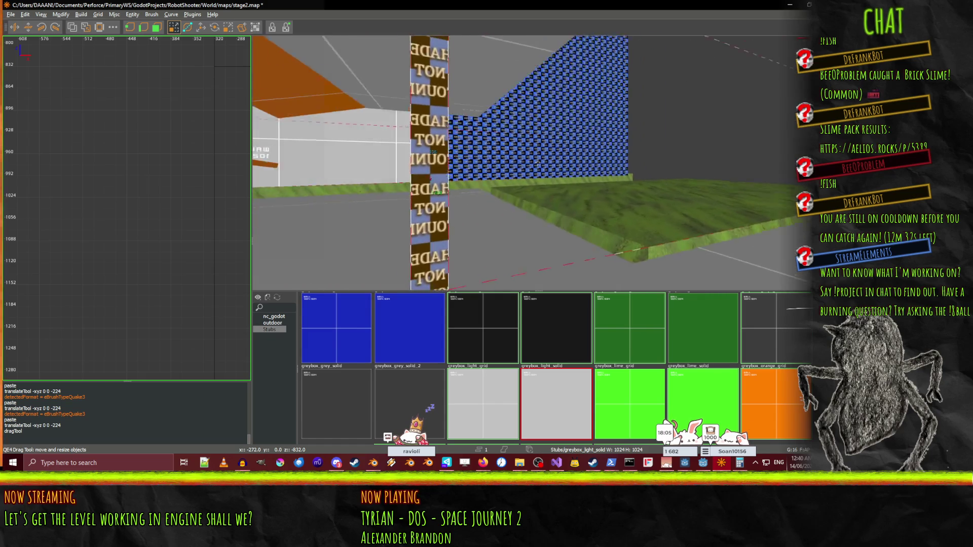
pyautogui.press('w')
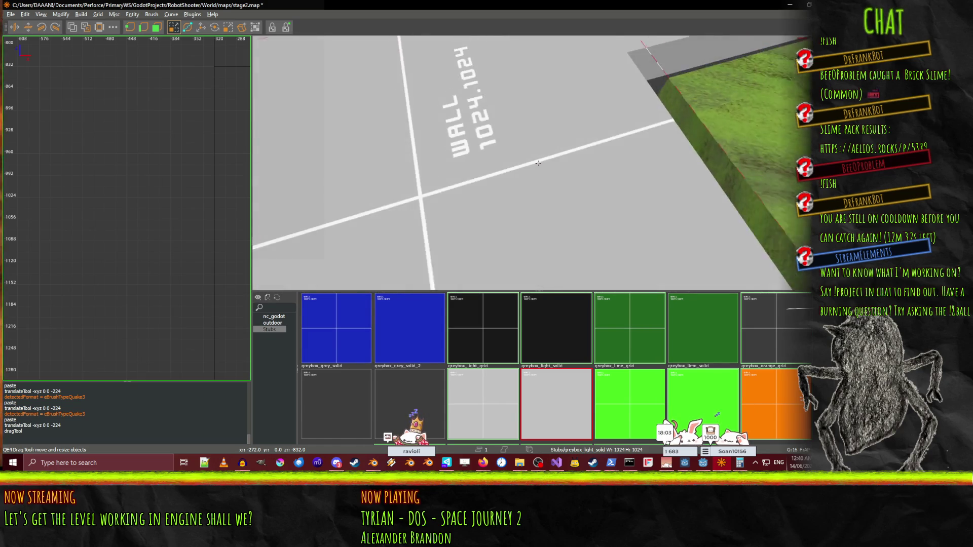
pyautogui.press('s')
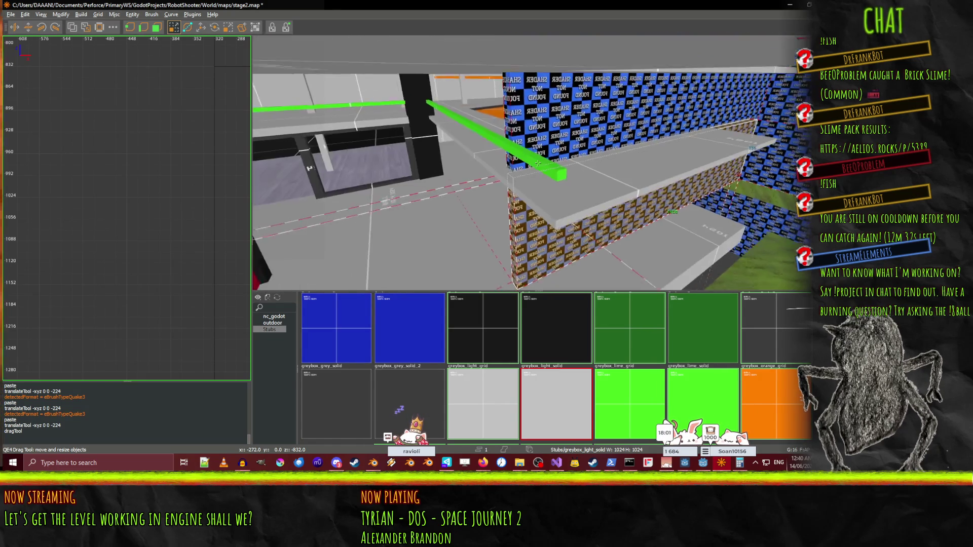
pyautogui.press('s')
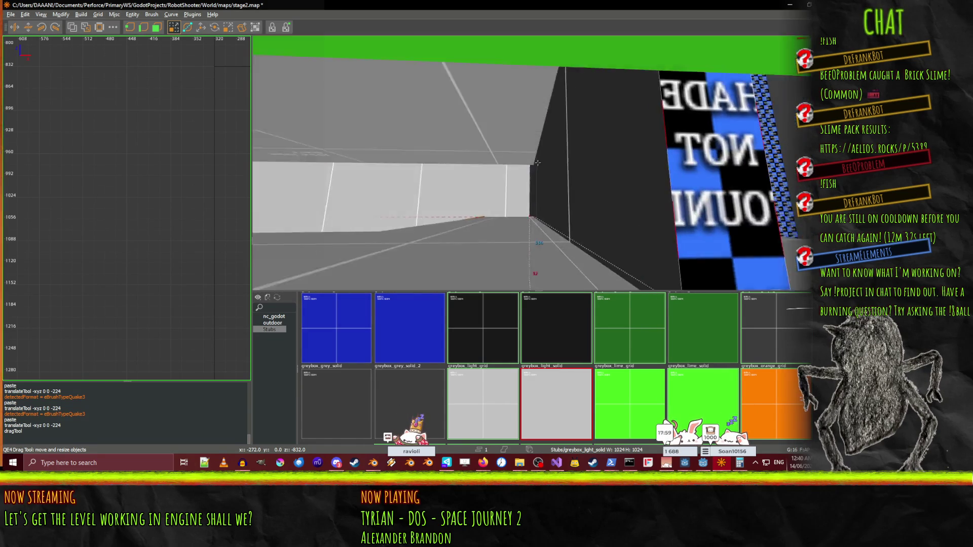
pyautogui.press('w')
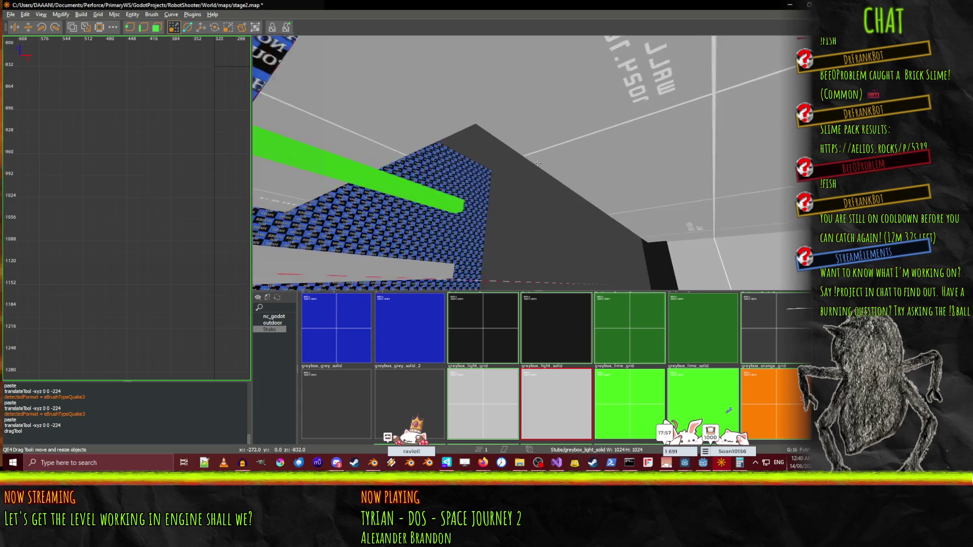
pyautogui.press('s')
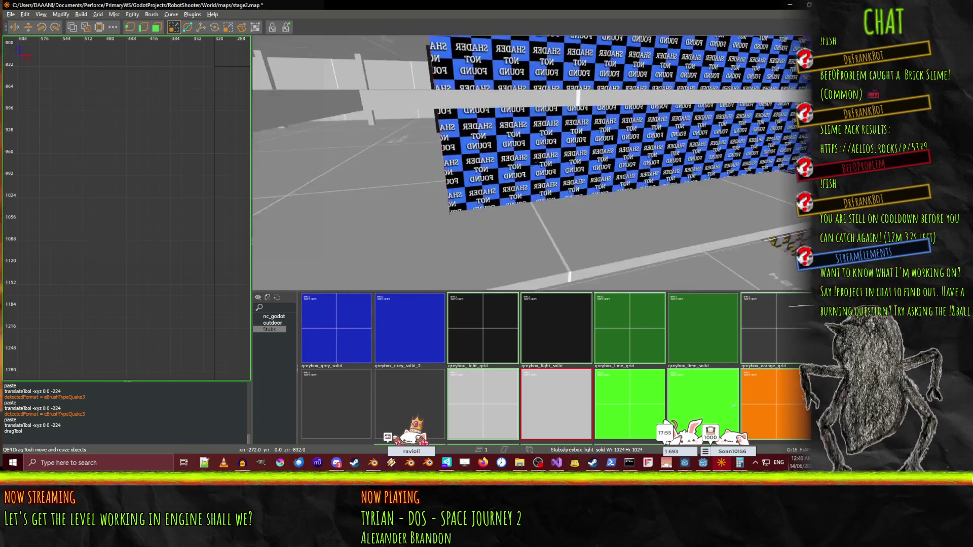
pyautogui.press('w')
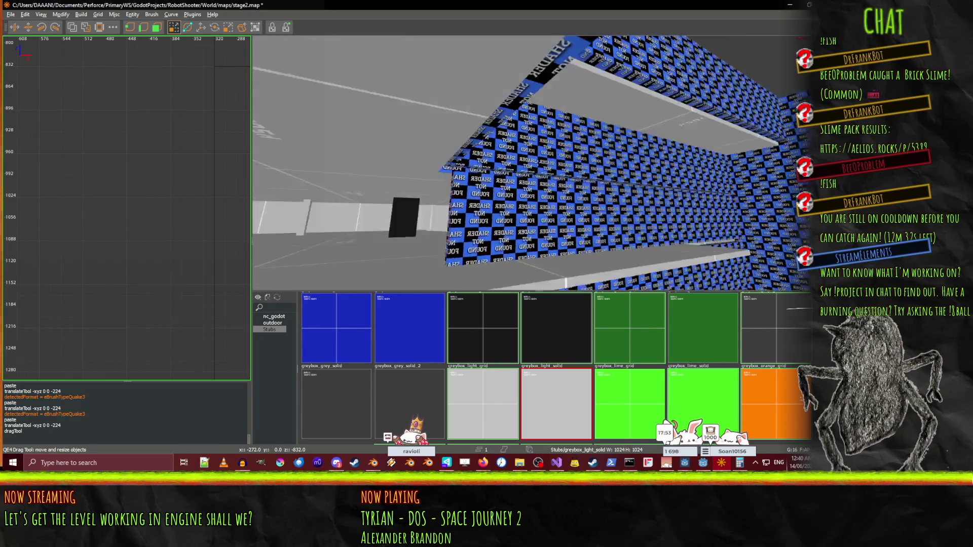
pyautogui.press('s')
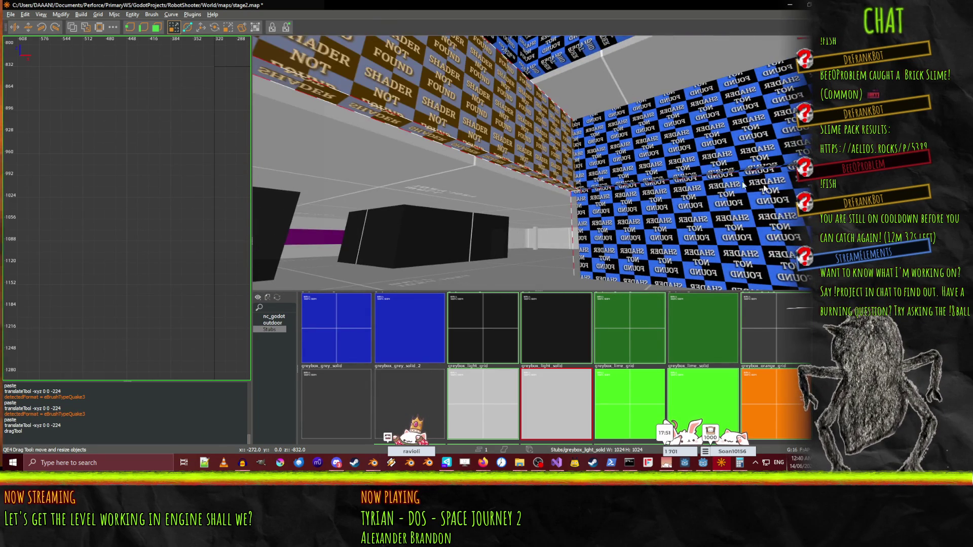
pyautogui.press('s')
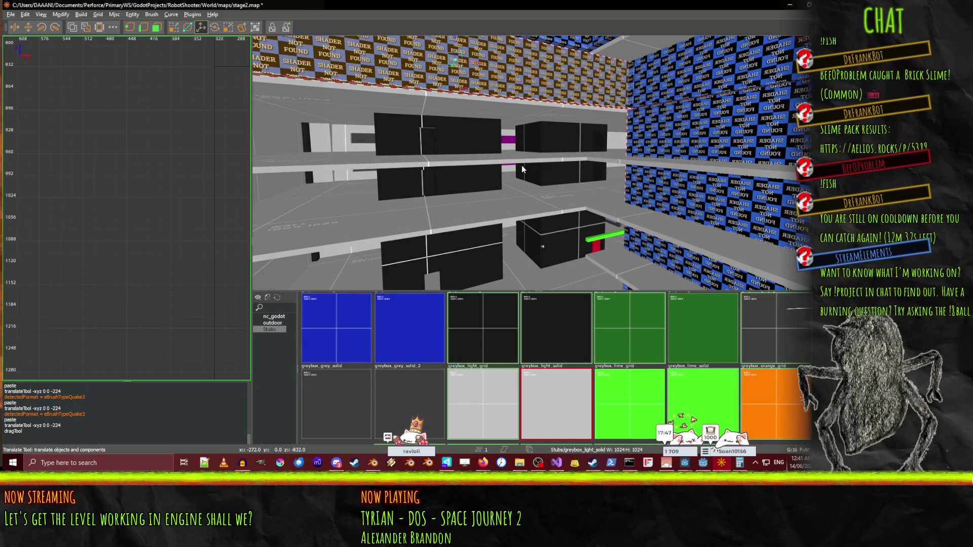
# Paste a wall brush copy and lower it from the ceiling into the lower checker-wall band.
pyautogui.hotkey('ctrl', 'v')
pyautogui.moveTo(456, 40); pyautogui.dragTo(446, 115)
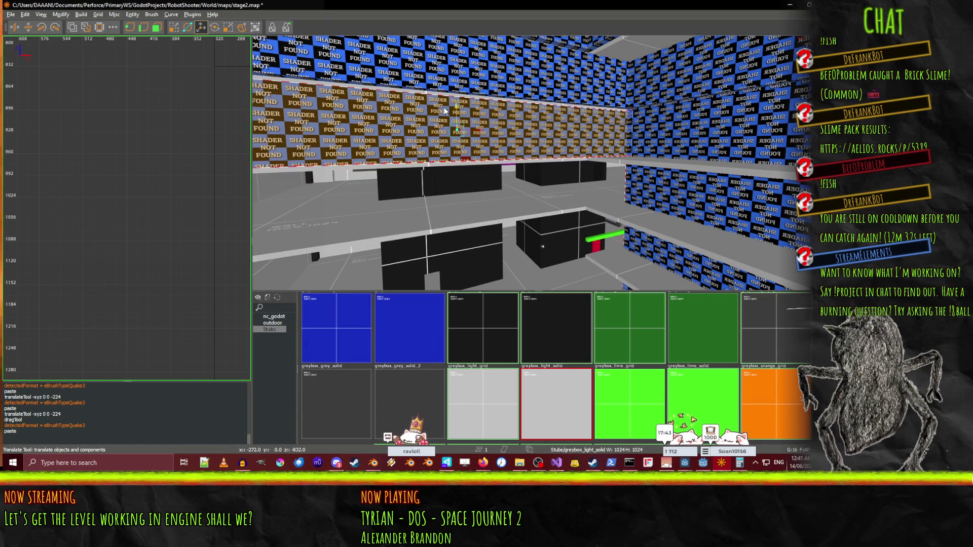
pyautogui.moveTo(456, 109); pyautogui.dragTo(451, 182)
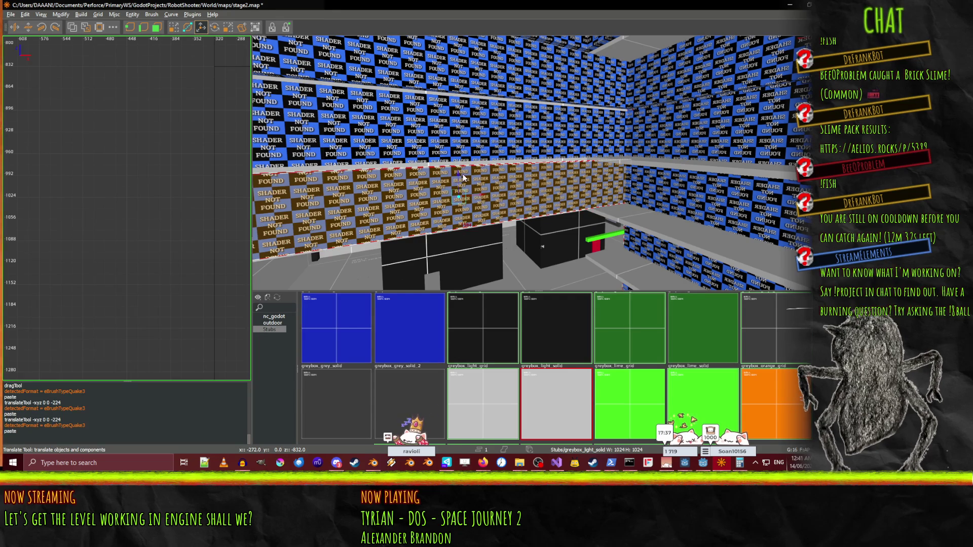
pyautogui.moveTo(457, 173)
pyautogui.mouseDown()
pyautogui.moveTo(451, 221)
pyautogui.moveTo(472, 220)
pyautogui.moveTo(537, 163)
pyautogui.mouseUp()
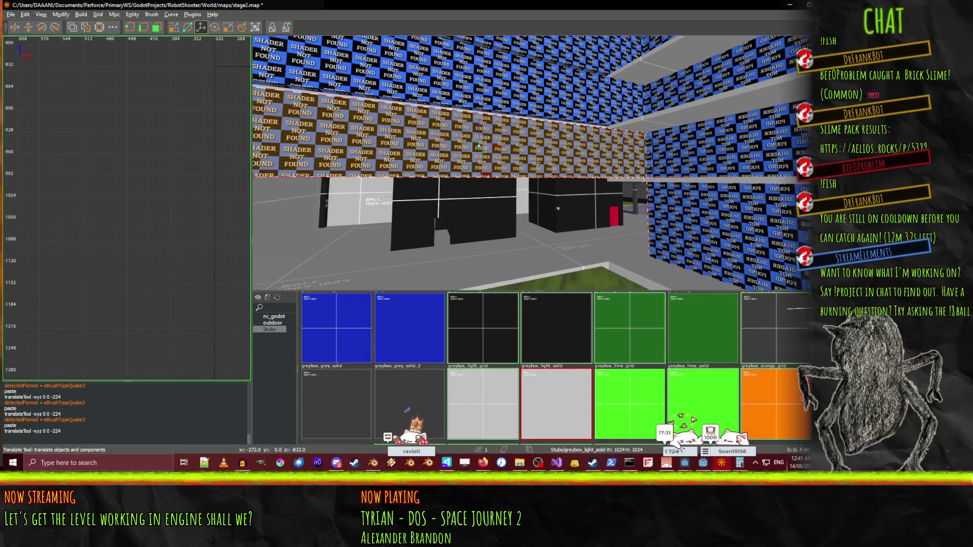
pyautogui.moveTo(482, 137); pyautogui.dragTo(475, 199)
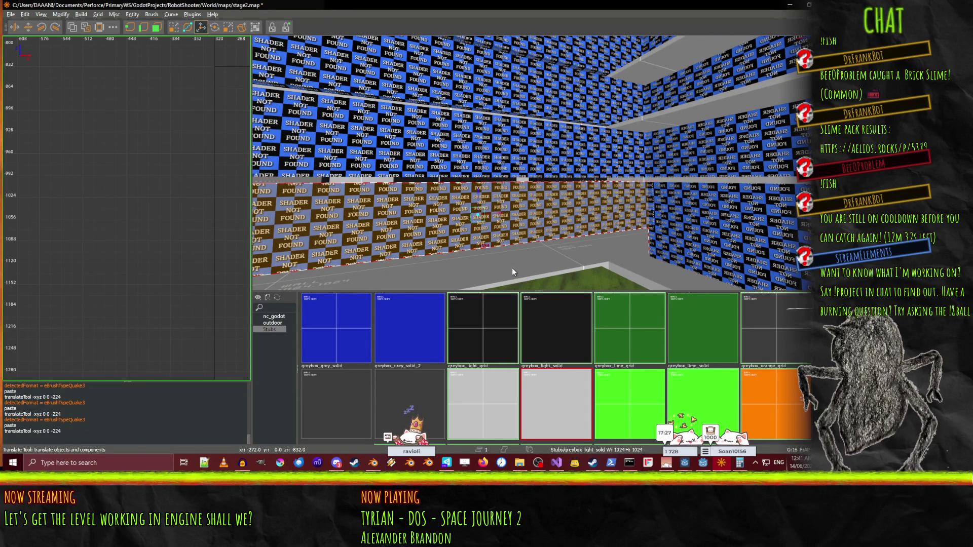
pyautogui.scroll(5, 522, 263)
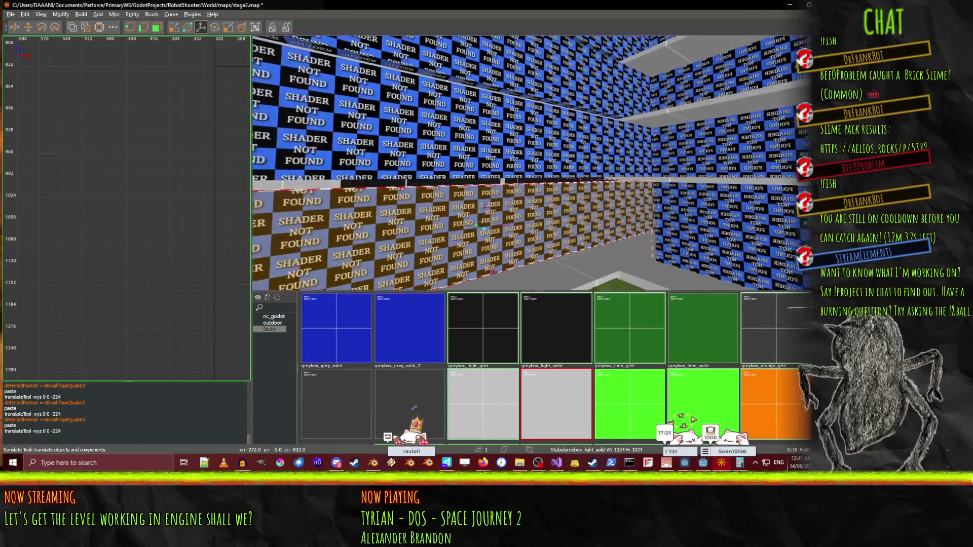
pyautogui.moveTo(537, 162); pyautogui.dragTo(537, 166)
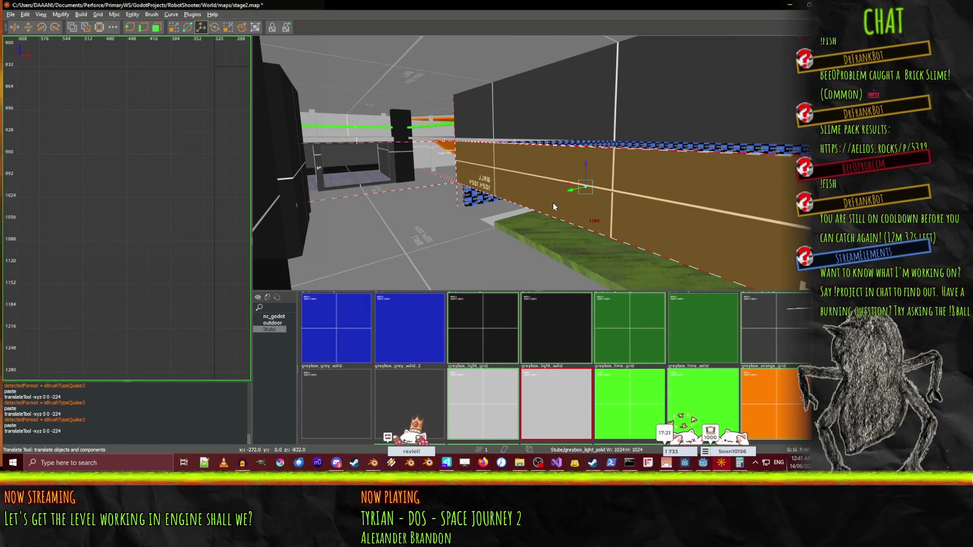
# Move the blue checker brush off the wall and select the thin ledge brush above it.
pyautogui.moveTo(600, 111); pyautogui.dragTo(564, 202)
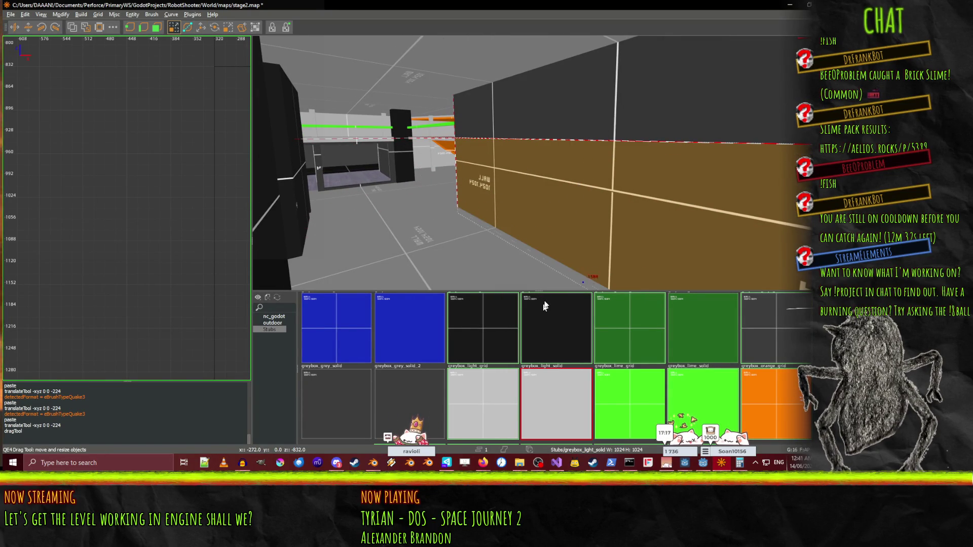
pyautogui.moveTo(537, 163); pyautogui.dragTo(575, 105)
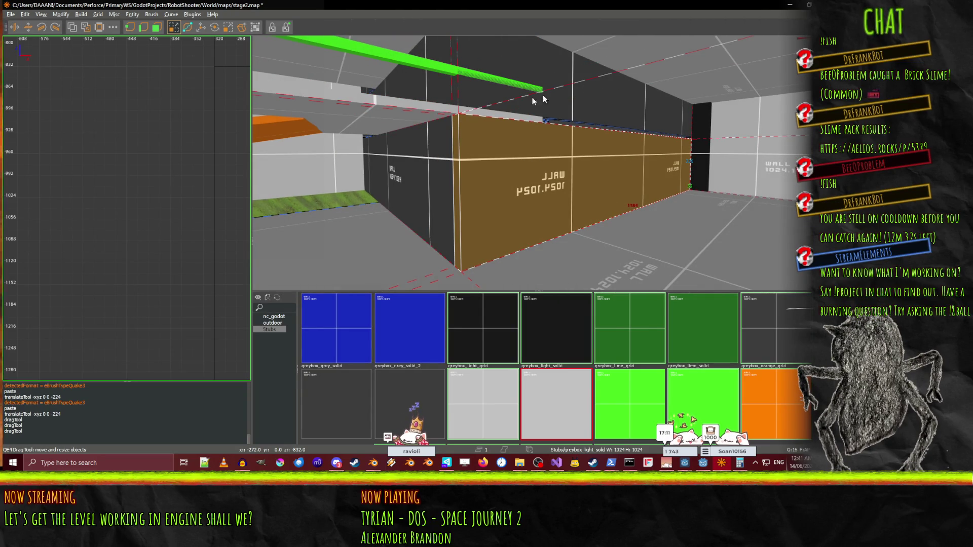
pyautogui.click(551, 105)
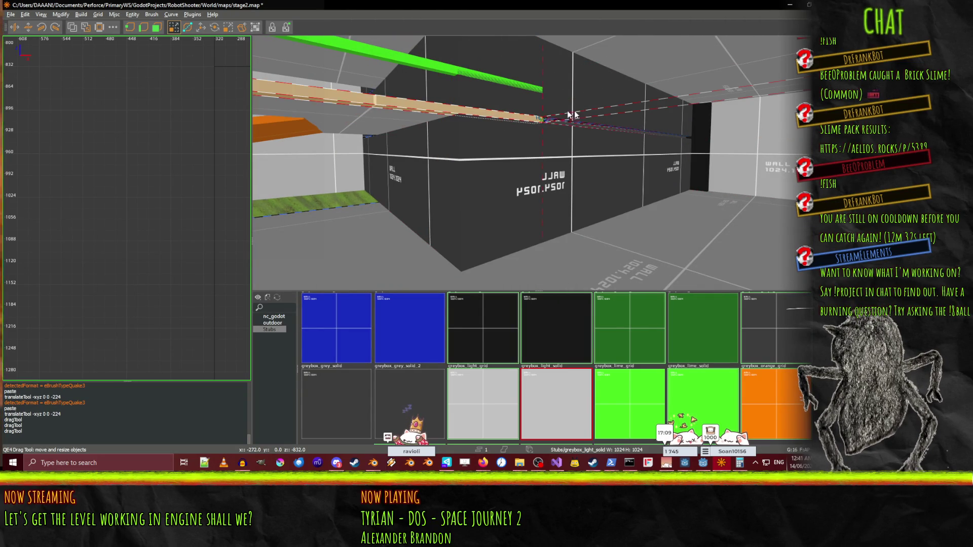
pyautogui.click(601, 162)
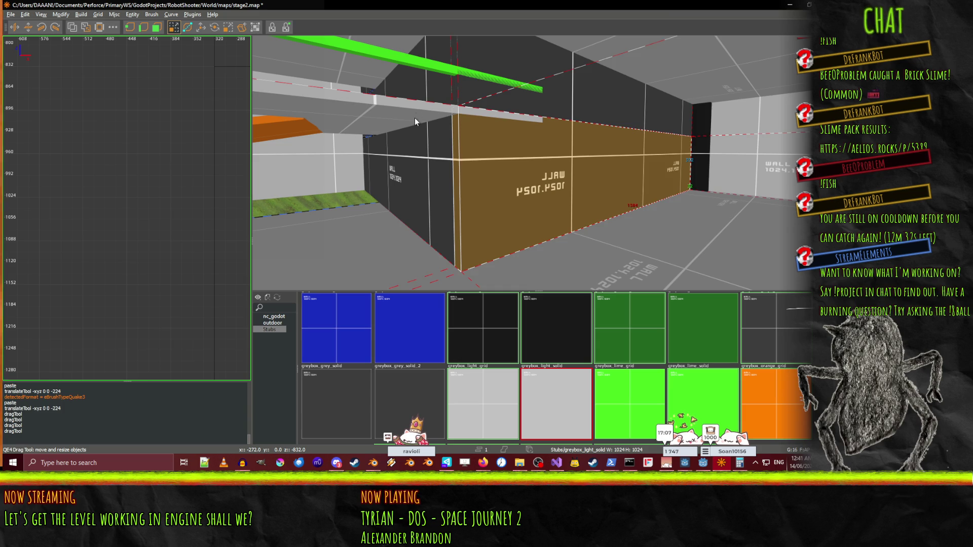
pyautogui.click(442, 106)
pyautogui.rightClick(442, 105)
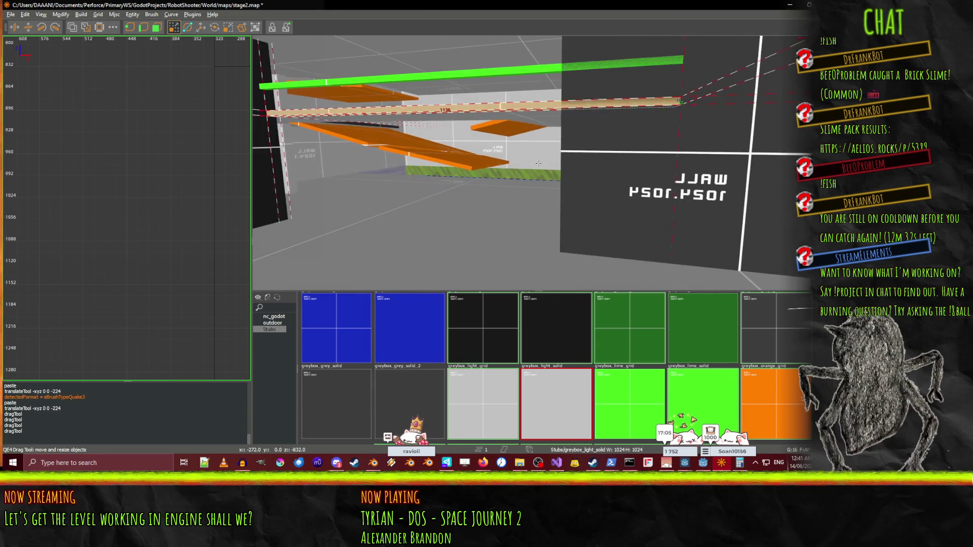
pyautogui.rightClick(538, 163)
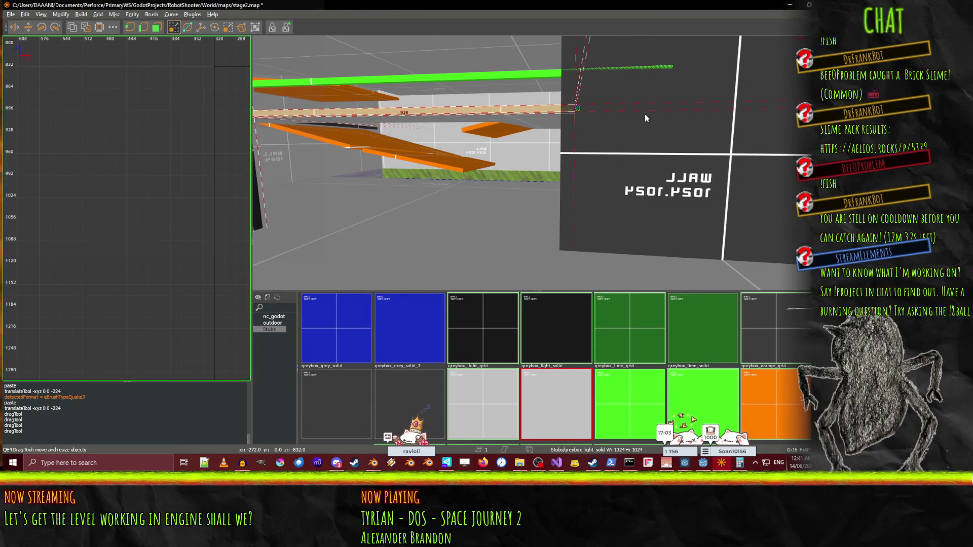
# Select the thin green bar brush and bring the view in close to it.
pyautogui.click(648, 71)
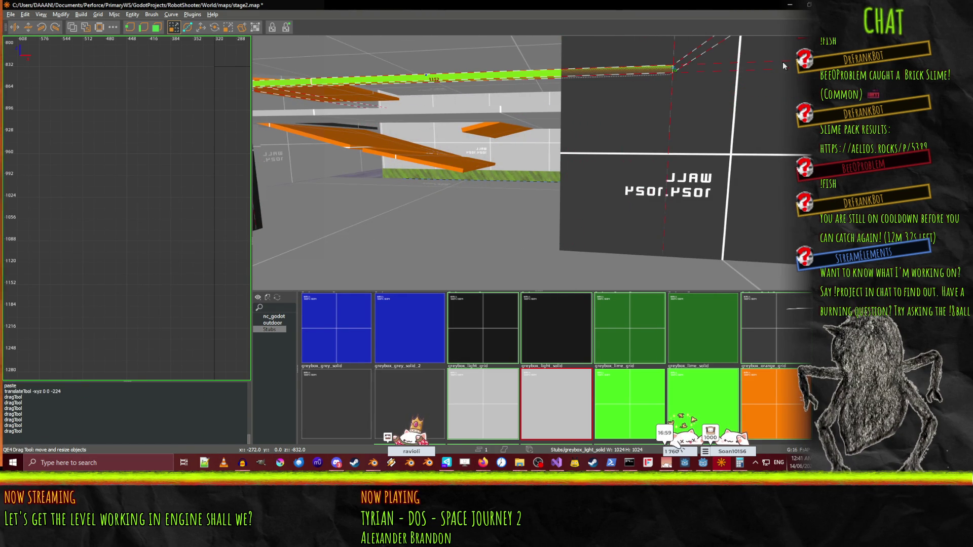
pyautogui.rightClick(764, 68)
pyautogui.scroll(-5, 538, 163)
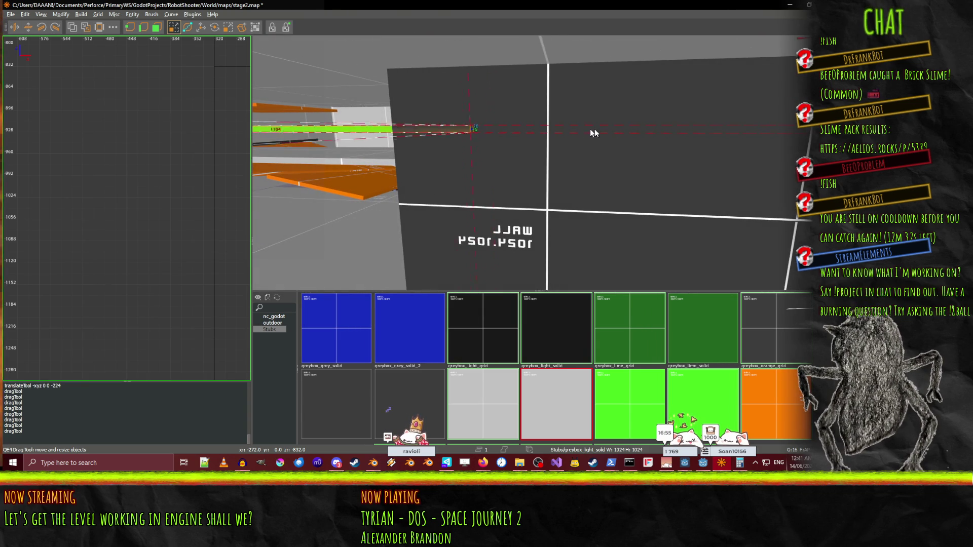
pyautogui.rightClick(506, 133)
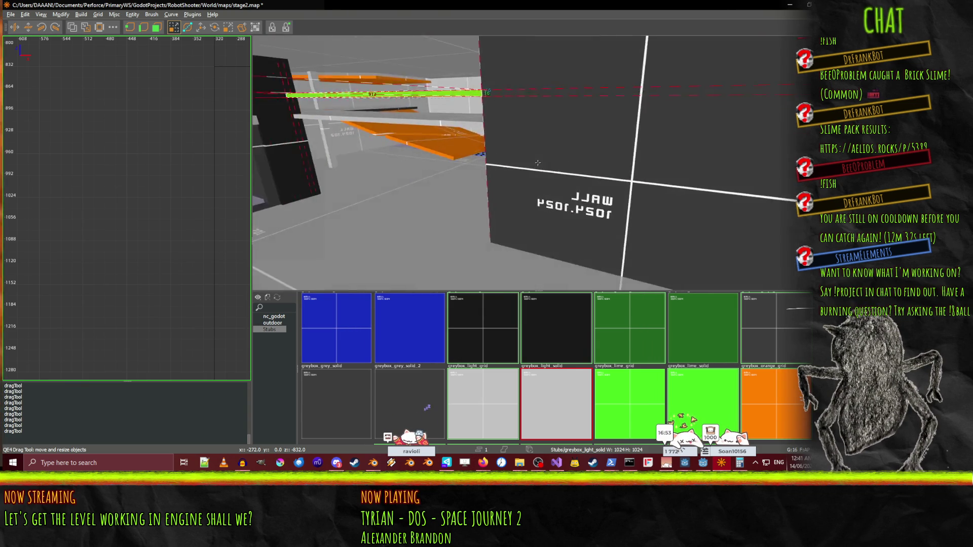
pyautogui.rightClick(538, 162)
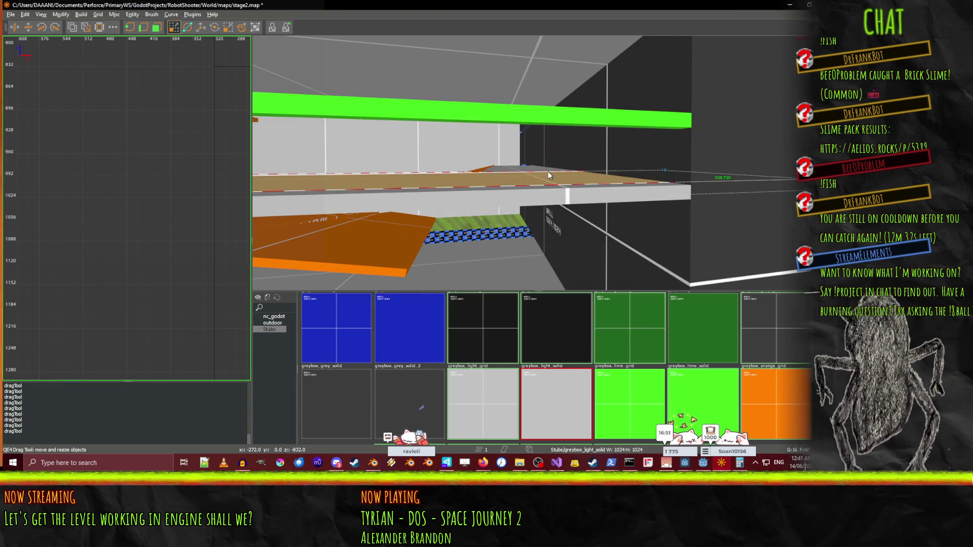
# Undo a mistaken stretch of the ledge brush and close in on the wall.
pyautogui.moveTo(750, 178); pyautogui.dragTo(544, 165)
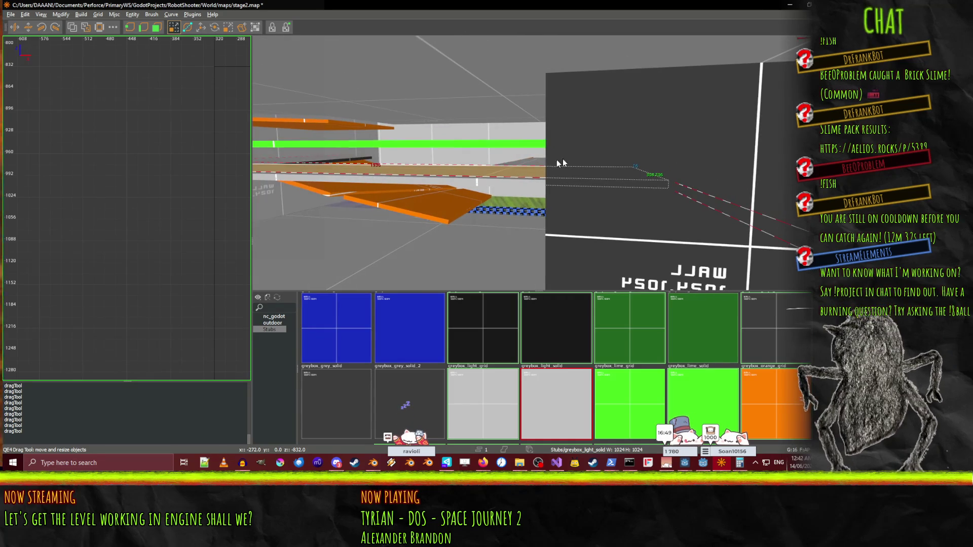
pyautogui.hotkey('ctrl', 'z')
pyautogui.rightClick(699, 188)
pyautogui.rightClick(639, 174)
pyautogui.rightClick(597, 175)
pyautogui.rightClick(621, 196)
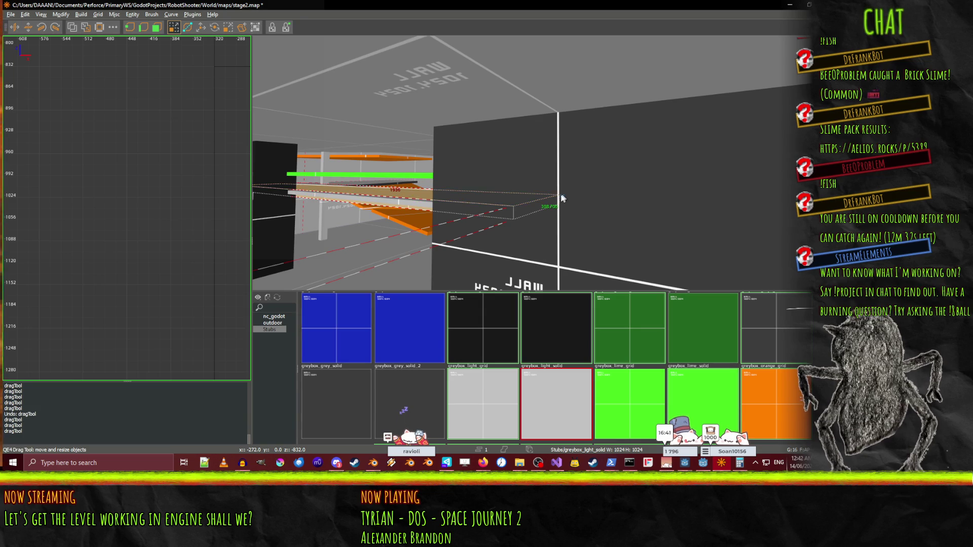
# Extend the ledge slab to the dark wall, keeping it 32 units thick.
pyautogui.moveTo(567, 194); pyautogui.dragTo(542, 200)
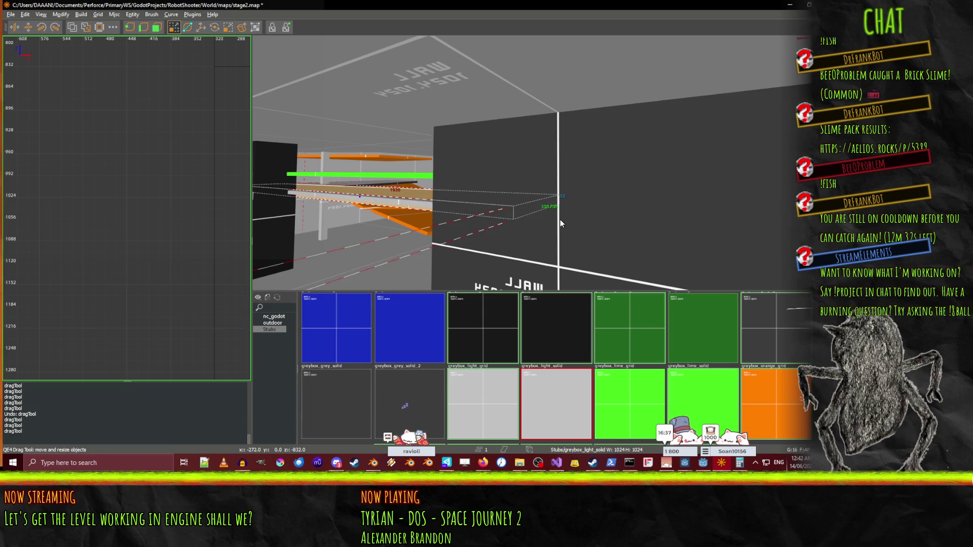
pyautogui.moveTo(596, 195); pyautogui.dragTo(591, 178)
pyautogui.hotkey('ctrl', 'z')
pyautogui.rightClick(594, 178)
pyautogui.rightClick(526, 192)
pyautogui.click(483, 199)
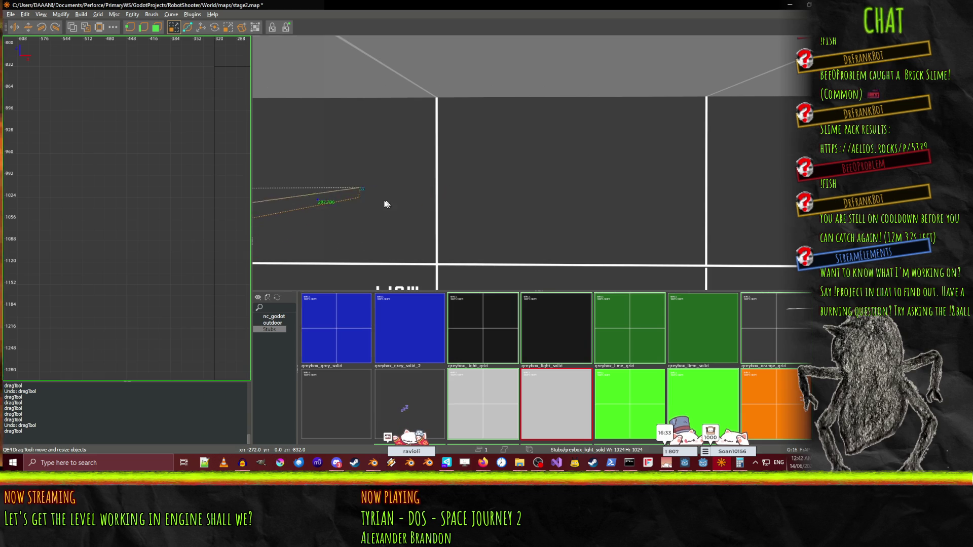
# Select the wall brush, the brush below it and the left floor slab.
pyautogui.rightClick(355, 204)
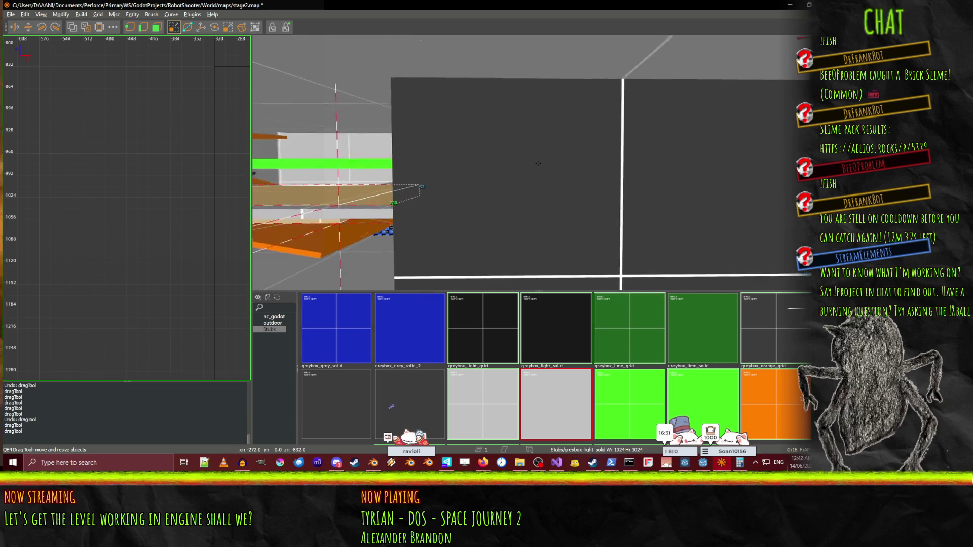
pyautogui.rightClick(538, 163)
pyautogui.keyDown('shift'); pyautogui.click(478, 202); pyautogui.keyUp('shift')
pyautogui.keyDown('alt'); pyautogui.keyDown('shift'); pyautogui.click(479, 203); pyautogui.keyUp('shift'); pyautogui.keyUp('alt')
pyautogui.keyDown('alt'); pyautogui.keyDown('shift'); pyautogui.click(502, 200); pyautogui.keyUp('shift'); pyautogui.keyUp('alt')
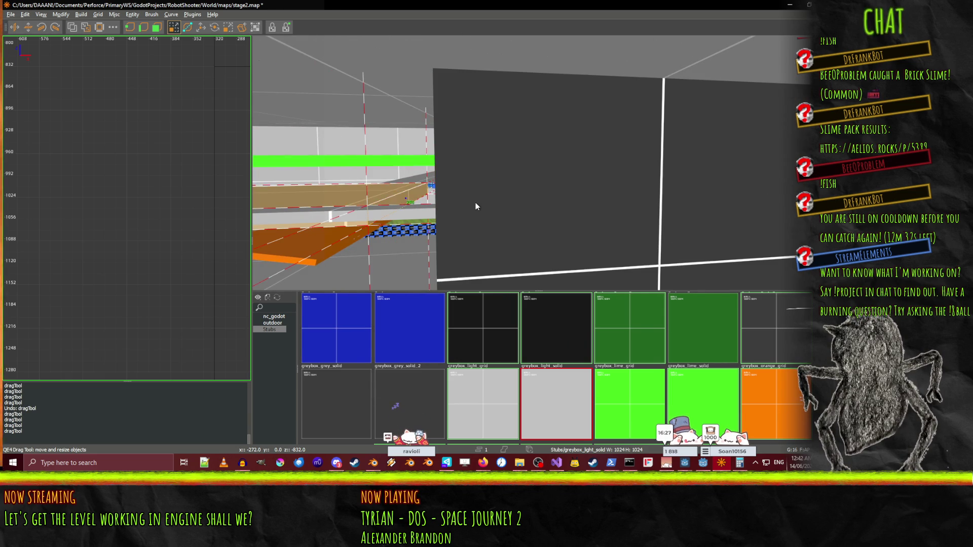
# Fly through the checkered corridor to inspect the tan brush, WALL 1024.1024 face and orange ledges.
pyautogui.rightClick(524, 203)
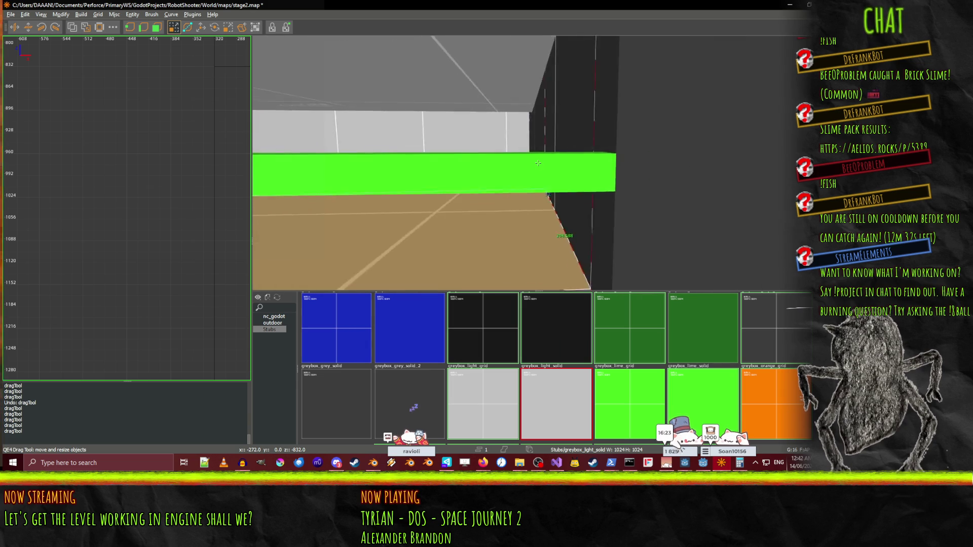
pyautogui.rightClick(483, 183)
pyautogui.rightClick(484, 183)
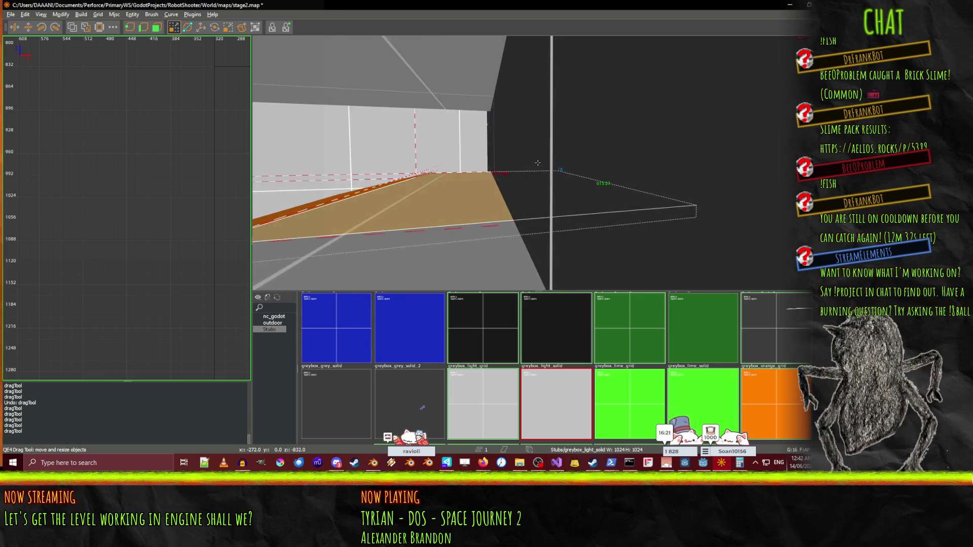
pyautogui.rightClick(459, 193)
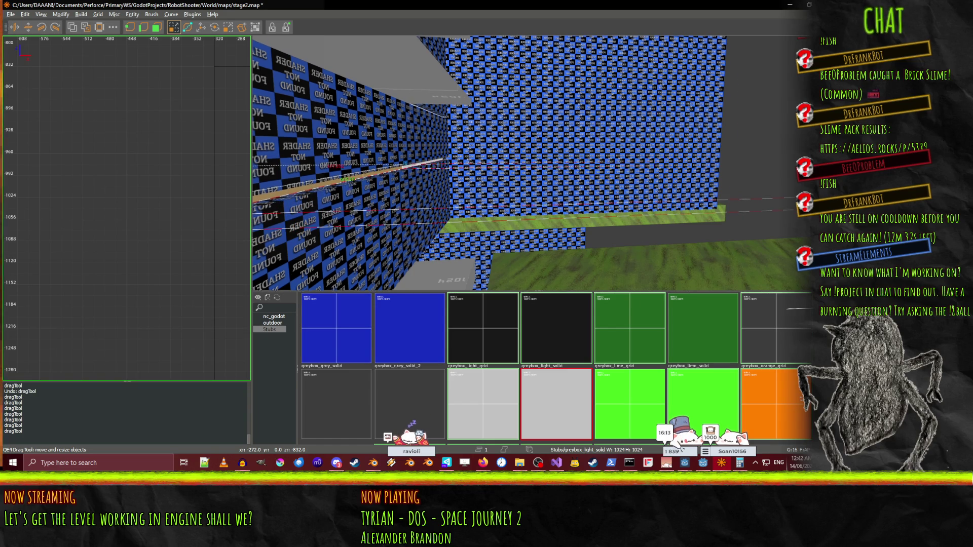
pyautogui.press('Down')
pyautogui.press('Down')
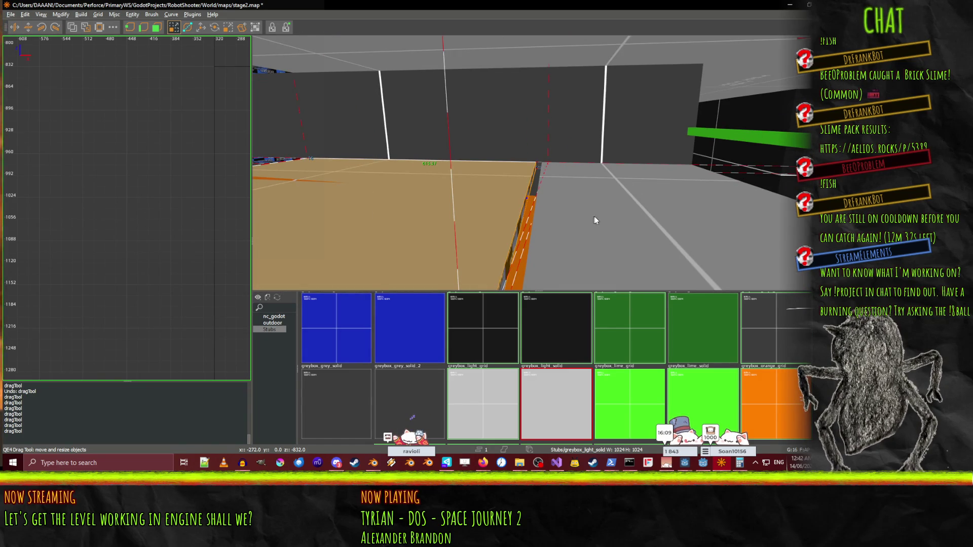
pyautogui.press('Down')
pyautogui.press('Down')
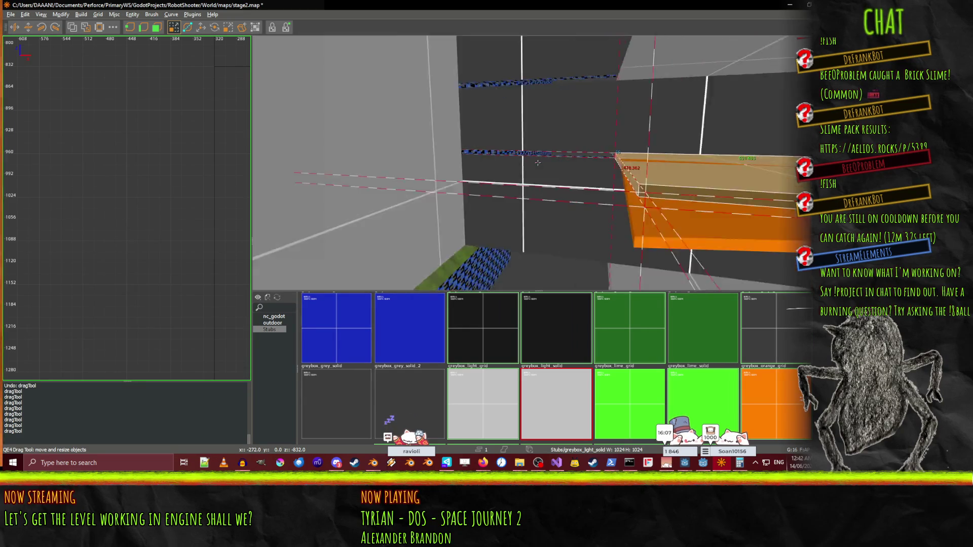
pyautogui.press('Left')
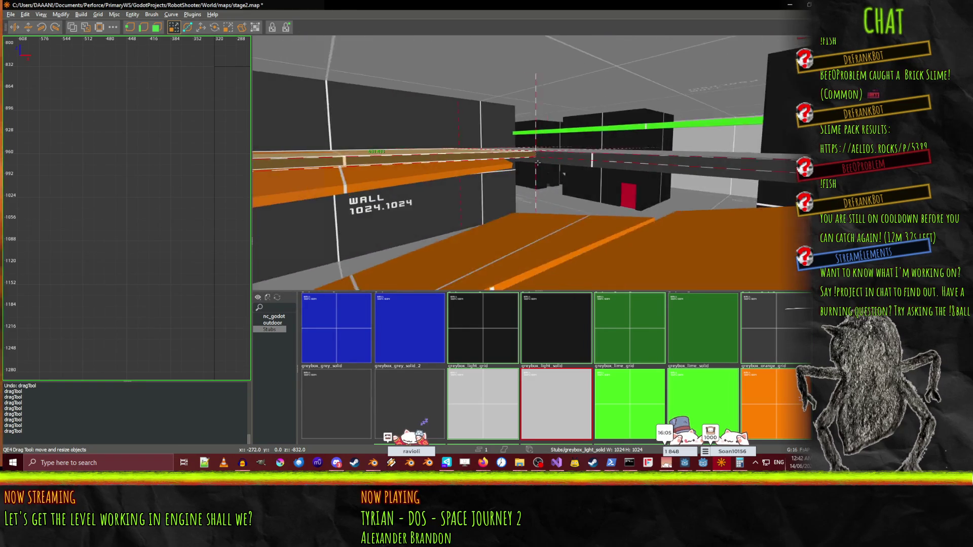
pyautogui.press('Right')
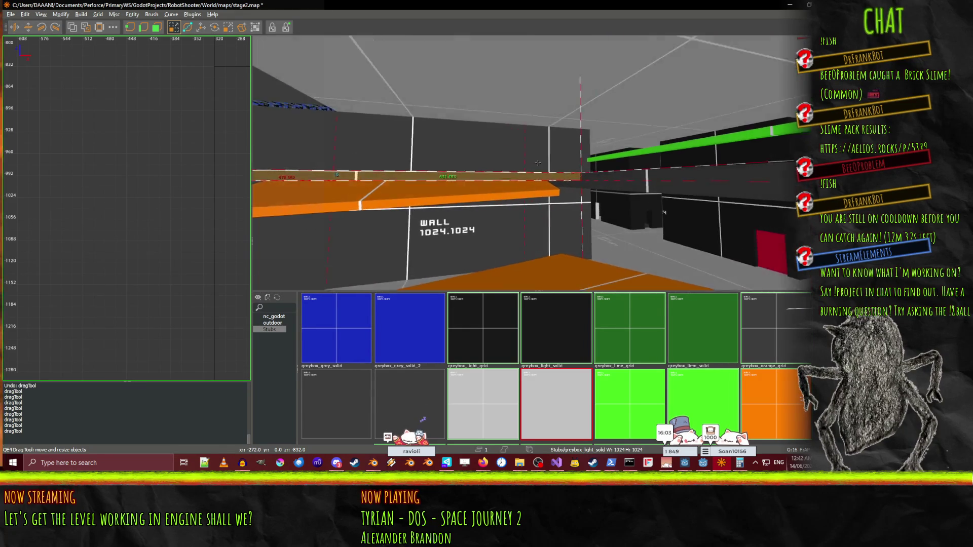
pyautogui.press('Up')
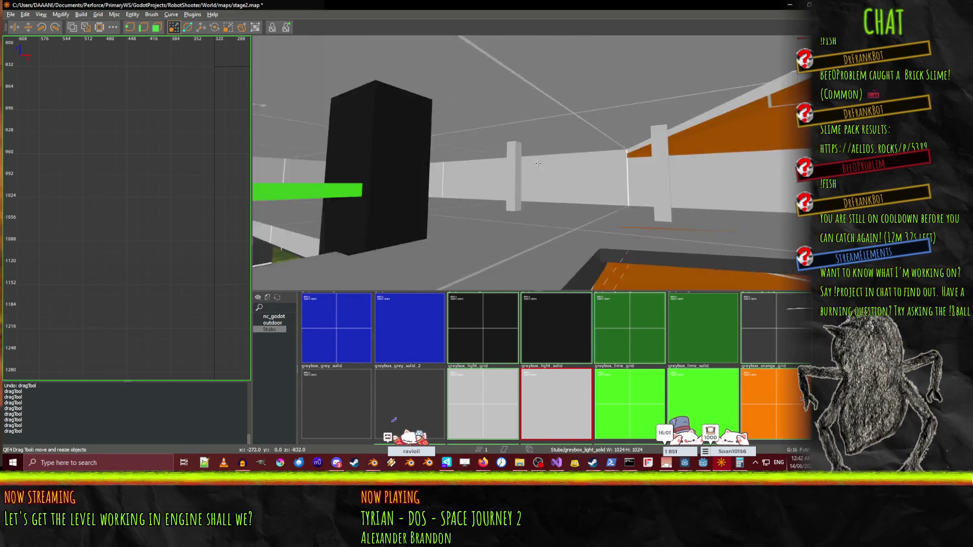